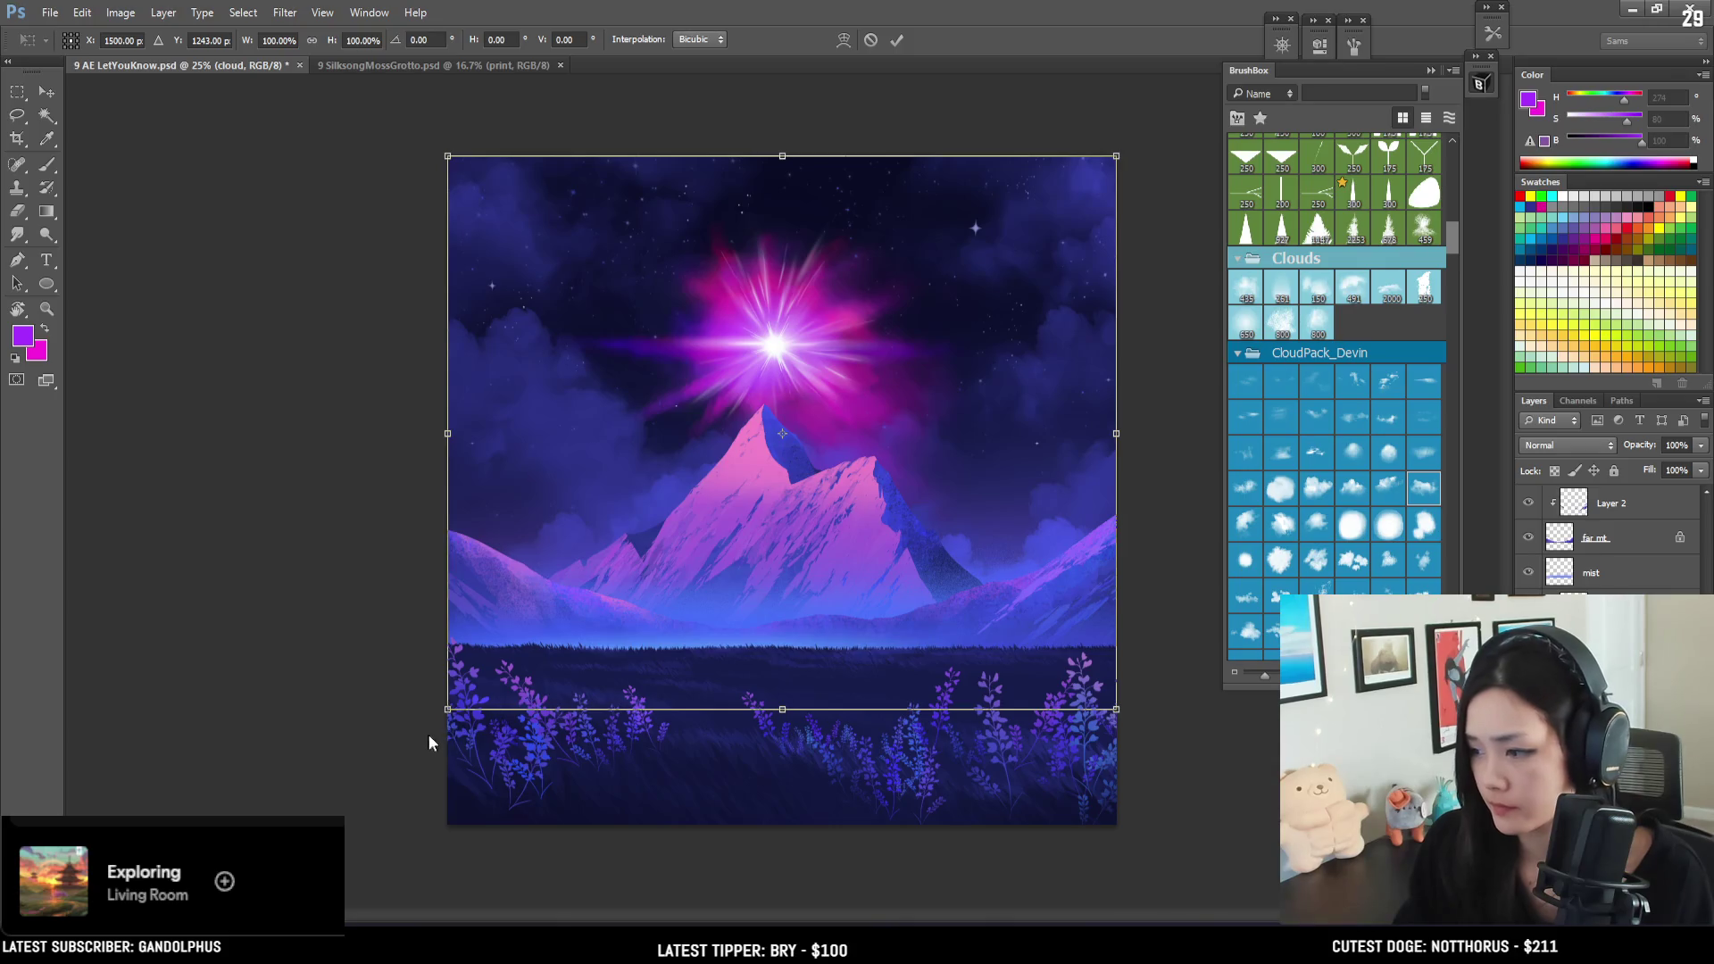
- Try a perspective warp on the clouds, cancel it, then stretch the cloud layer taller from the top
drag(446, 714, 392, 736)
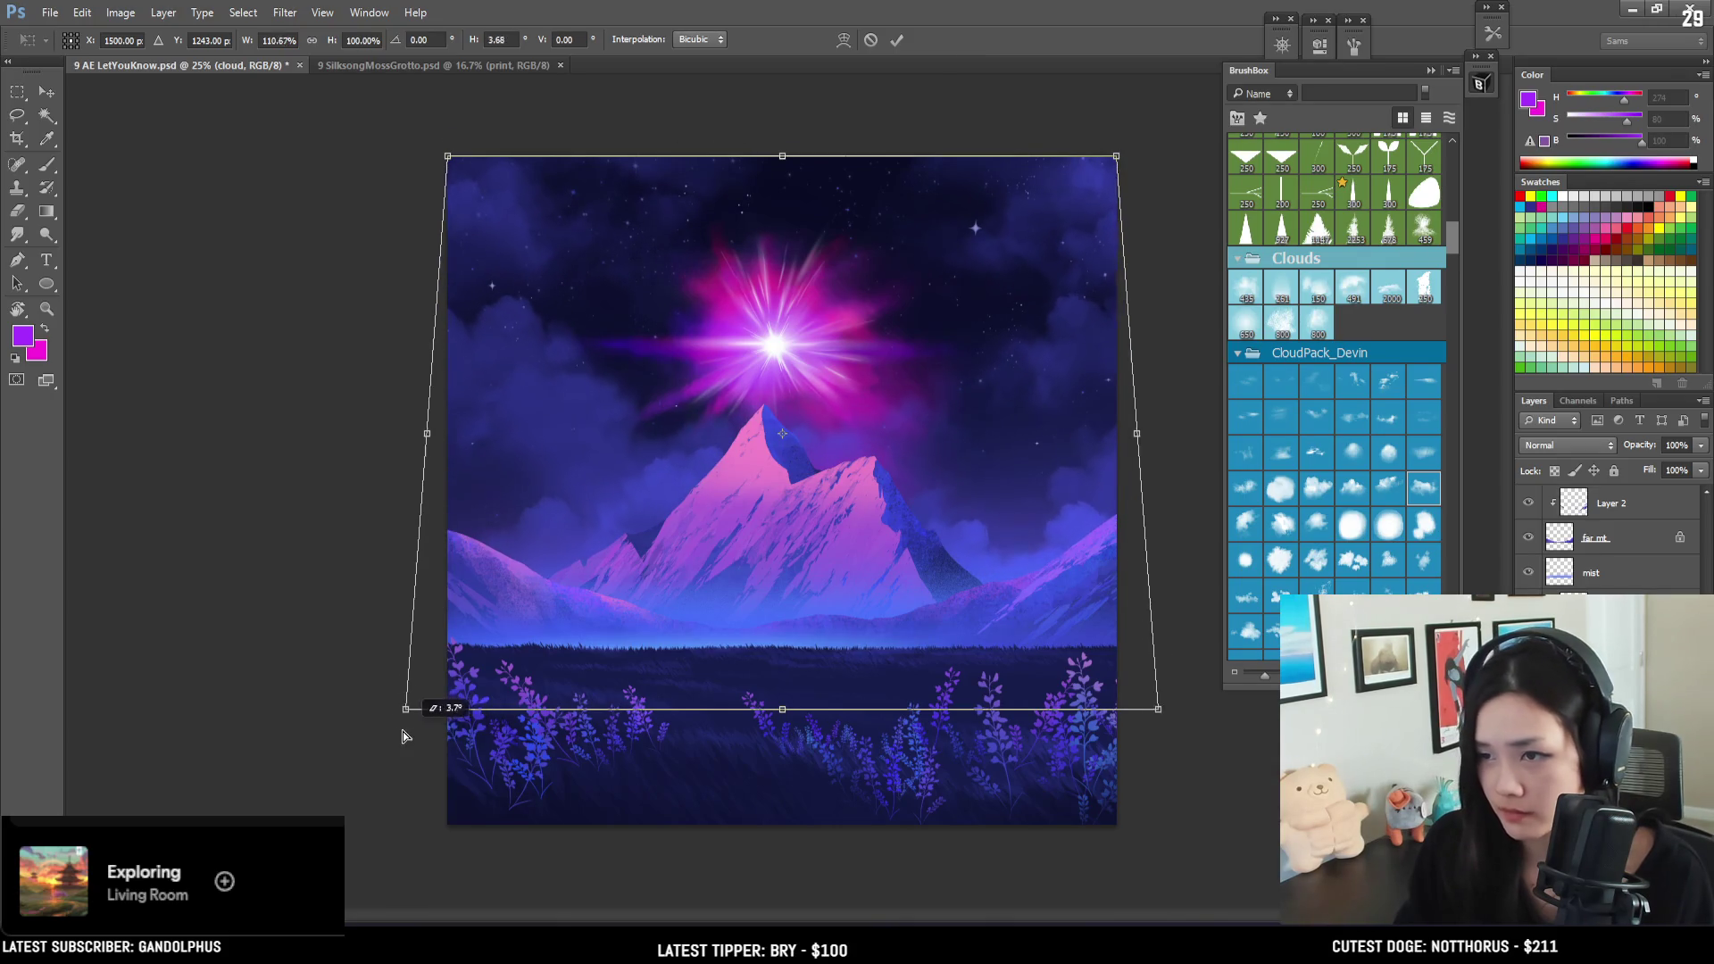
drag(712, 596, 714, 619)
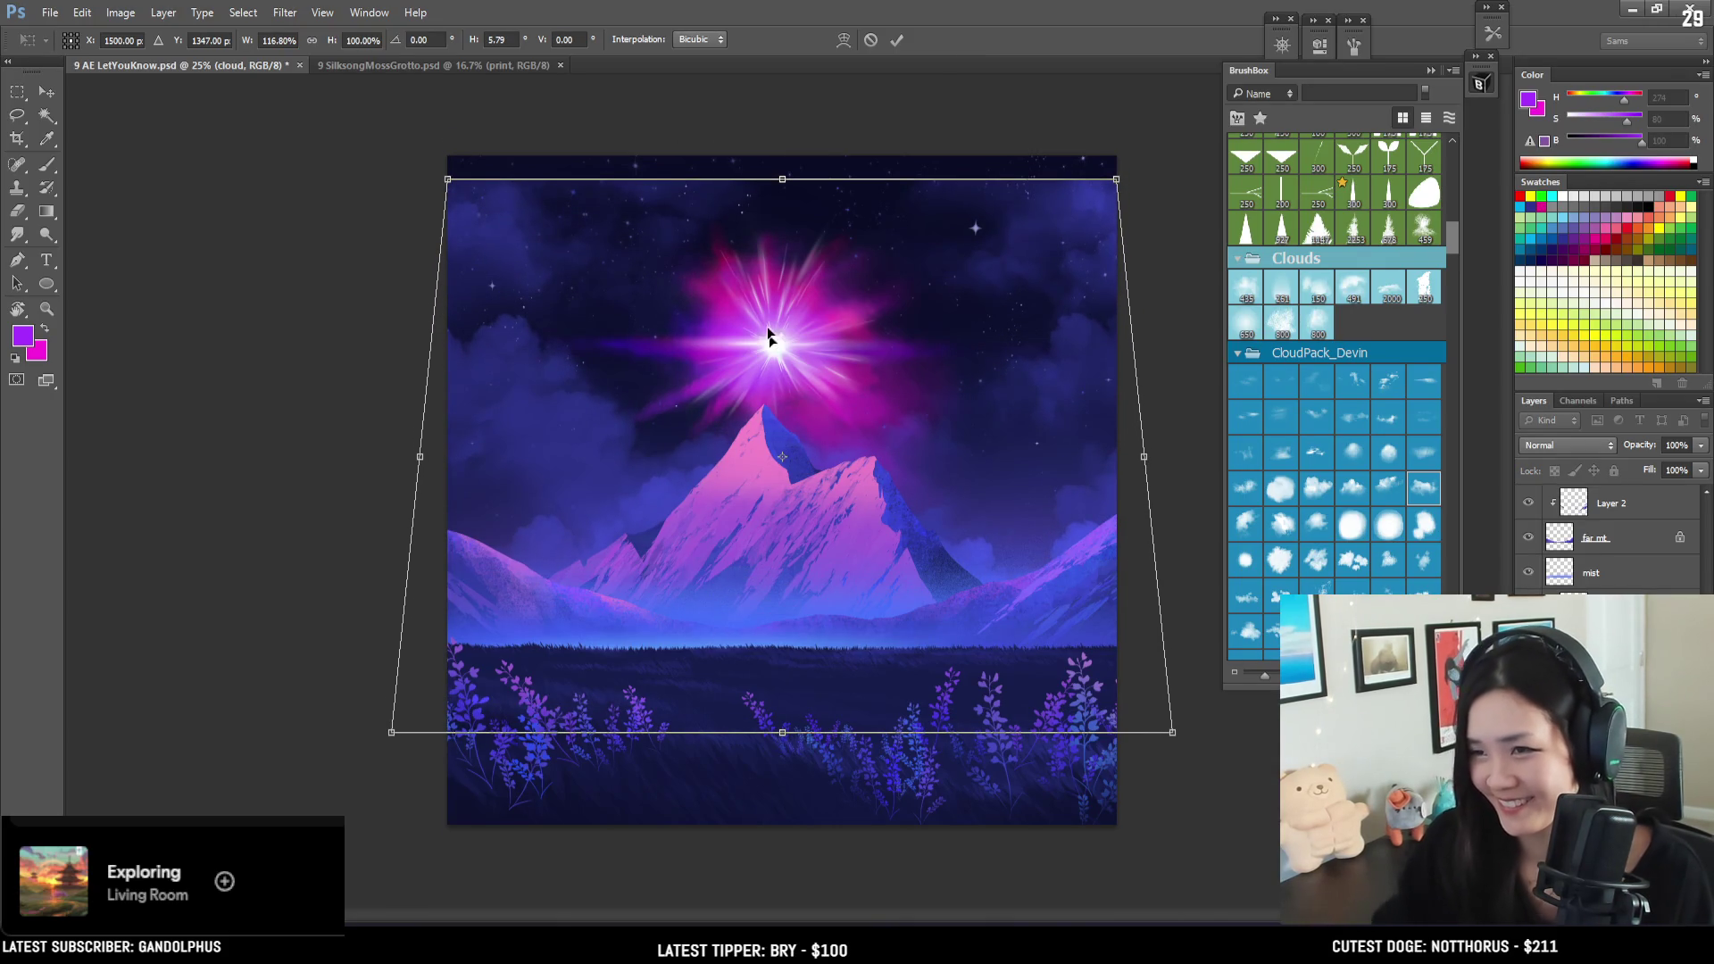
key(Escape)
key(ctrl+t)
drag(785, 179, 788, 166)
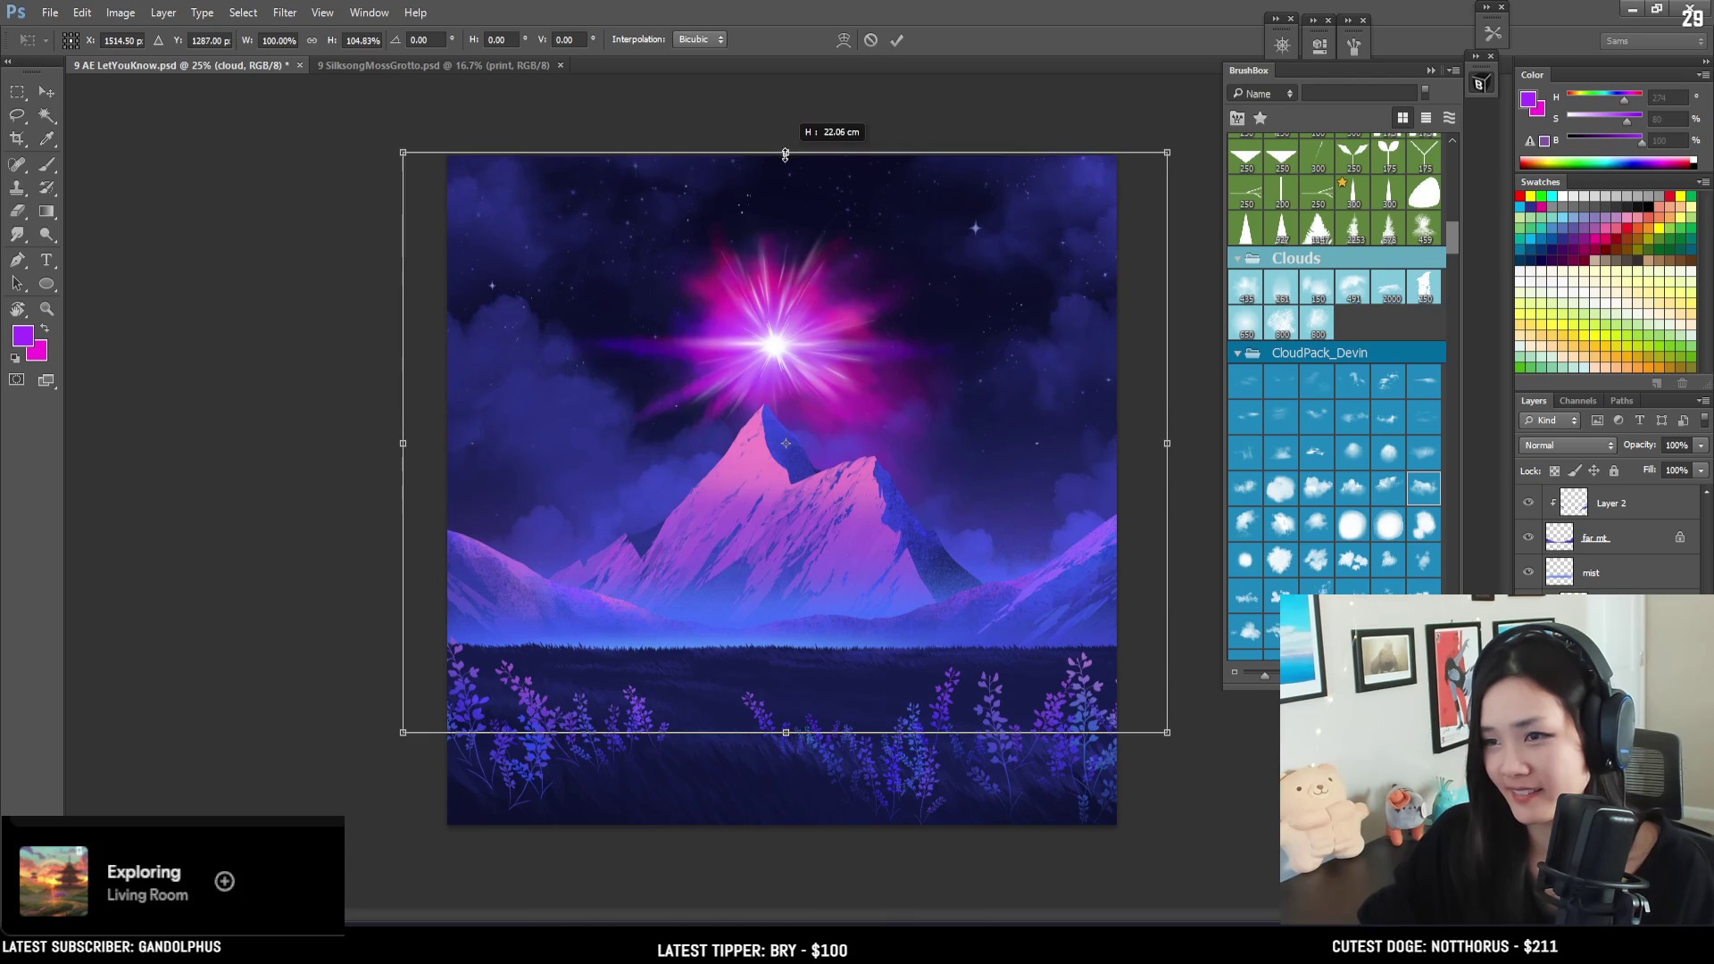
key(Return)
- Erase cloud edges with the Thick Wispy Clouds eraser at sizes 900, 250 and 400
key(b)
key(e)
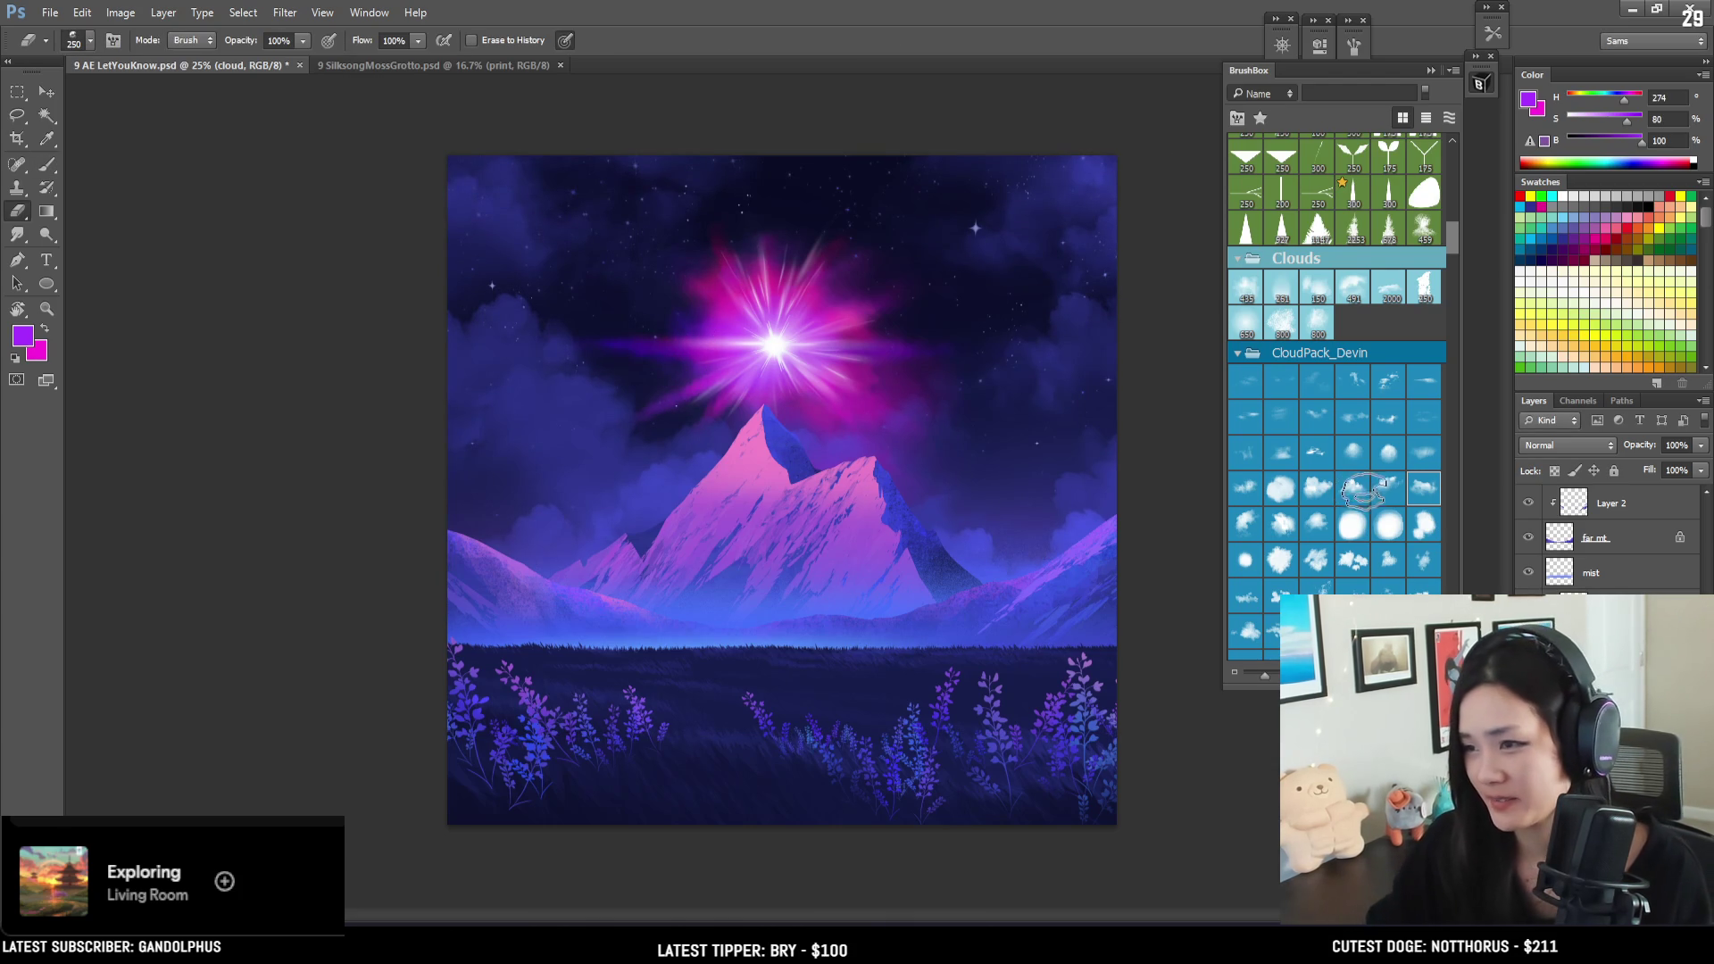
click(1353, 488)
key(ctrl+plus)
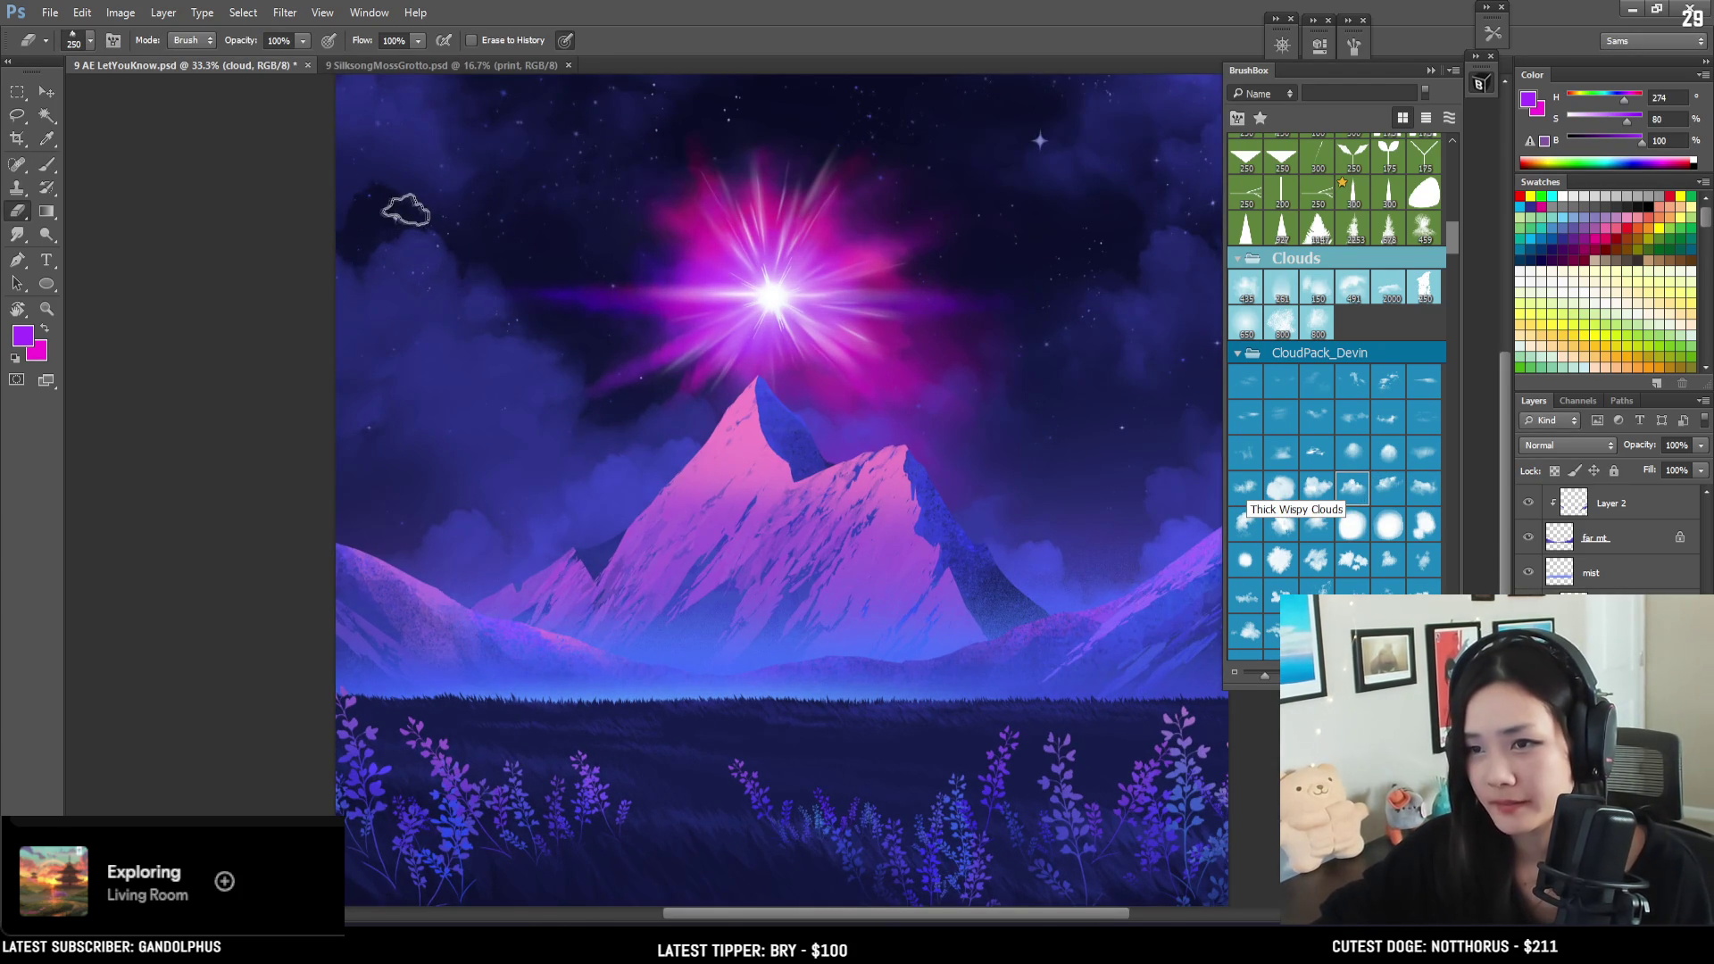
key(bracketright)
key(bracketright)
key(bracketright)
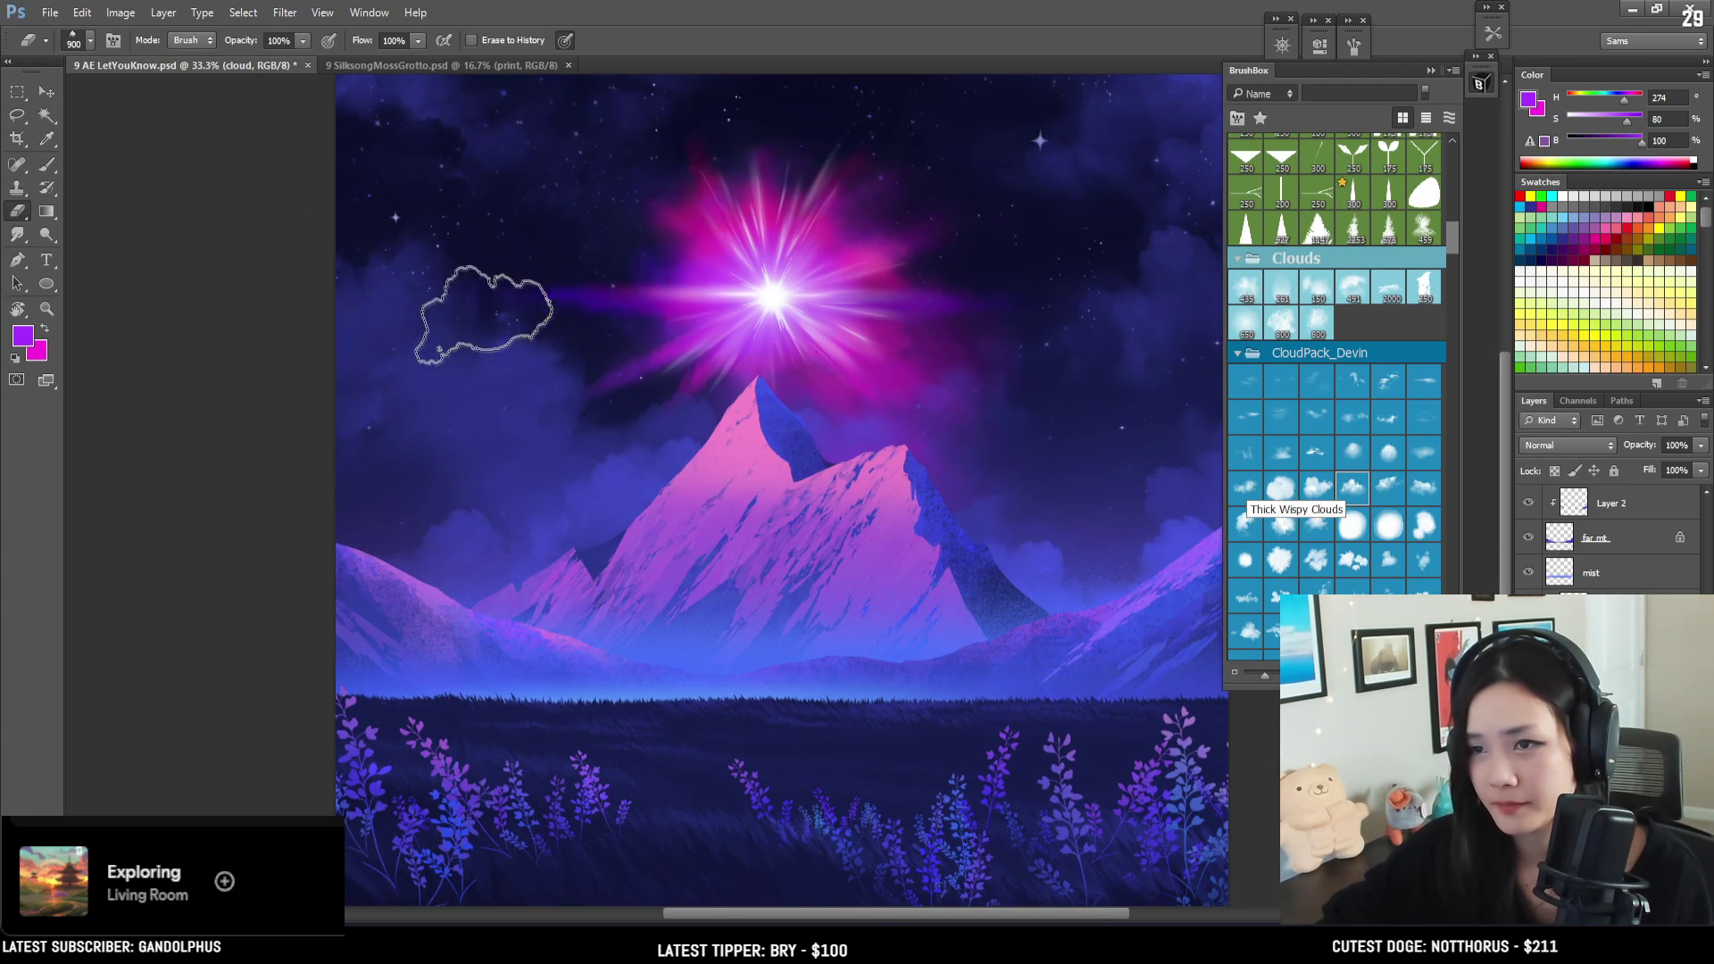
key(bracketleft)
key(bracketleft)
key(bracketleft)
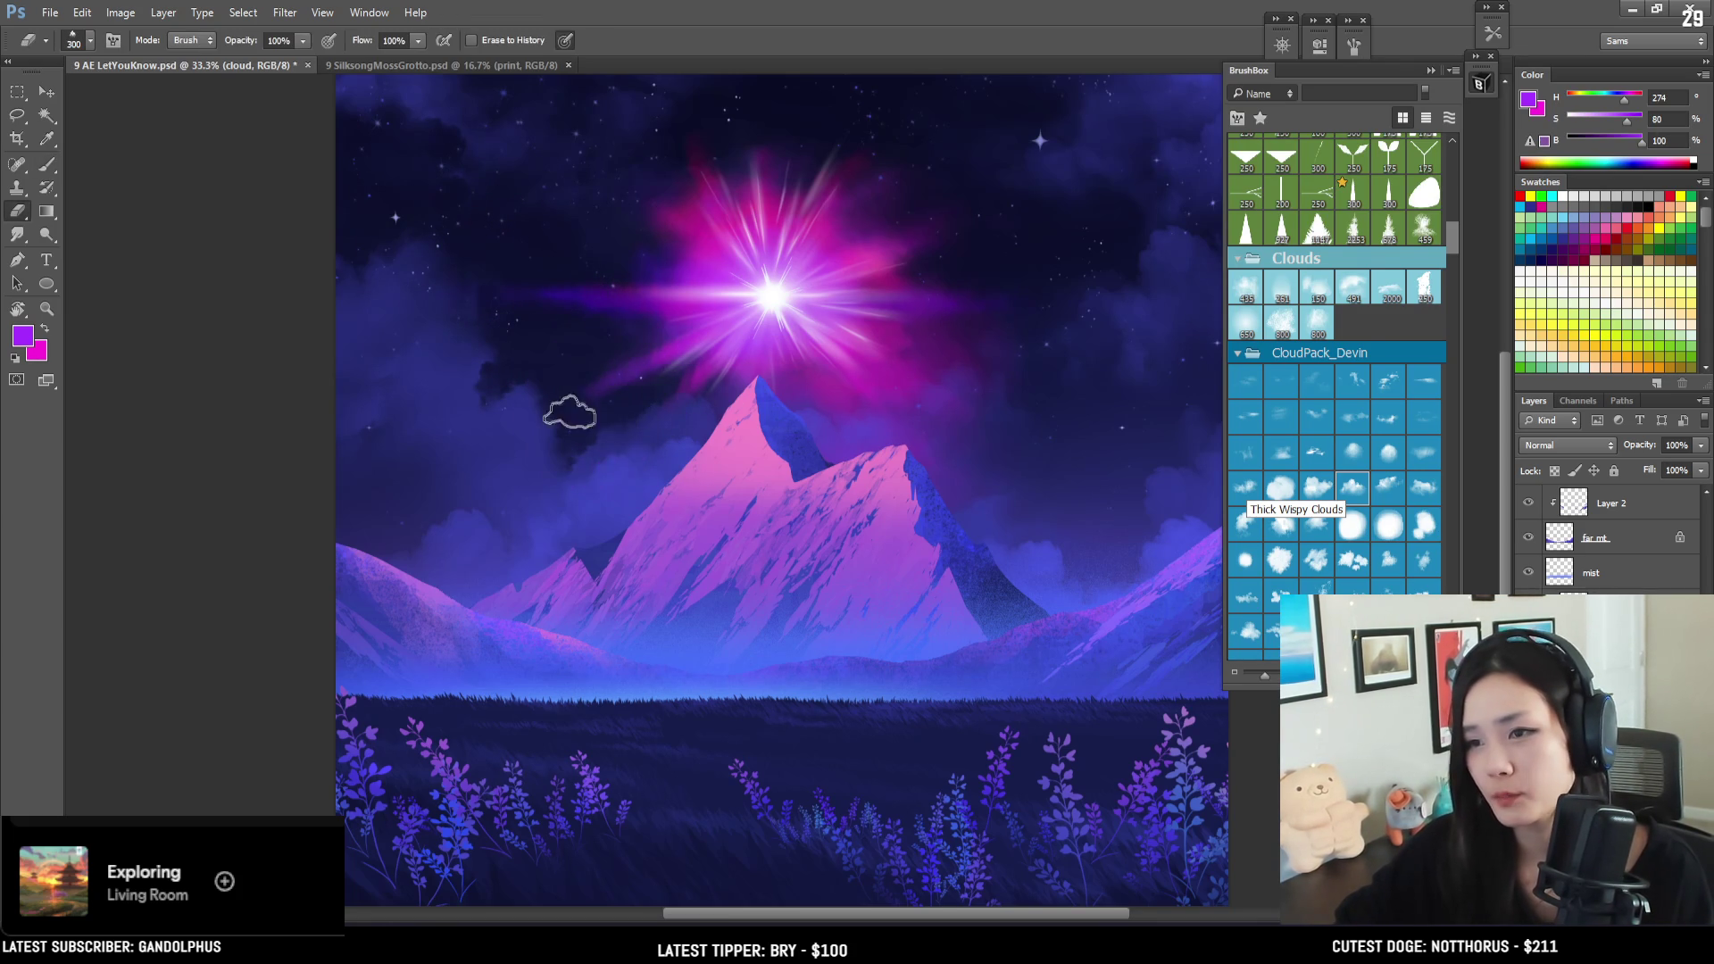
key(bracketright)
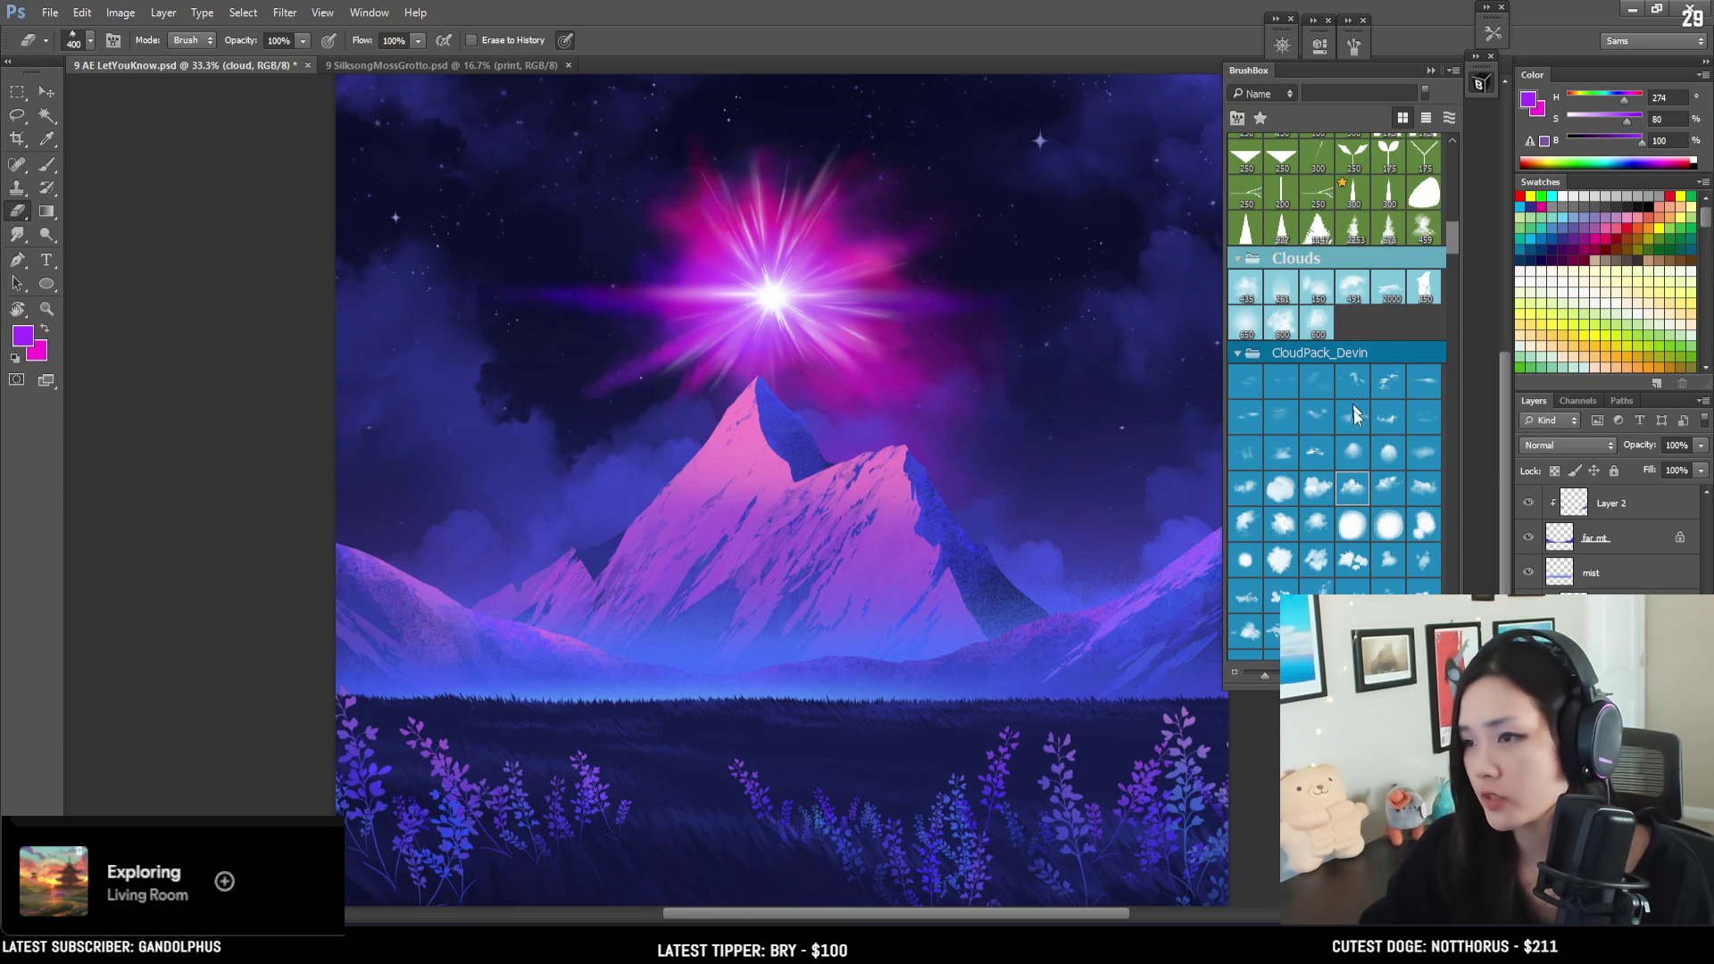
- Keep thinning the clouds with the Grainy Cloud Base tip at sizes 800, 250, 400, 600 and 500
click(1386, 498)
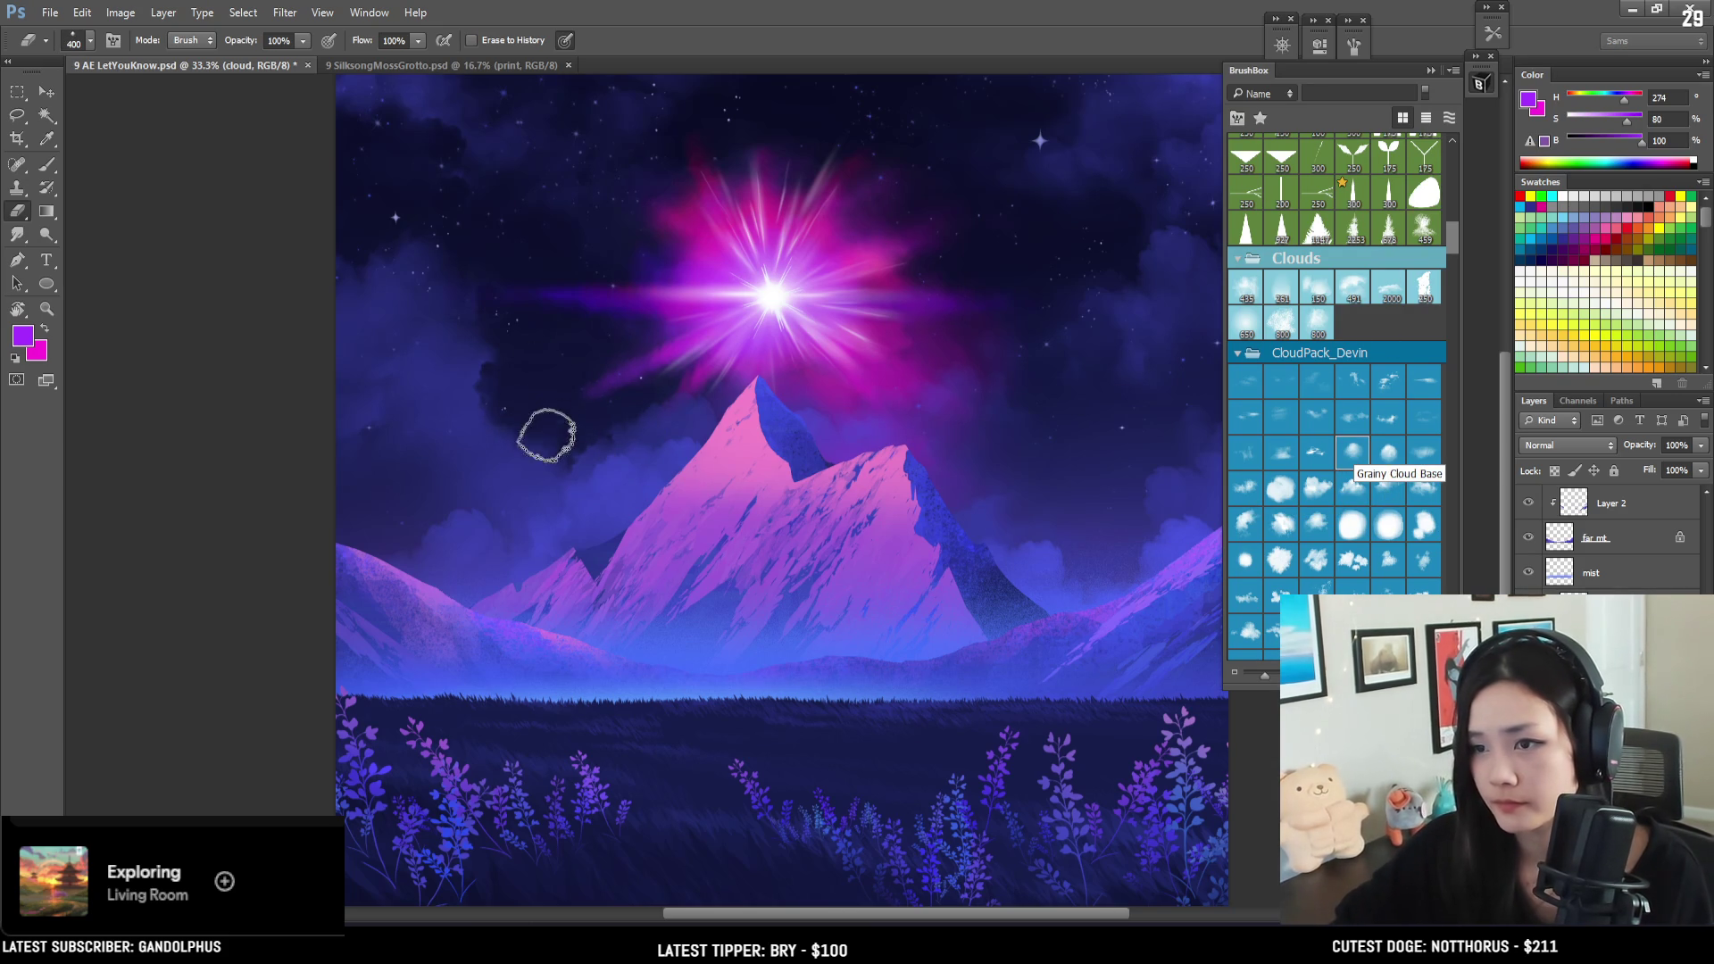
key(bracketright)
key(bracketright)
key(bracketright)
key(bracketright)
key(bracketleft)
key(bracketleft)
key(bracketleft)
key(bracketleft)
key(bracketleft)
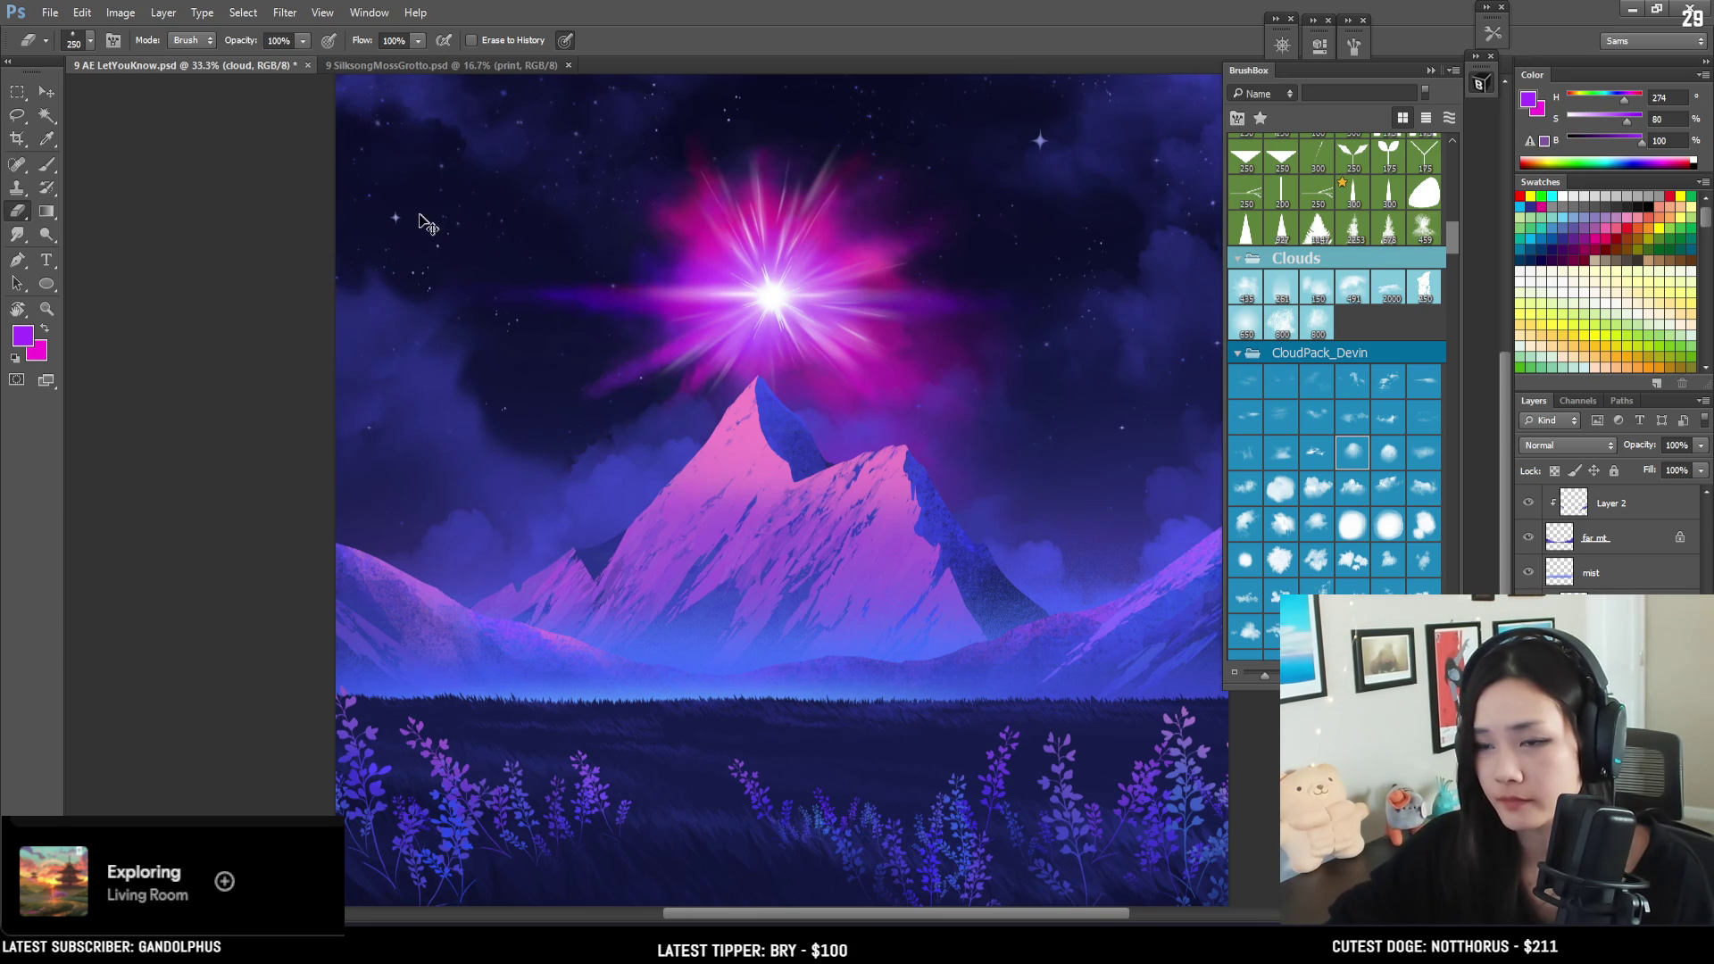
key(bracketright)
key(bracketright)
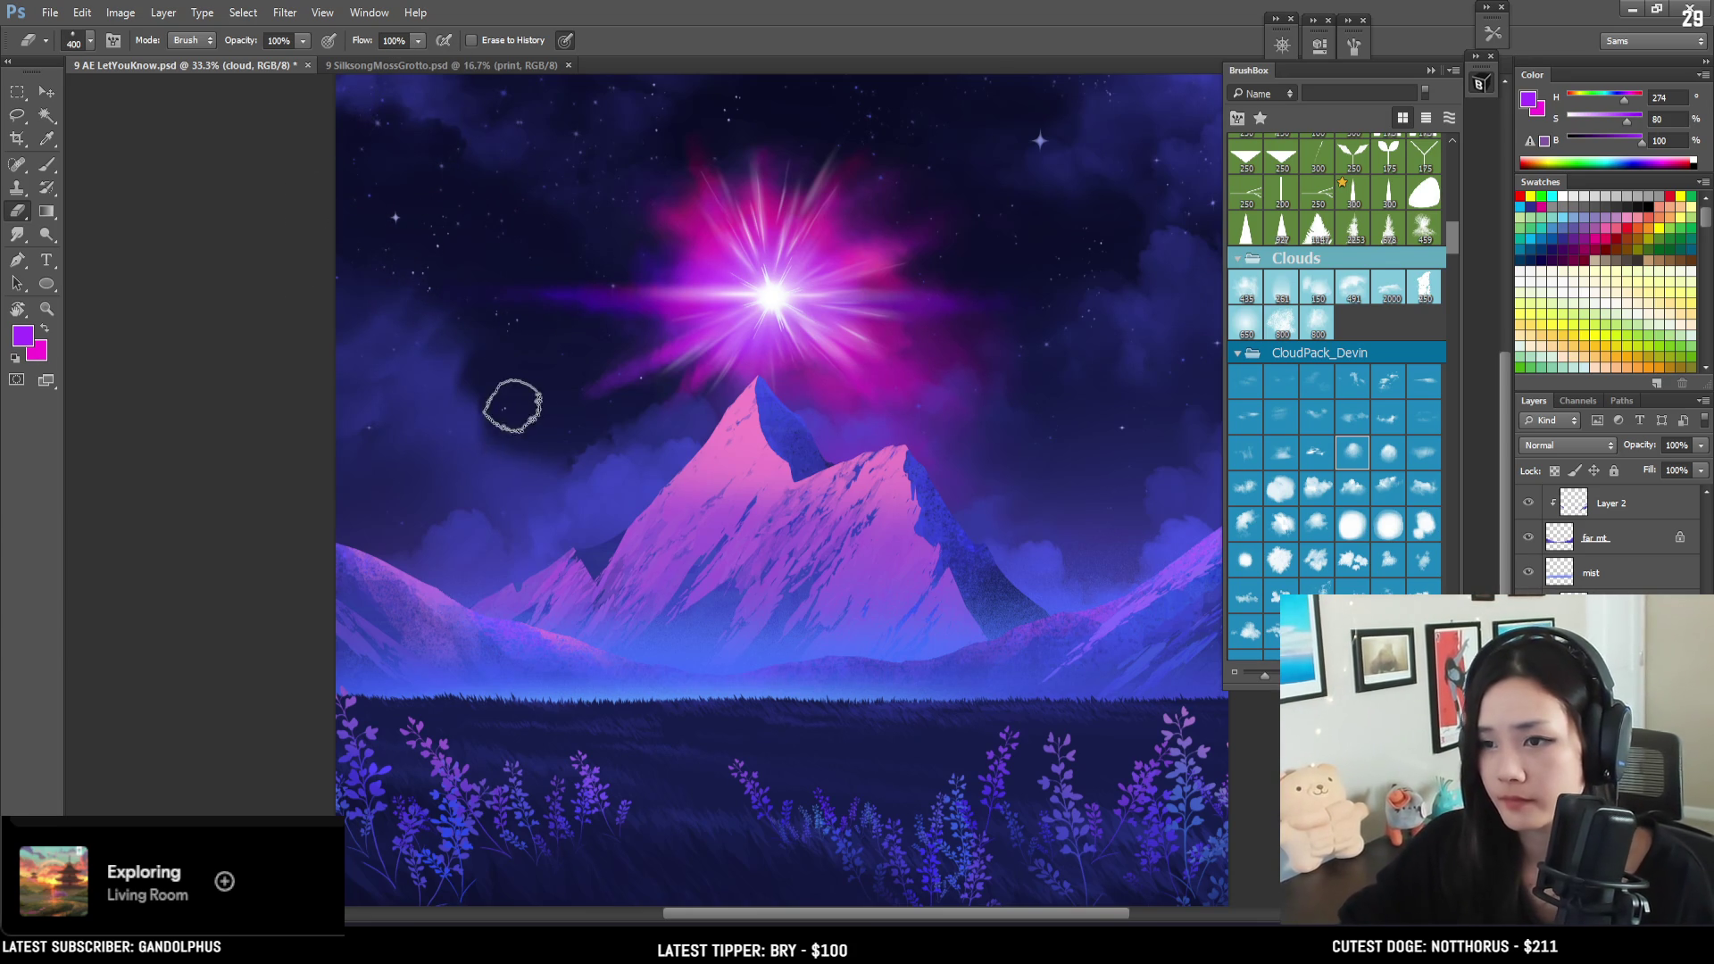
key(bracketright)
key(bracketright)
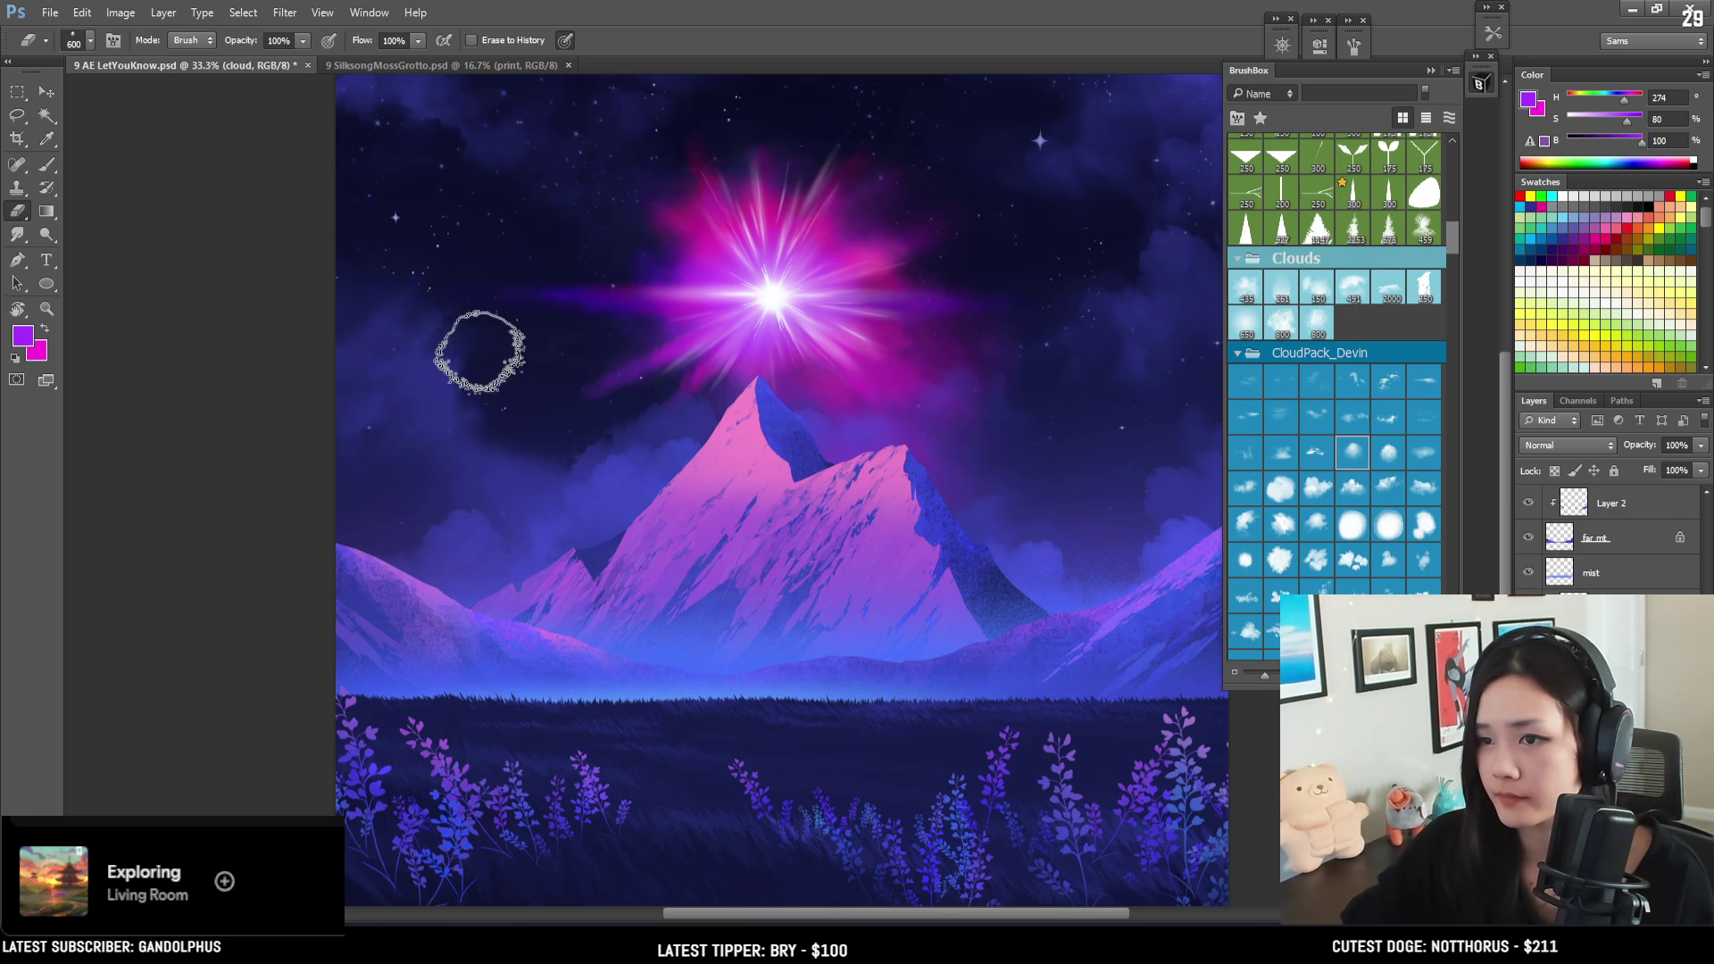
key(bracketleft)
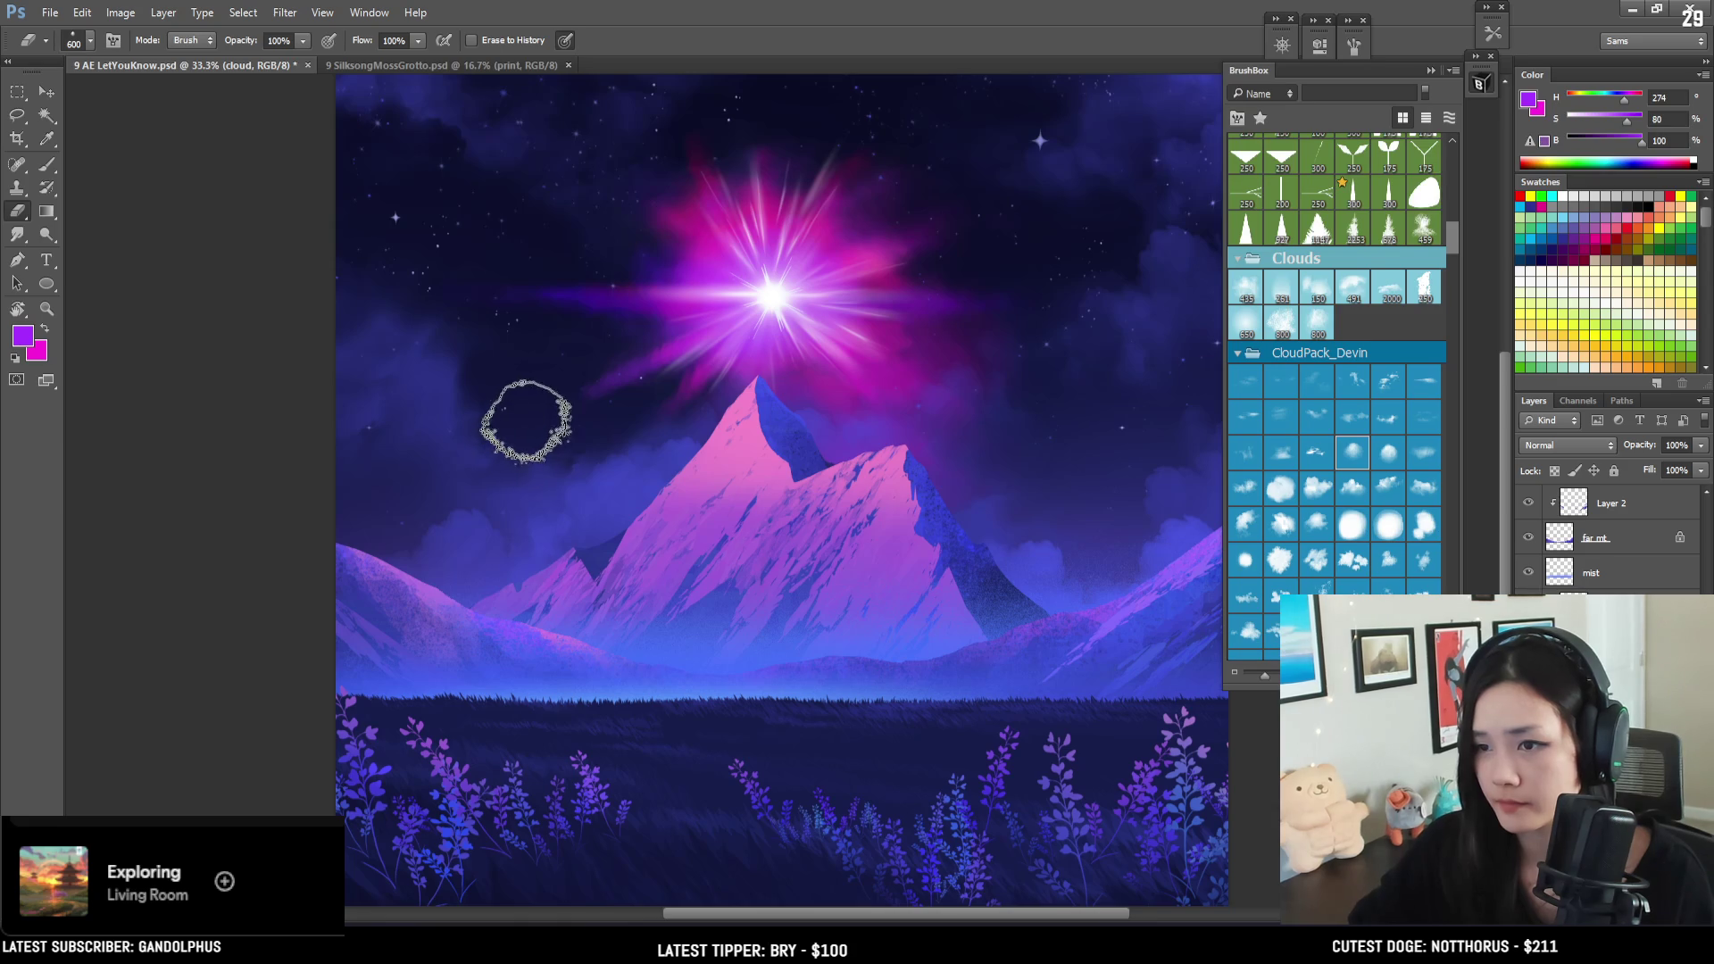
key(bracketright)
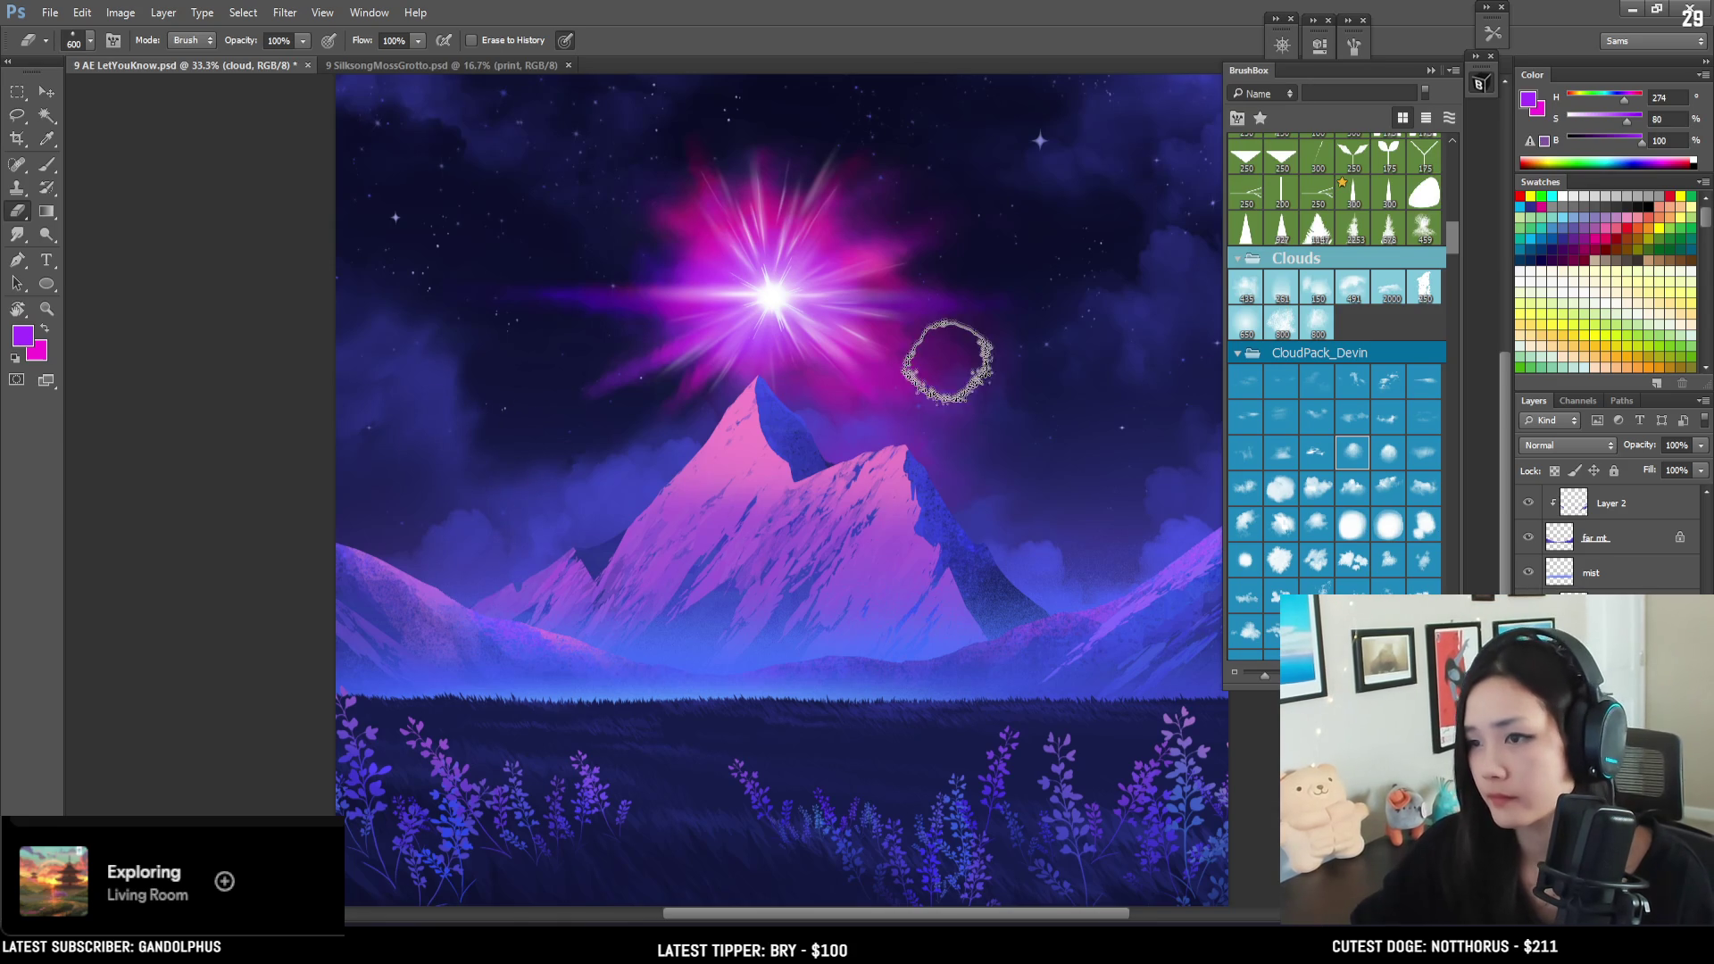
- Sample the sky's blue as the paint colour with a 500 brush
key(b)
alt+click(1052, 554)
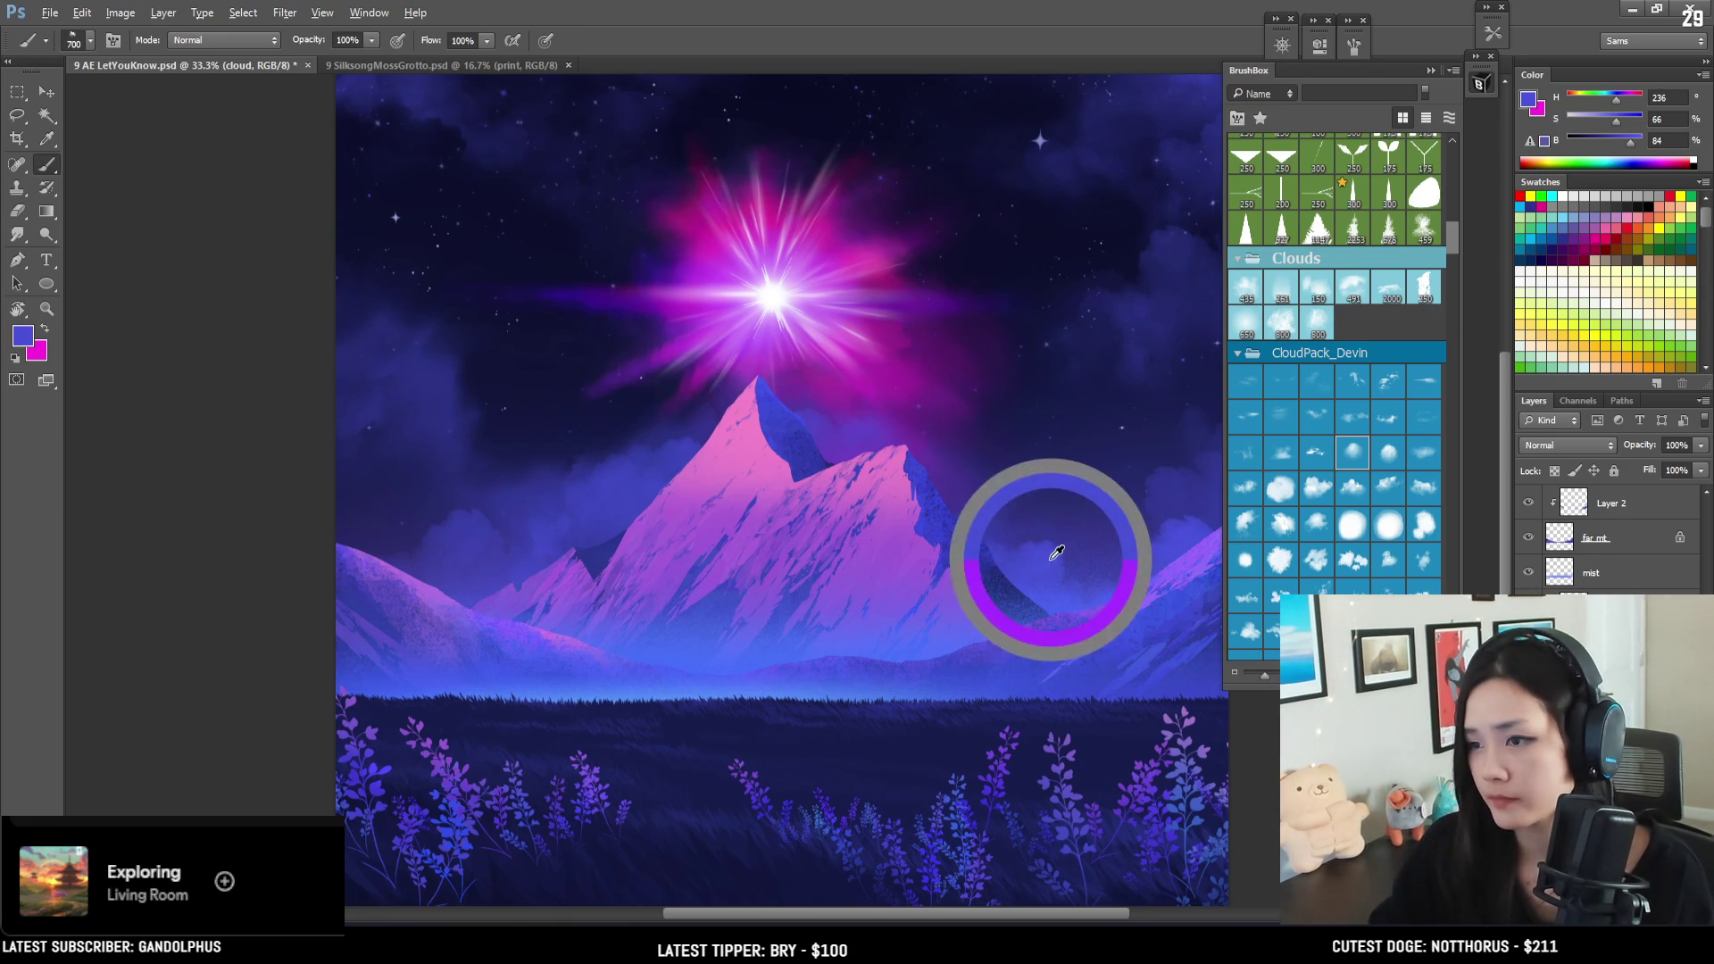
key(bracketleft)
key(bracketleft)
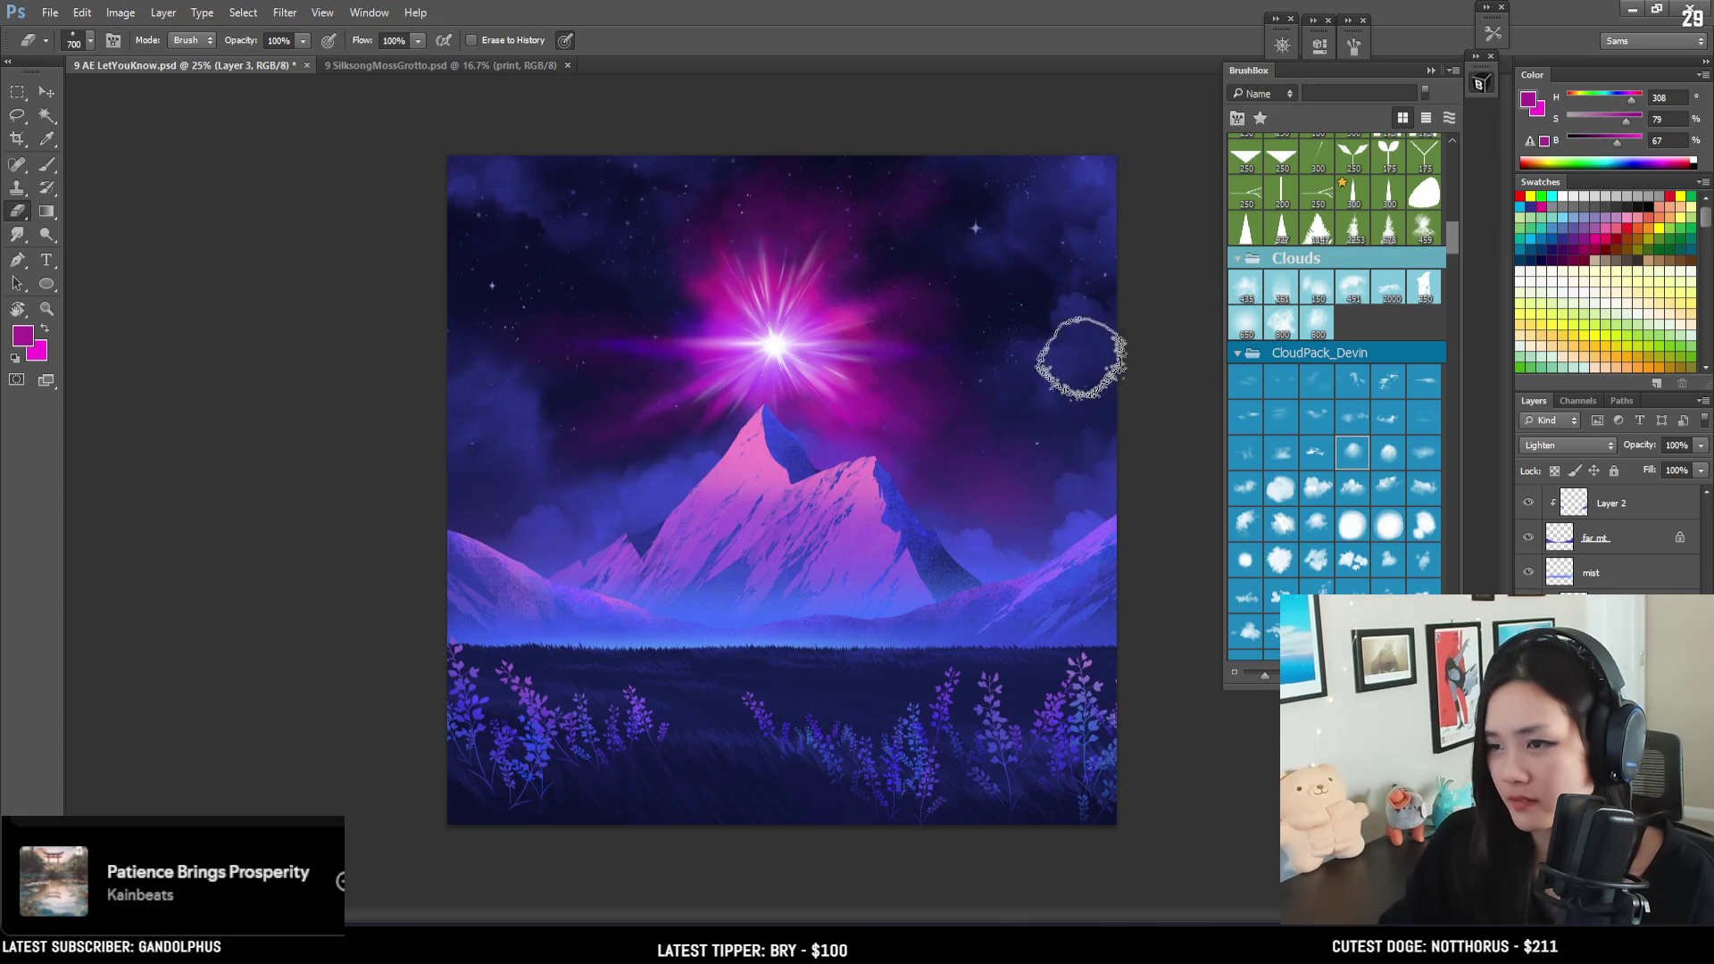
- Paint and erase magenta cloud glow around the starburst with the cloud brush, sizes 800 and 250
key(bracketright)
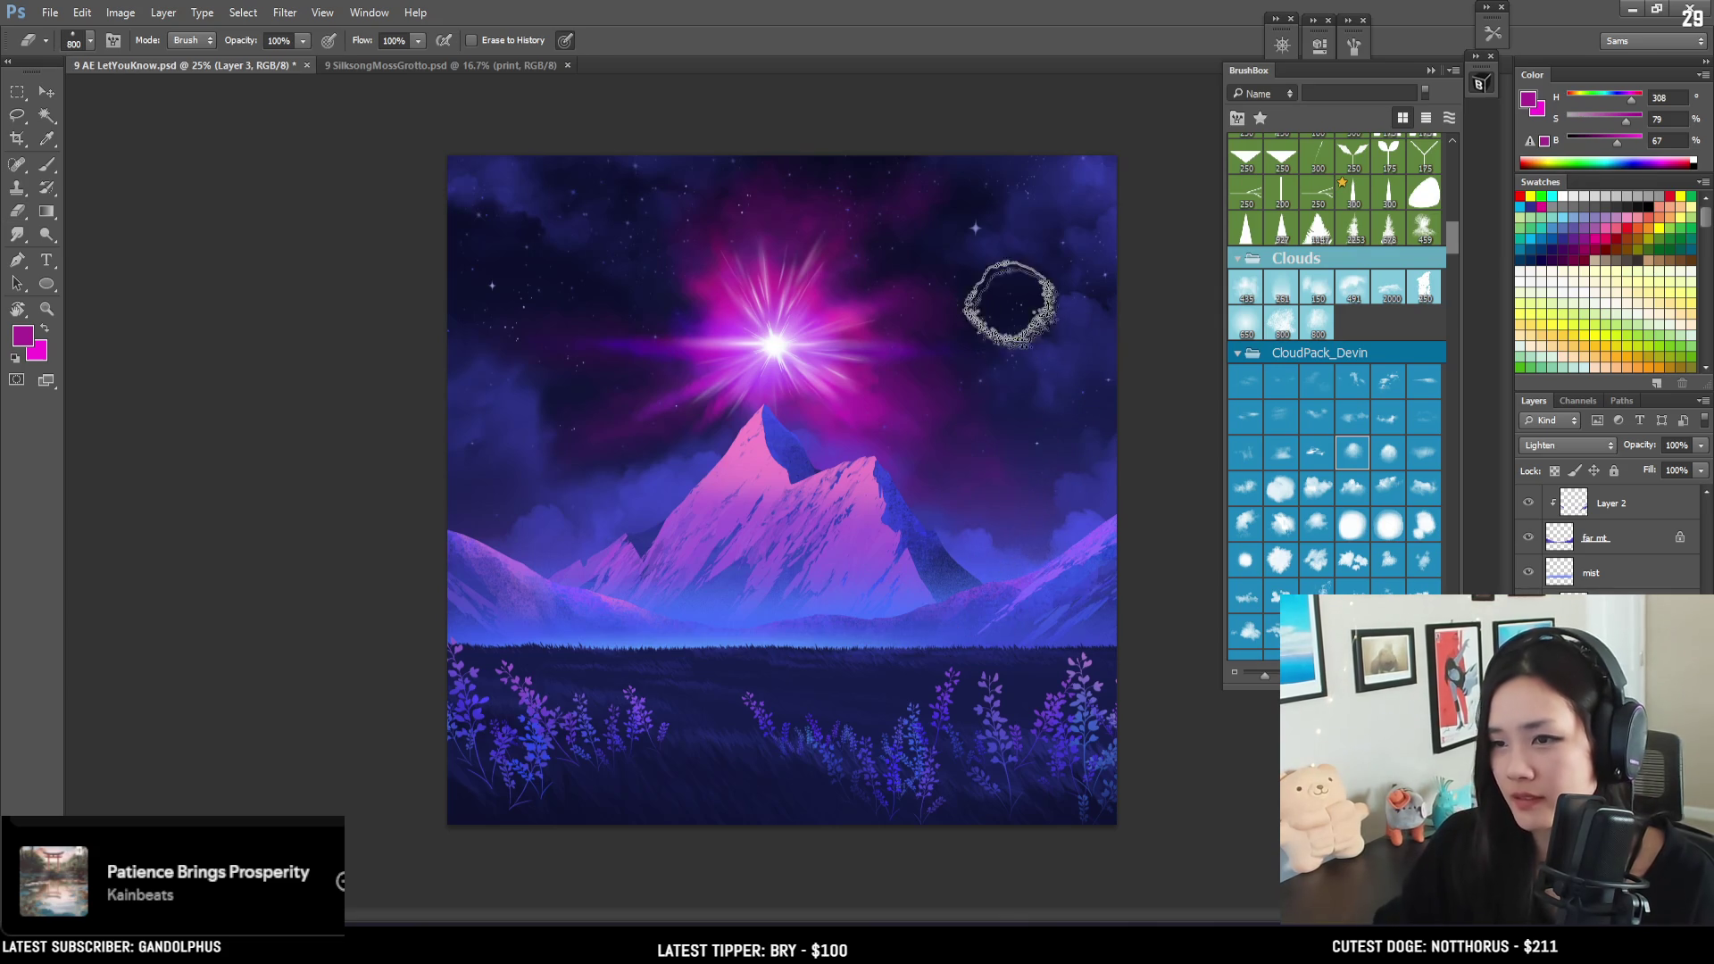
key(b)
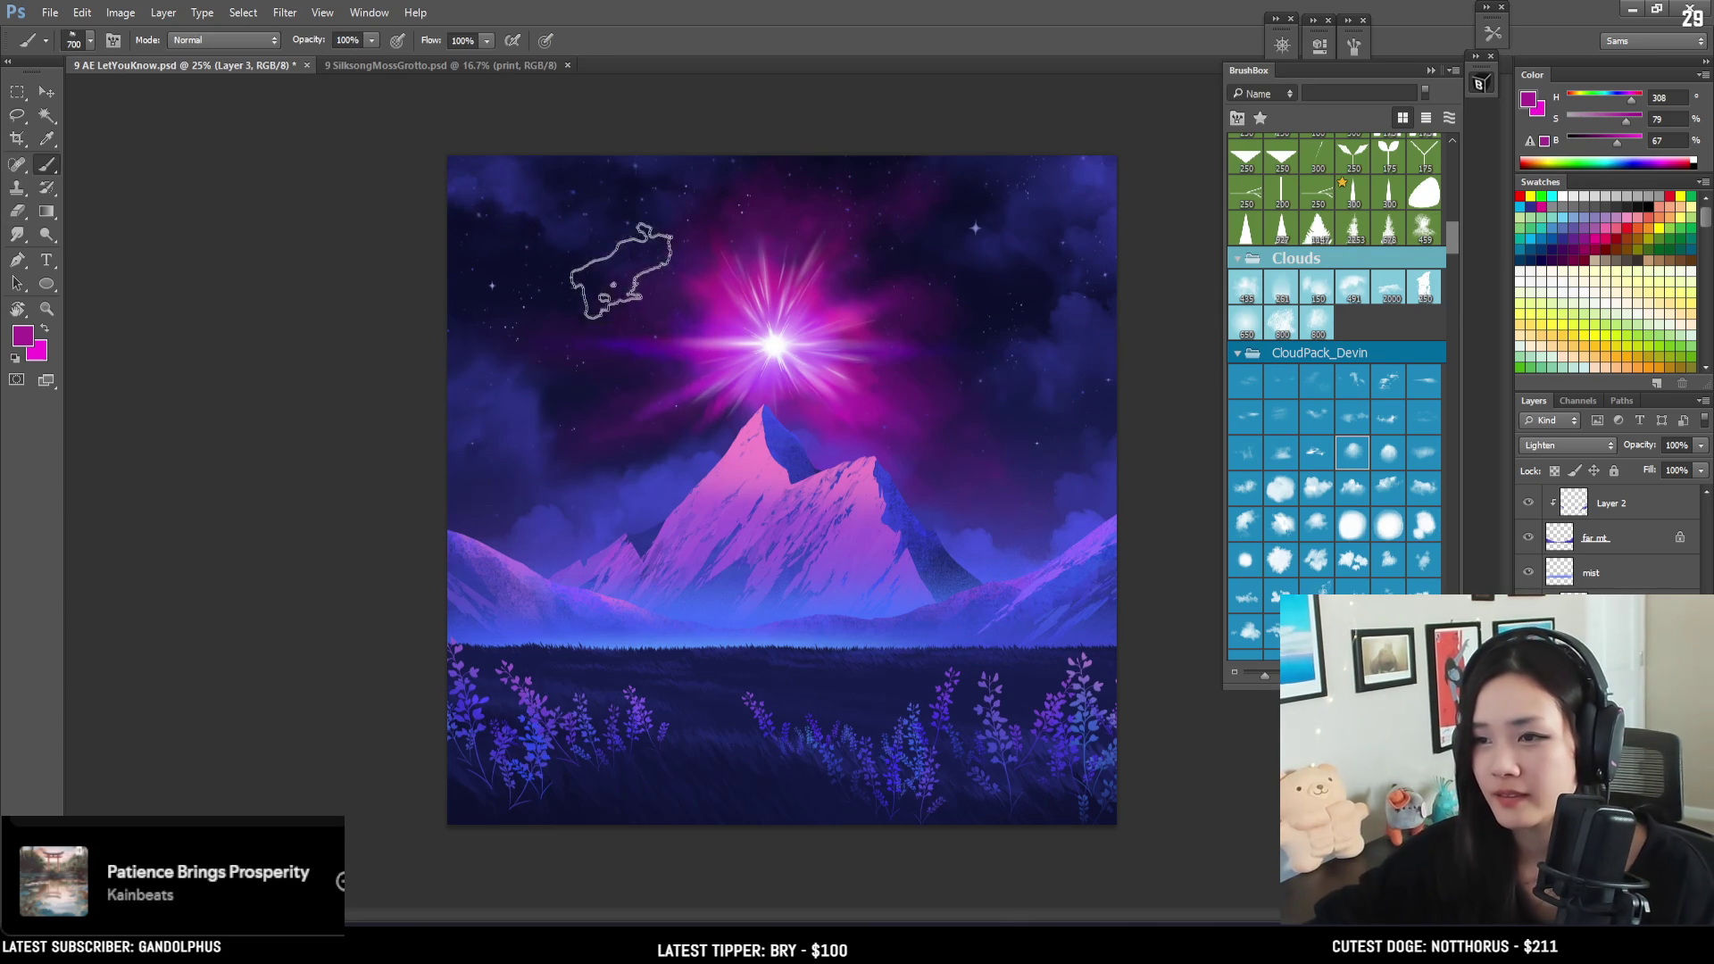
key(e)
key(bracketleft)
key(bracketleft)
key(bracketleft)
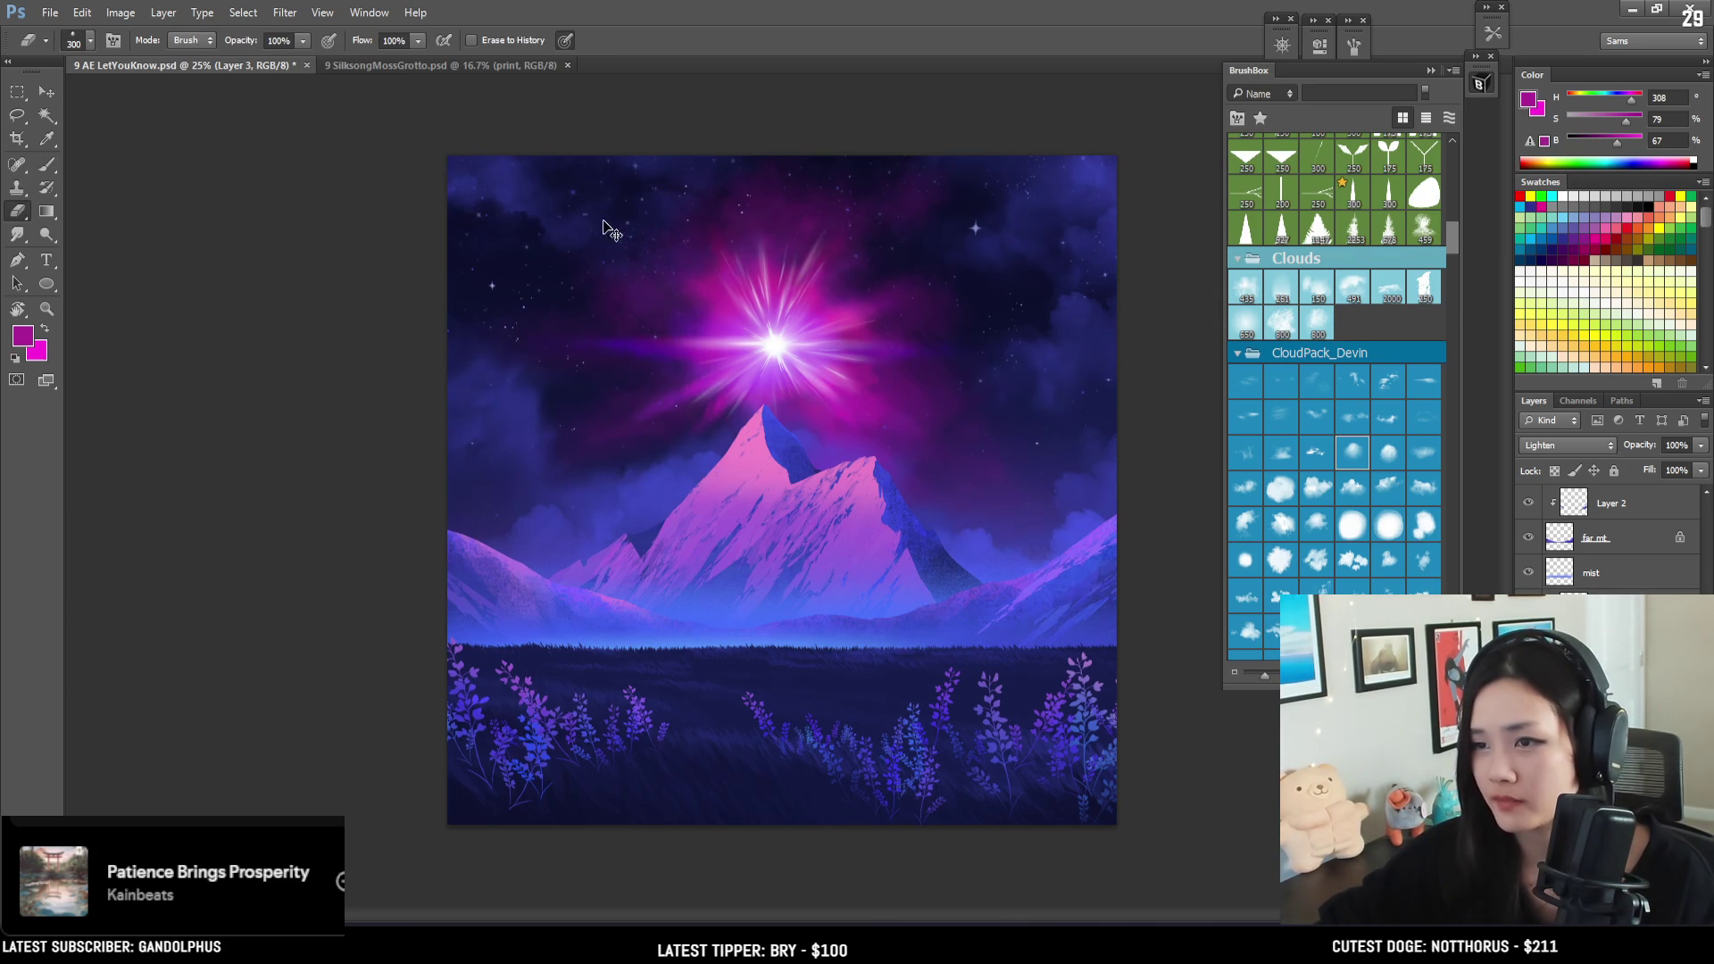
key(b)
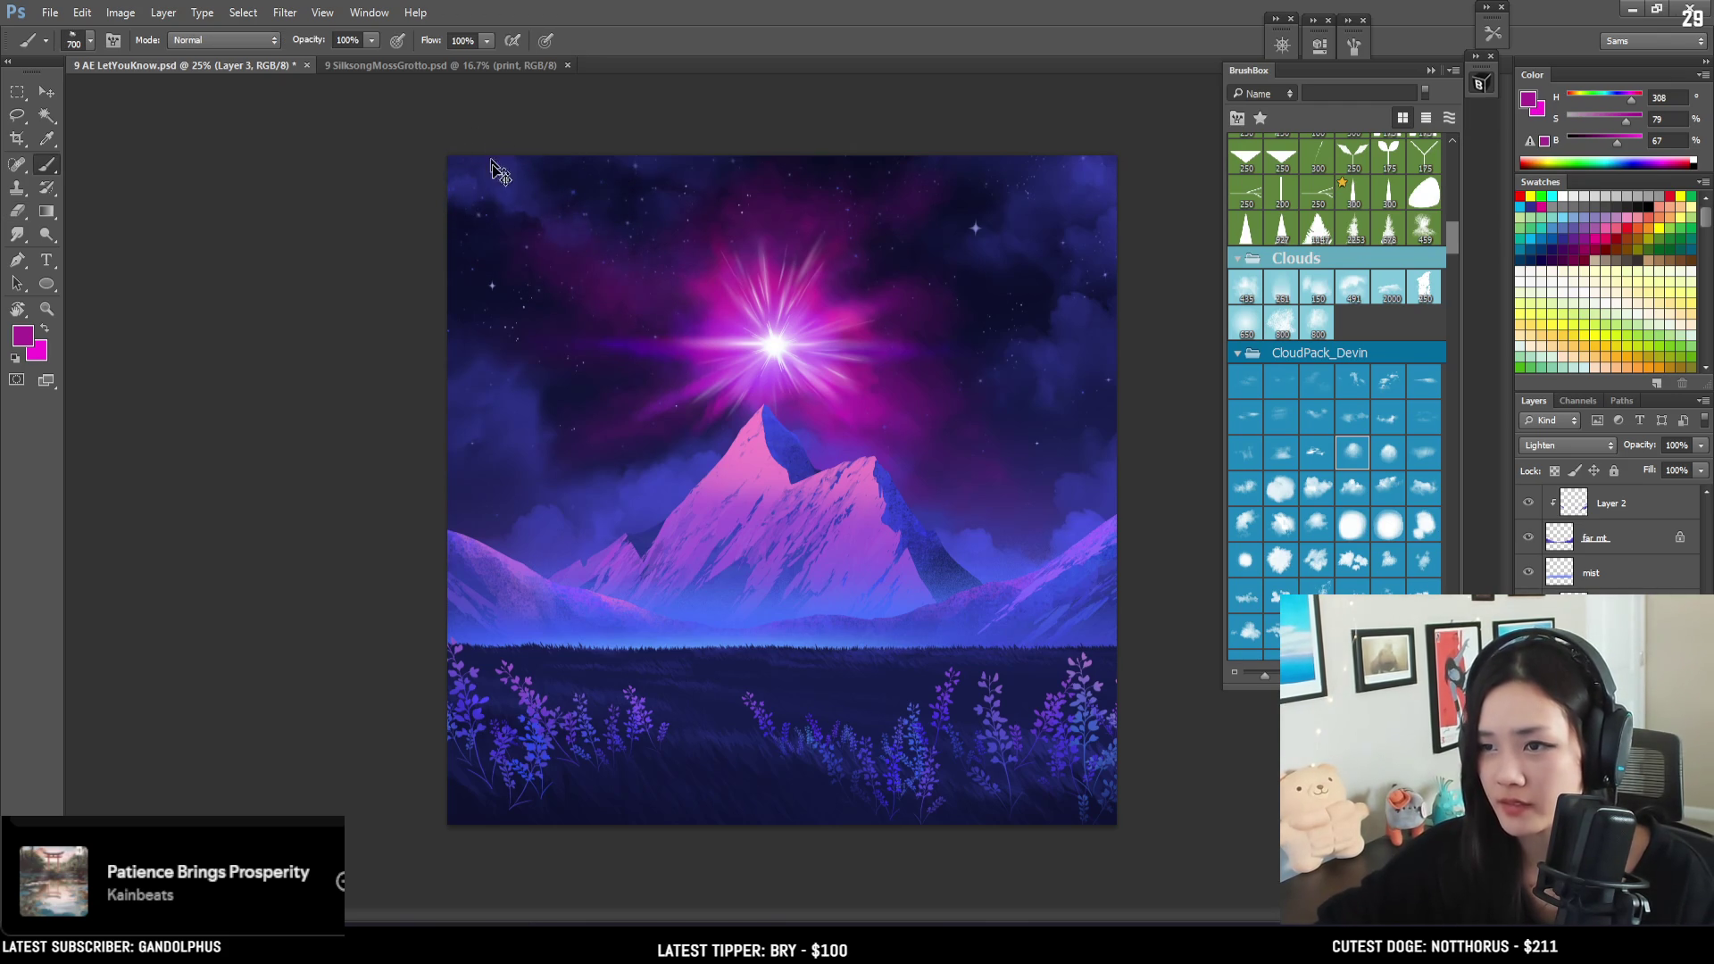
key(e)
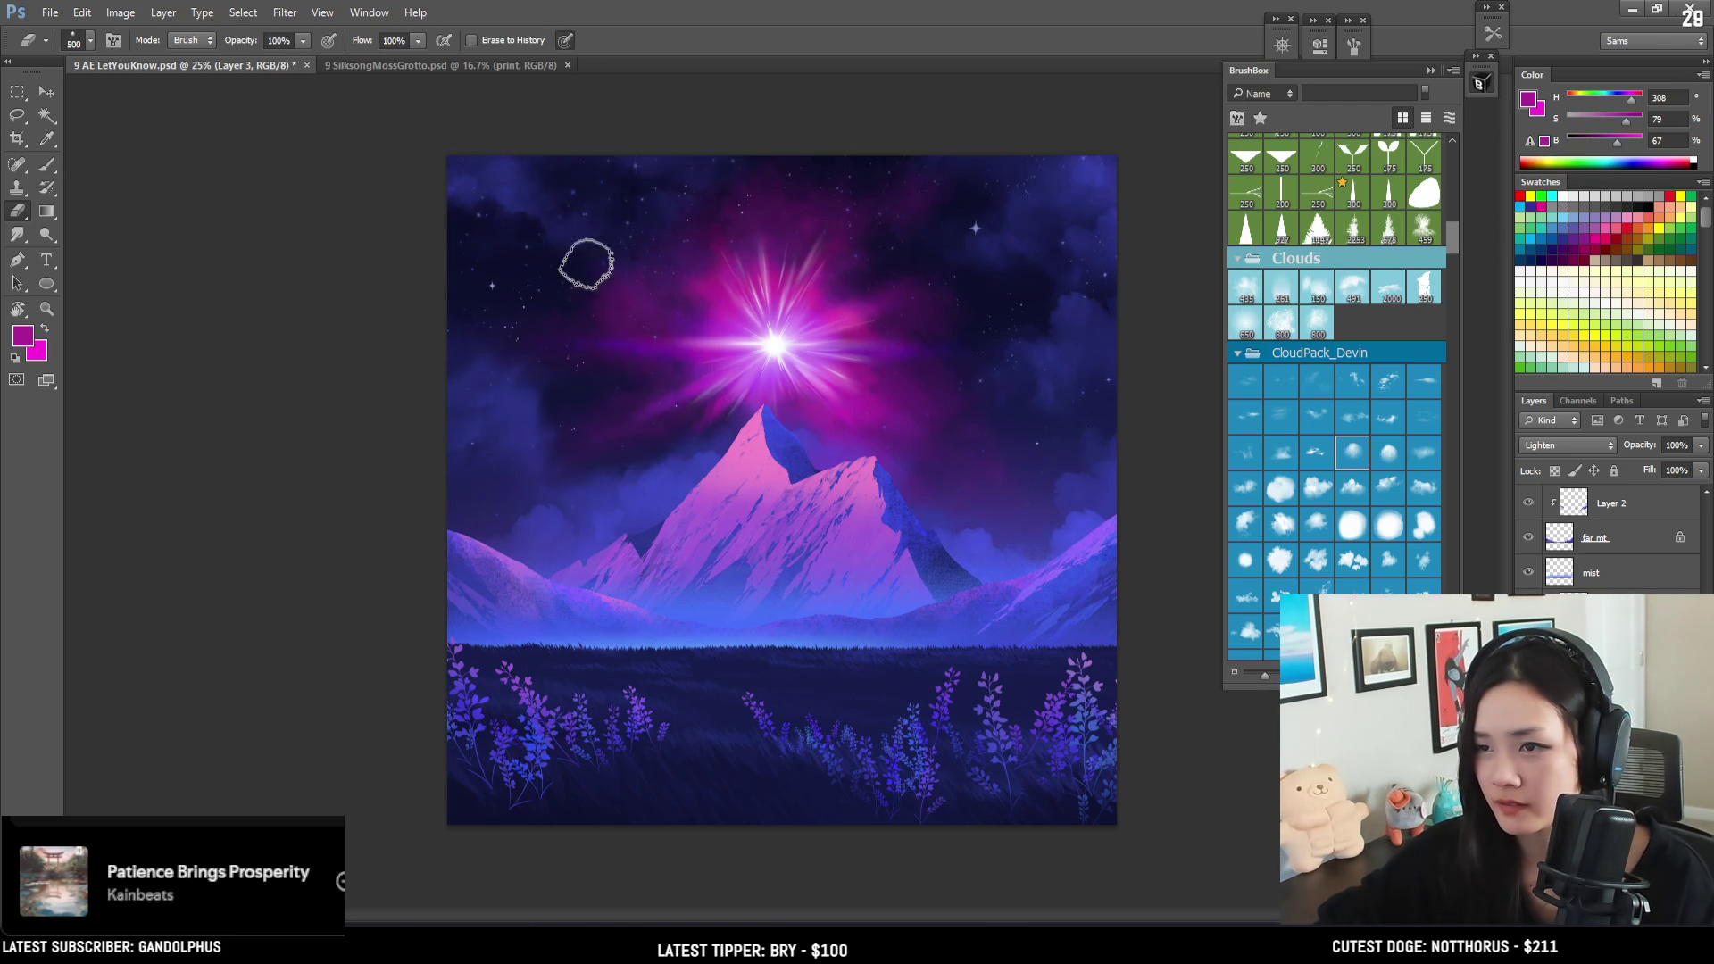
key(b)
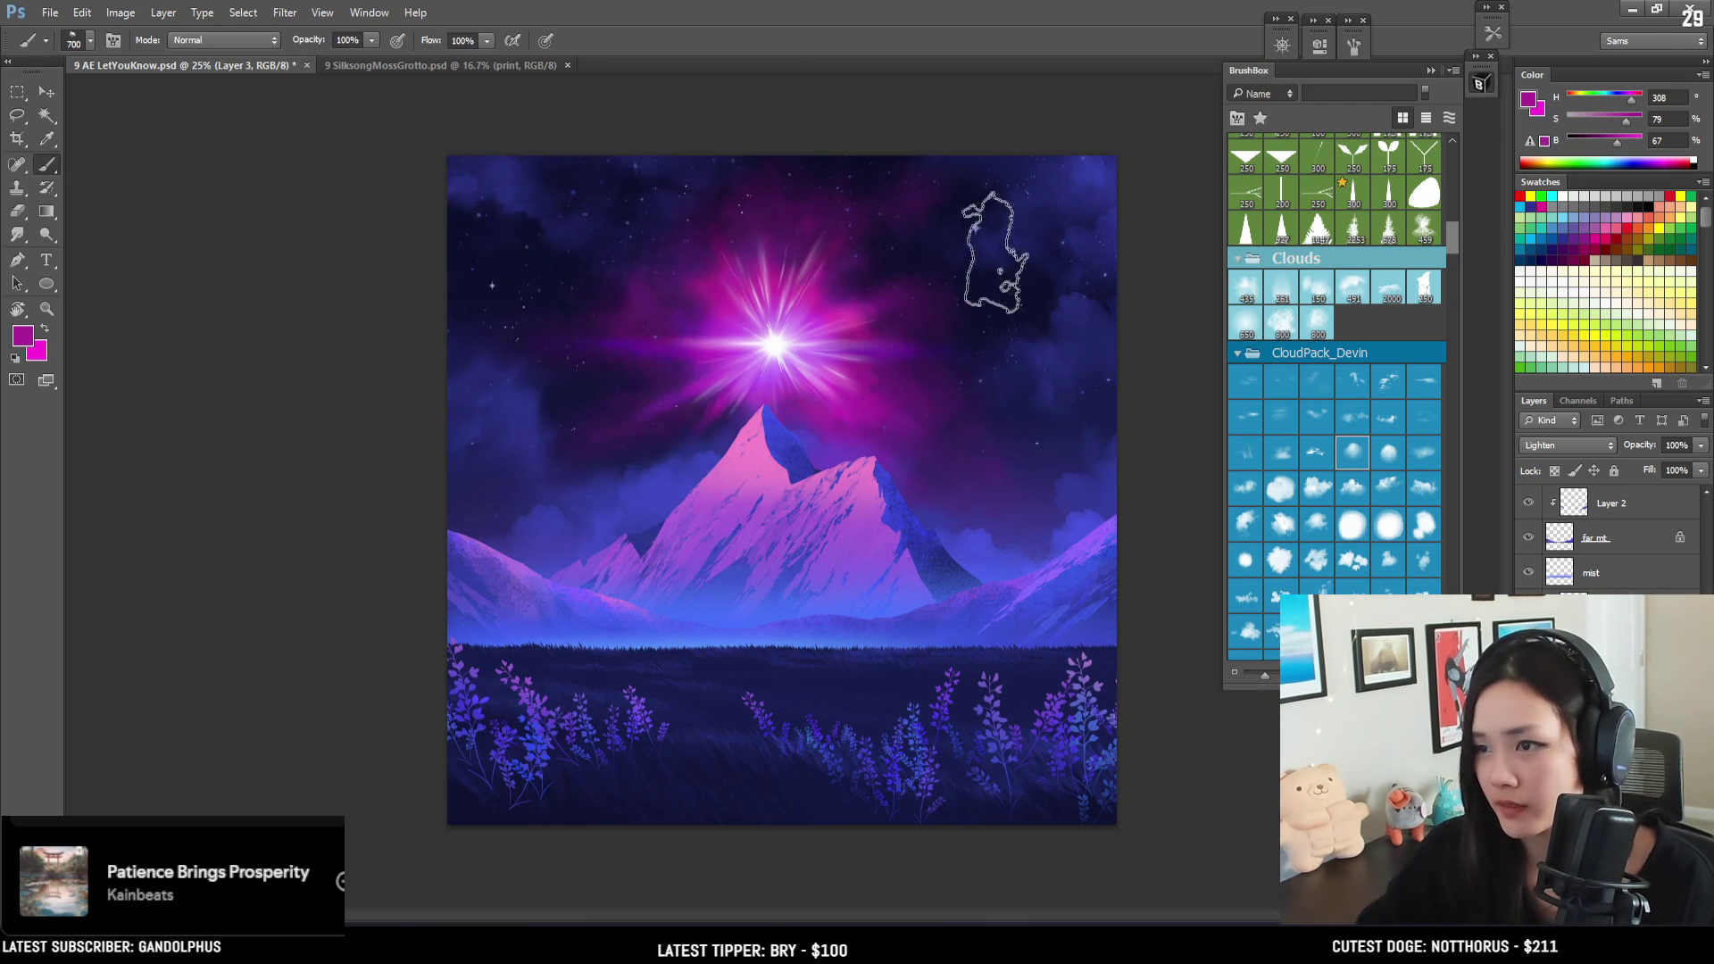
key(e)
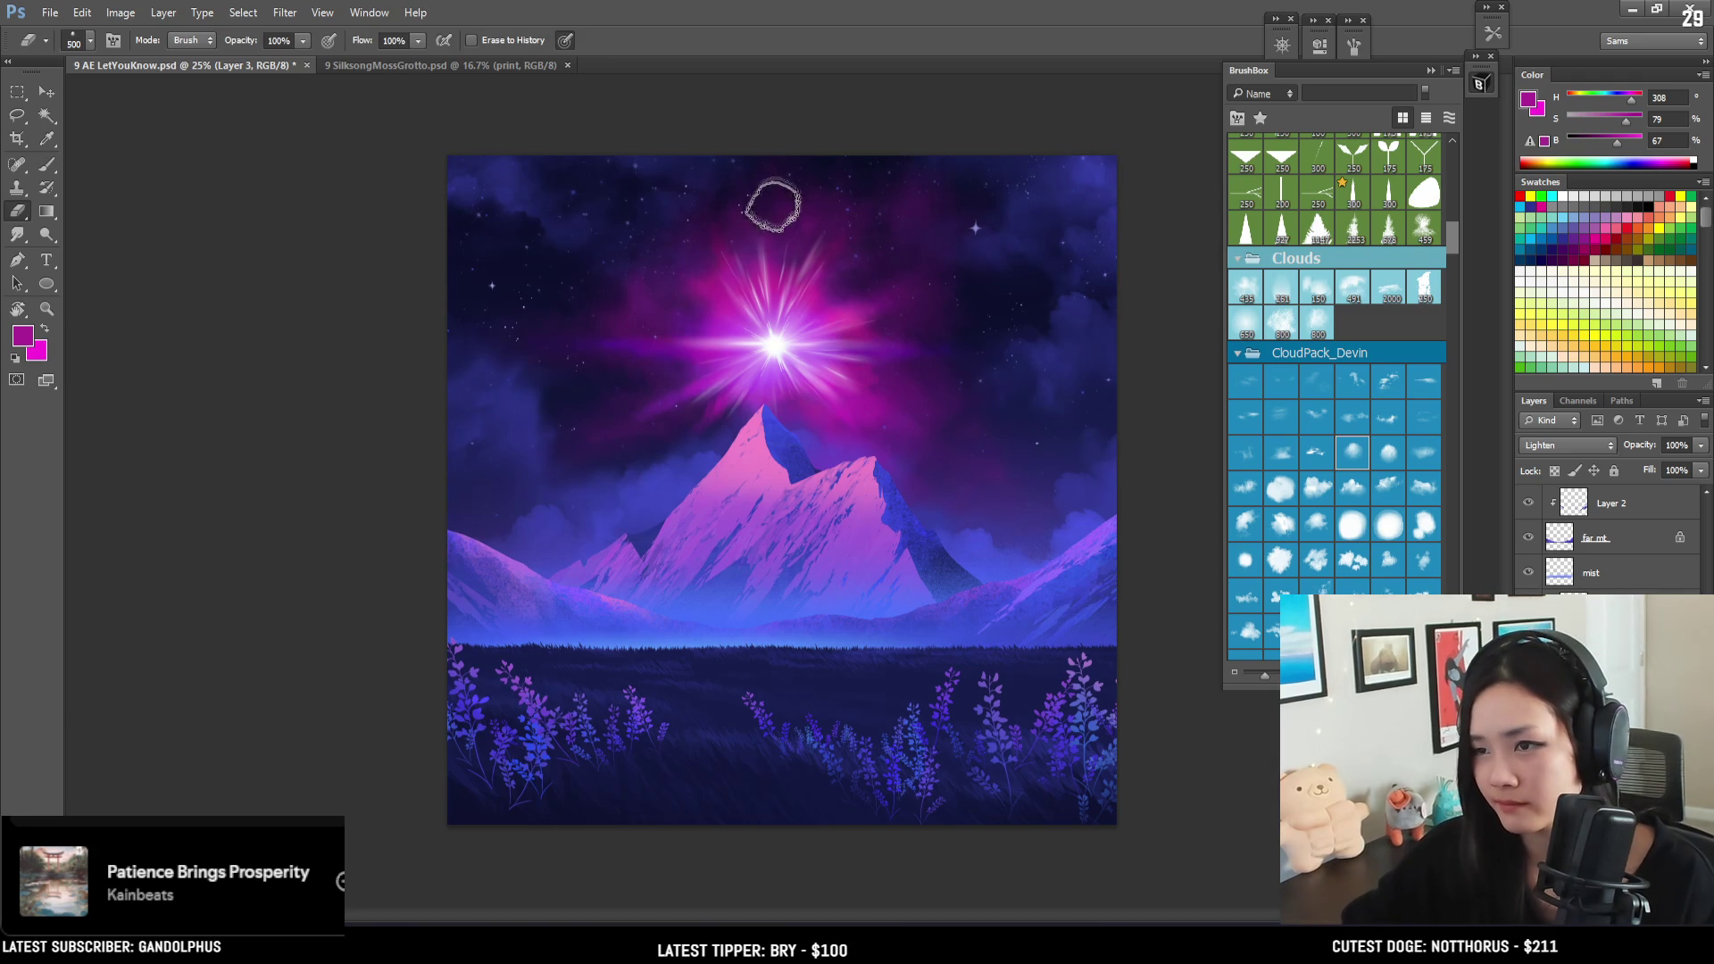
key(b)
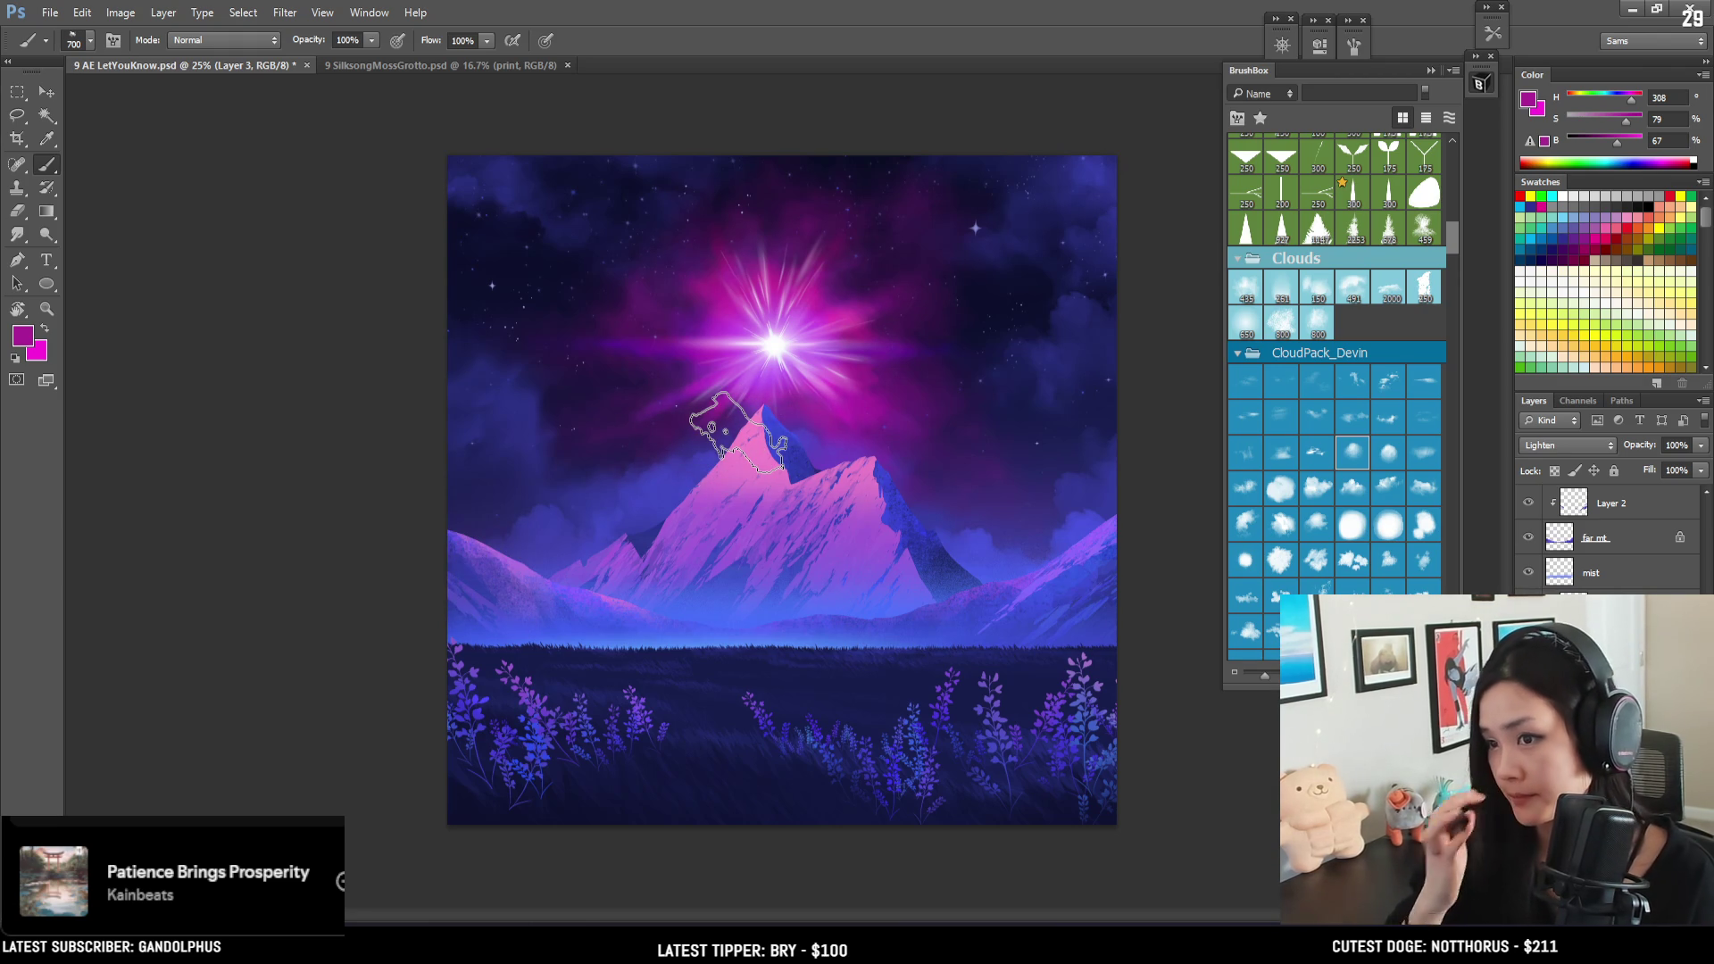
key(ctrl+plus)
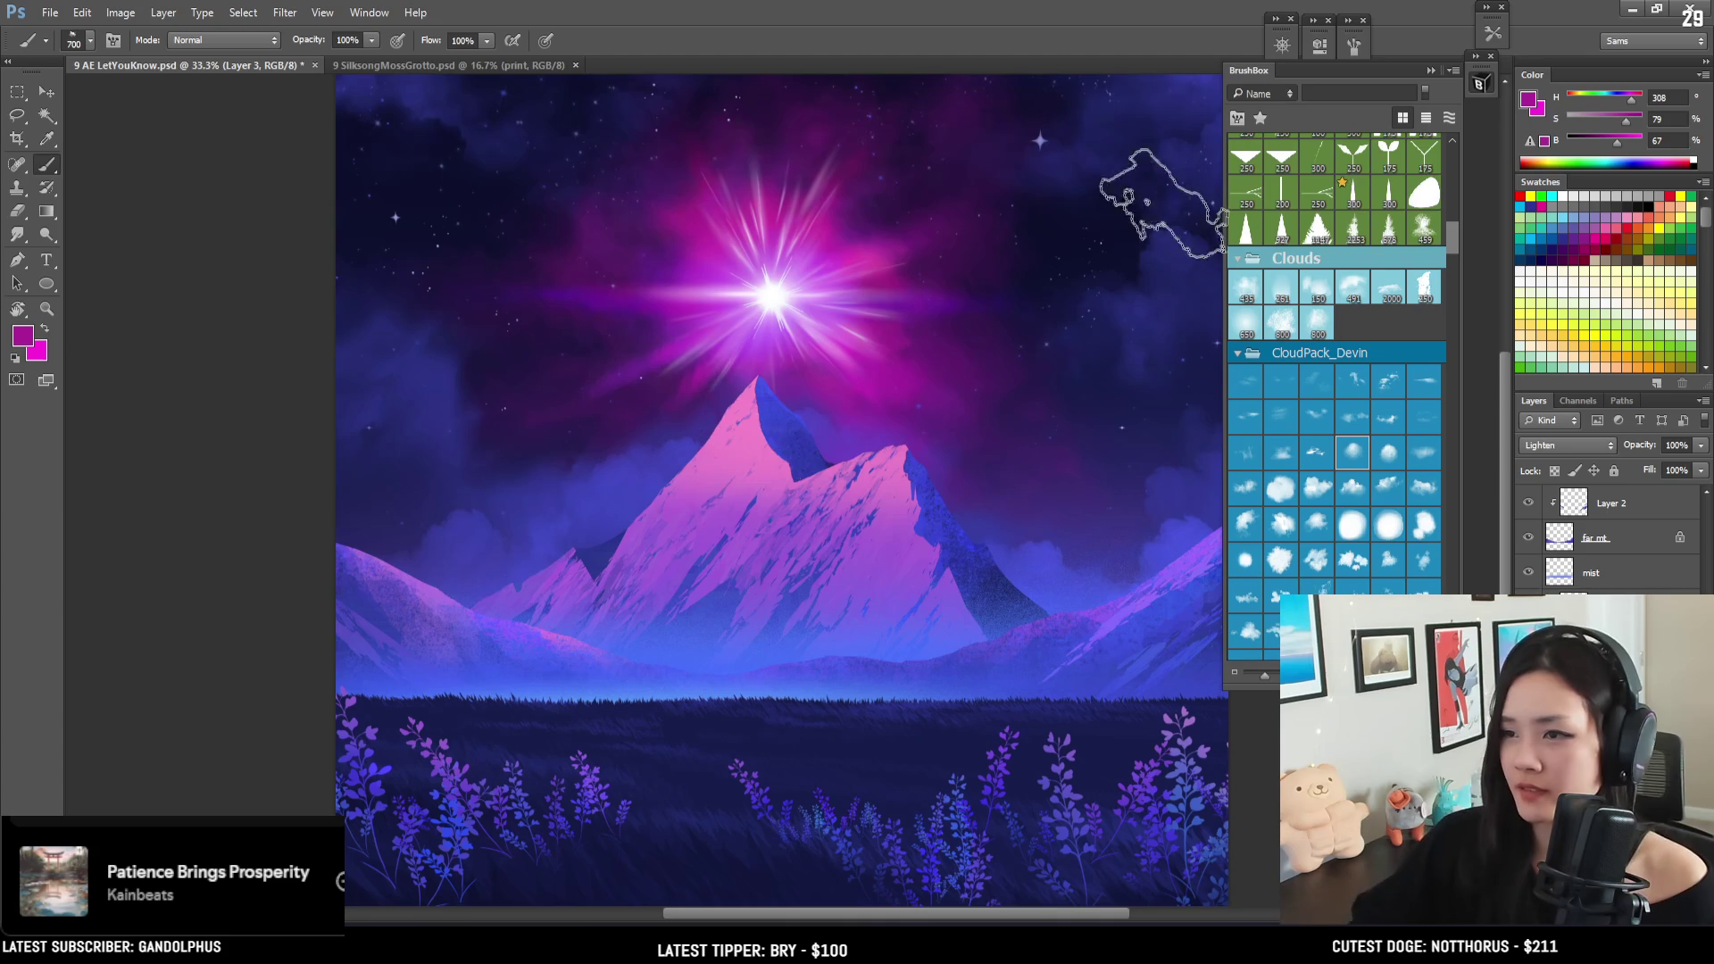
- On the starburst layer, paint a thin near-white ray above the starburst
drag(1455, 234, 1438, 346)
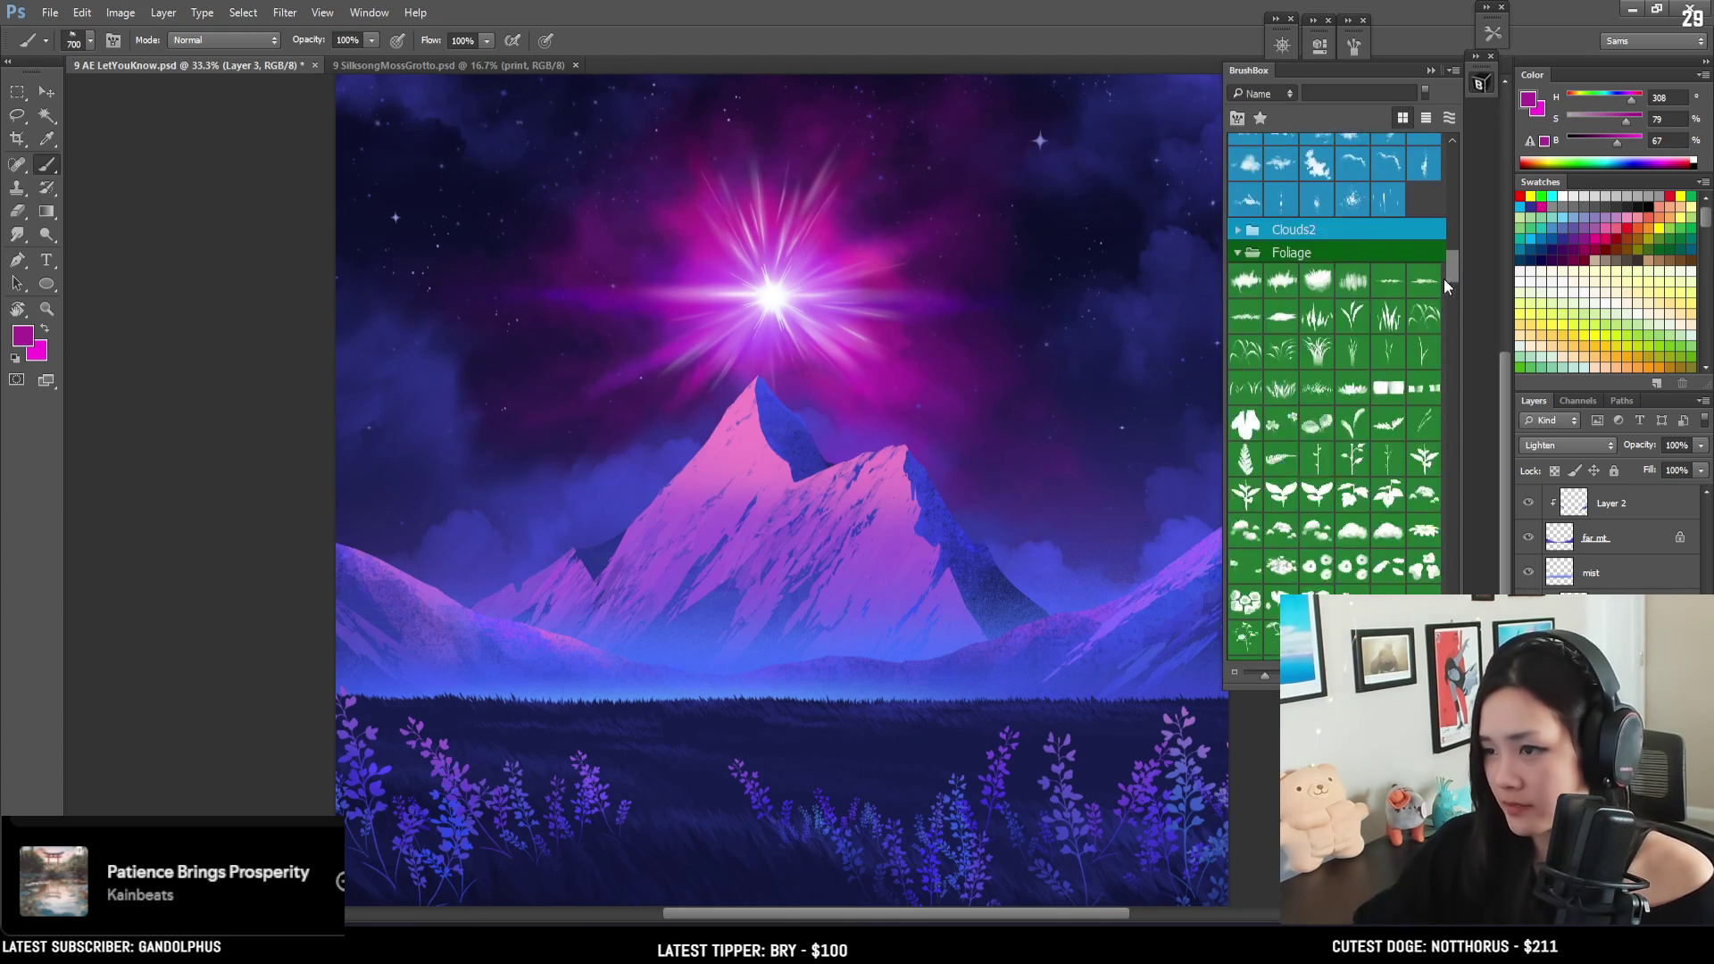
scroll(1439, 352, down, 2)
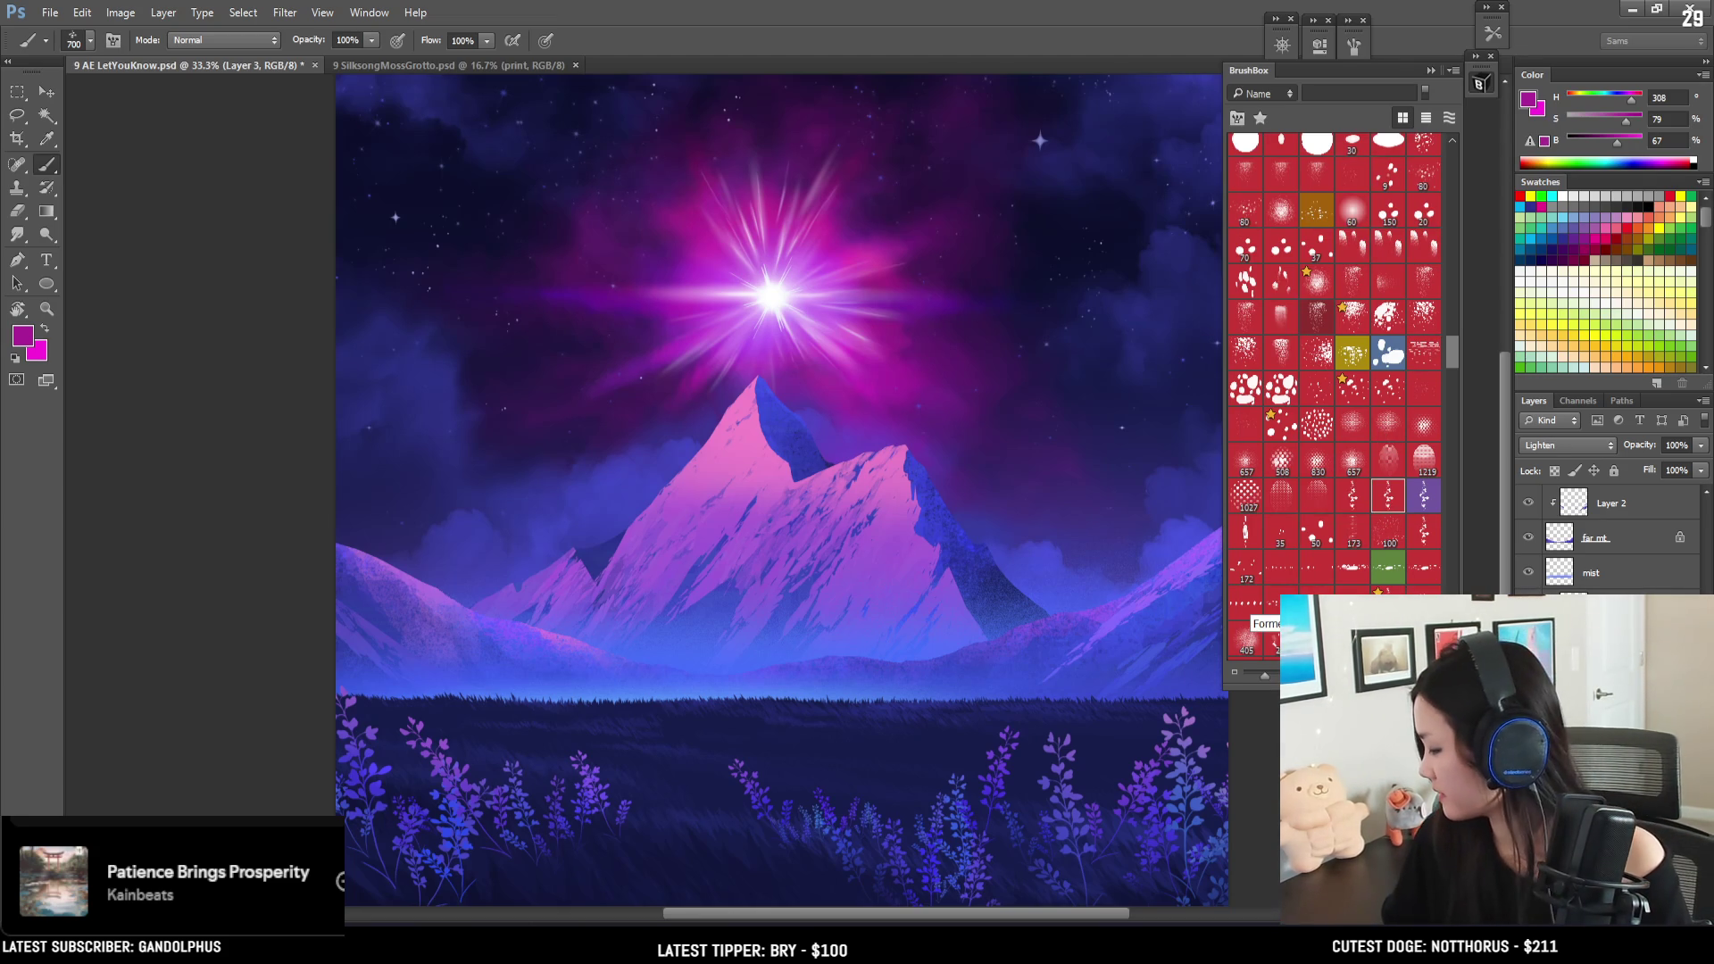
key(alt+bracketleft)
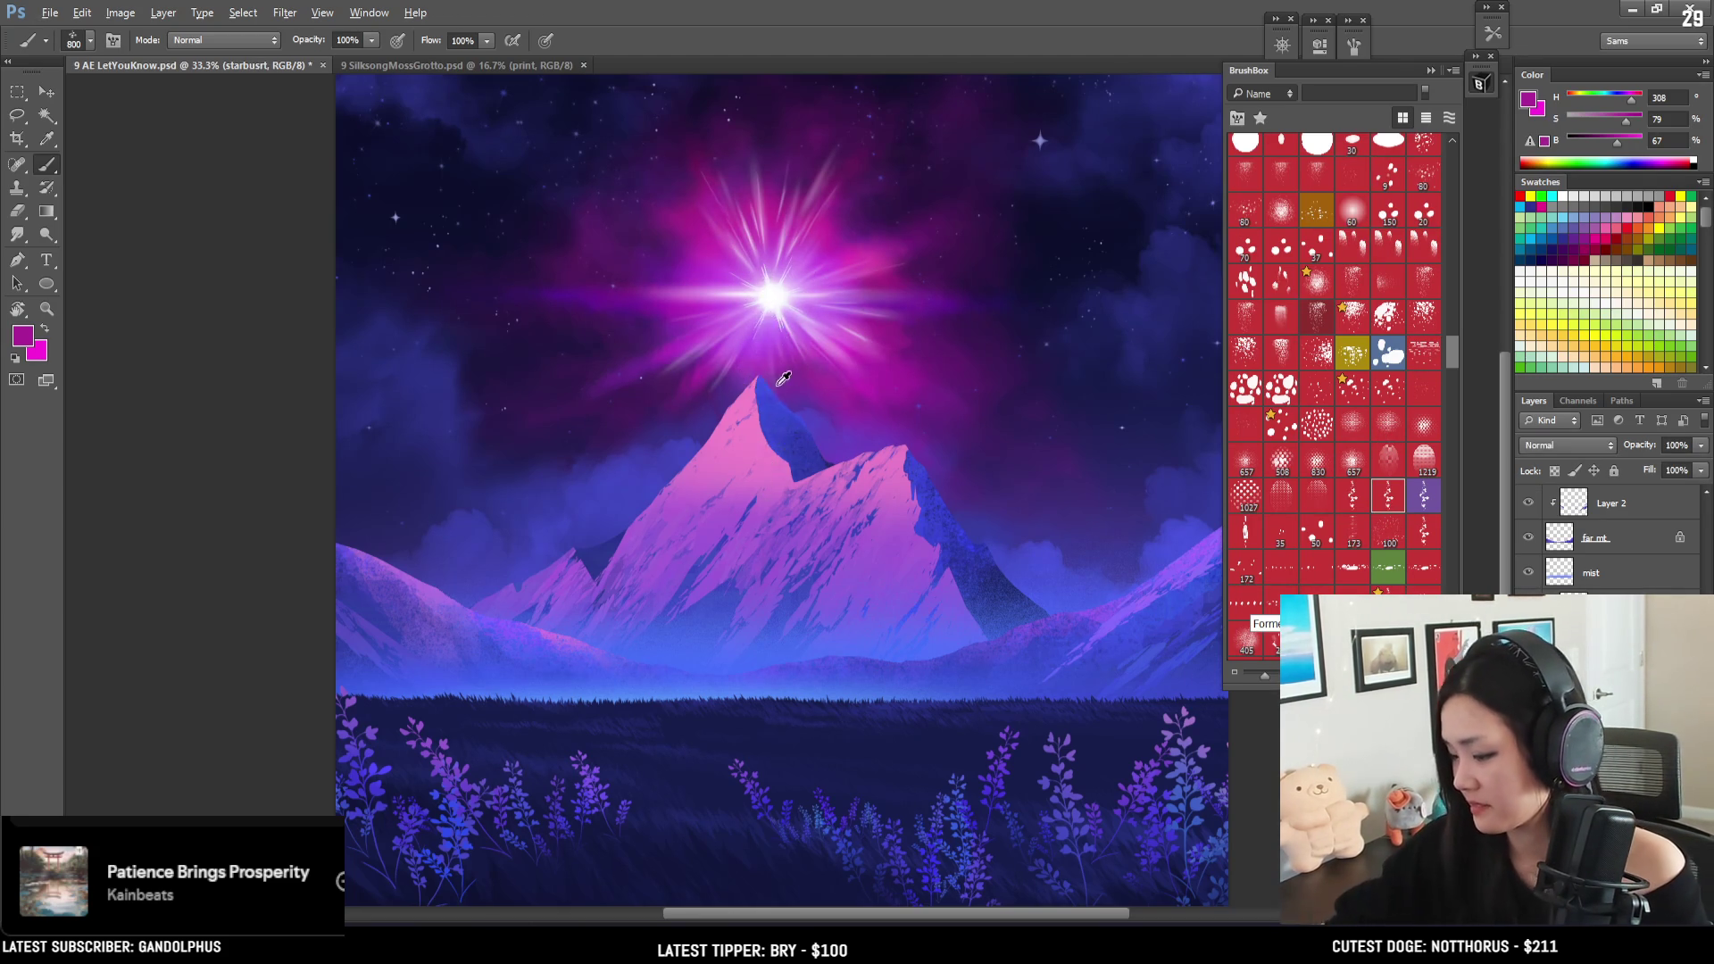
key(alt)
click(1520, 271)
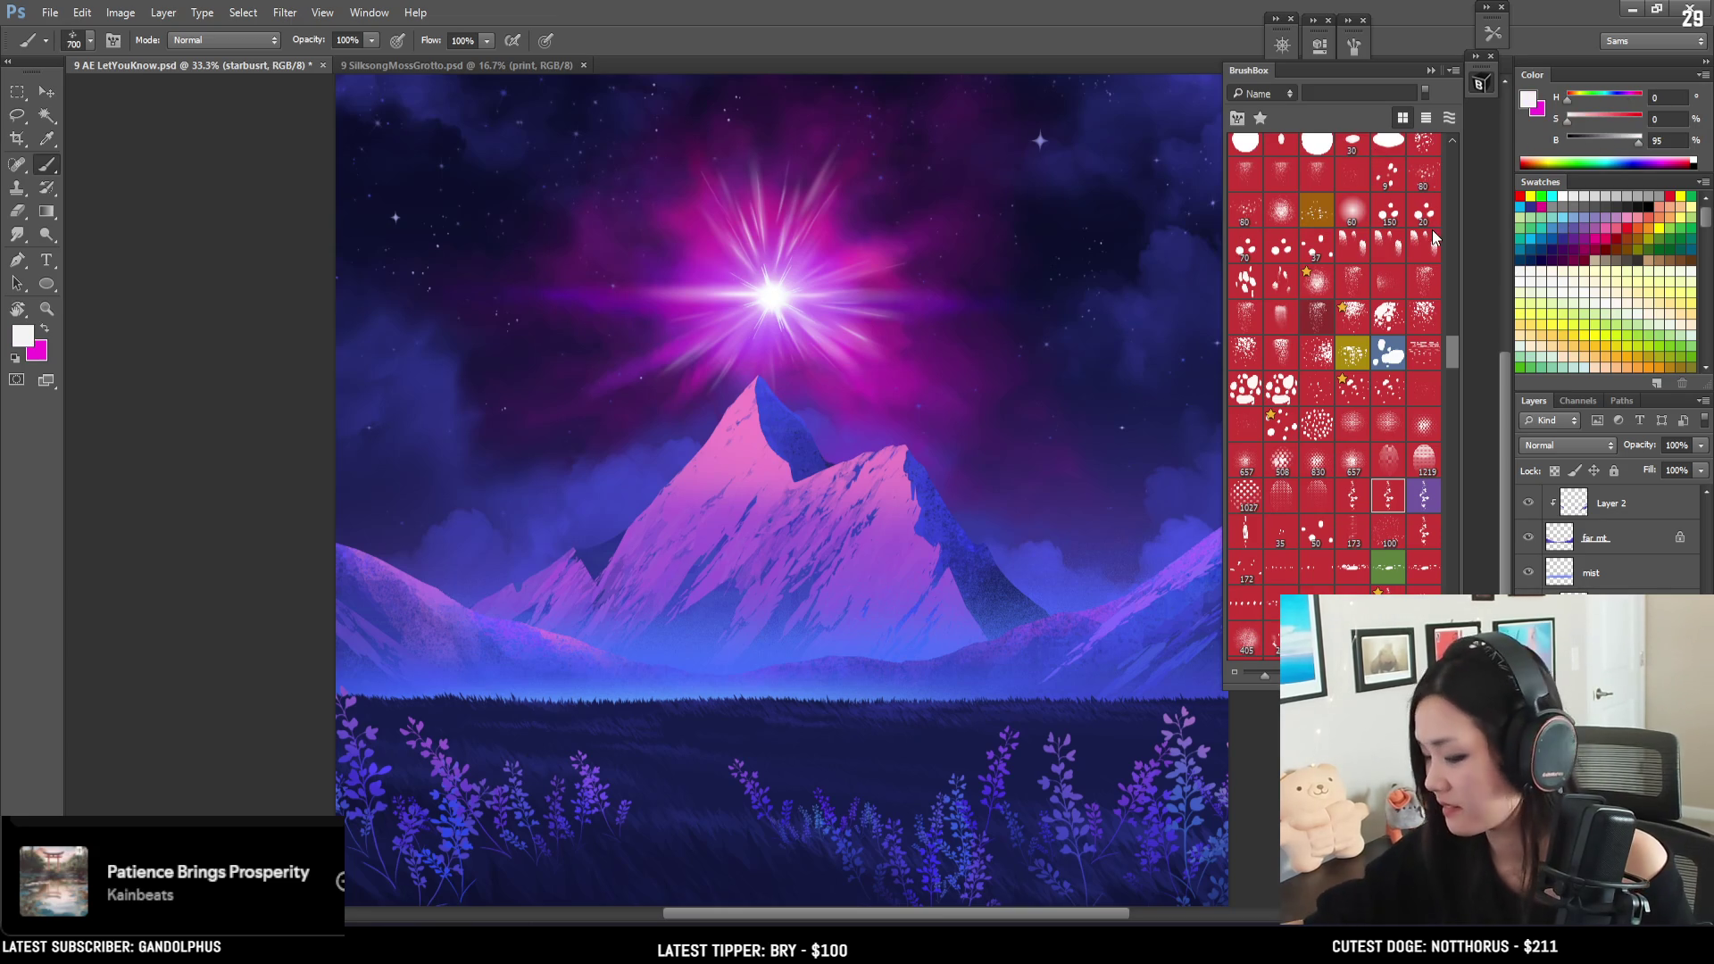
drag(768, 287, 766, 183)
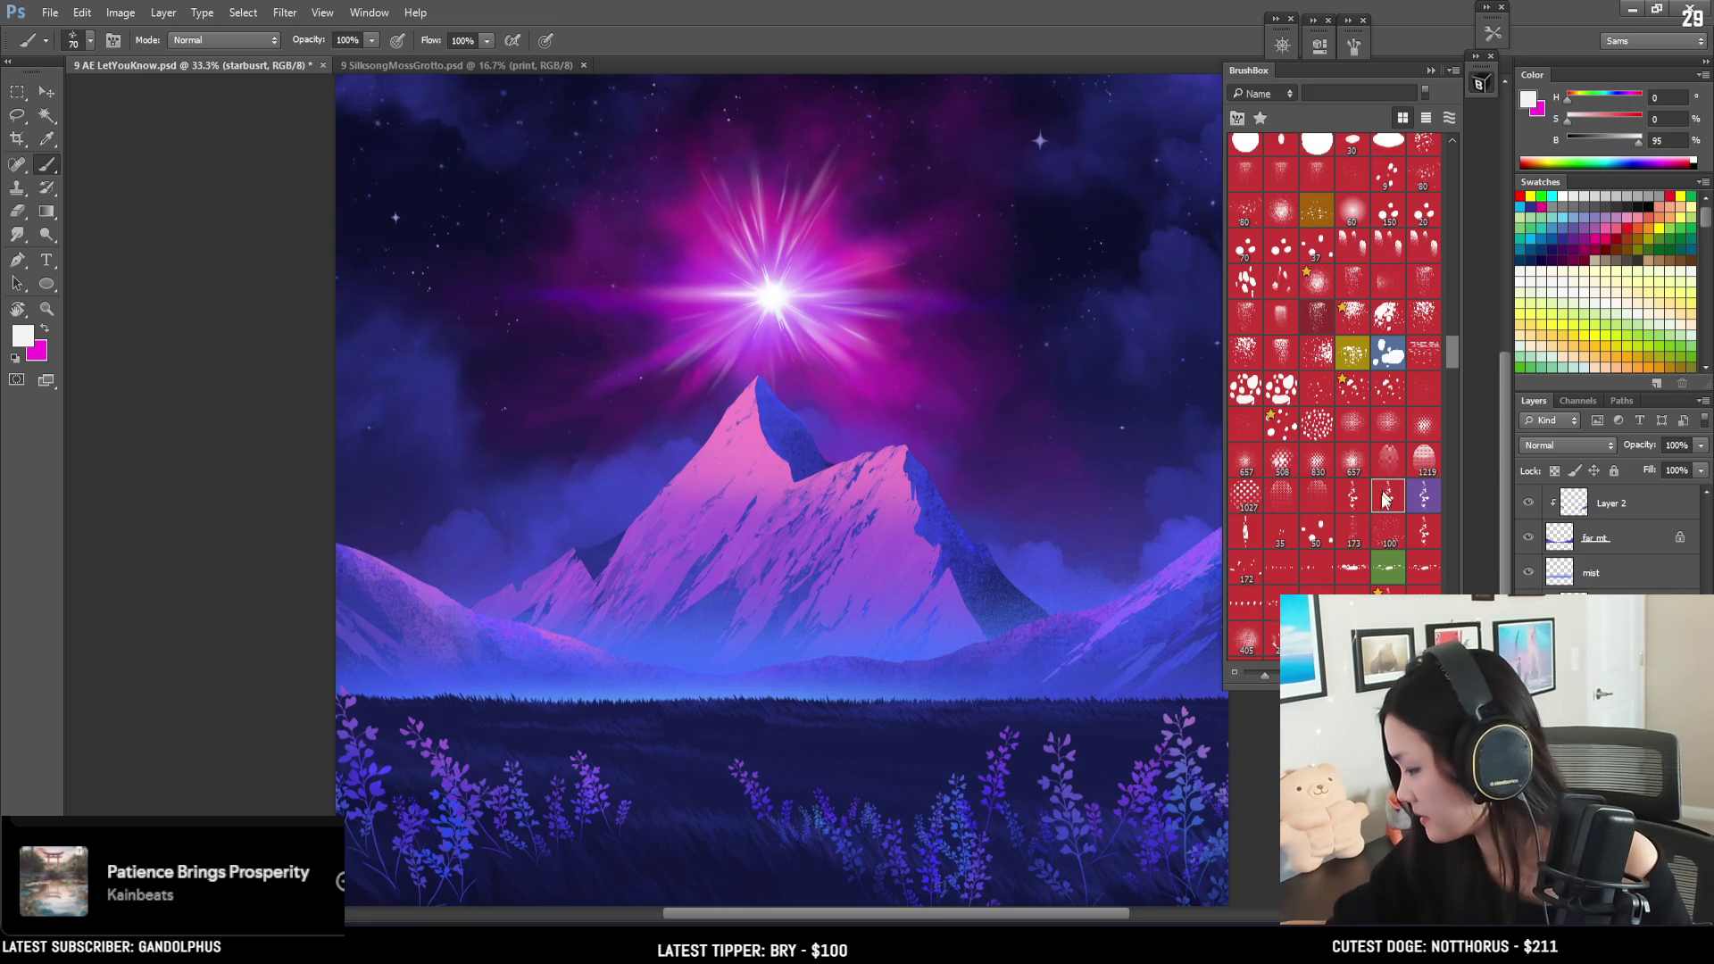
- Zoom in and frame the starburst, then load the scattered sparkle brush Forme échantillonnée 92
click(1390, 573)
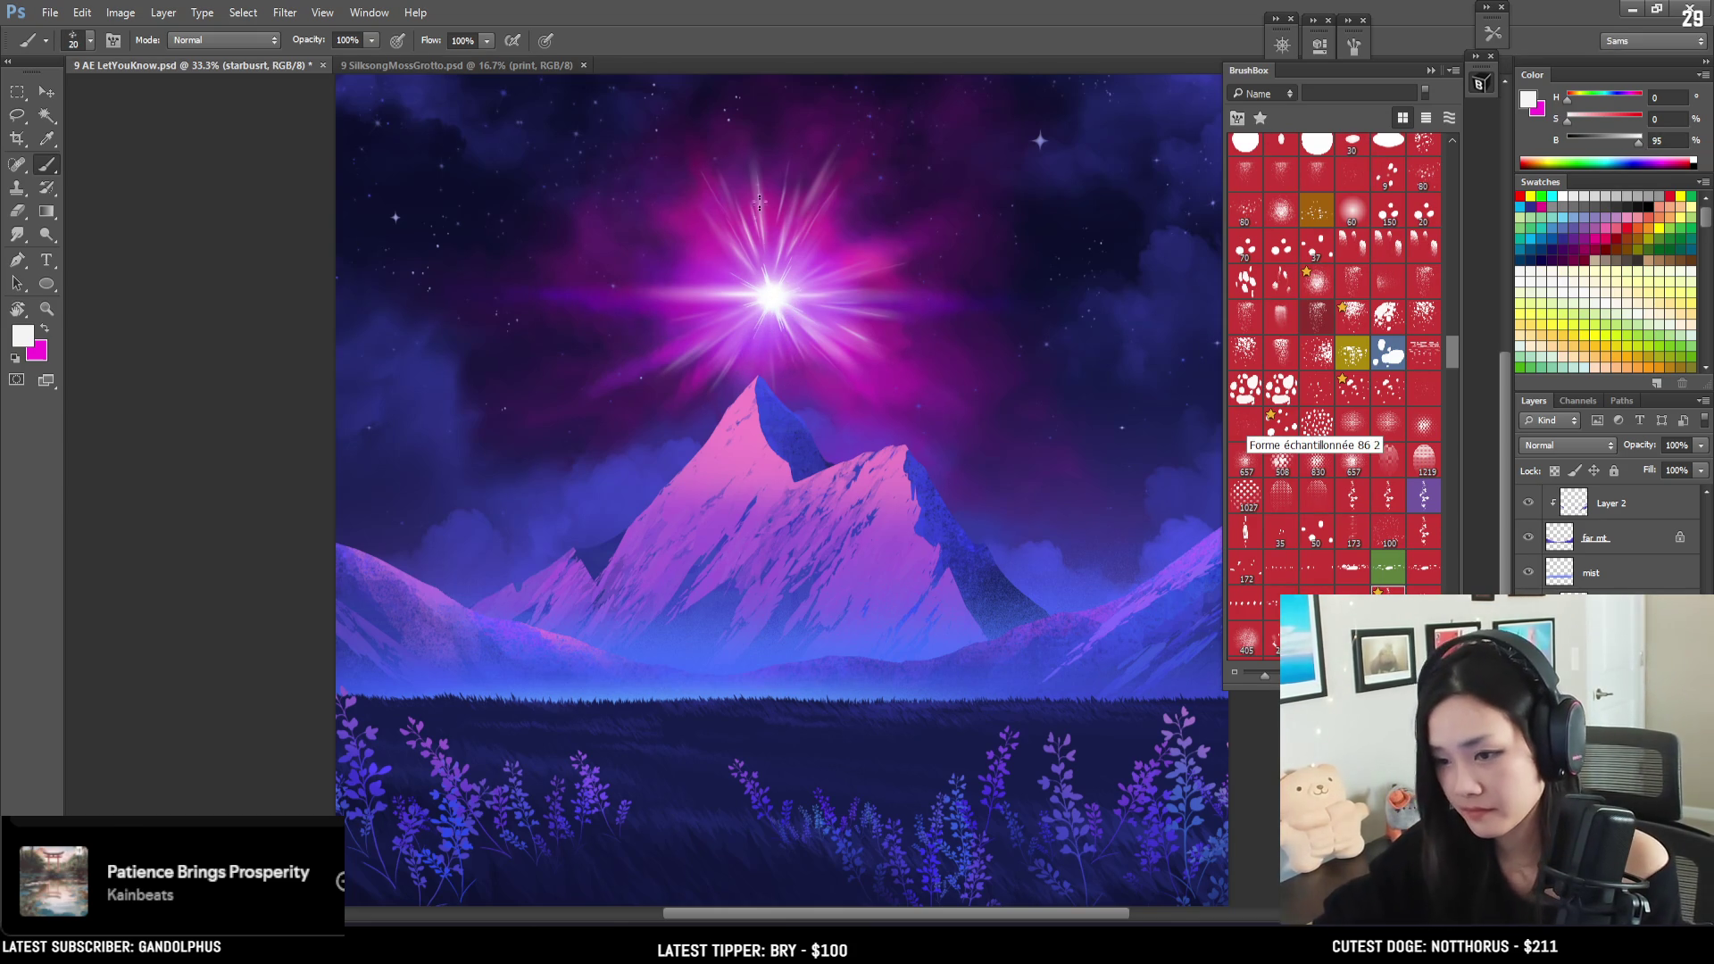
key(ctrl+plus)
drag(740, 139, 557, 426)
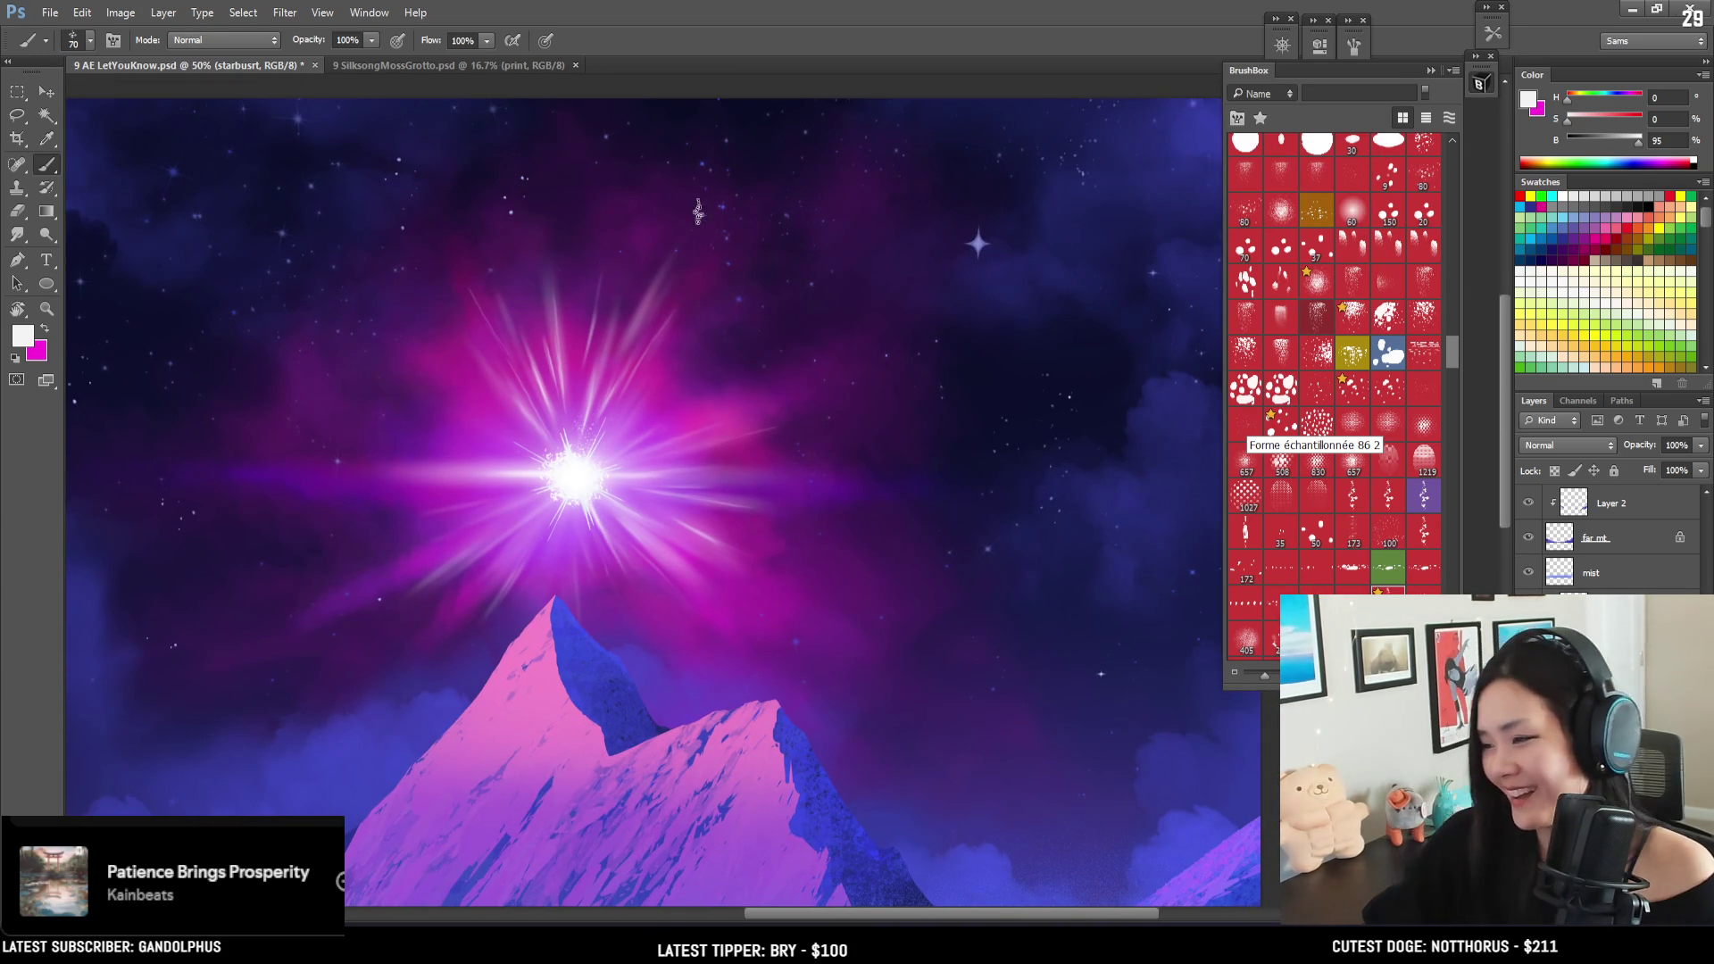
drag(664, 361, 666, 295)
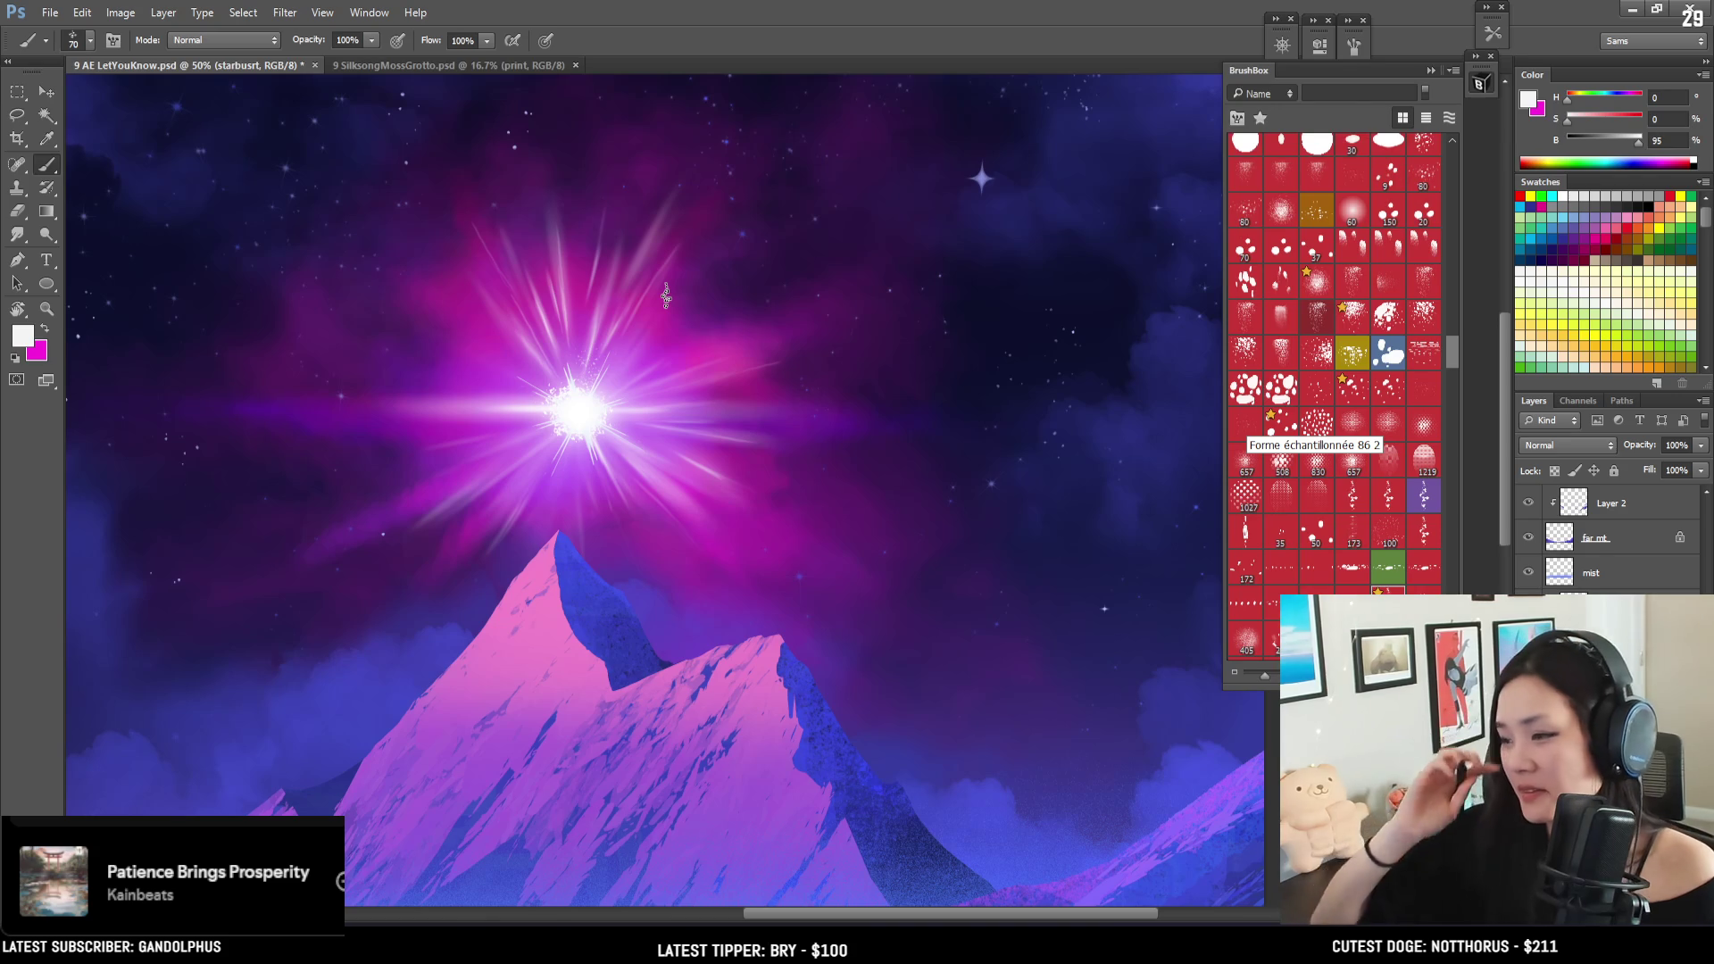
click(1246, 463)
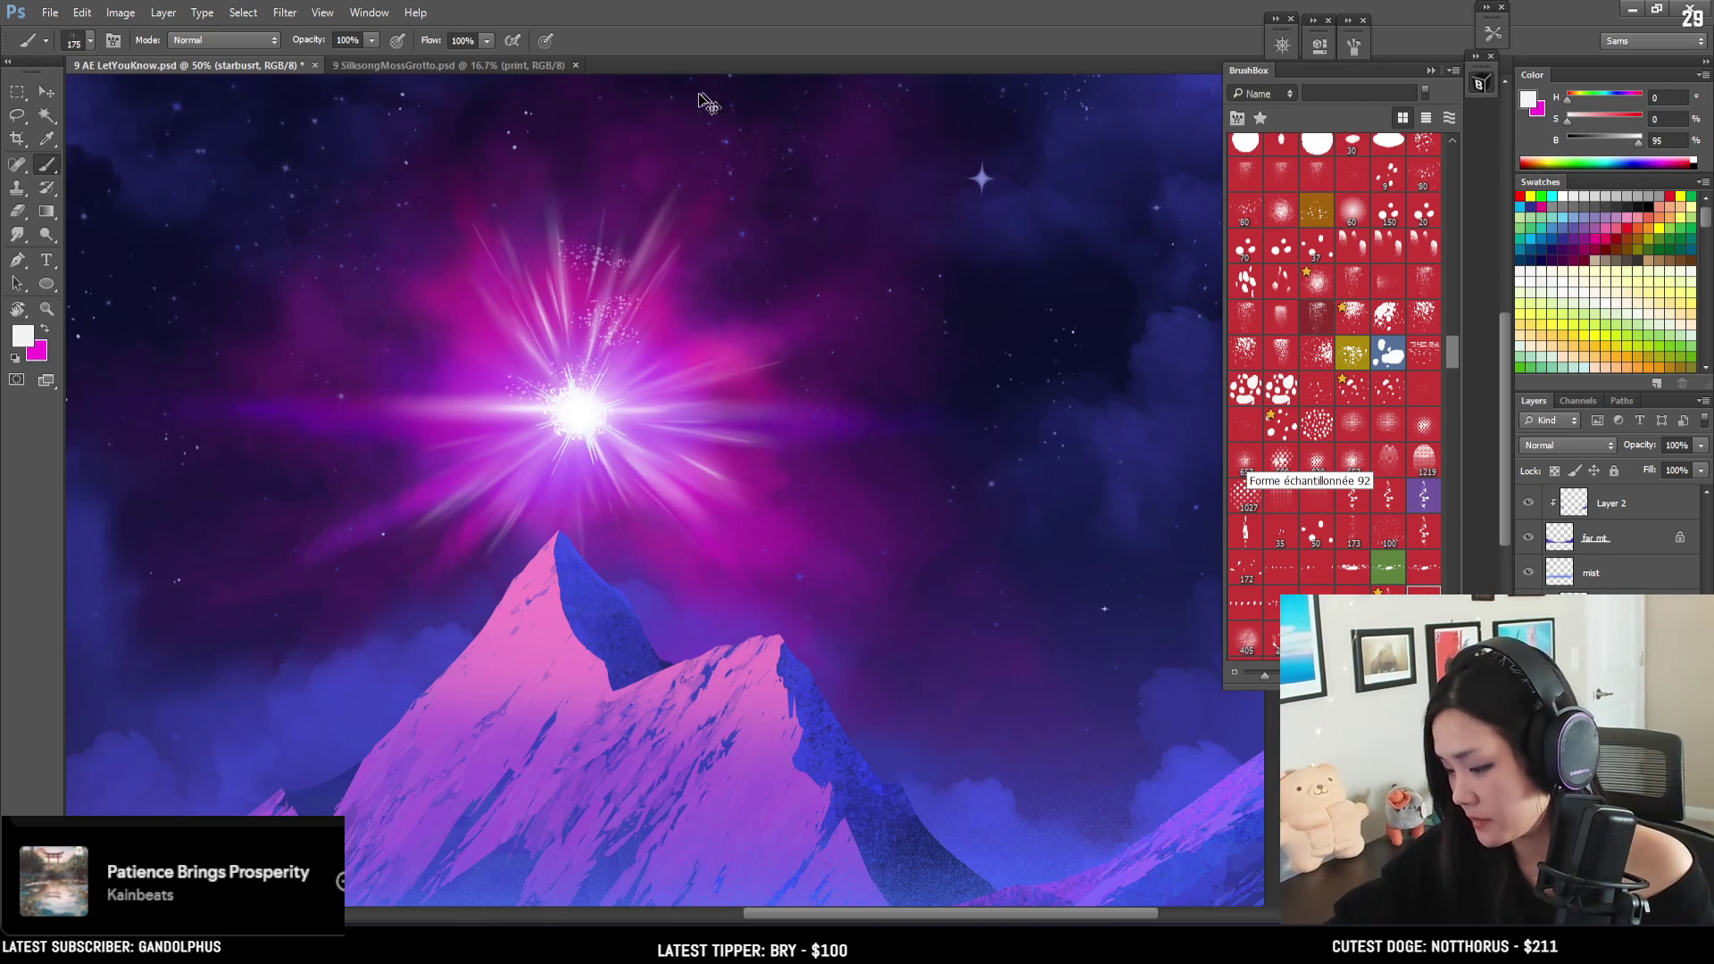
- Turn off Transfer and set brush spacing to 16%, testing a sparkle stroke and undoing it
click(1353, 42)
click(1026, 189)
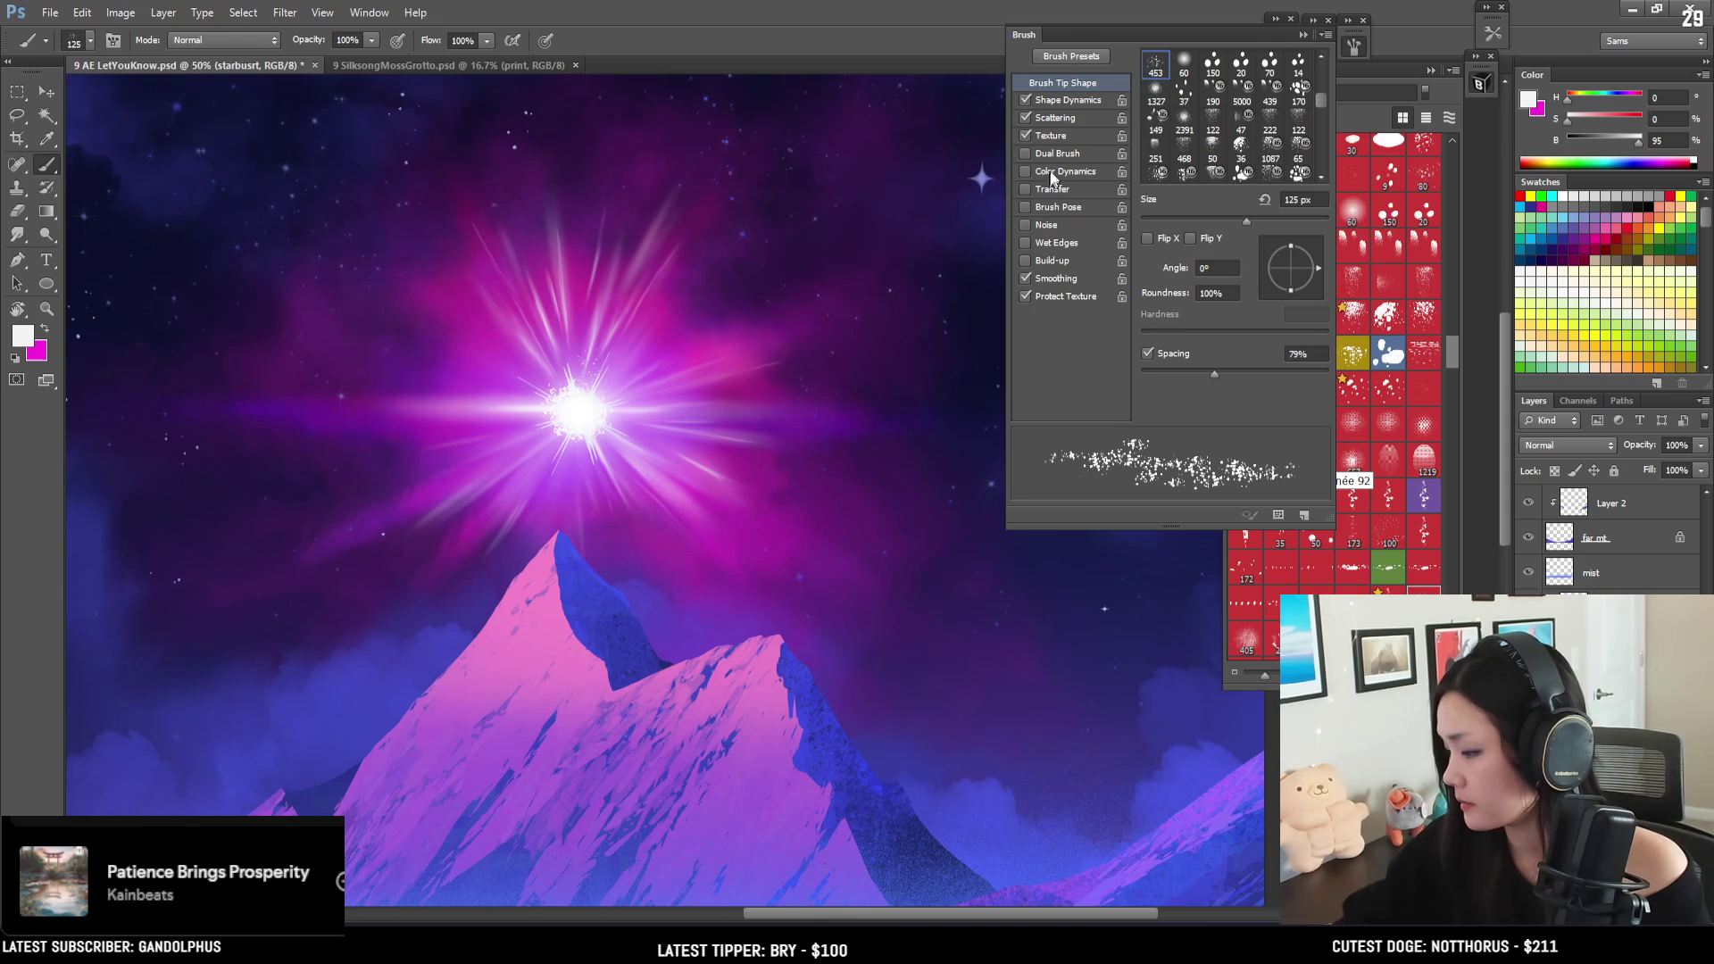
key(ctrl+z)
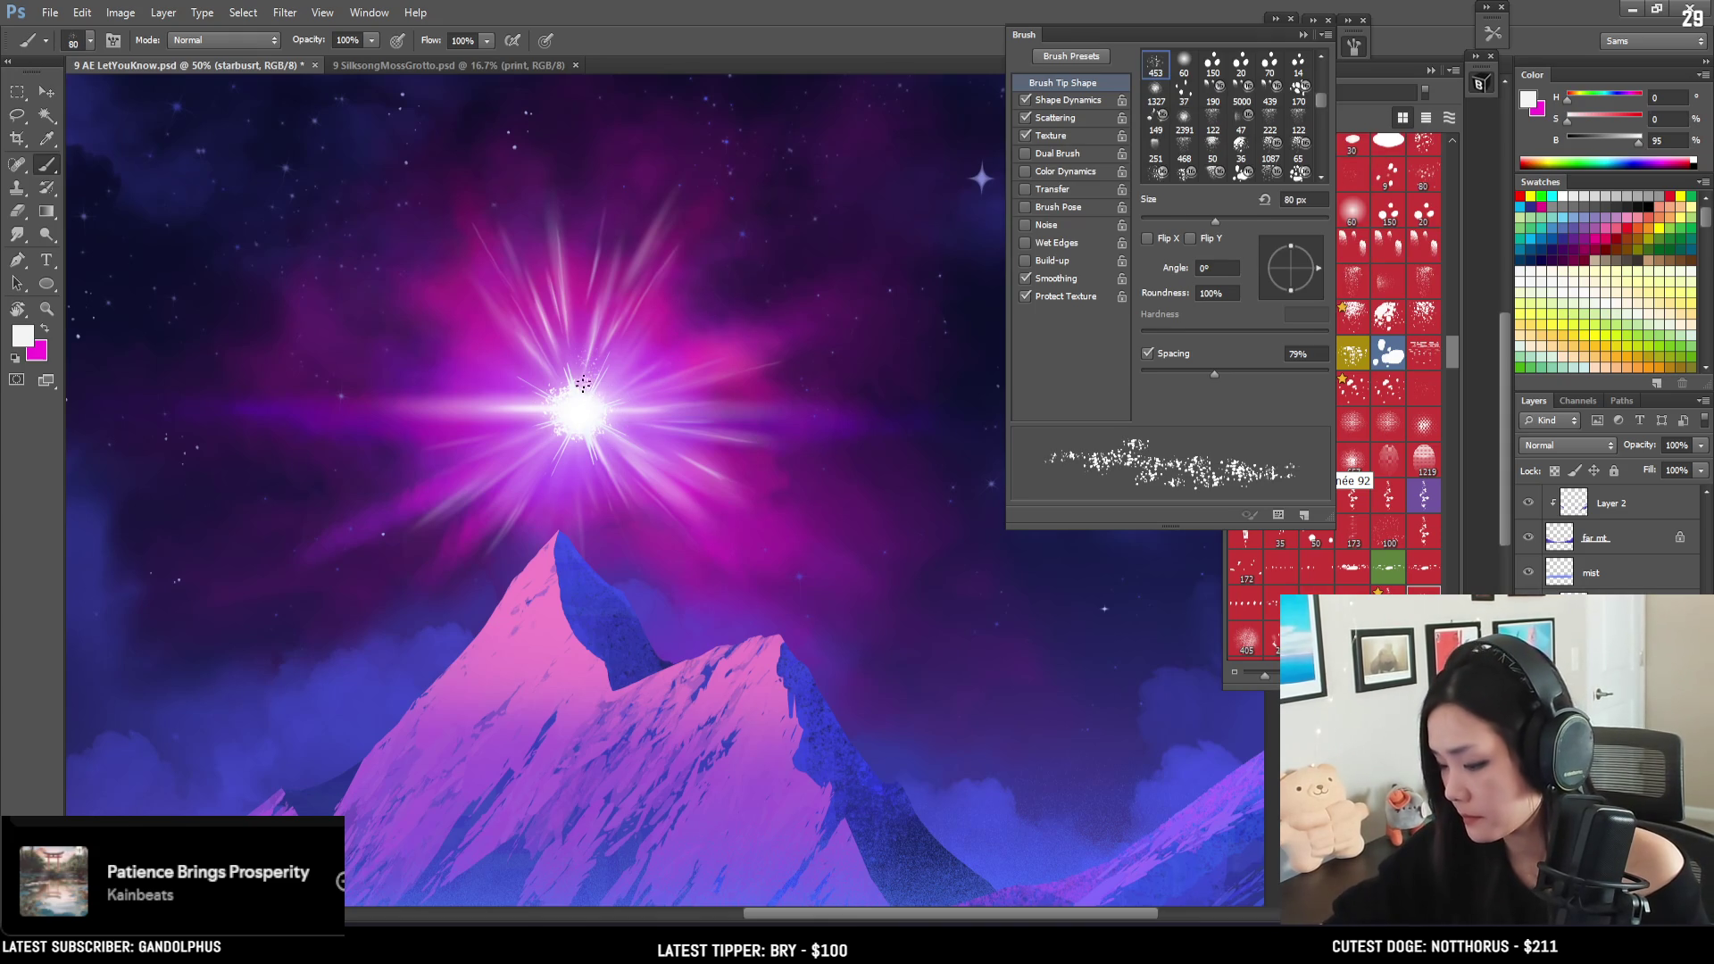
drag(1216, 375, 1155, 375)
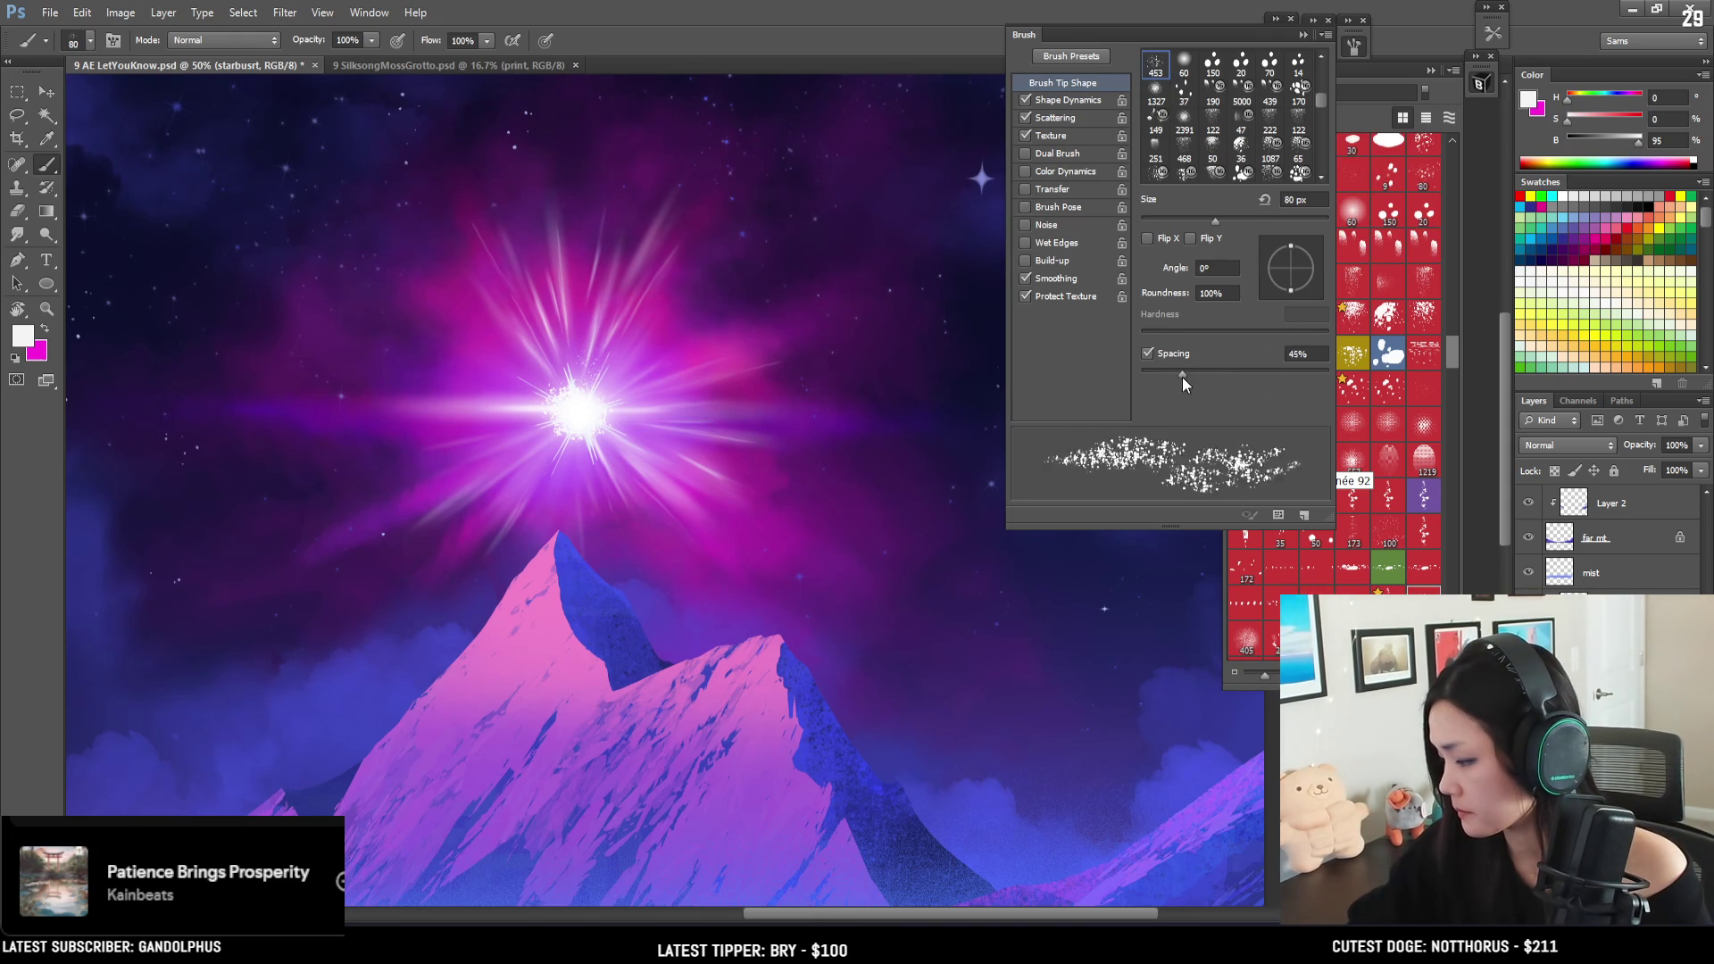
drag(575, 388, 641, 230)
key(ctrl+z)
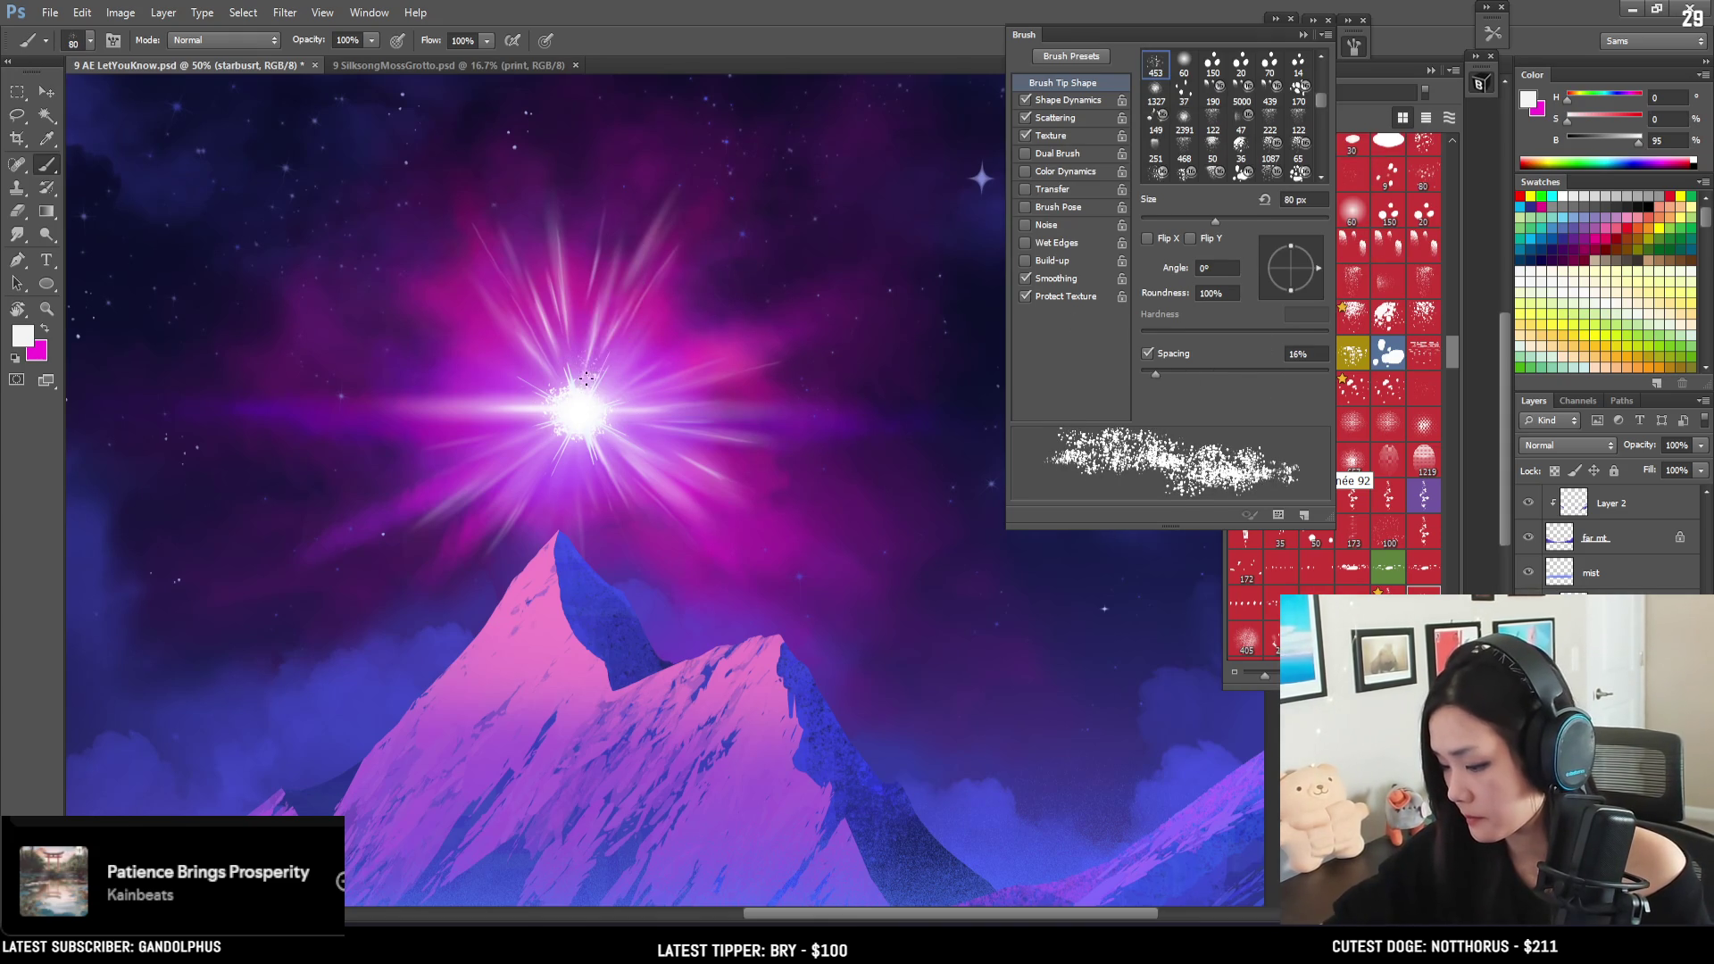
- With a smaller sparkle brush, paint sparkle dots to the right of the starburst
drag(584, 404, 582, 419)
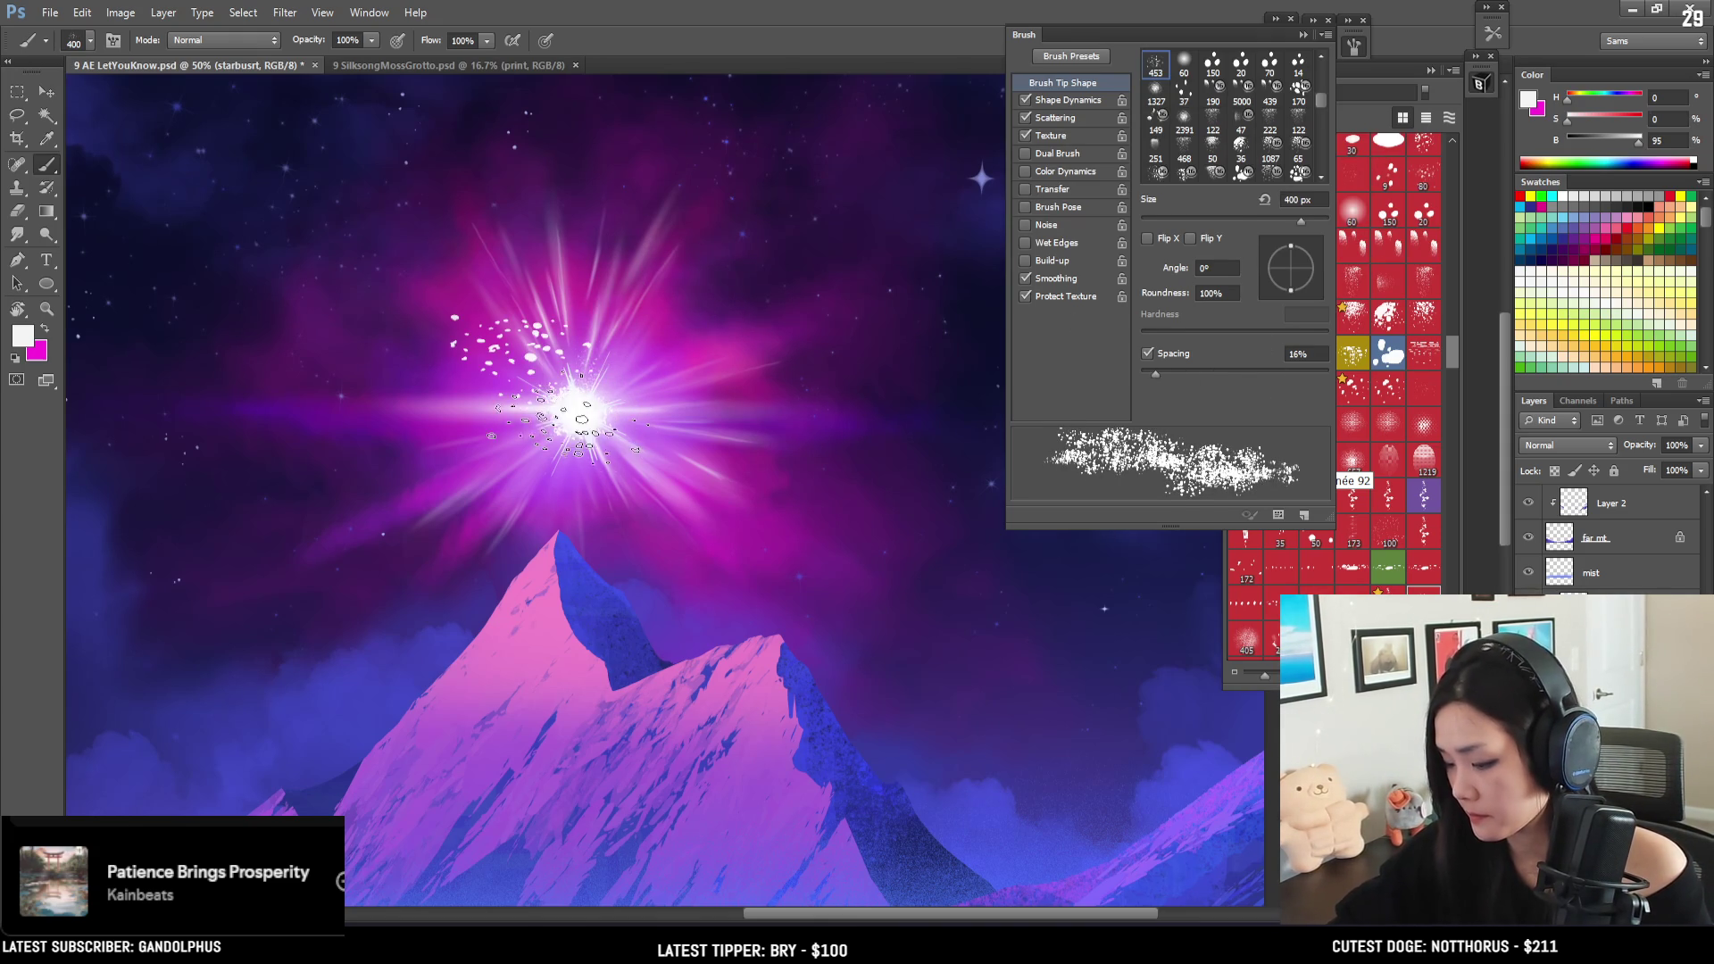
key(ctrl+z)
key(bracketleft)
click(1364, 82)
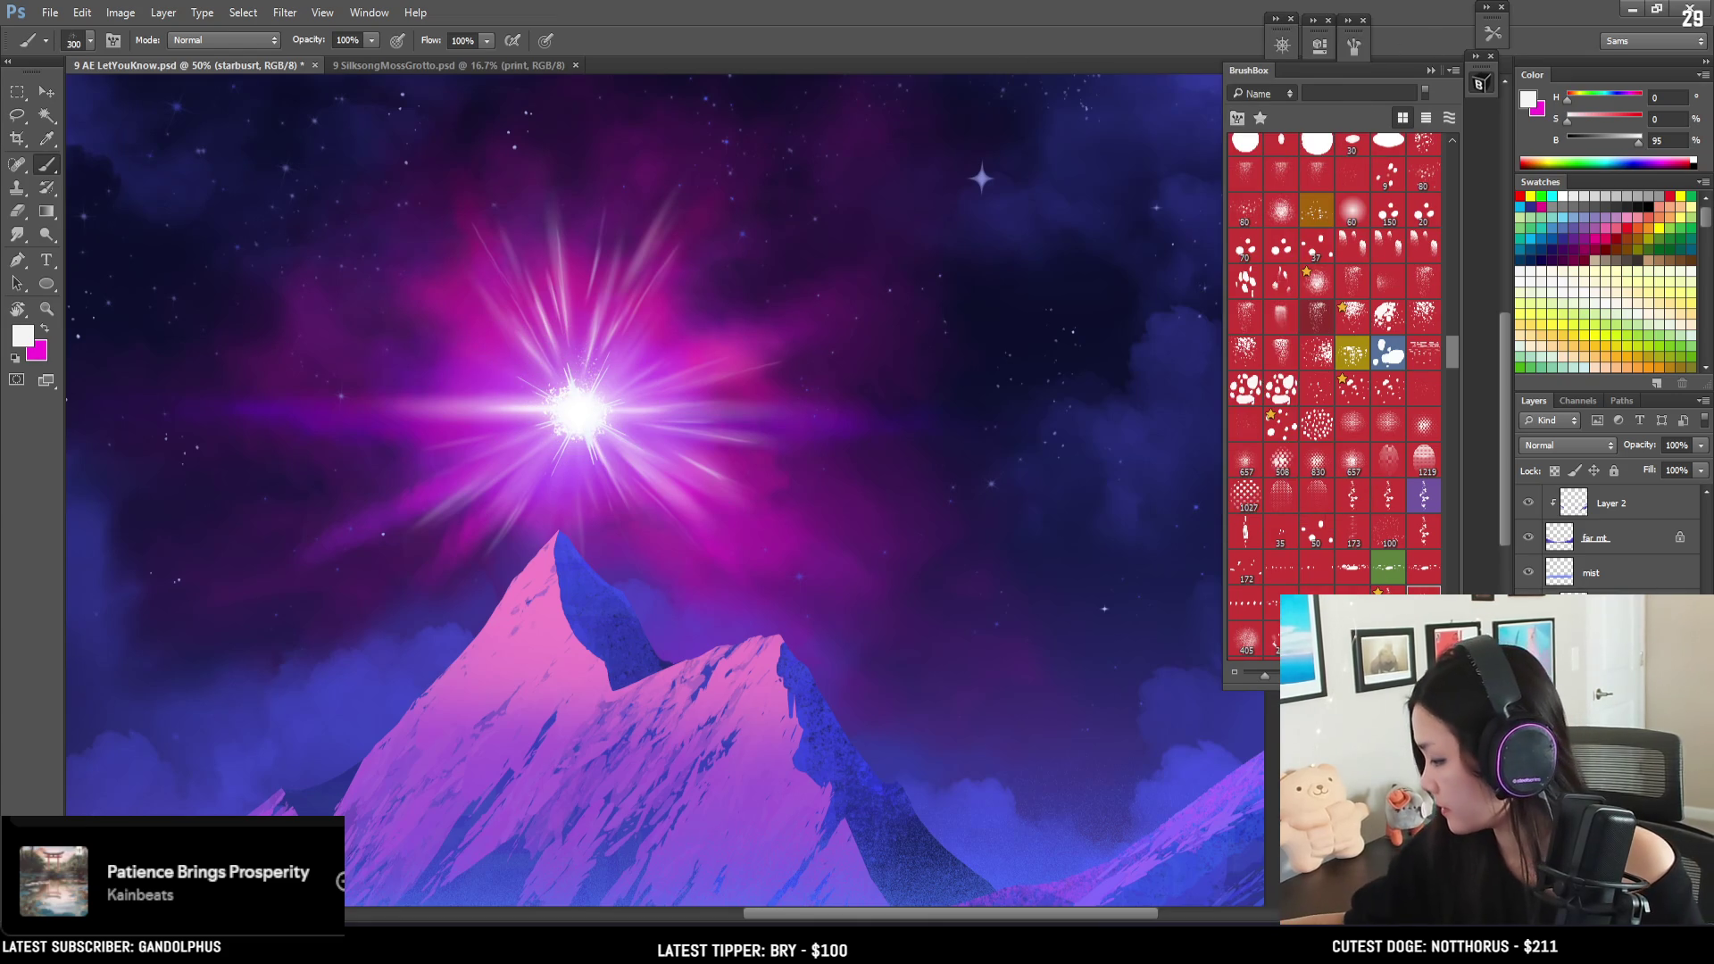
drag(625, 375, 732, 438)
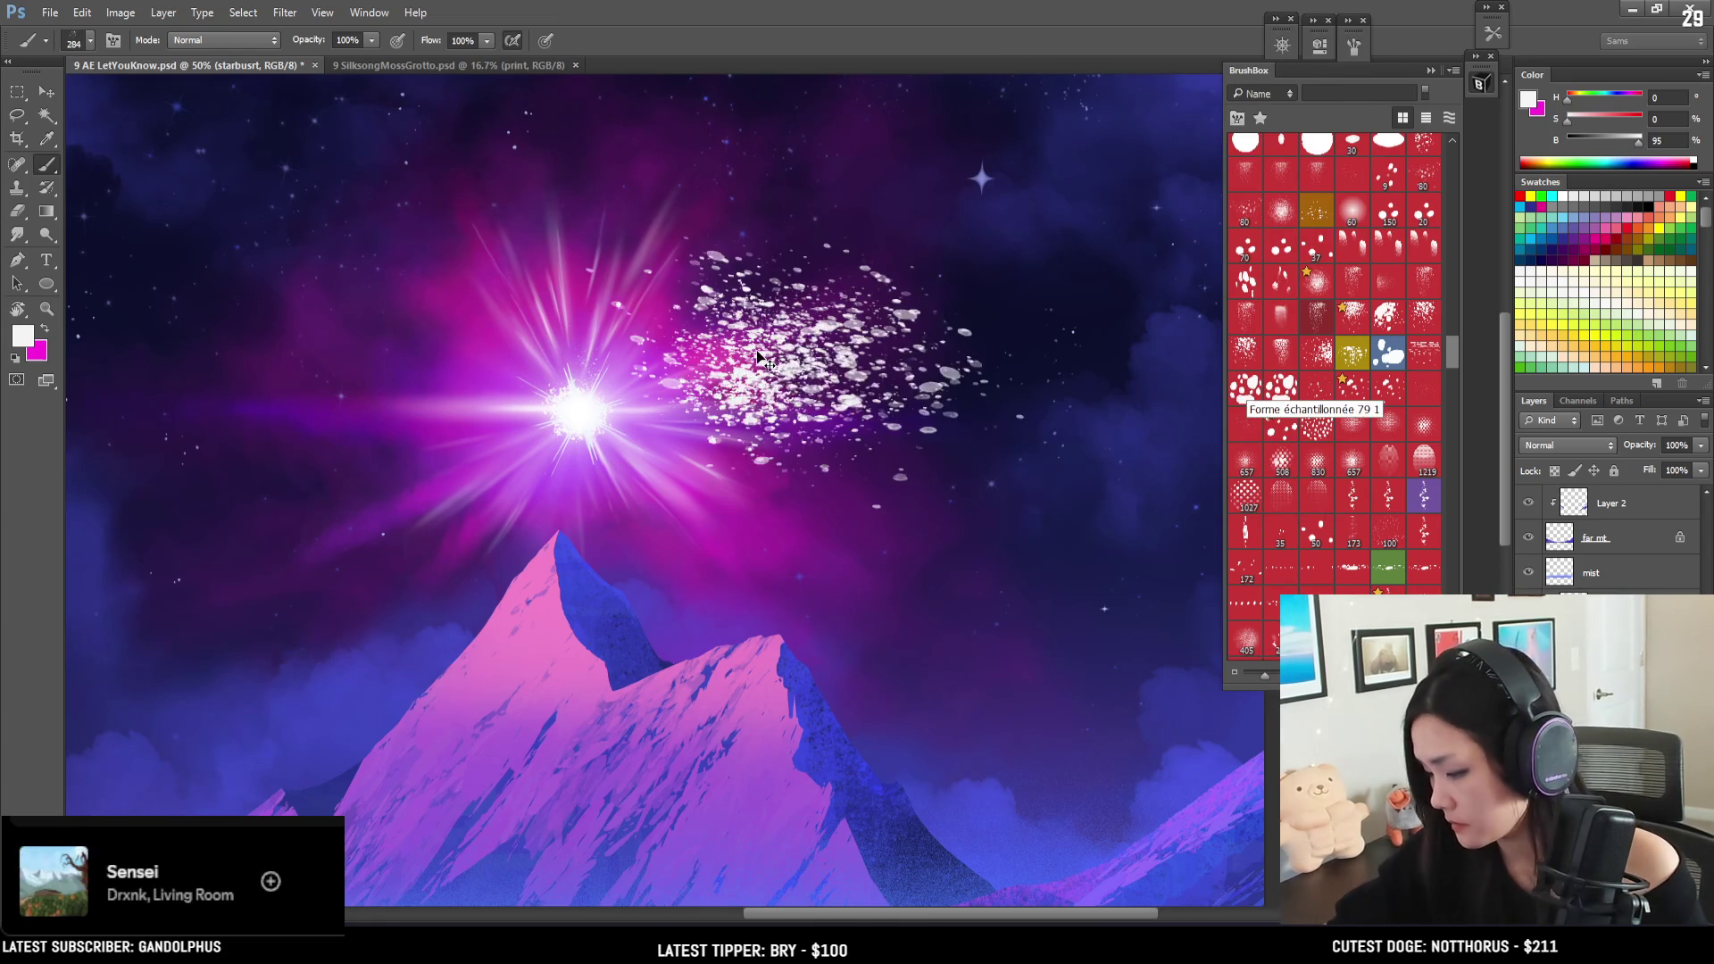
- Try other sparkle brushes beside the starburst, undo the test strokes, and reopen the brush tip settings
click(1282, 393)
key(bracketleft)
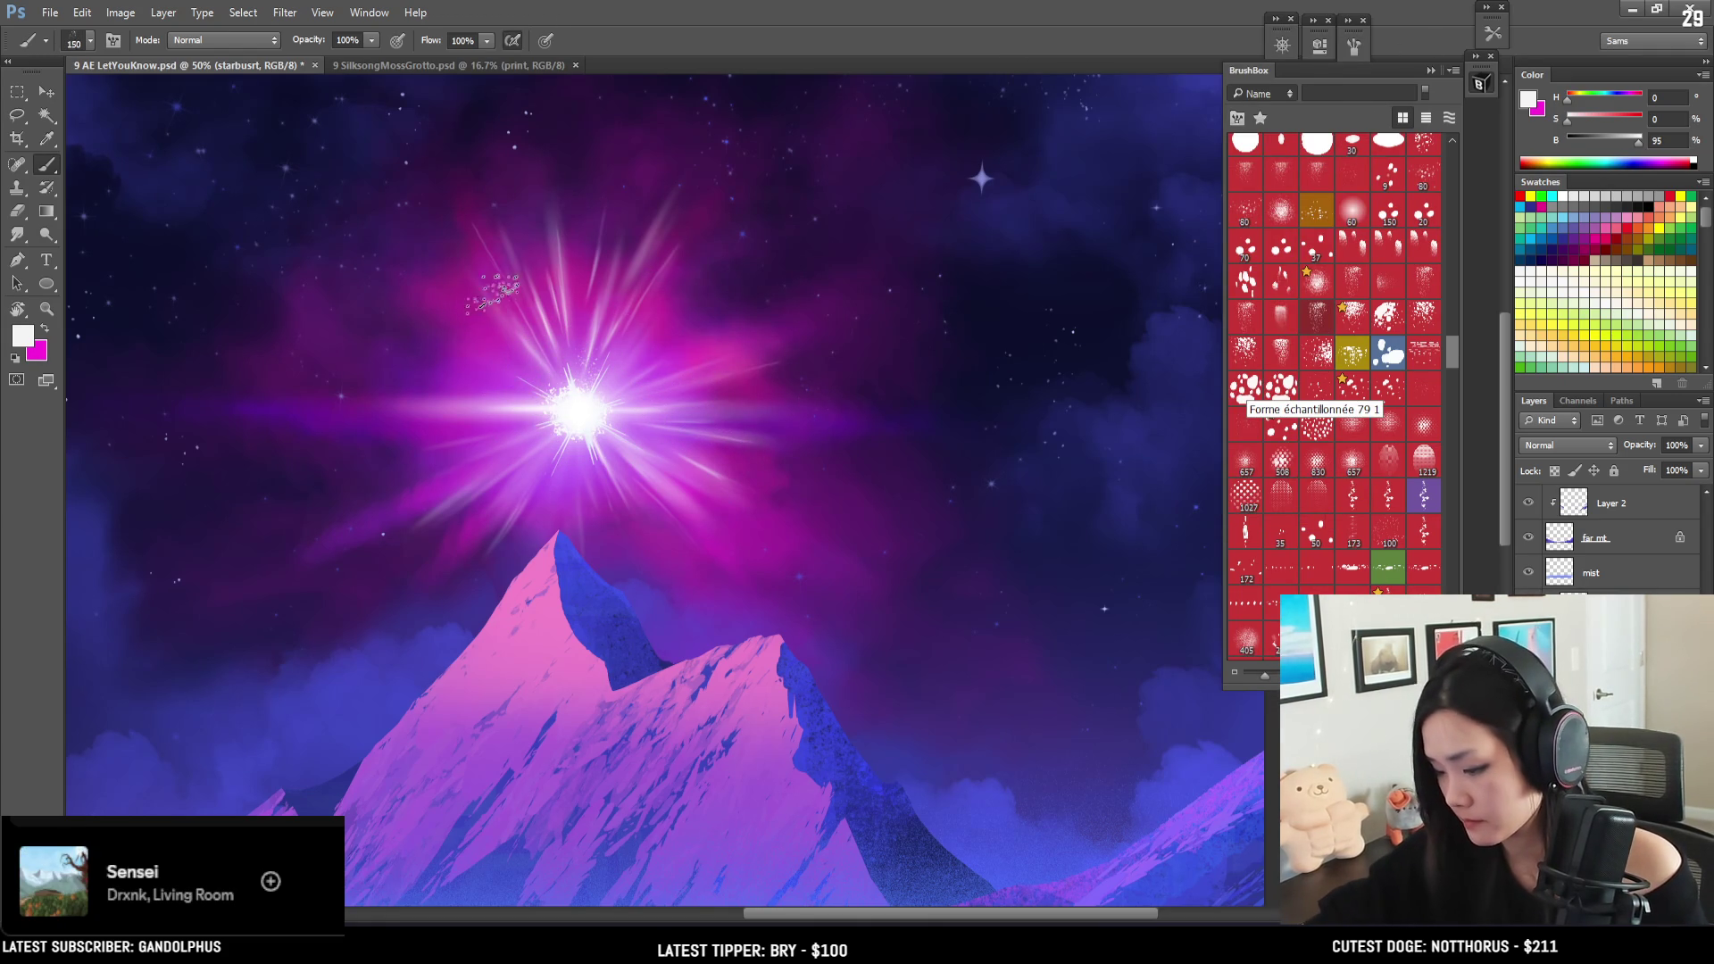
drag(510, 314, 569, 401)
key(ctrl+z)
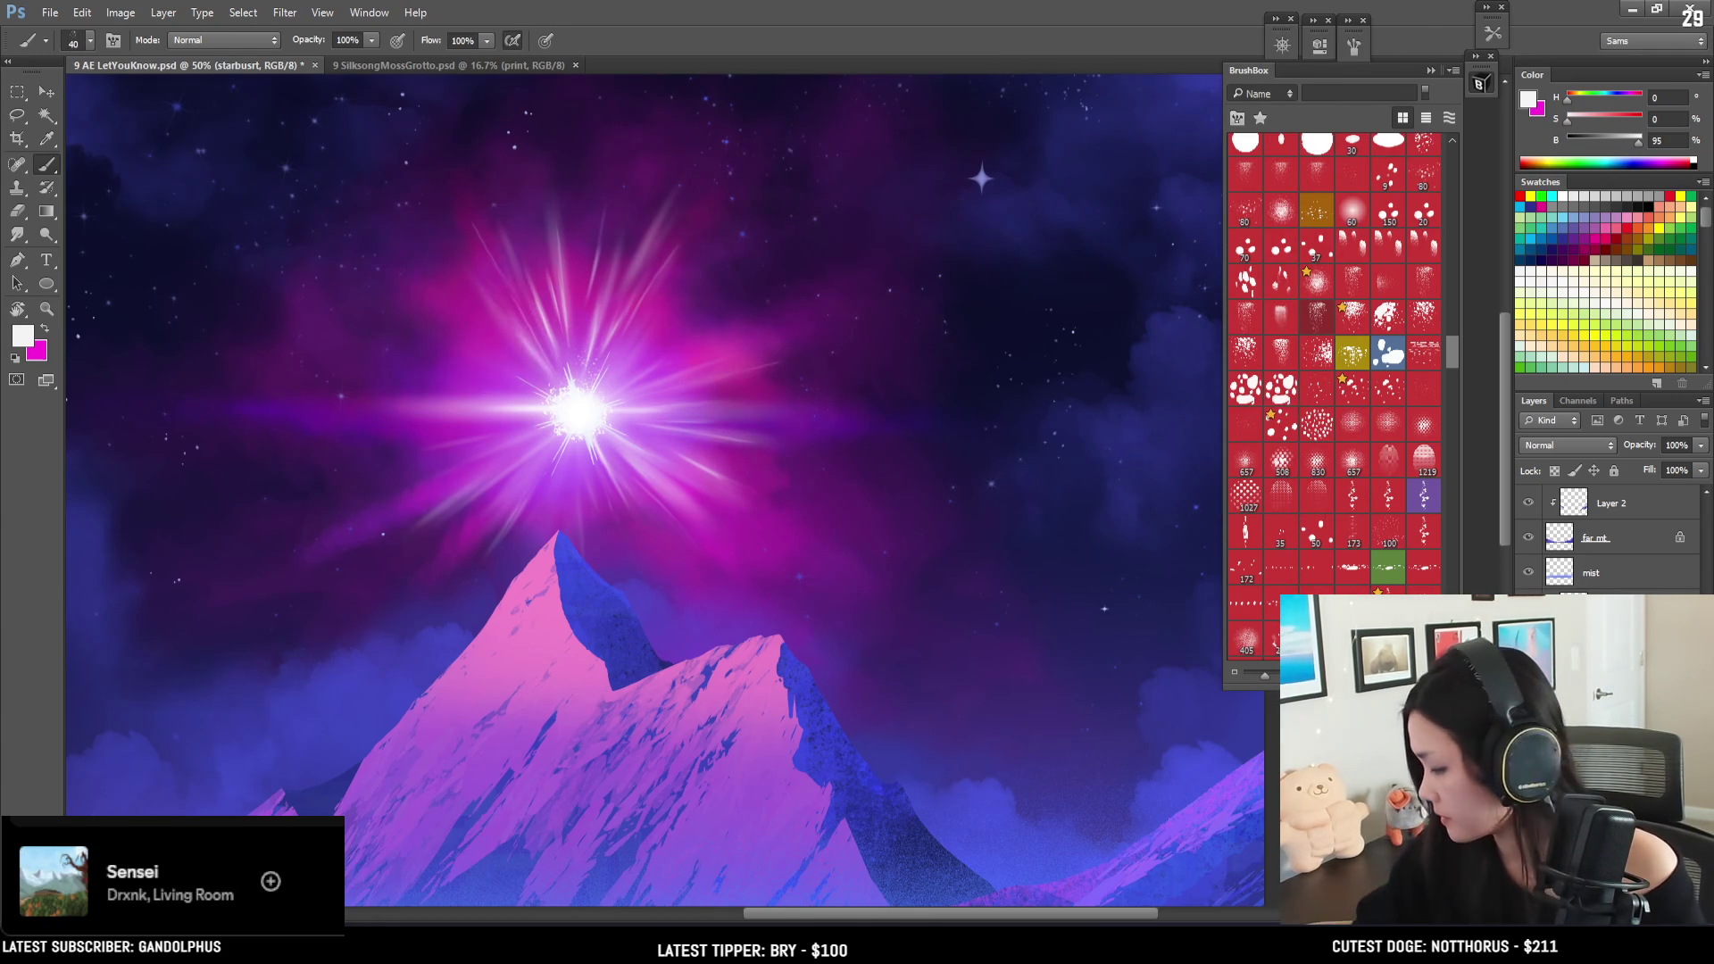
click(1282, 534)
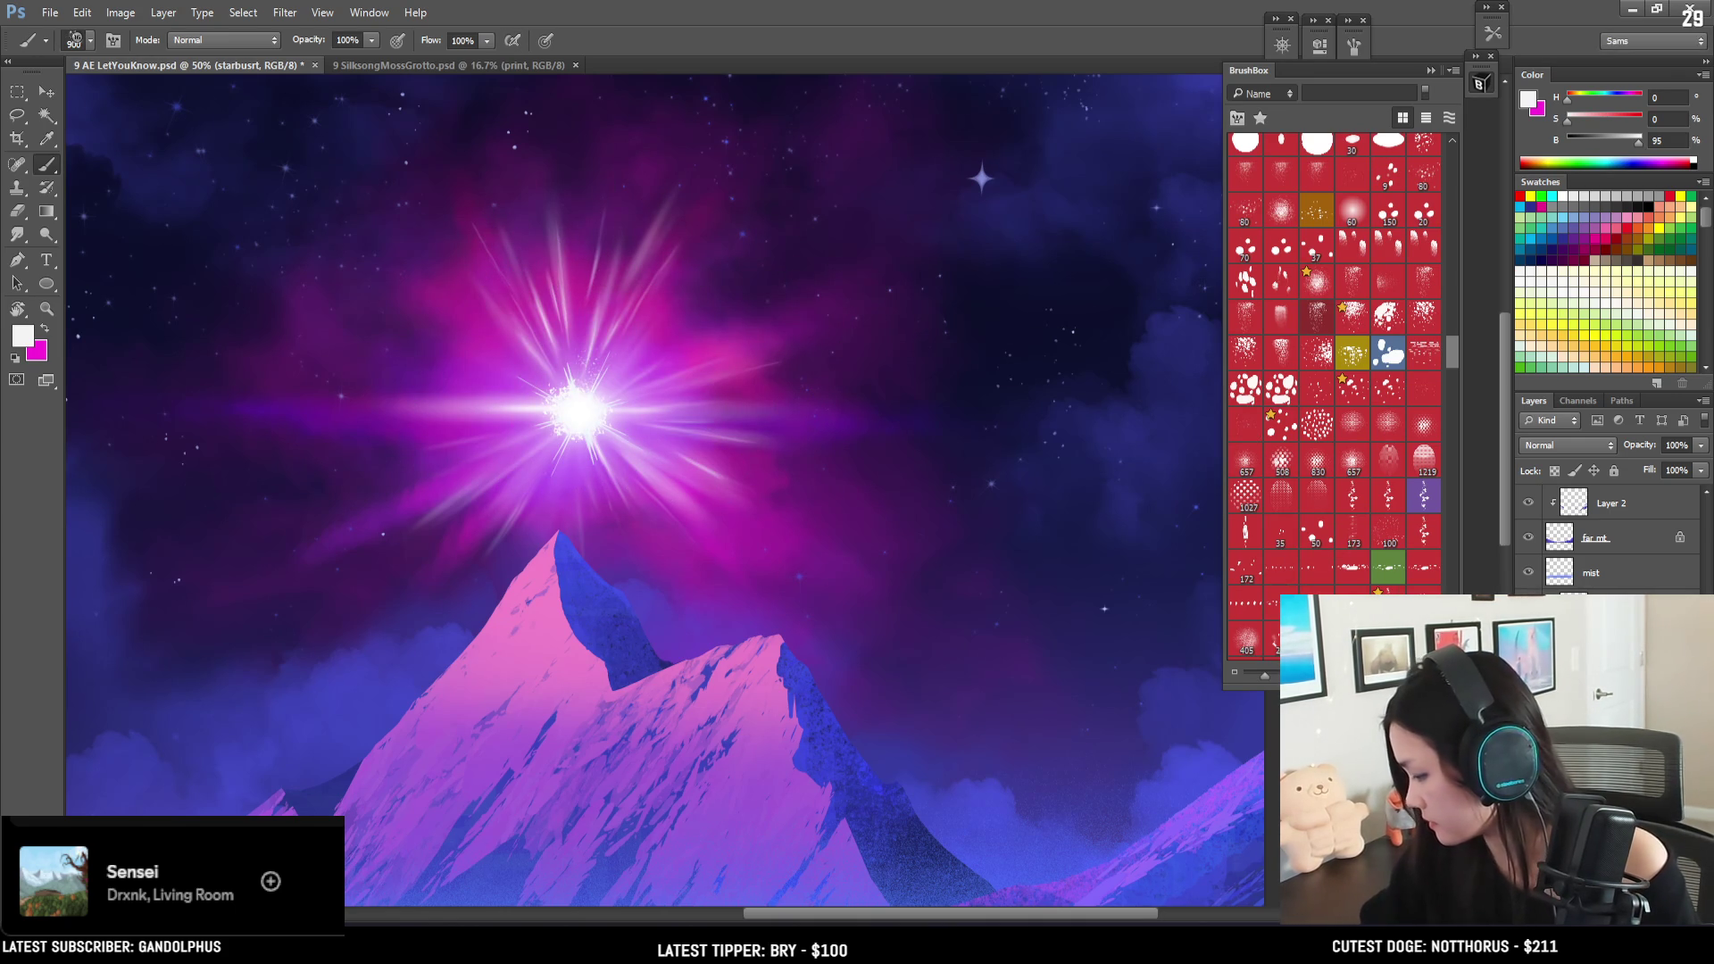
click(657, 393)
key(ctrl+z)
click(1247, 534)
click(581, 407)
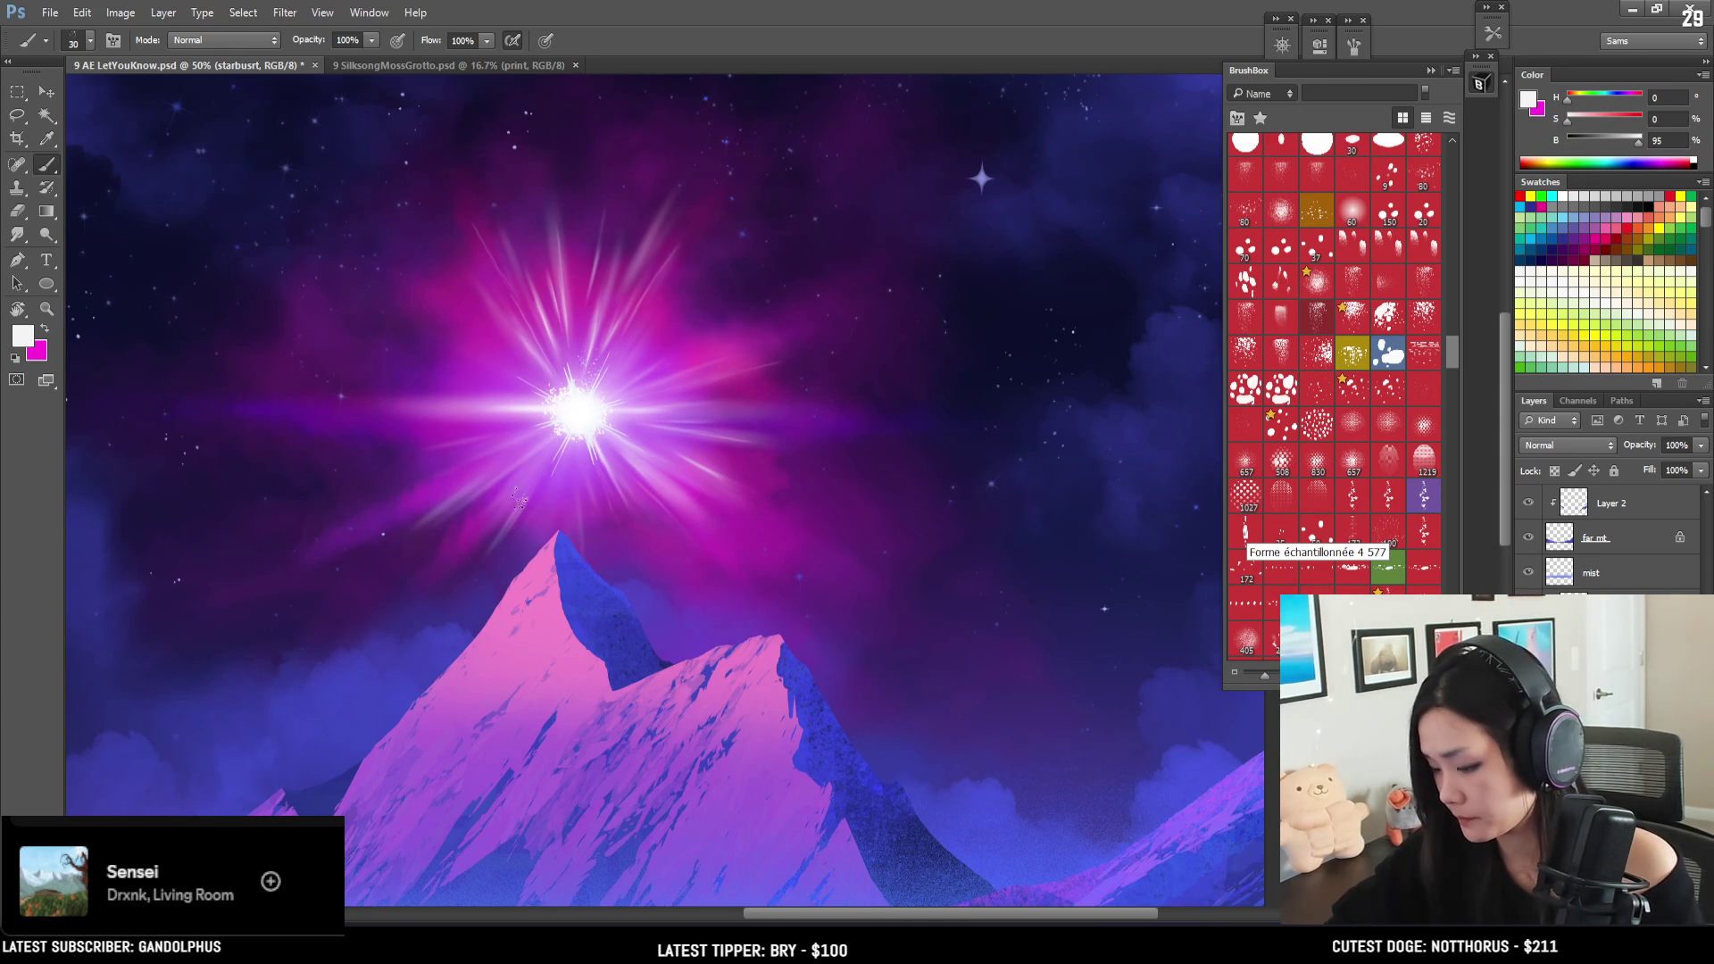
click(1311, 46)
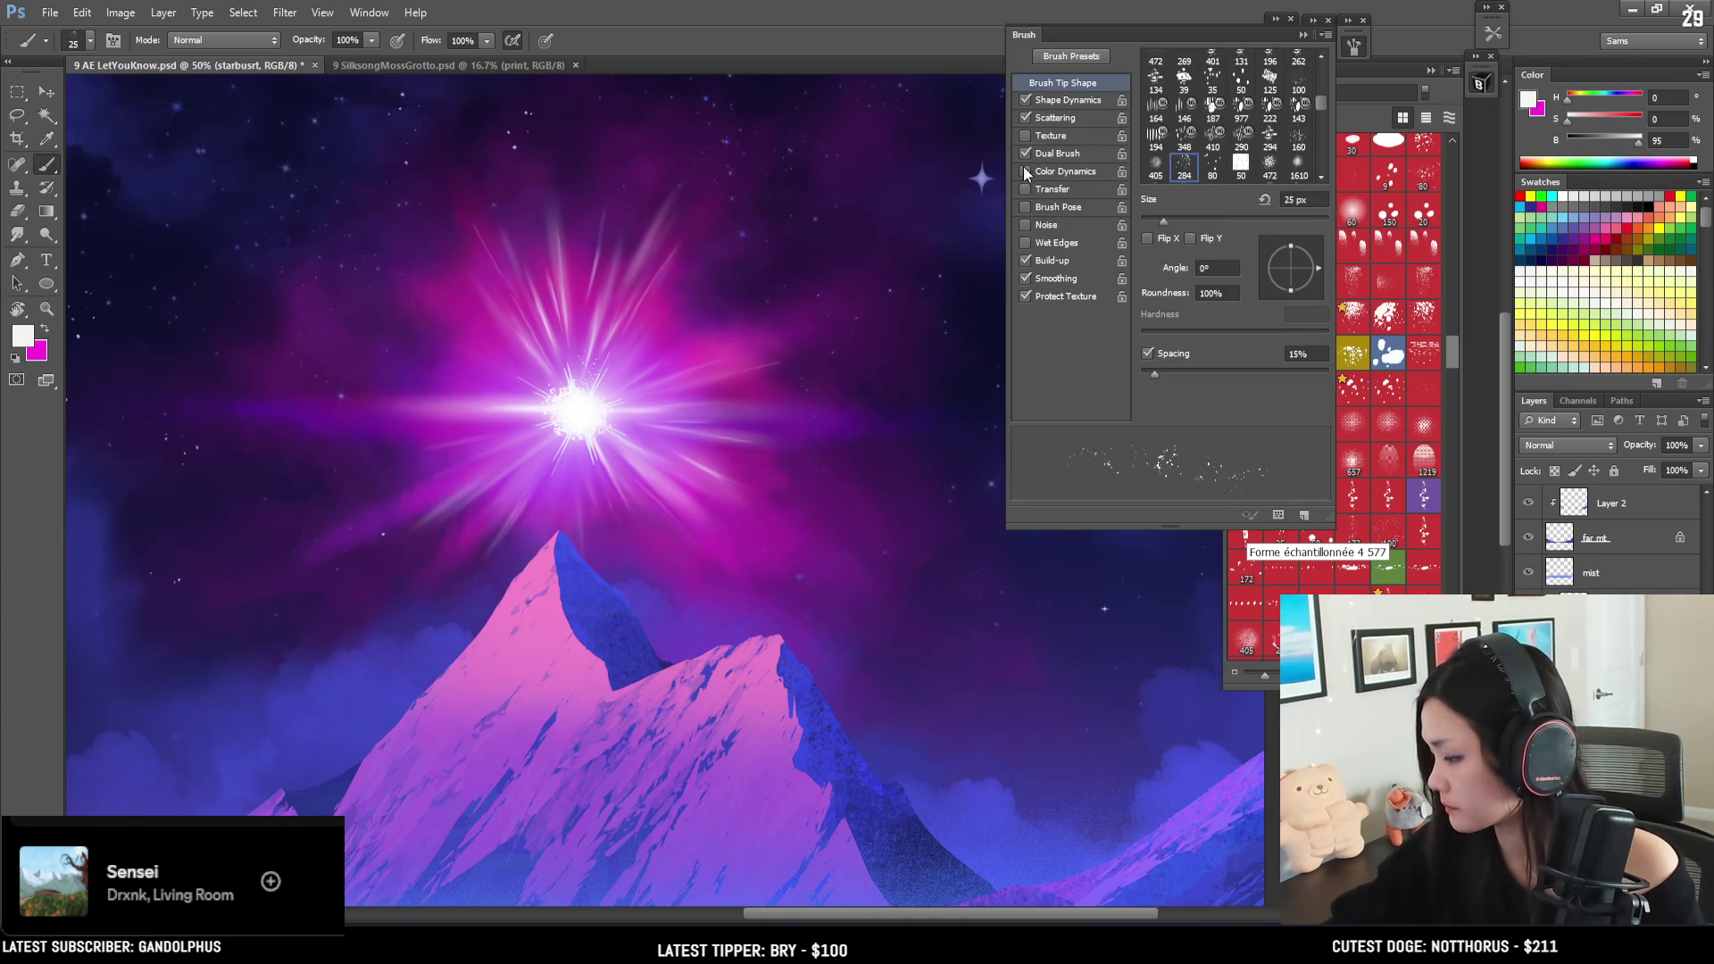
- Close the brush settings, zoom out to 33.3% and recentre on the whole mountain scene
click(1352, 47)
key(ctrl+minus)
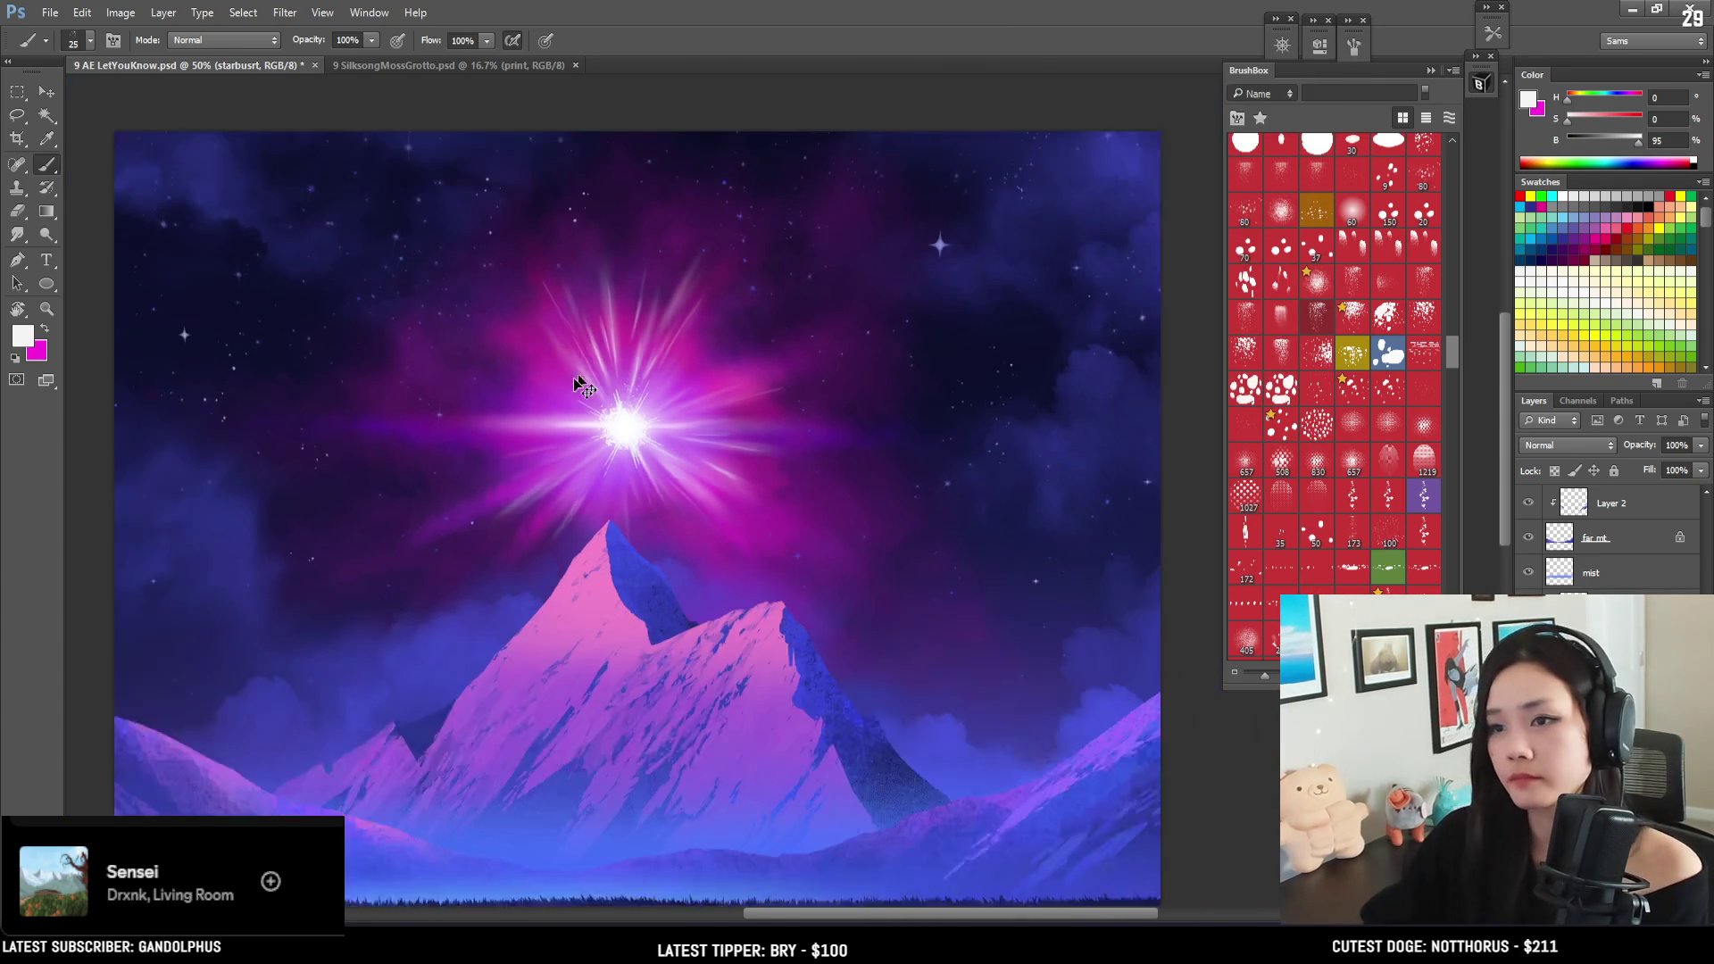
drag(664, 456, 754, 419)
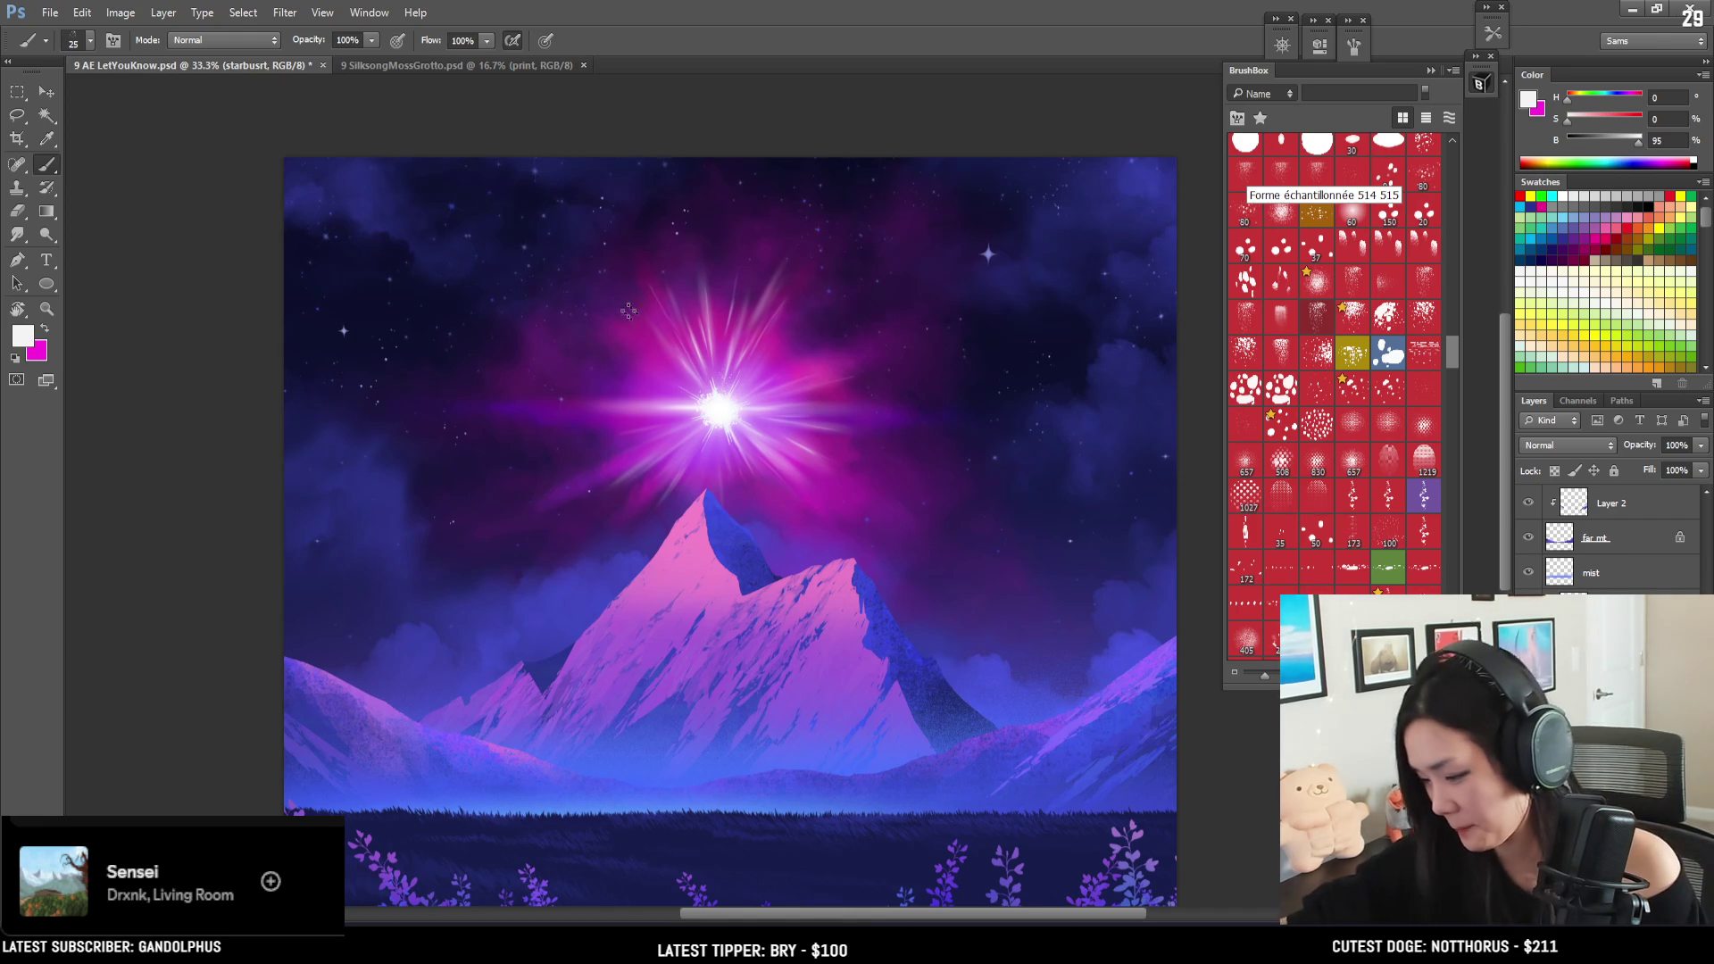
- Paint a sparkle trail from the starburst down to the mountain peak, discarding two trial trails
key(])
key(])
drag(707, 395, 612, 344)
key(ctrl+z)
key(])
key(])
key(])
drag(705, 419, 614, 482)
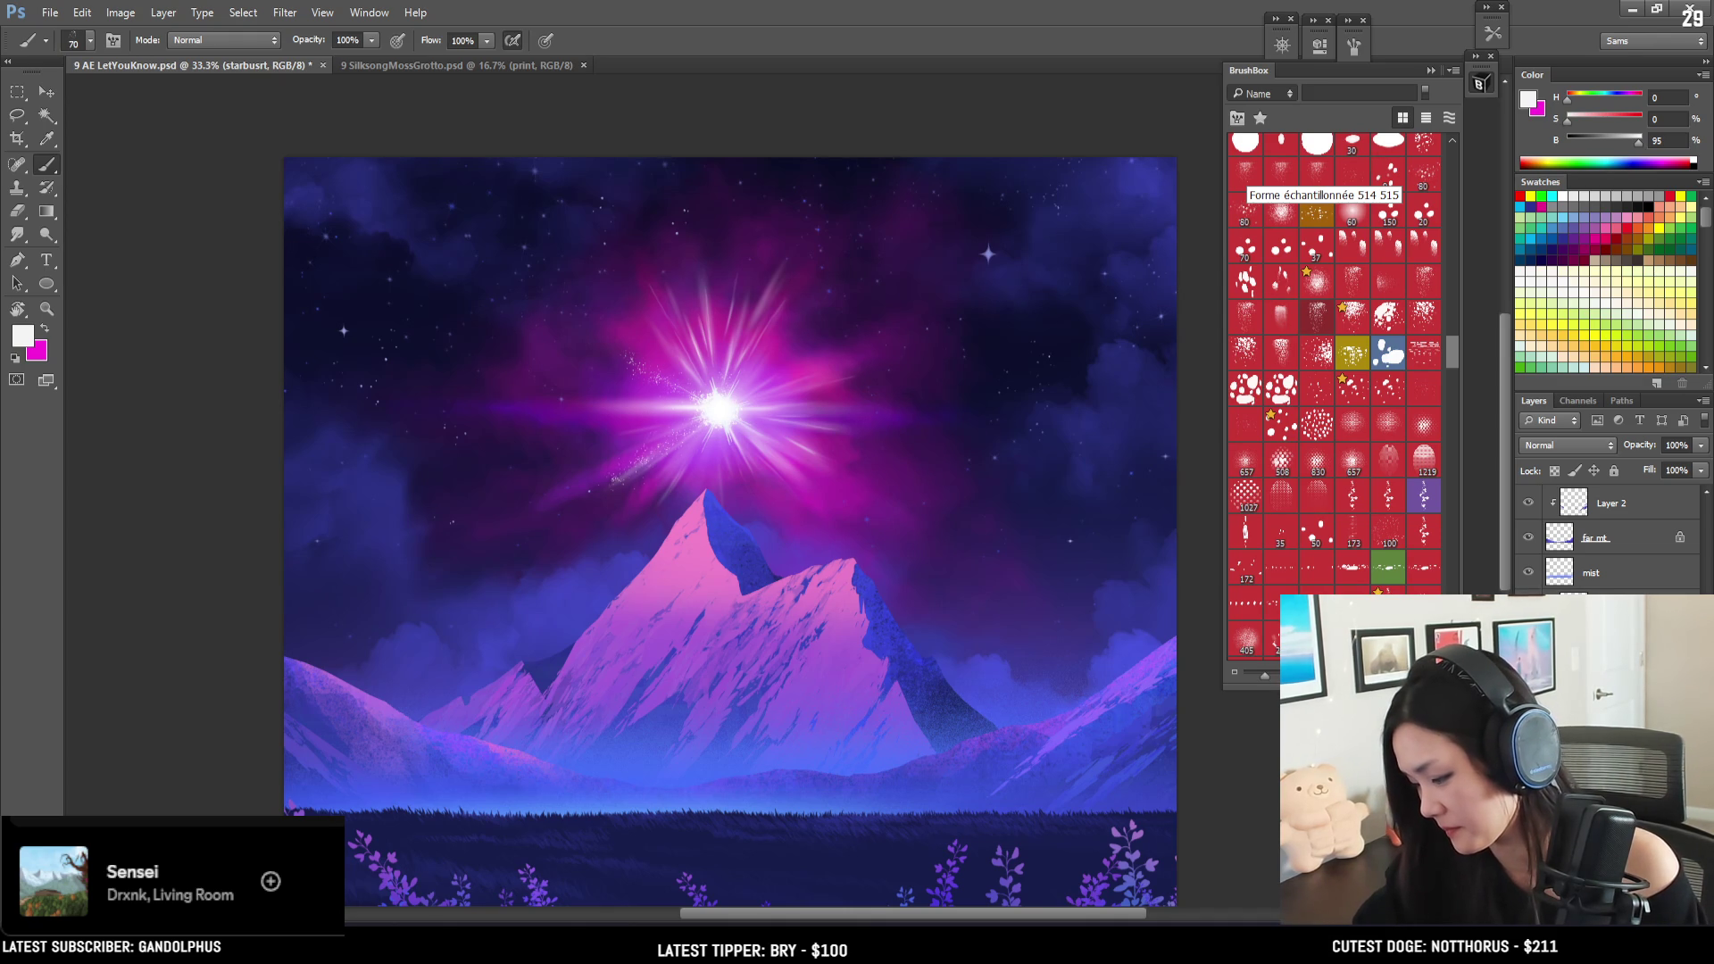
key(ctrl+z)
key(])
drag(719, 419, 705, 496)
key(bracketleft)
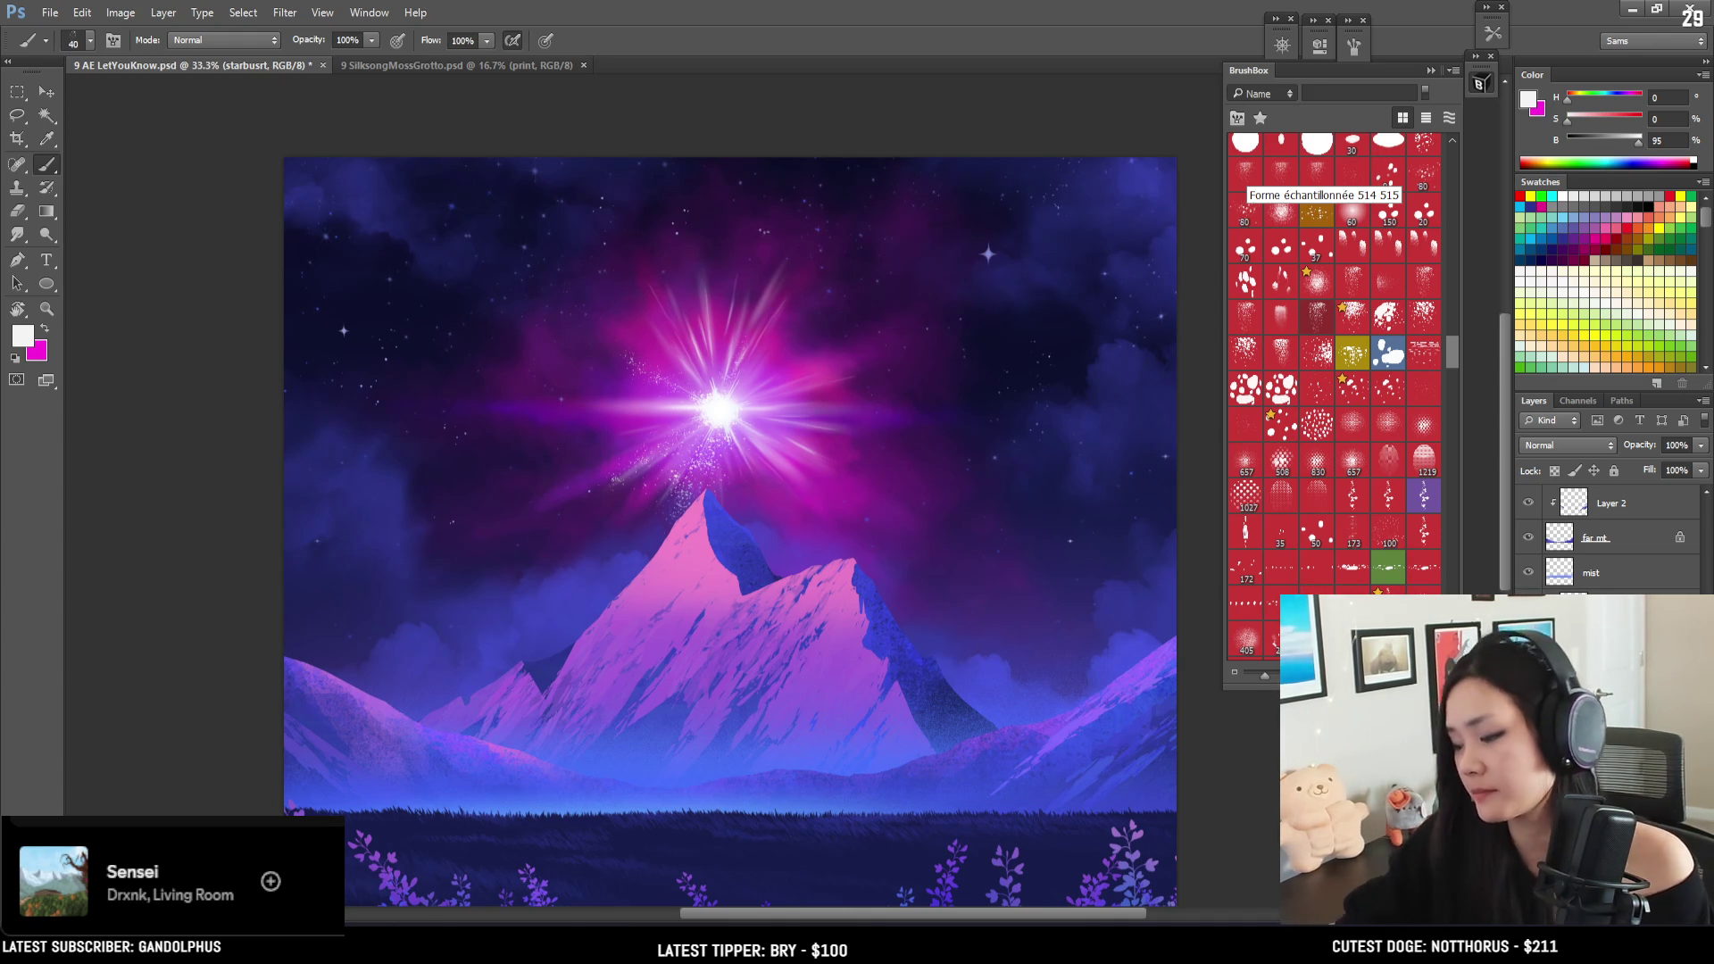
- Erase extra sparkles with a small eraser, then return to a slightly larger brush
key(e)
key(bracketleft)
key(bracketleft)
key(bracketleft)
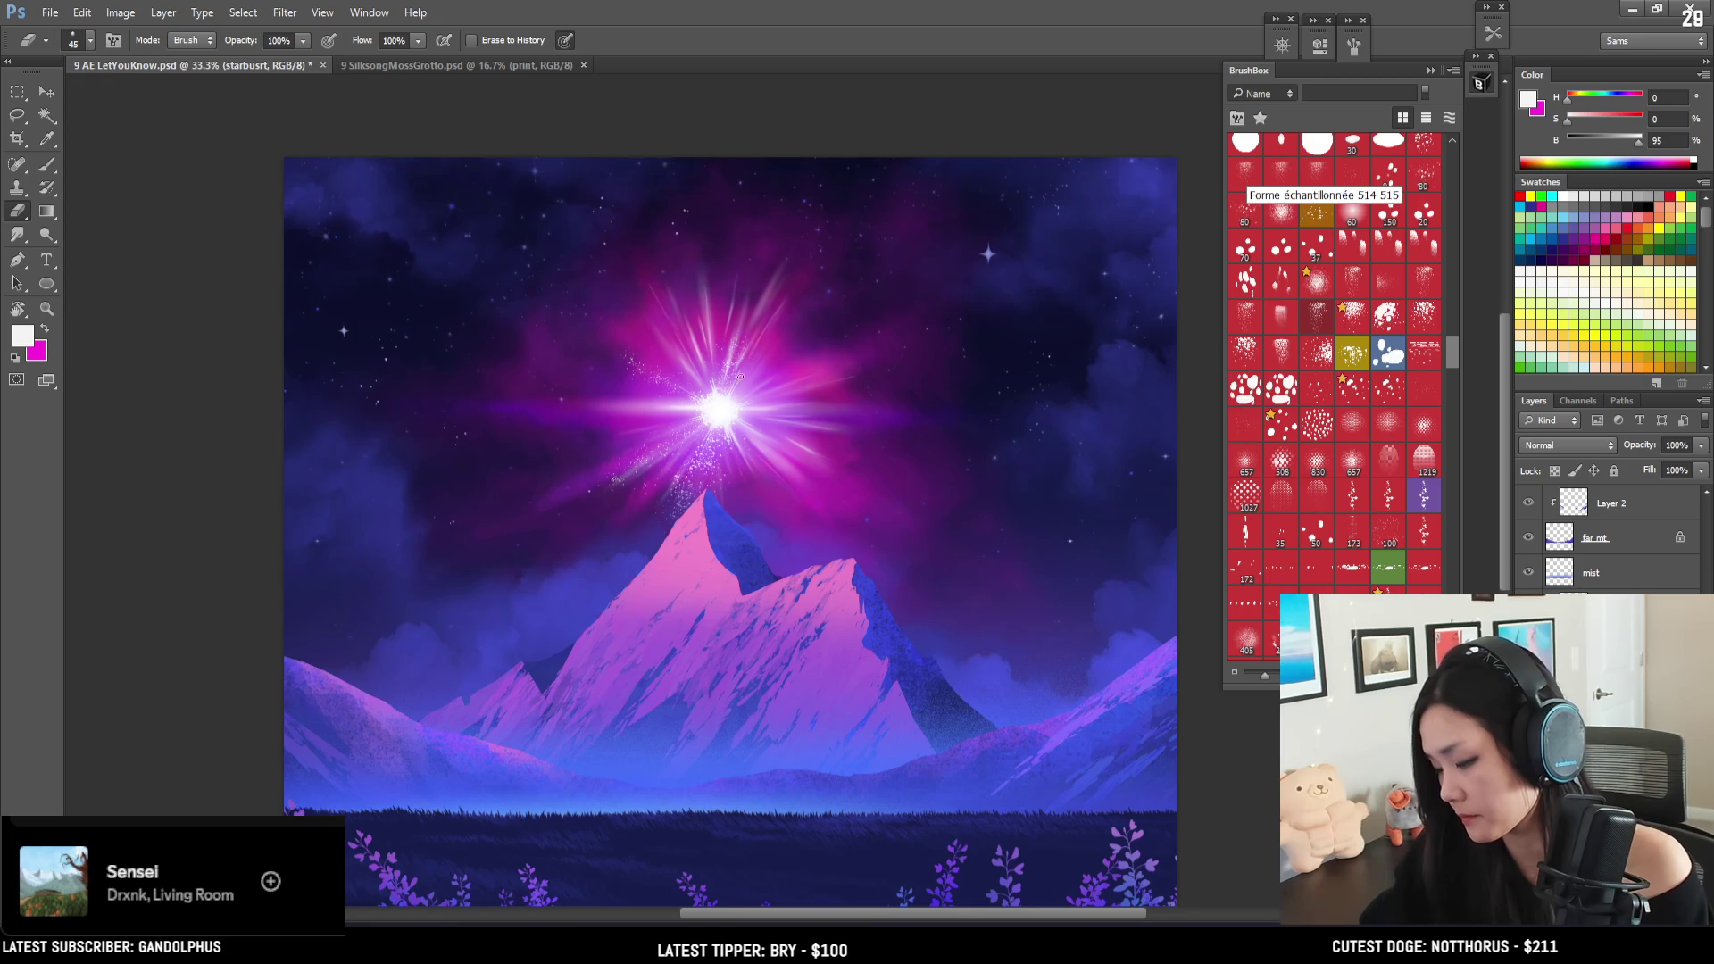
key(b)
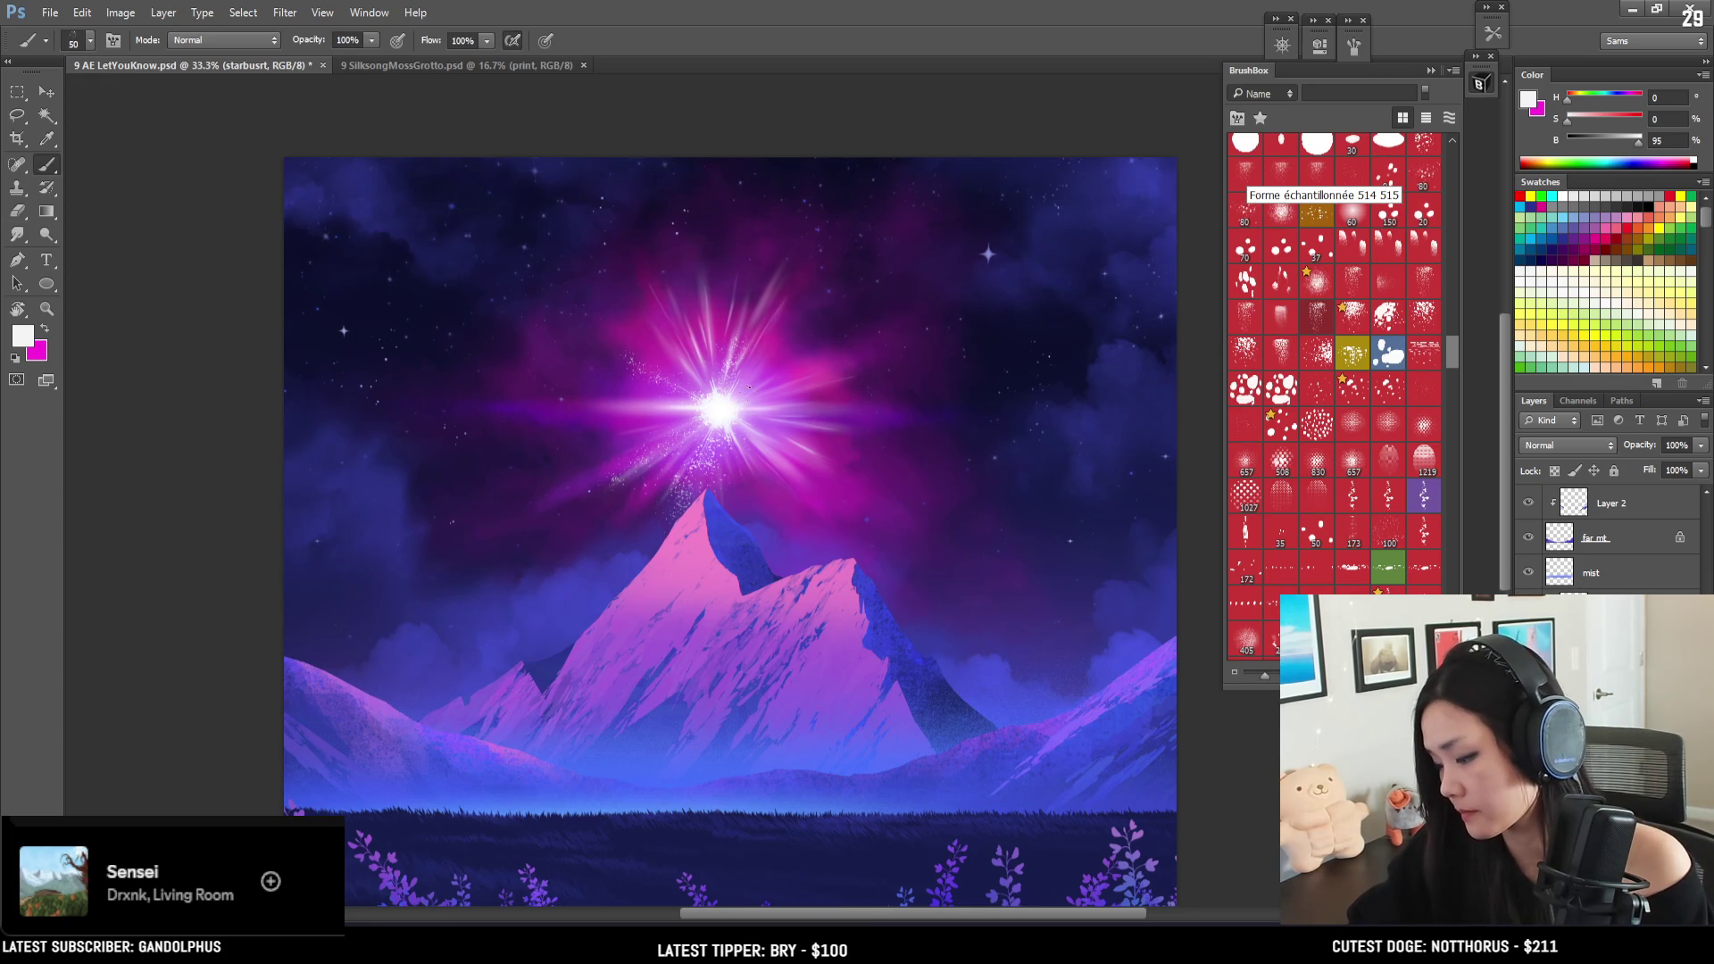
key(bracketright)
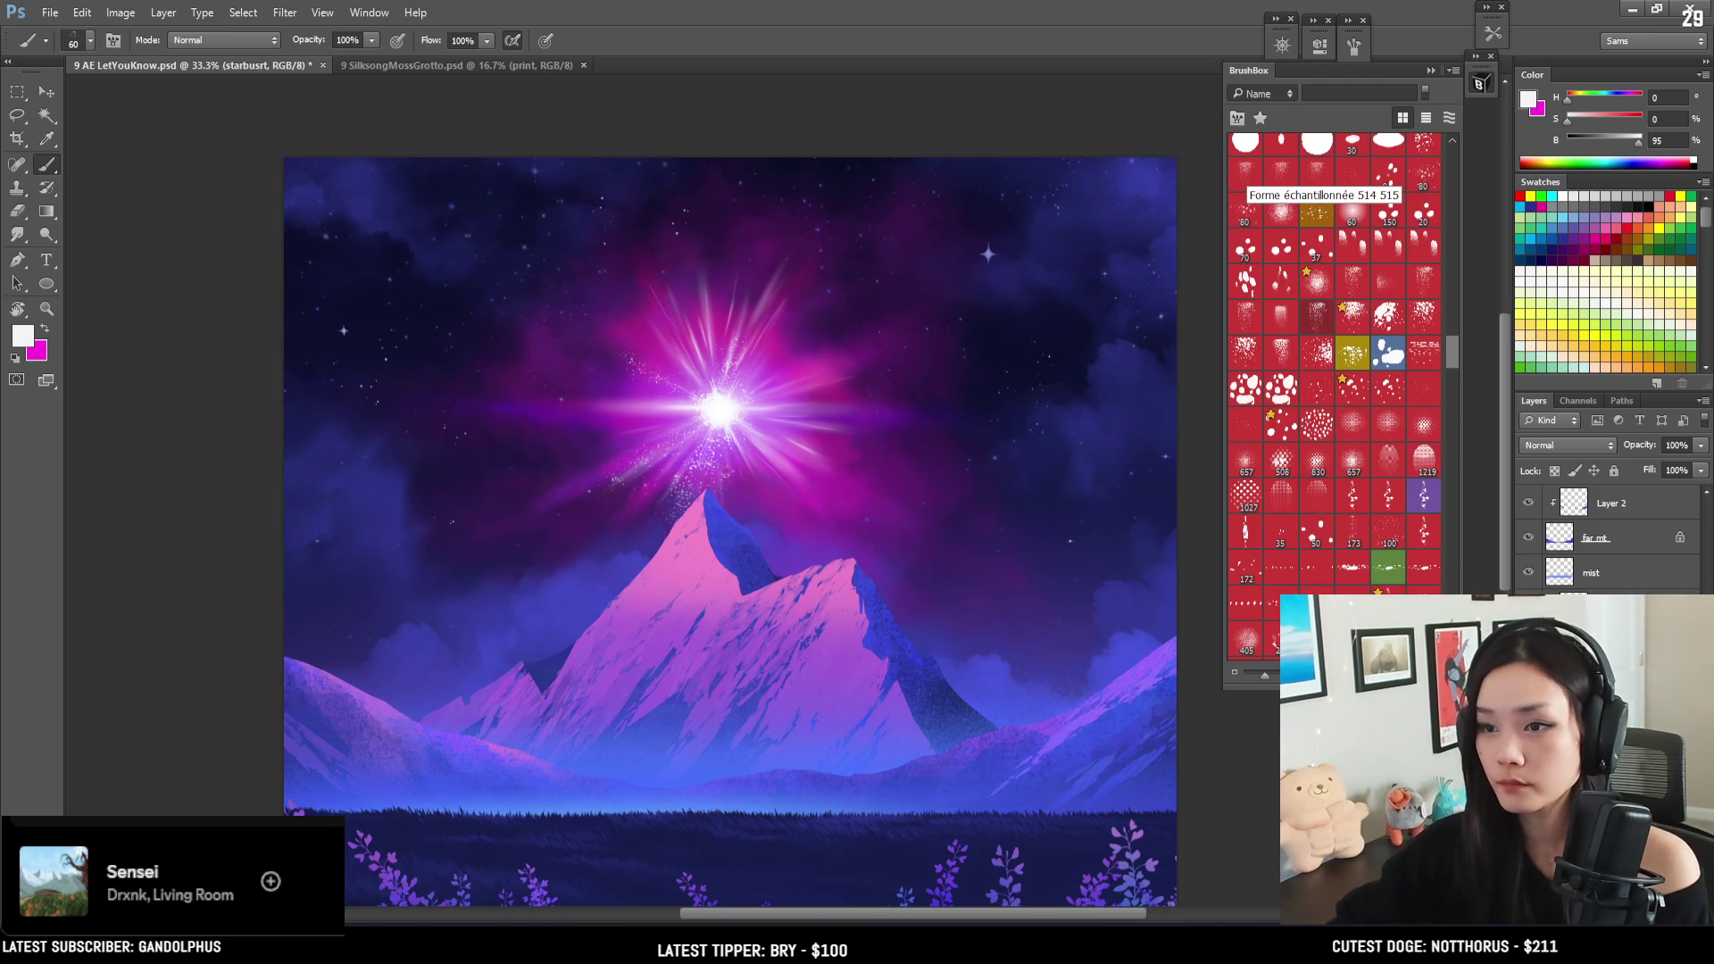
key(bracketright)
key(bracketright)
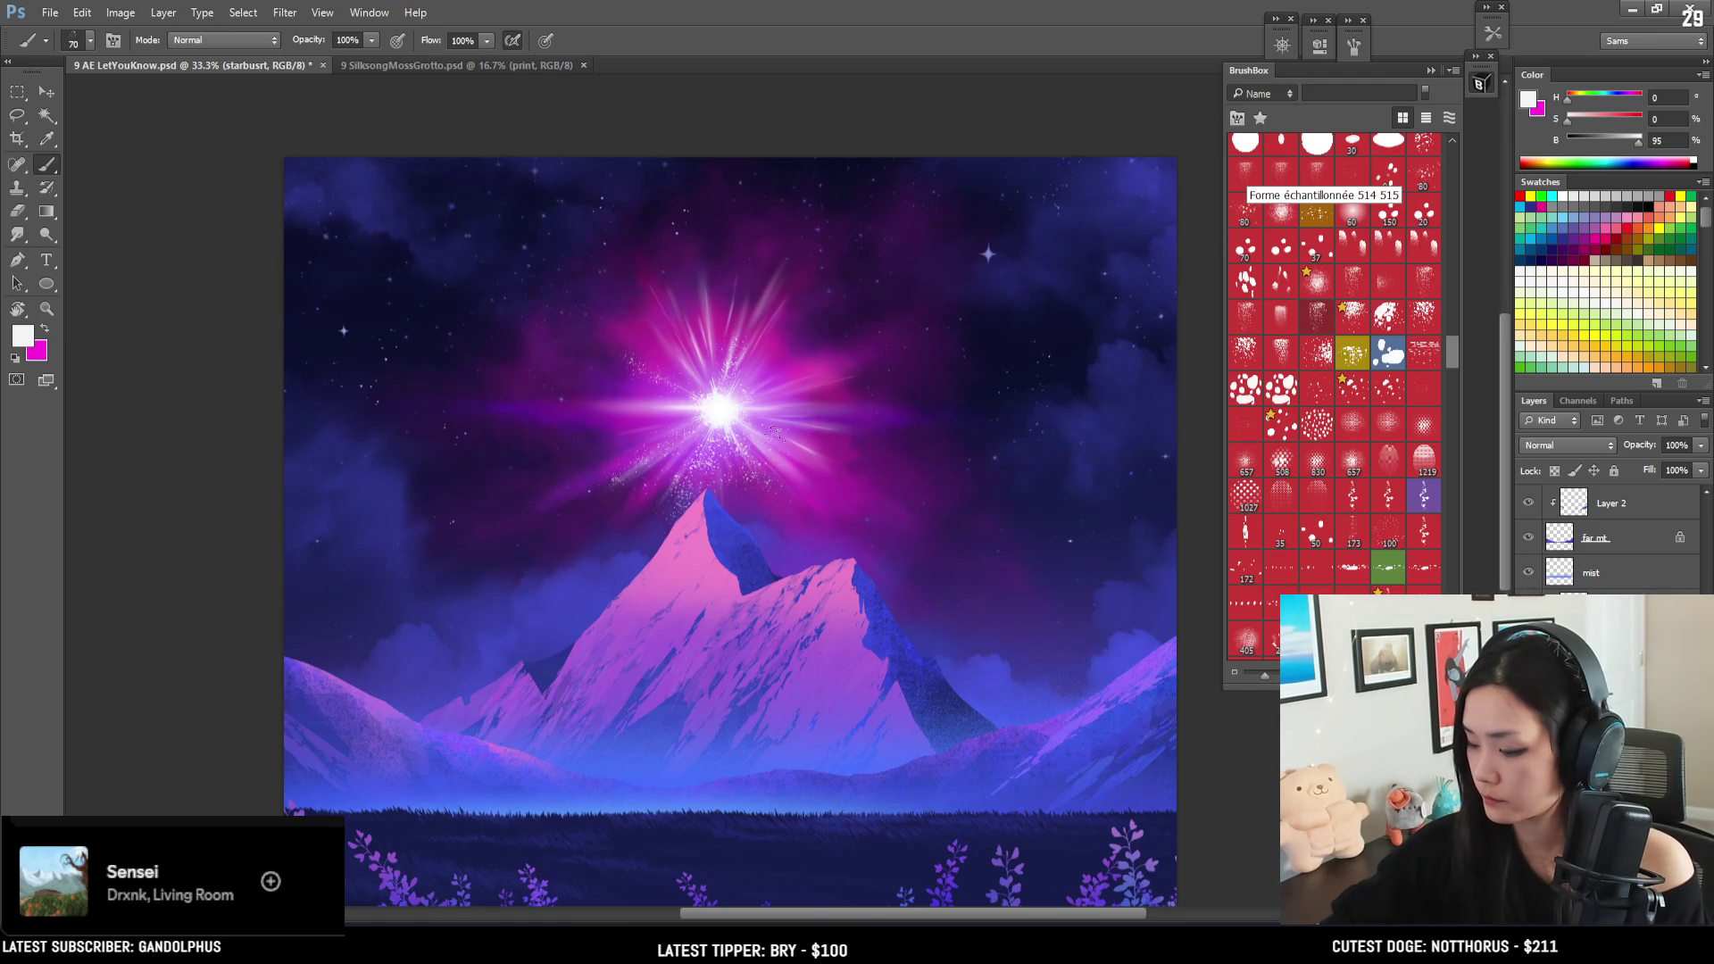
- Add sparkles along the starburst's upper-right, upper-left and right rays
drag(745, 344, 773, 308)
key(bracketright)
key(bracketright)
drag(692, 352, 663, 316)
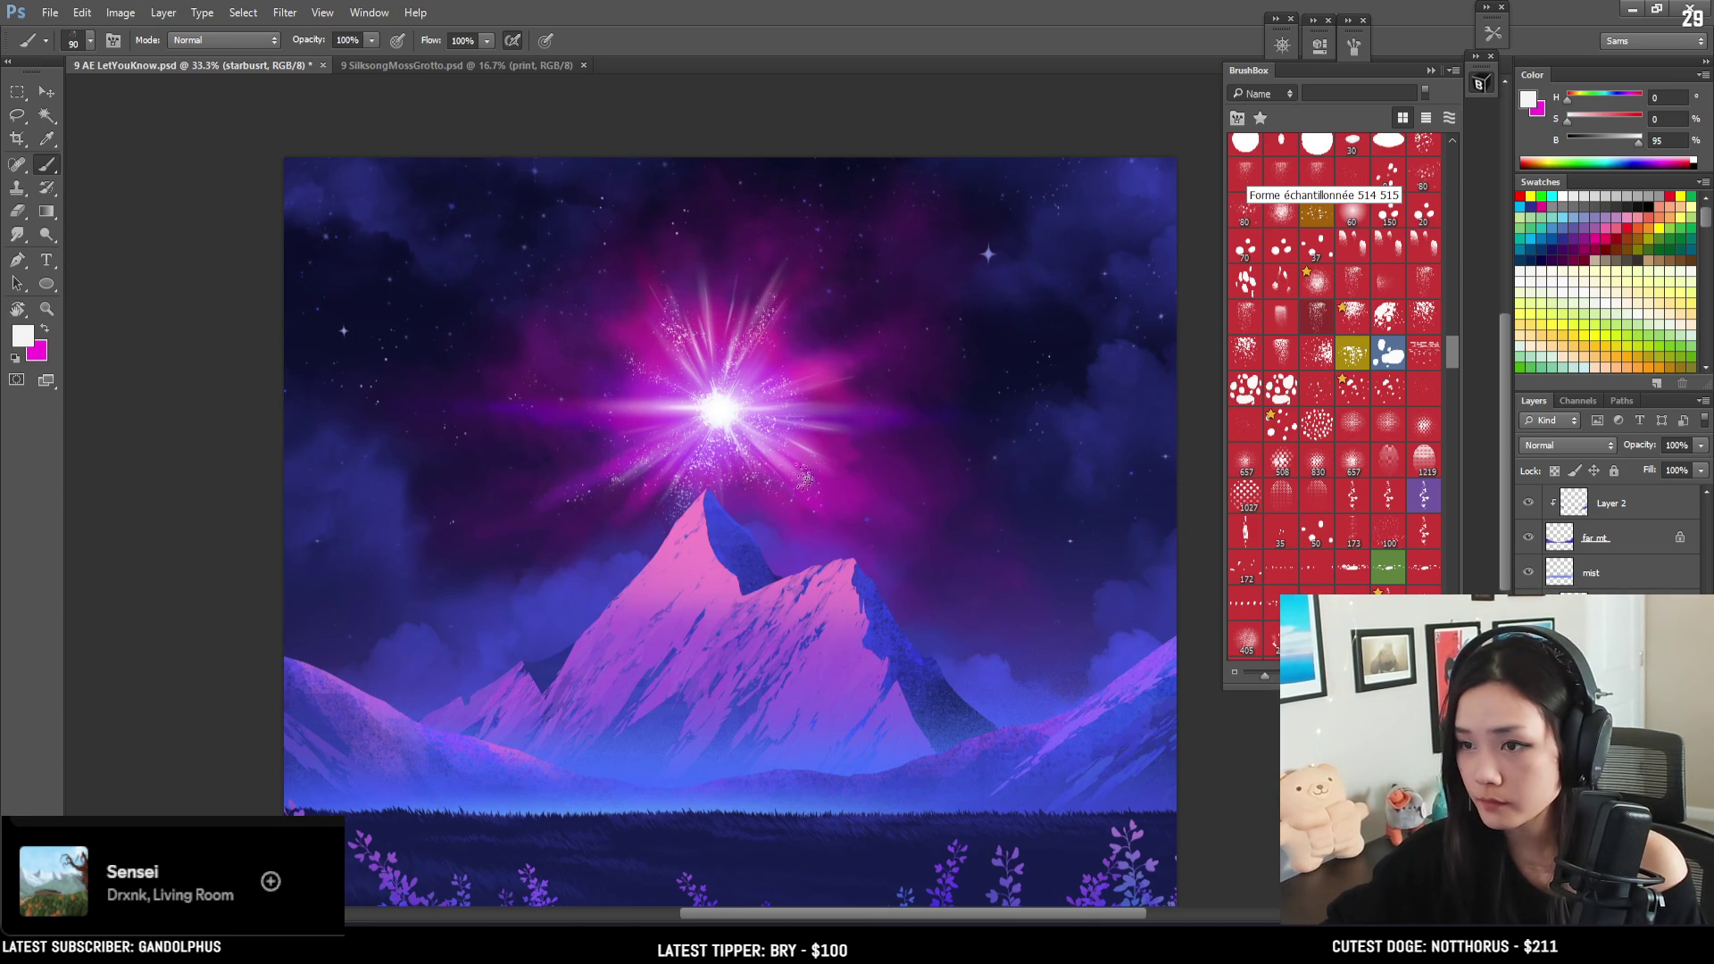
drag(810, 417, 835, 409)
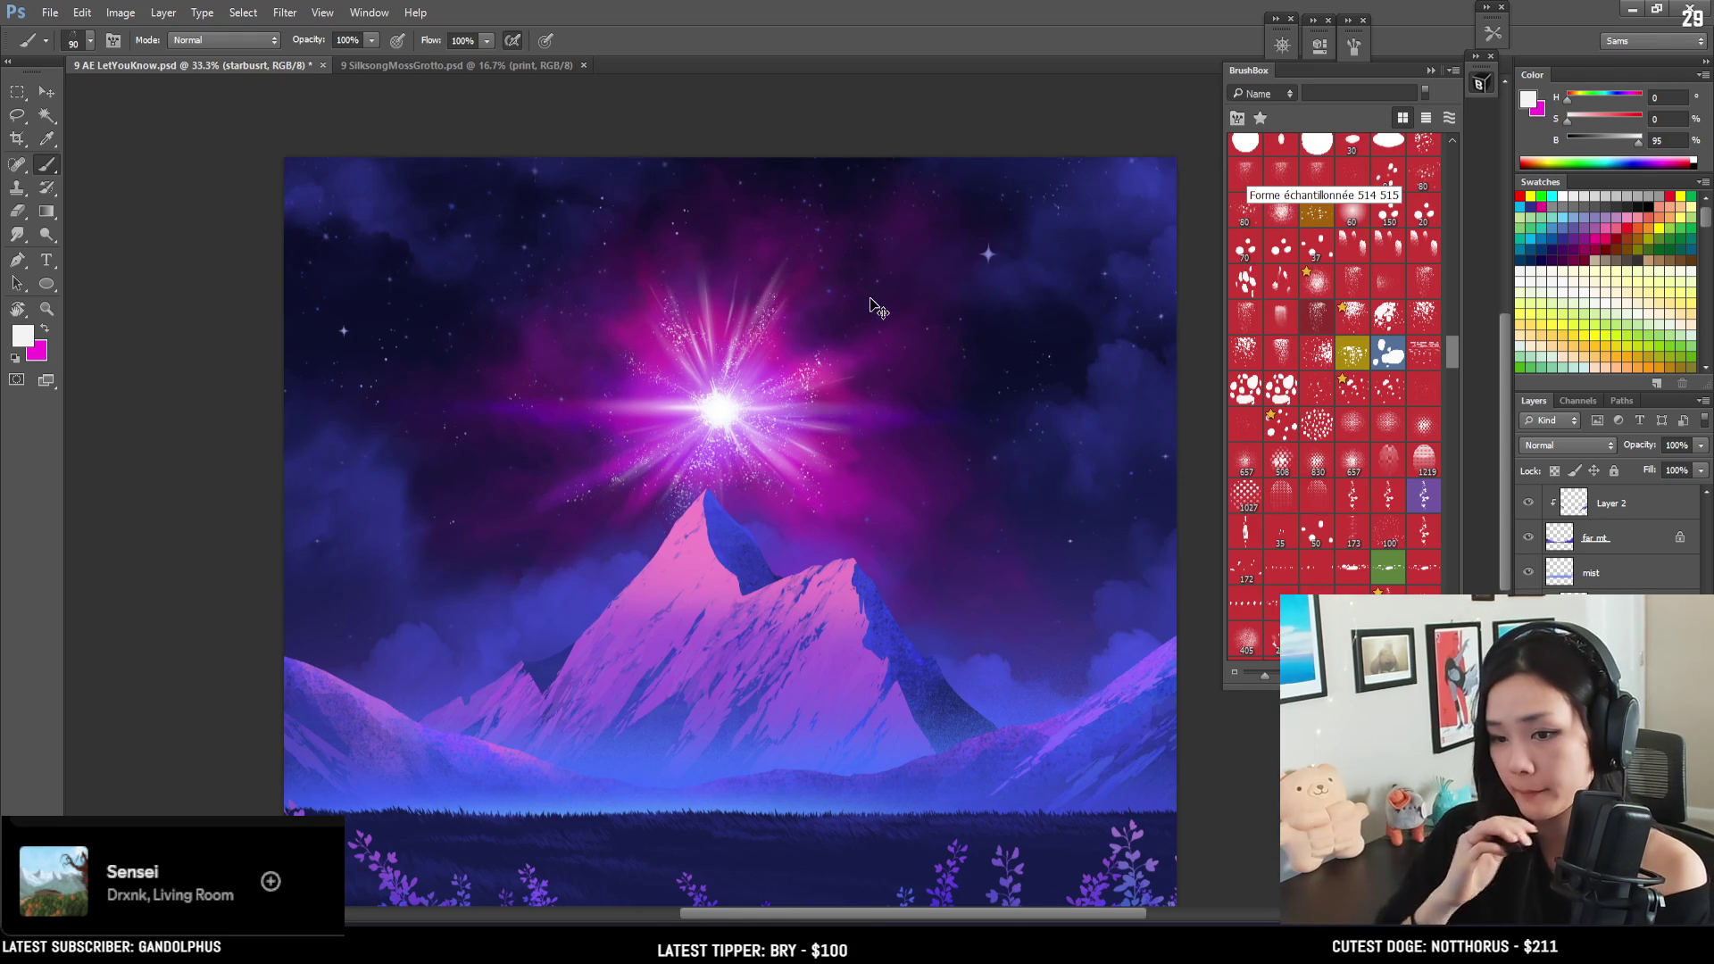
- Zoom out to 25% and create a new empty Layer 4 with brush size 125
key(ctrl+minus)
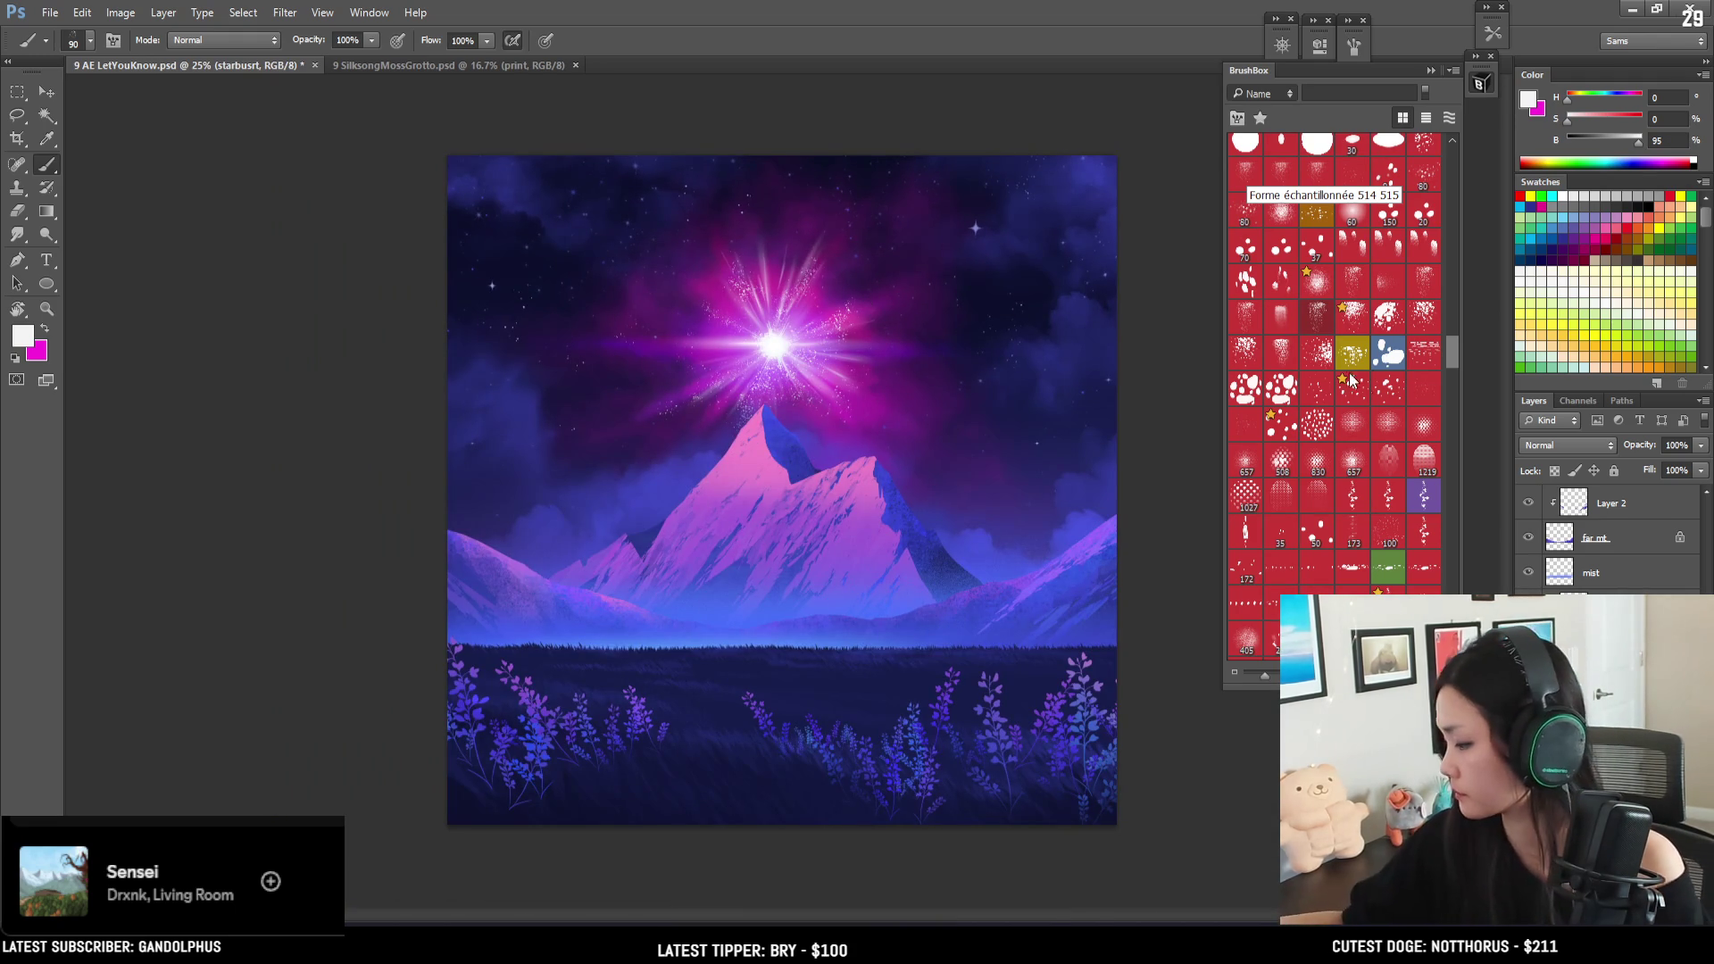
key(ctrl+shift+alt+n)
key(bracketright)
key(bracketright)
key(bracketright)
key(bracketright)
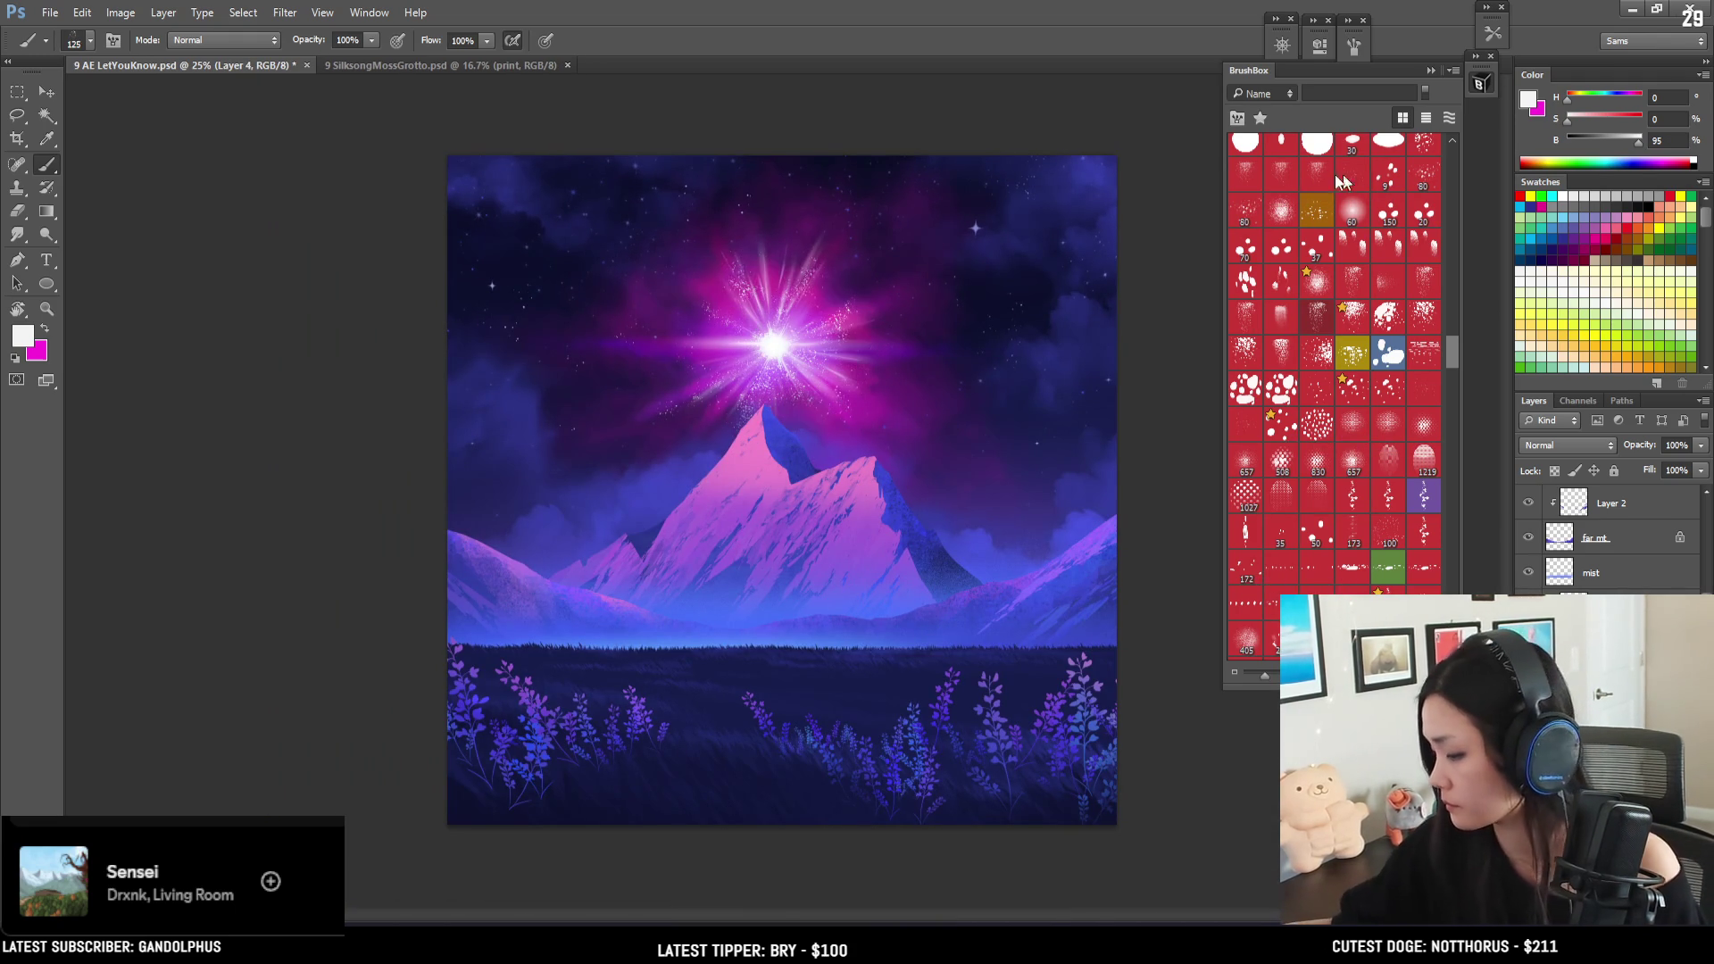
- Paint a ring of sparkles around the starburst on Layer 4
click(761, 285)
click(774, 271)
key(ctrl+alt+z)
key(ctrl+alt+z)
key(bracketleft)
key(bracketleft)
drag(732, 312, 741, 272)
- Bring up the Filter > Blur submenu
click(314, 15)
mouse_move(285, 13)
mouse_move(320, 198)
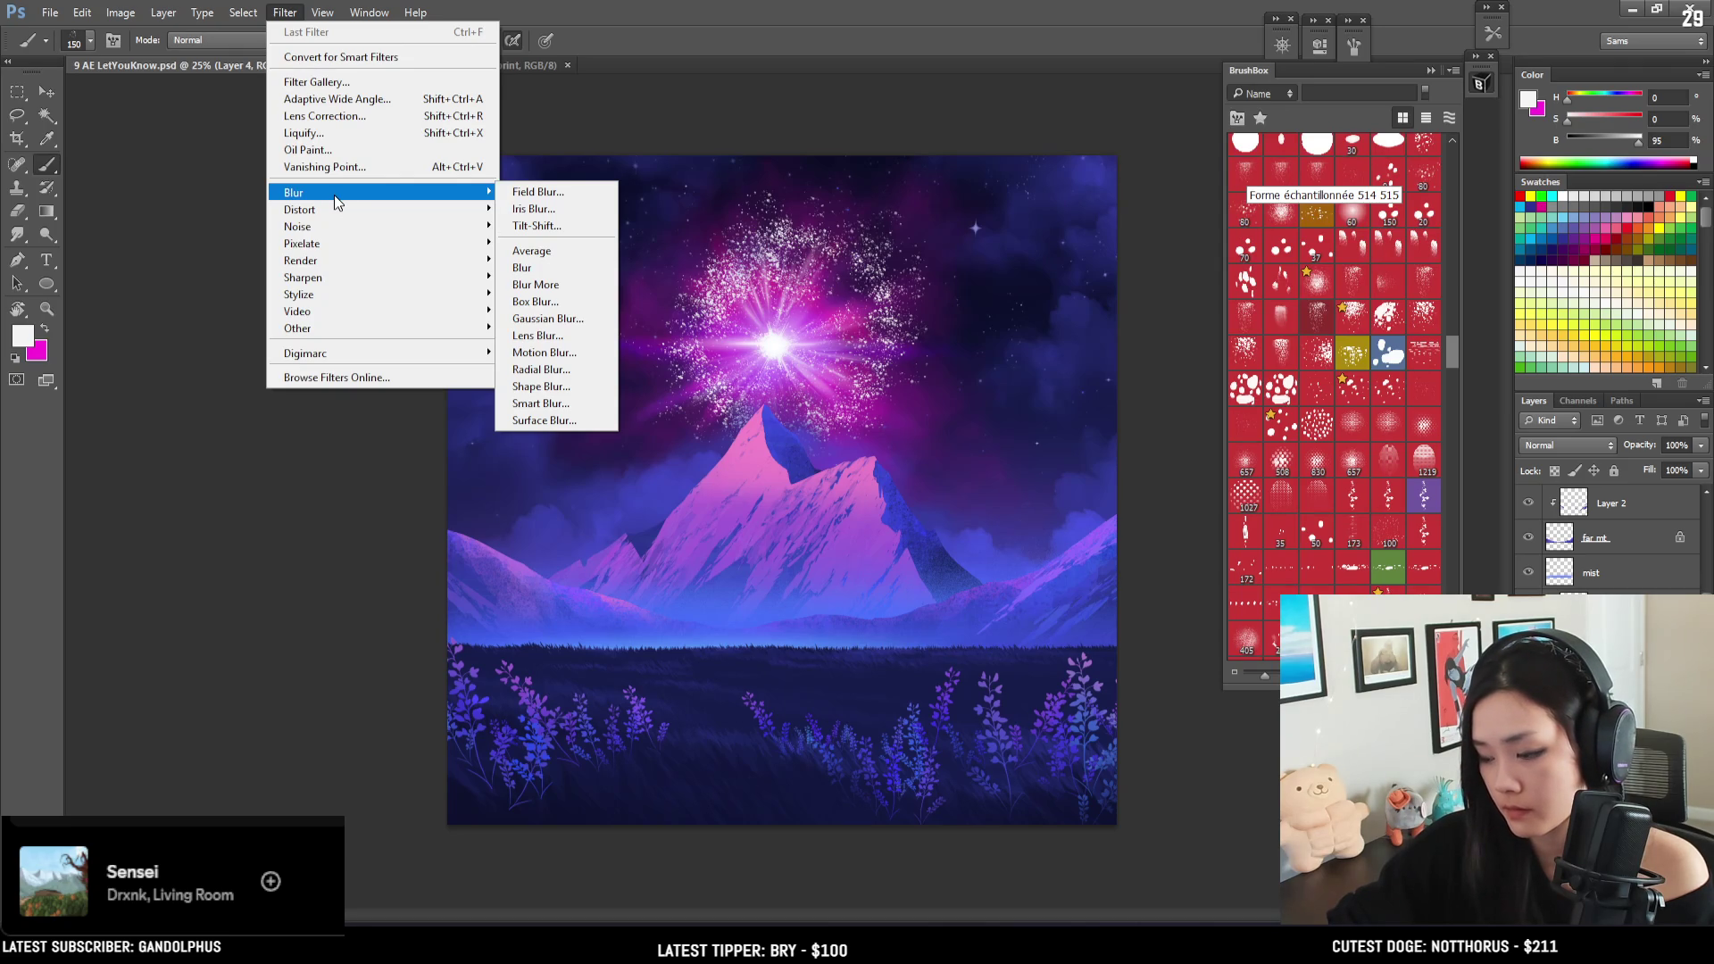
click(576, 209)
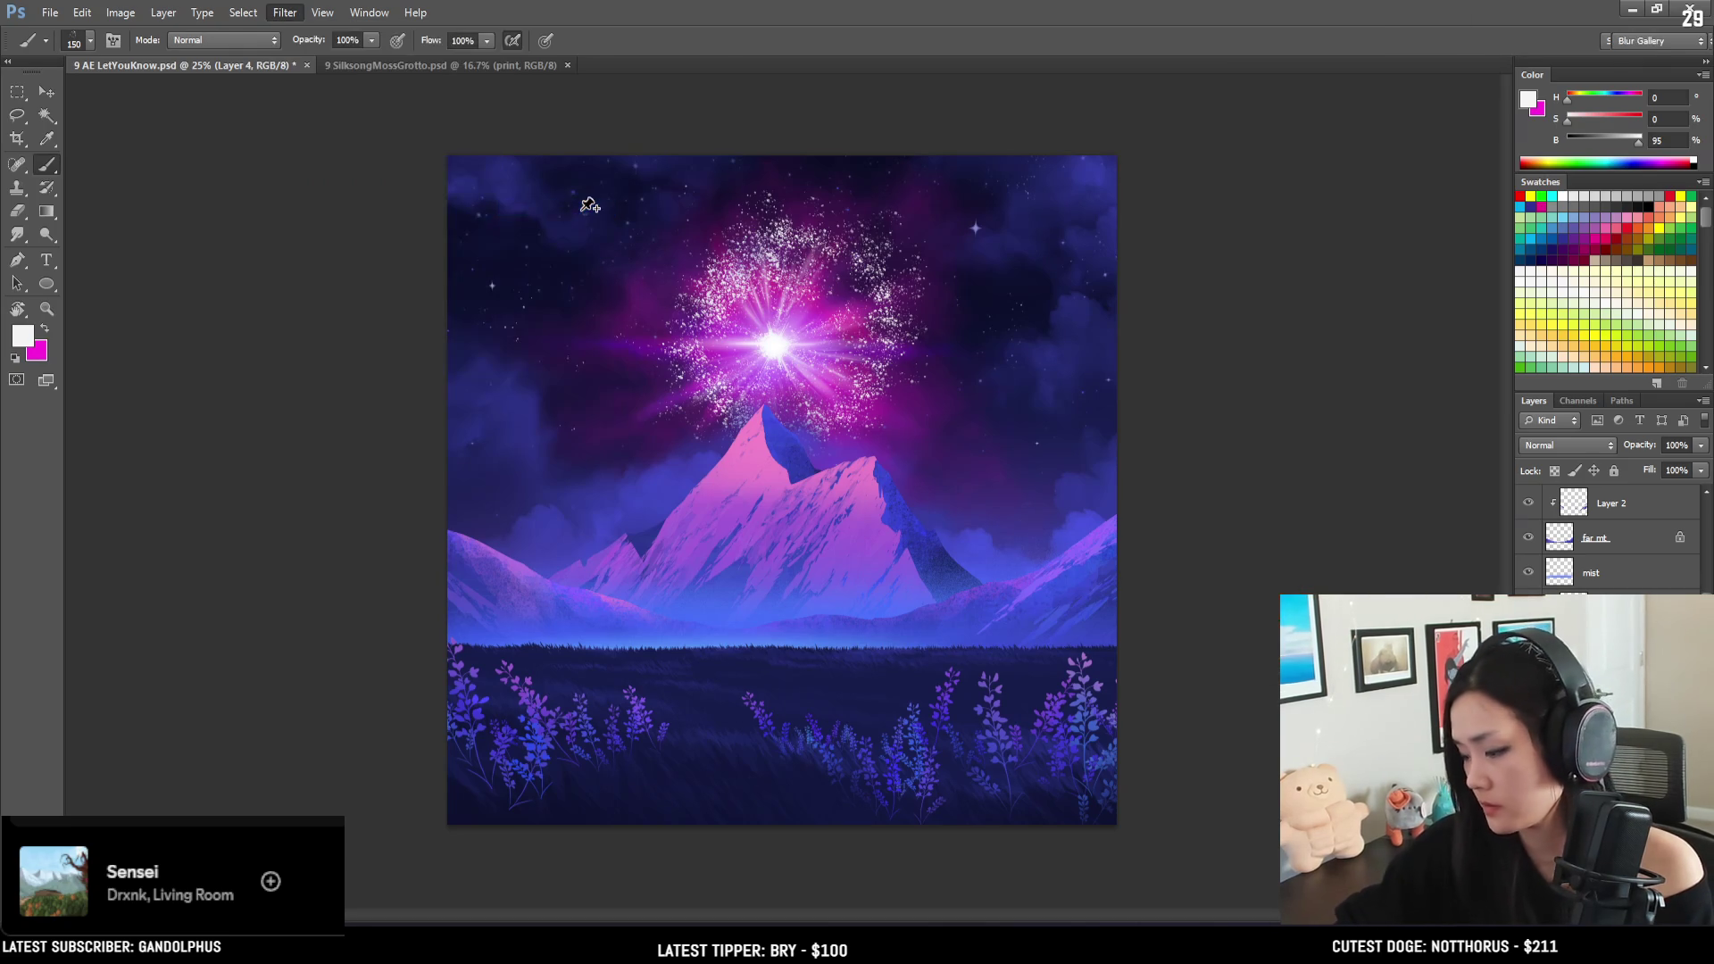
drag(752, 490, 759, 377)
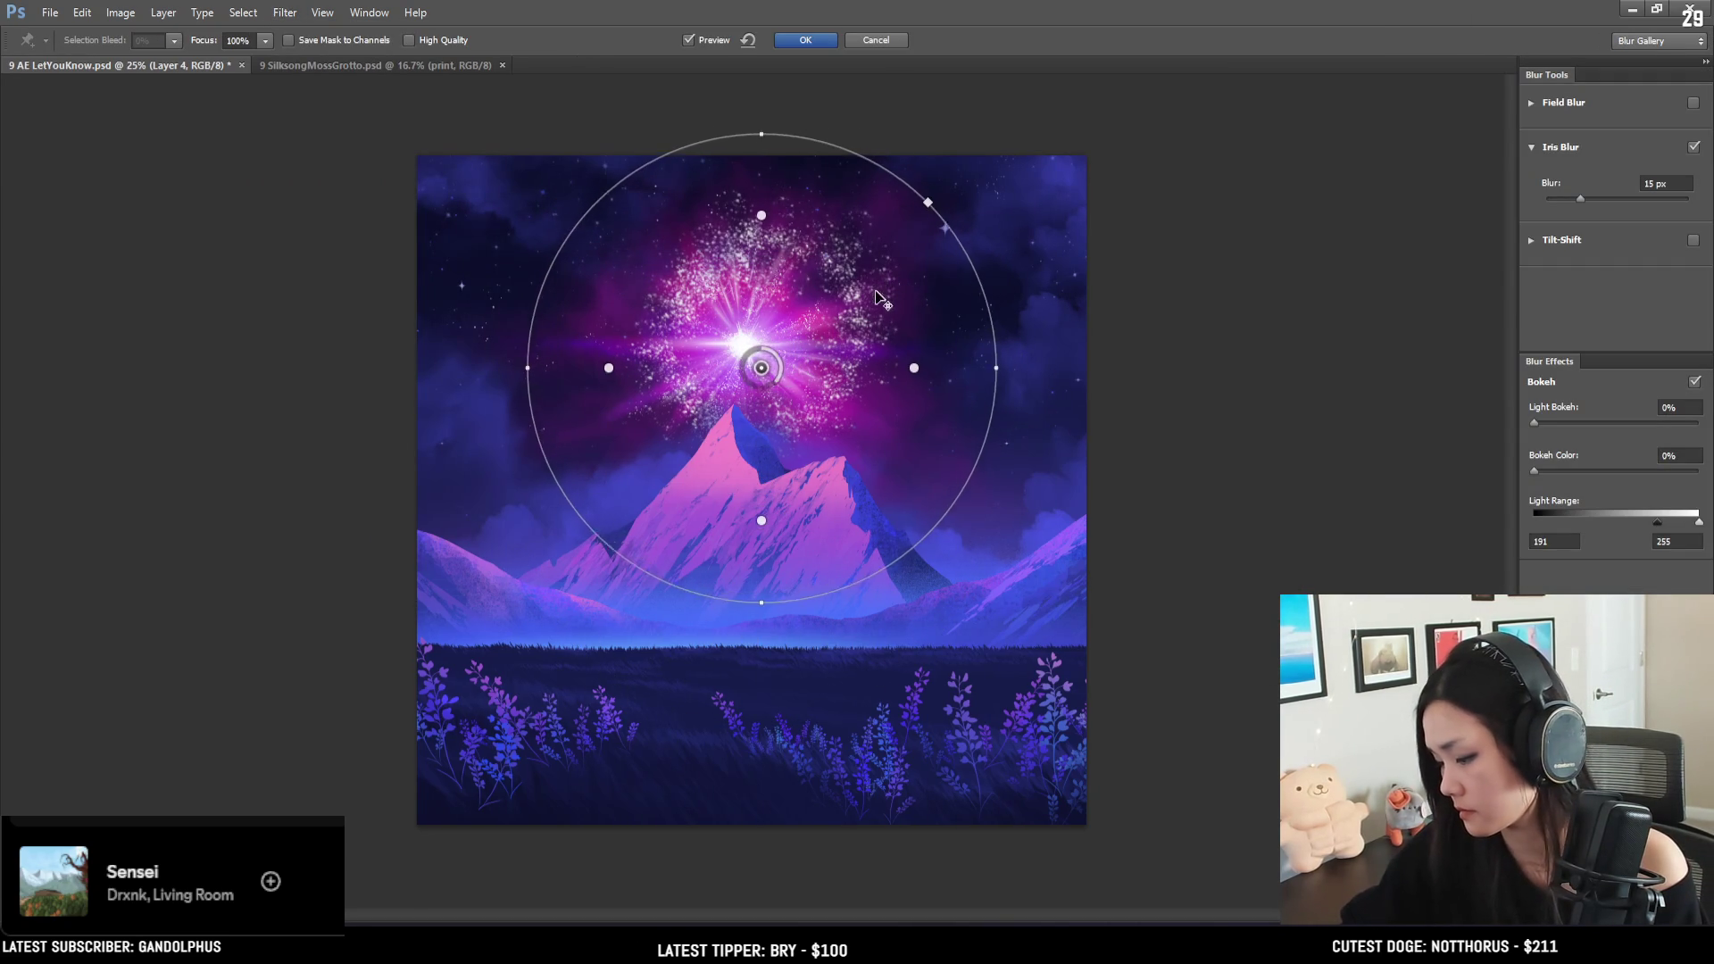
click(862, 39)
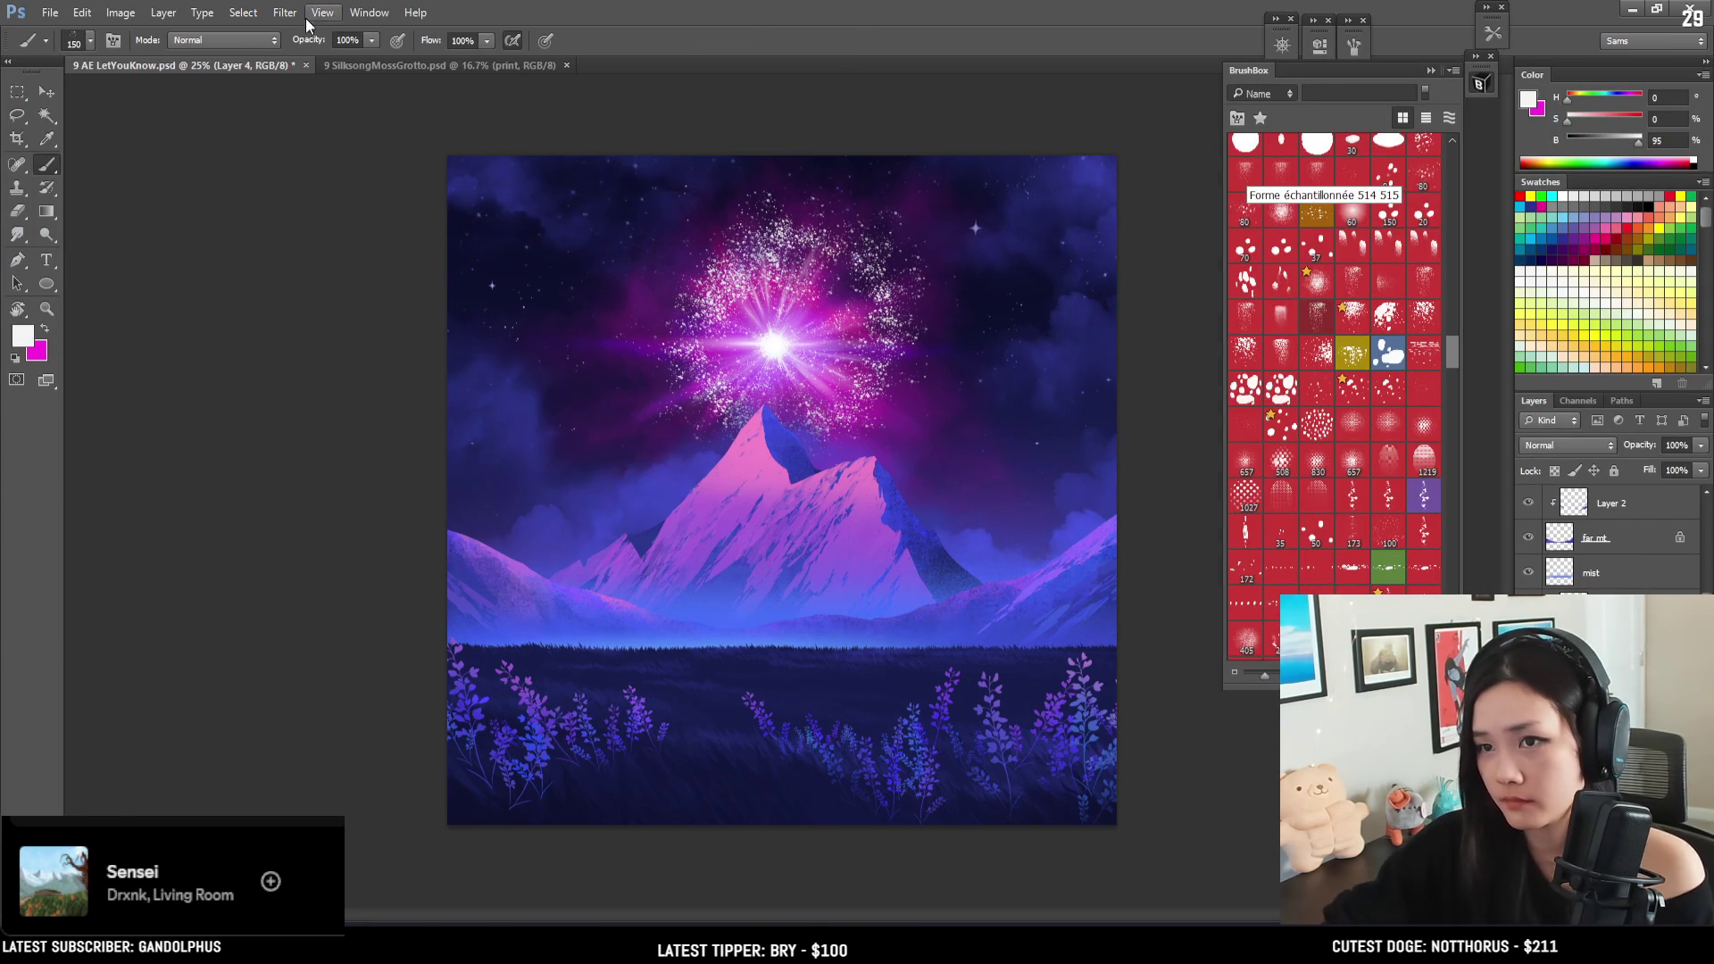
click(285, 13)
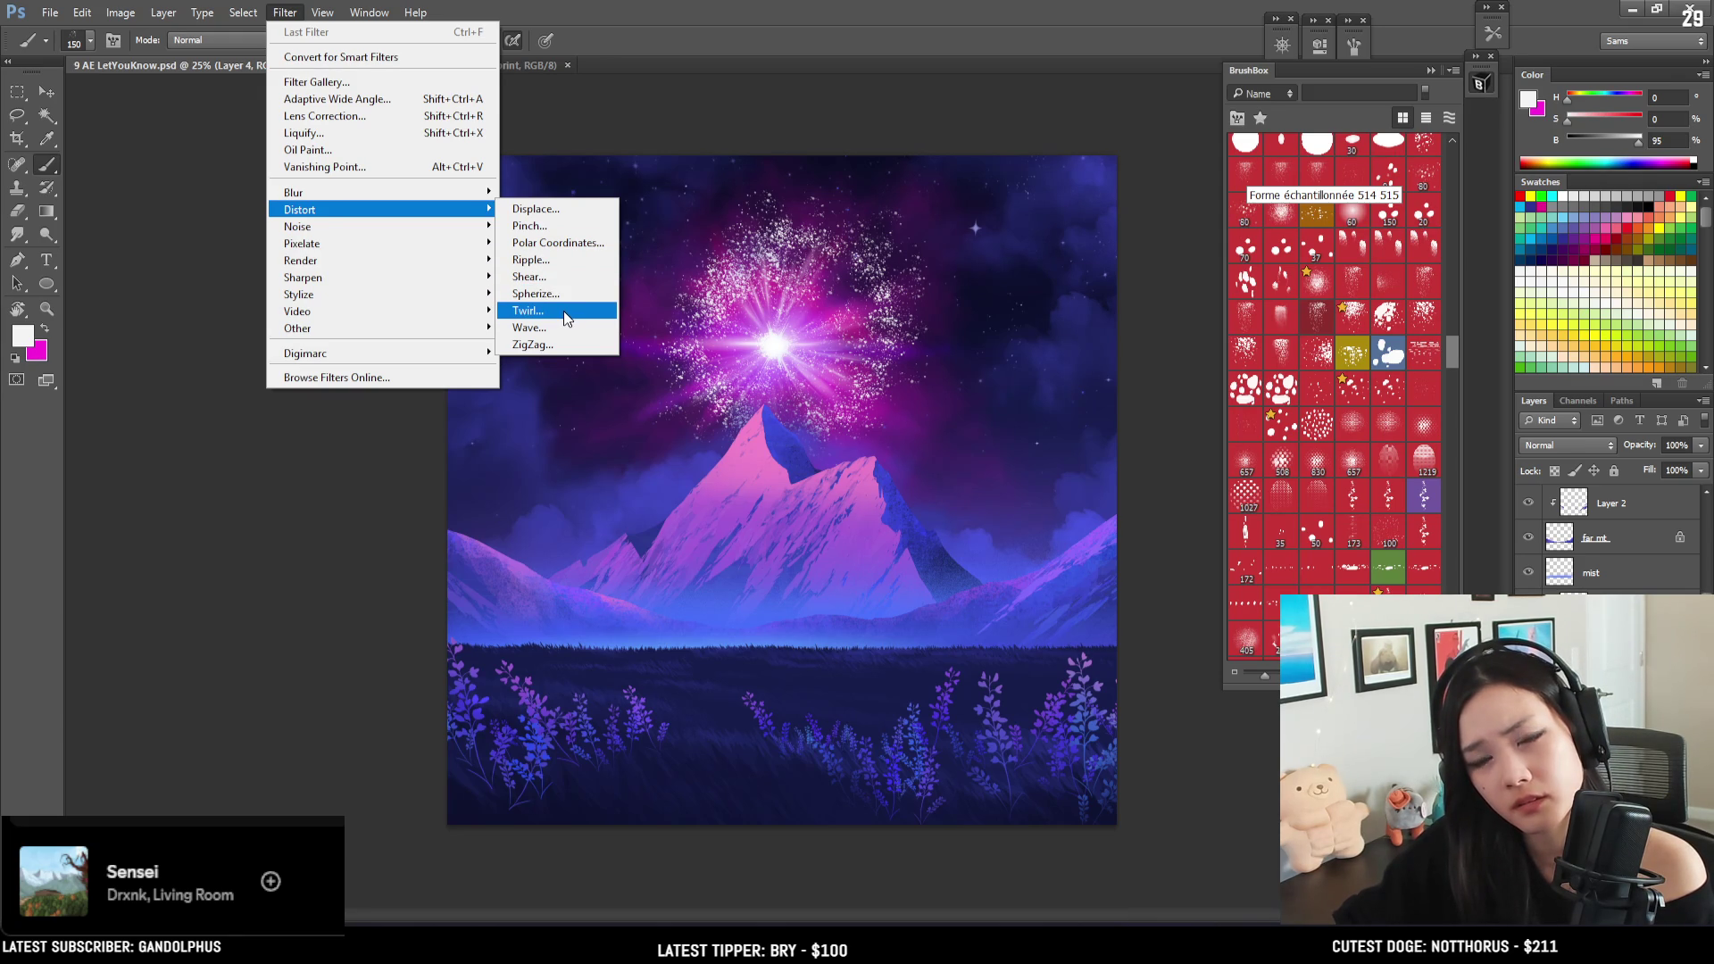
- Browse the Distort, Stylize and Render filters without applying any, then undo the swirl
key(Escape)
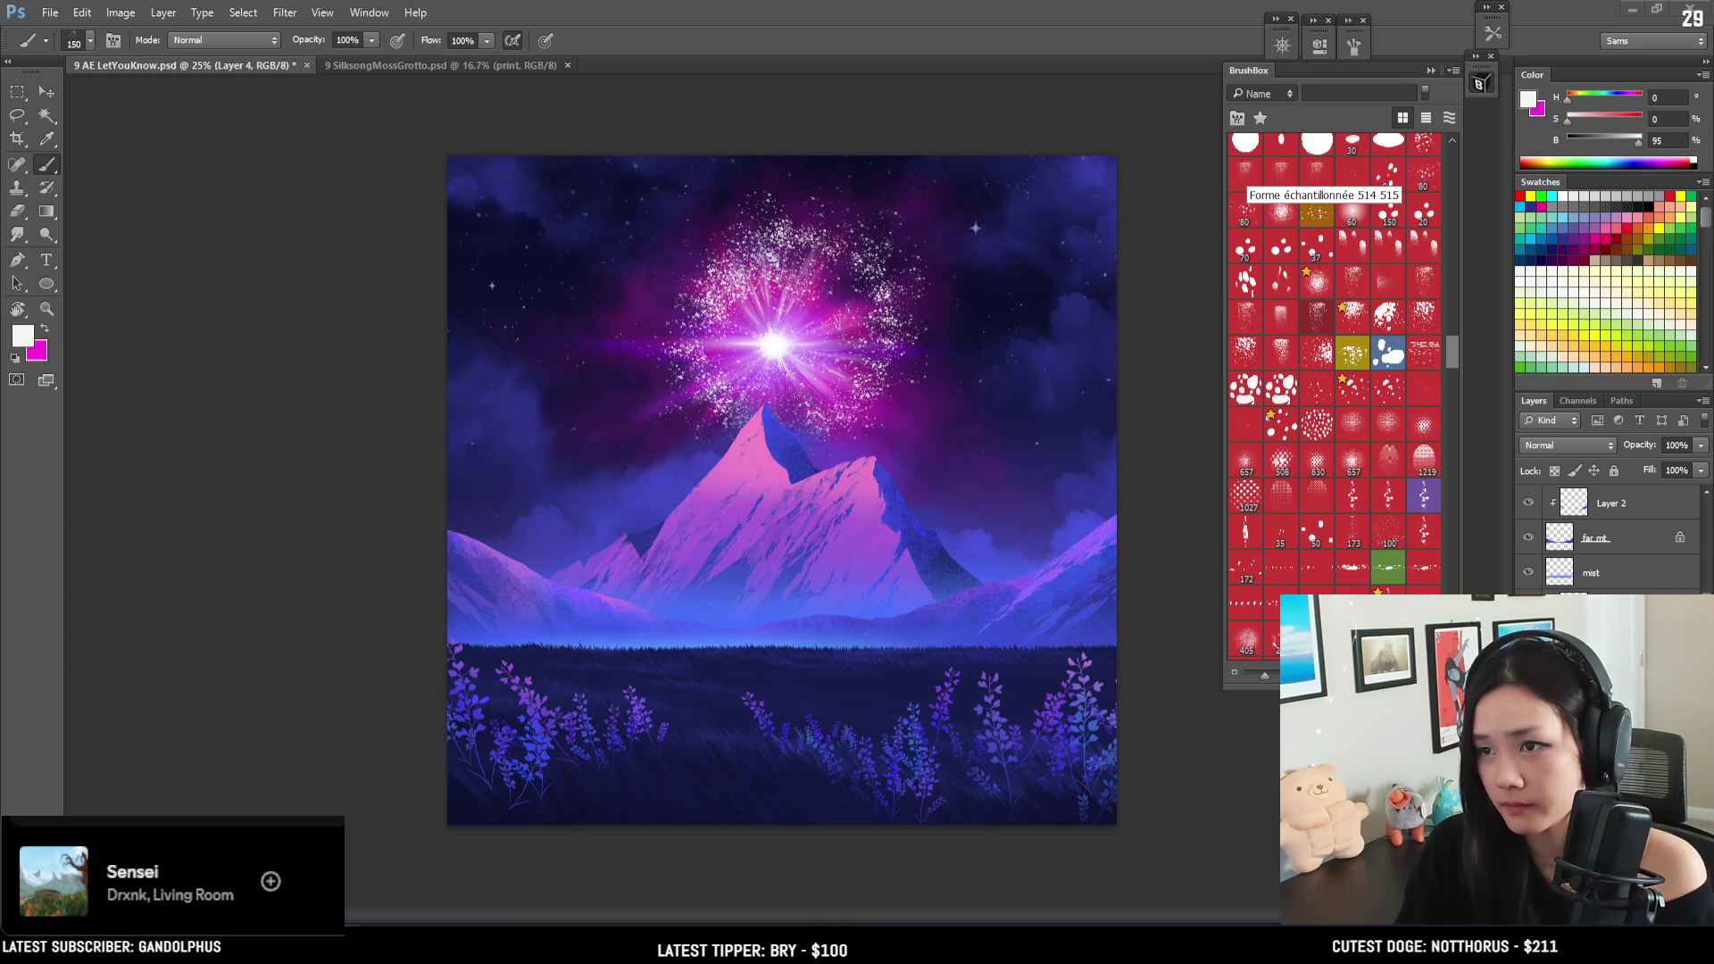
click(285, 12)
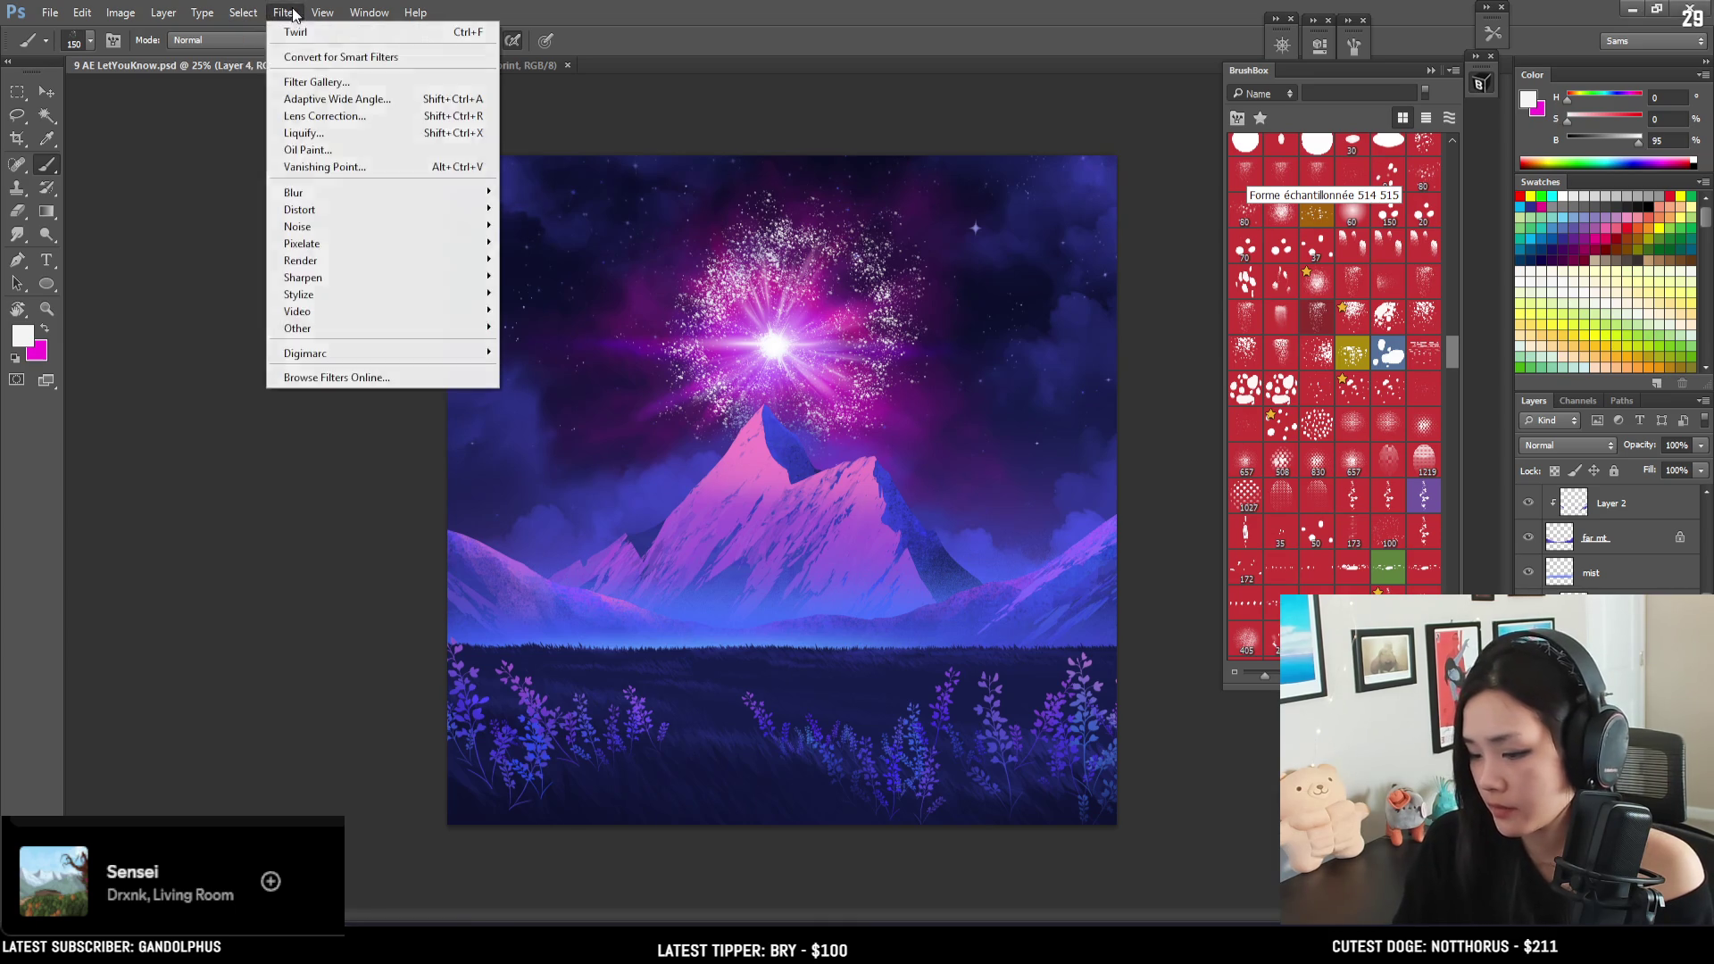
mouse_move(360, 290)
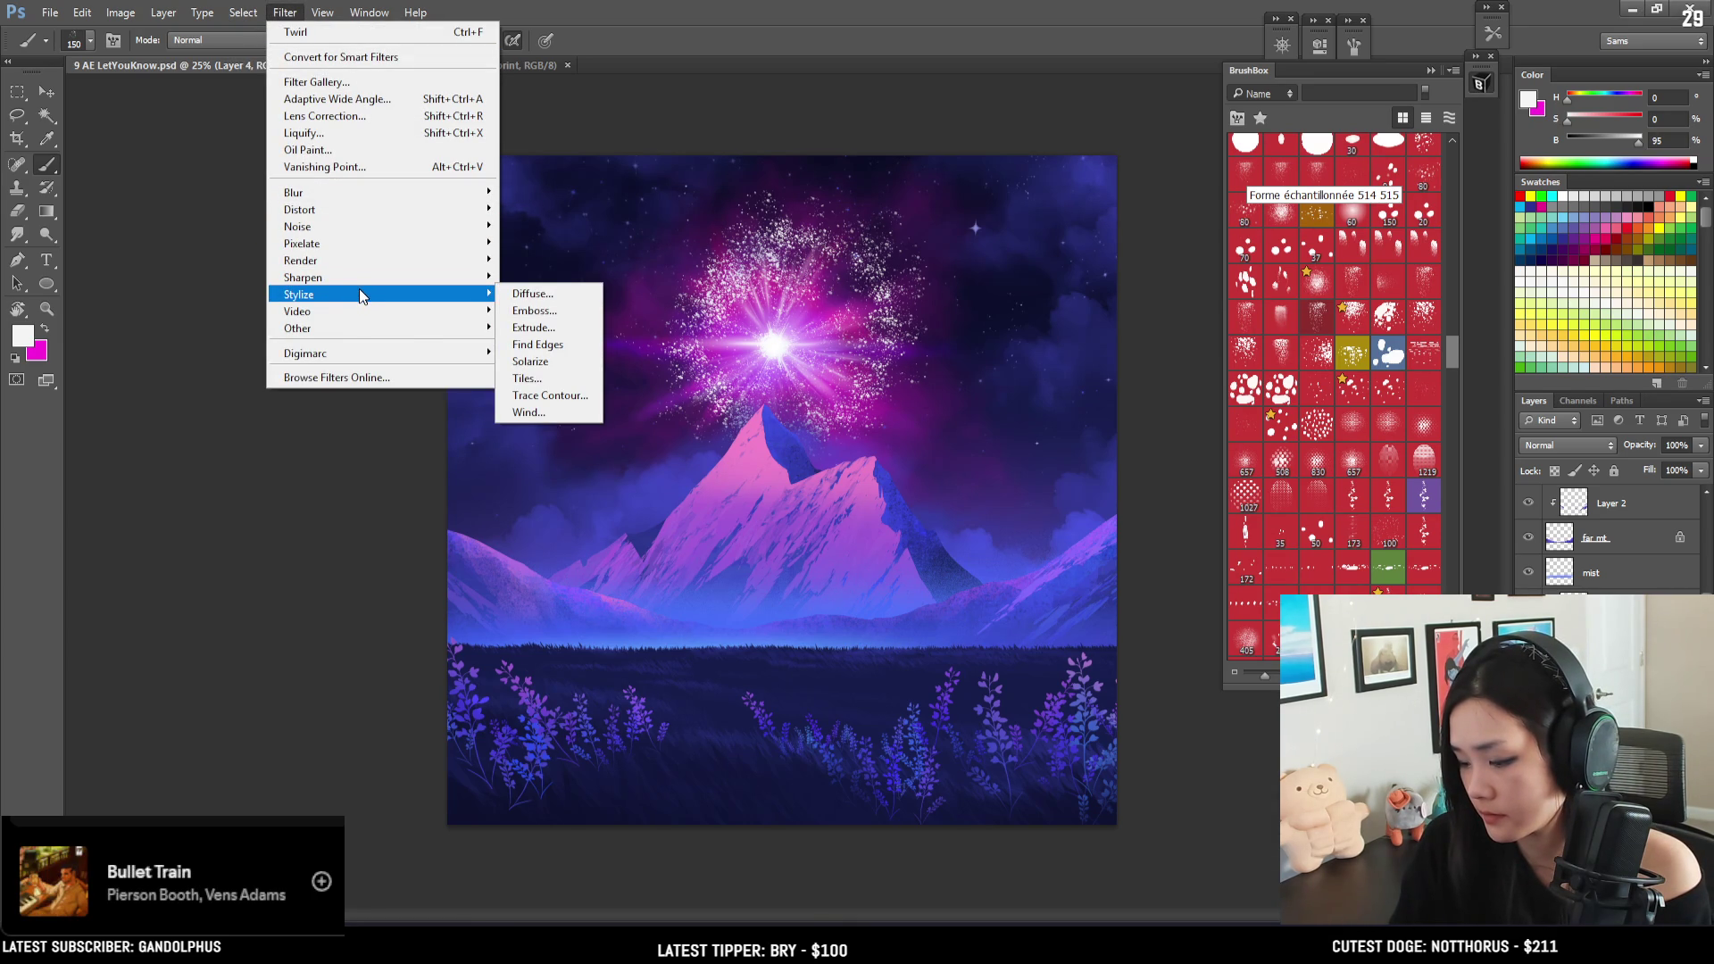
mouse_move(350, 334)
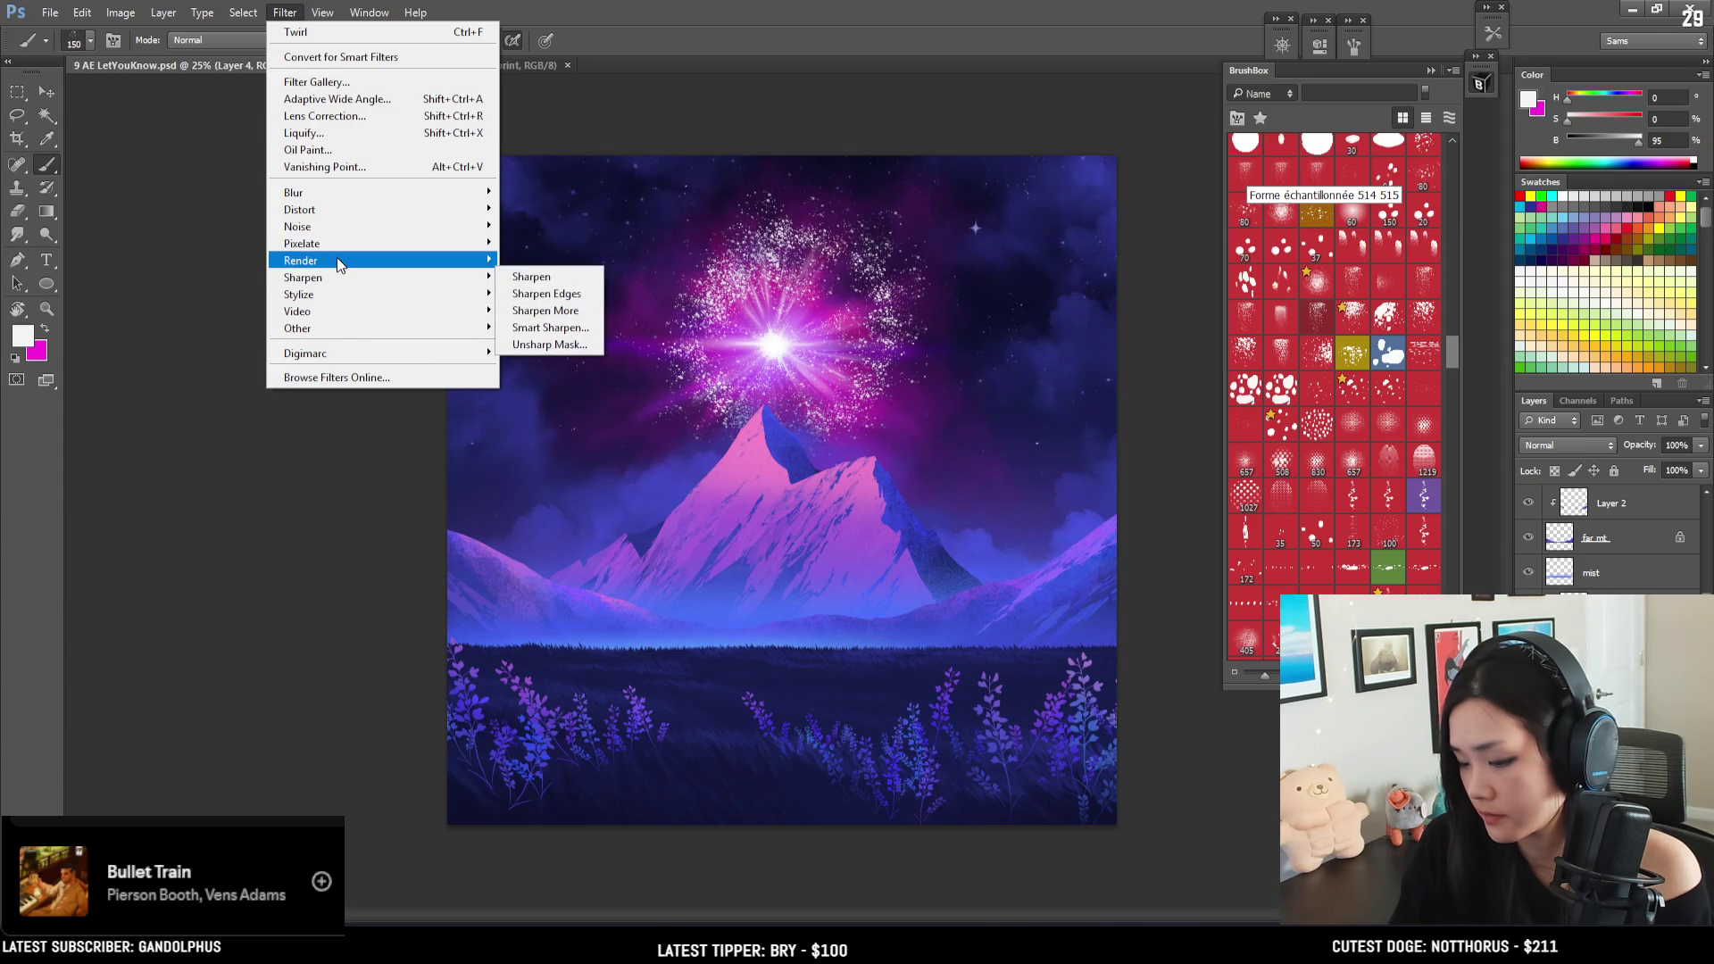
mouse_move(335, 257)
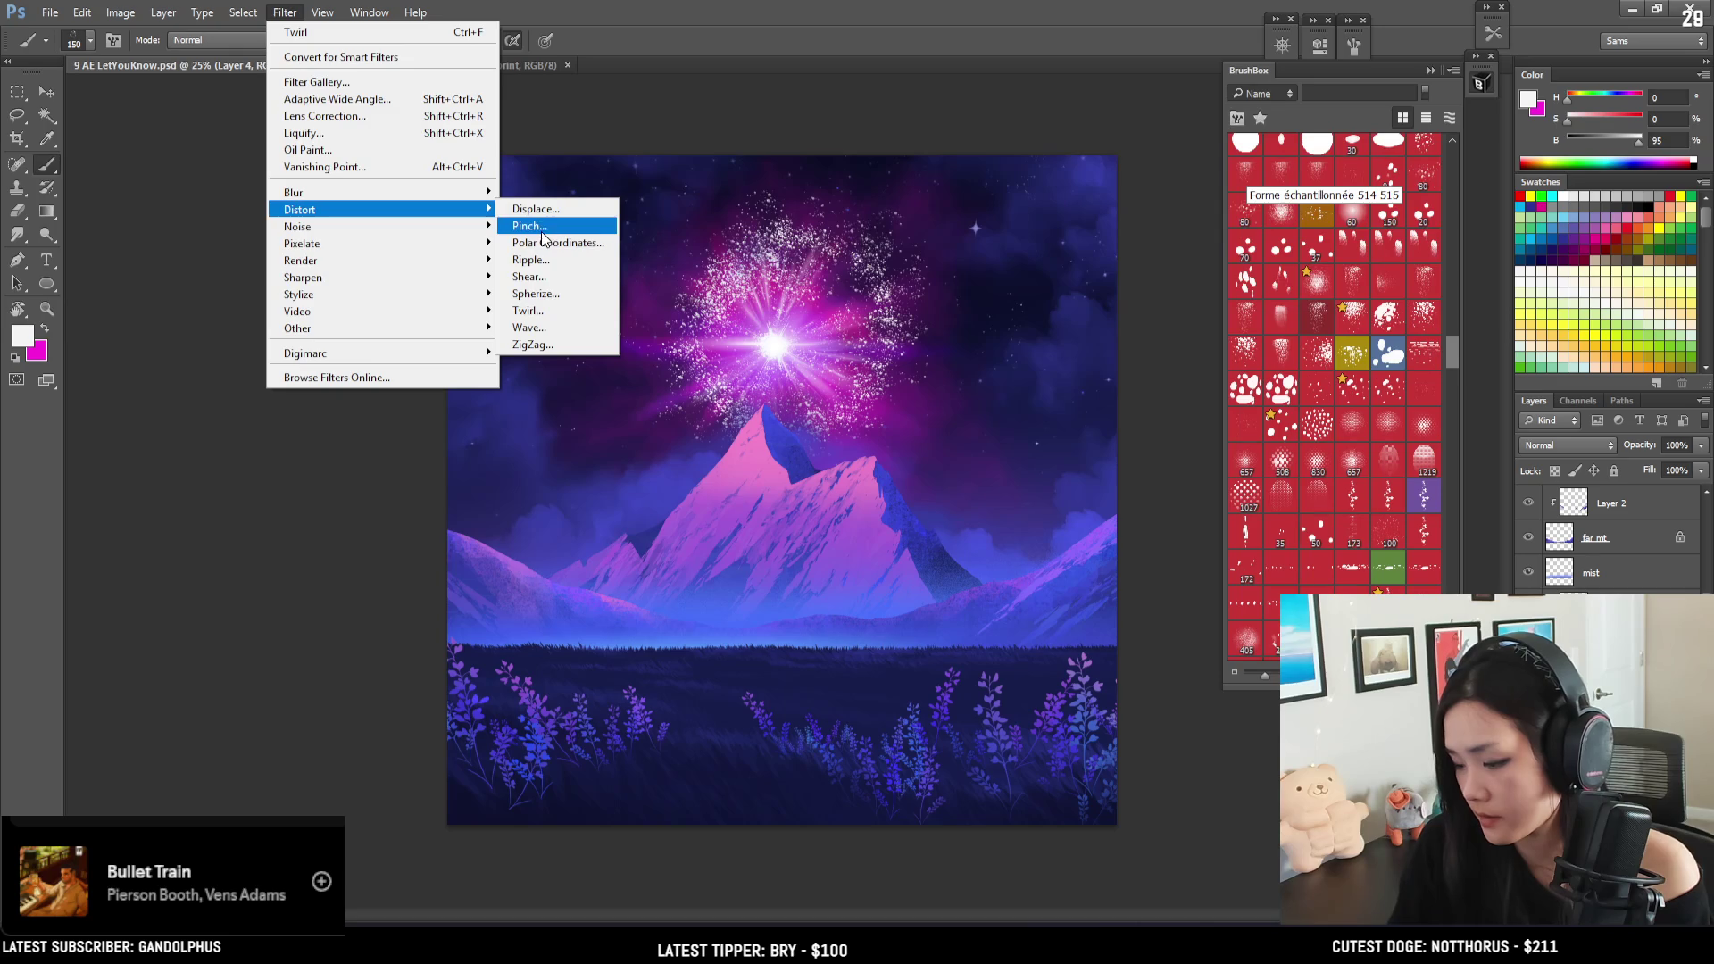
key(Escape)
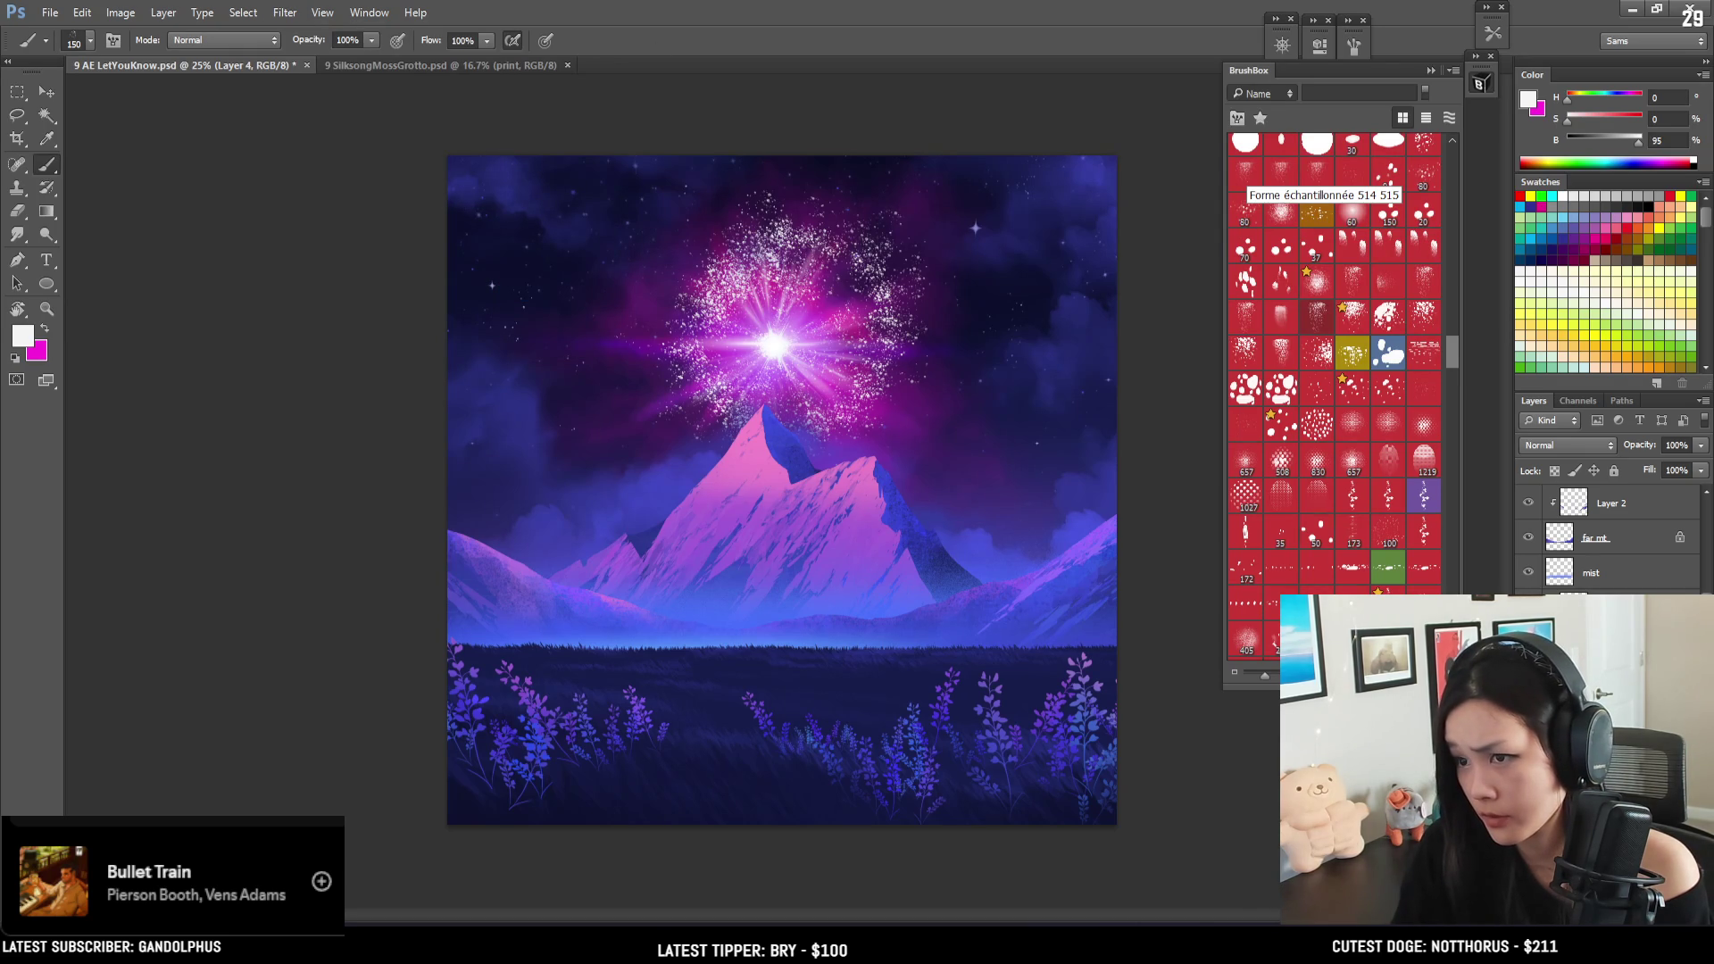
key(ctrl+z)
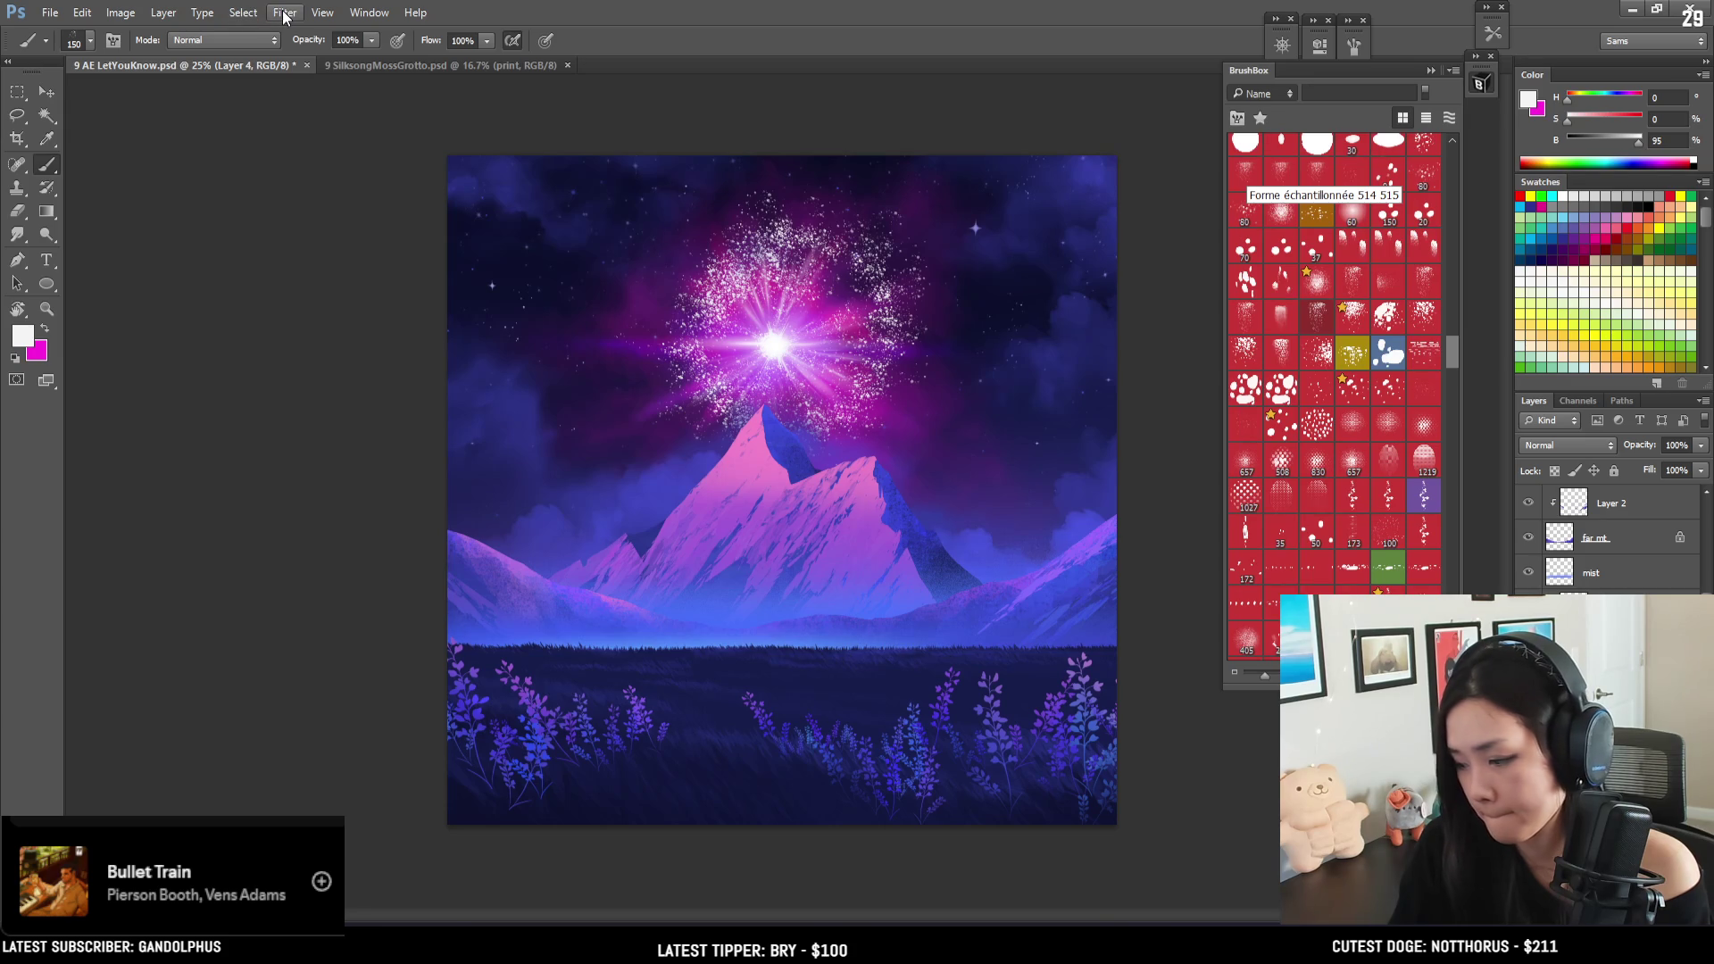
- Dismiss the Filter menu and save the night-landscape painting with Ctrl+S
click(285, 16)
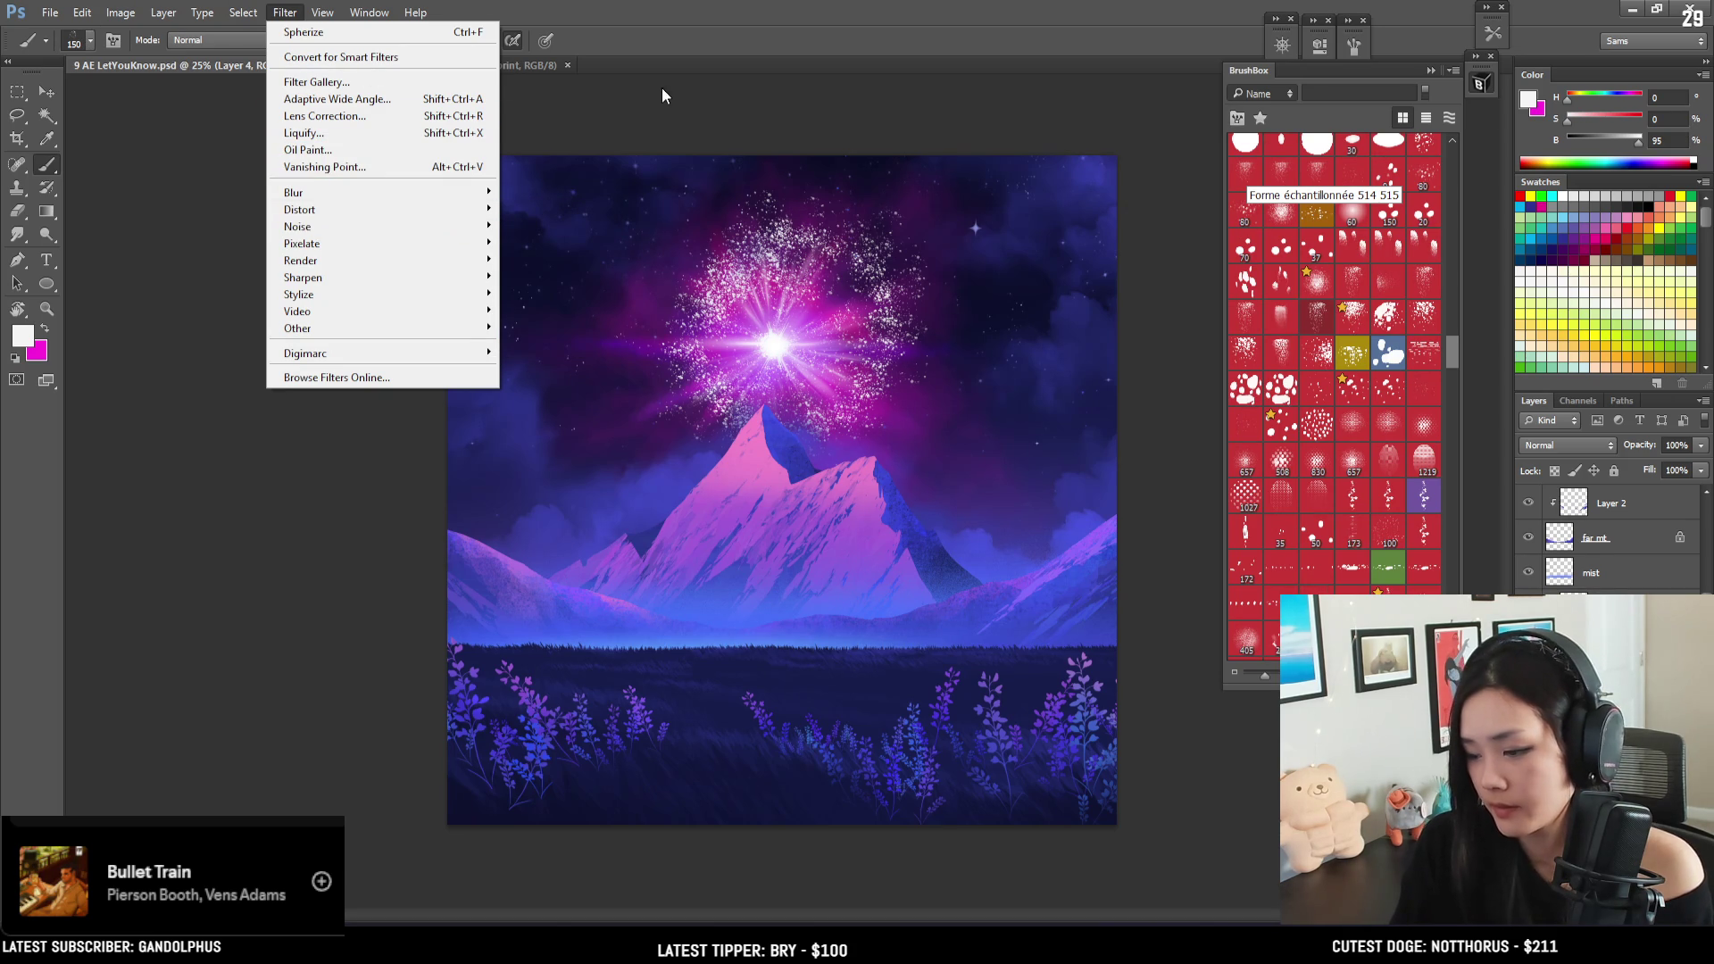
key(Escape)
key(ctrl+s)
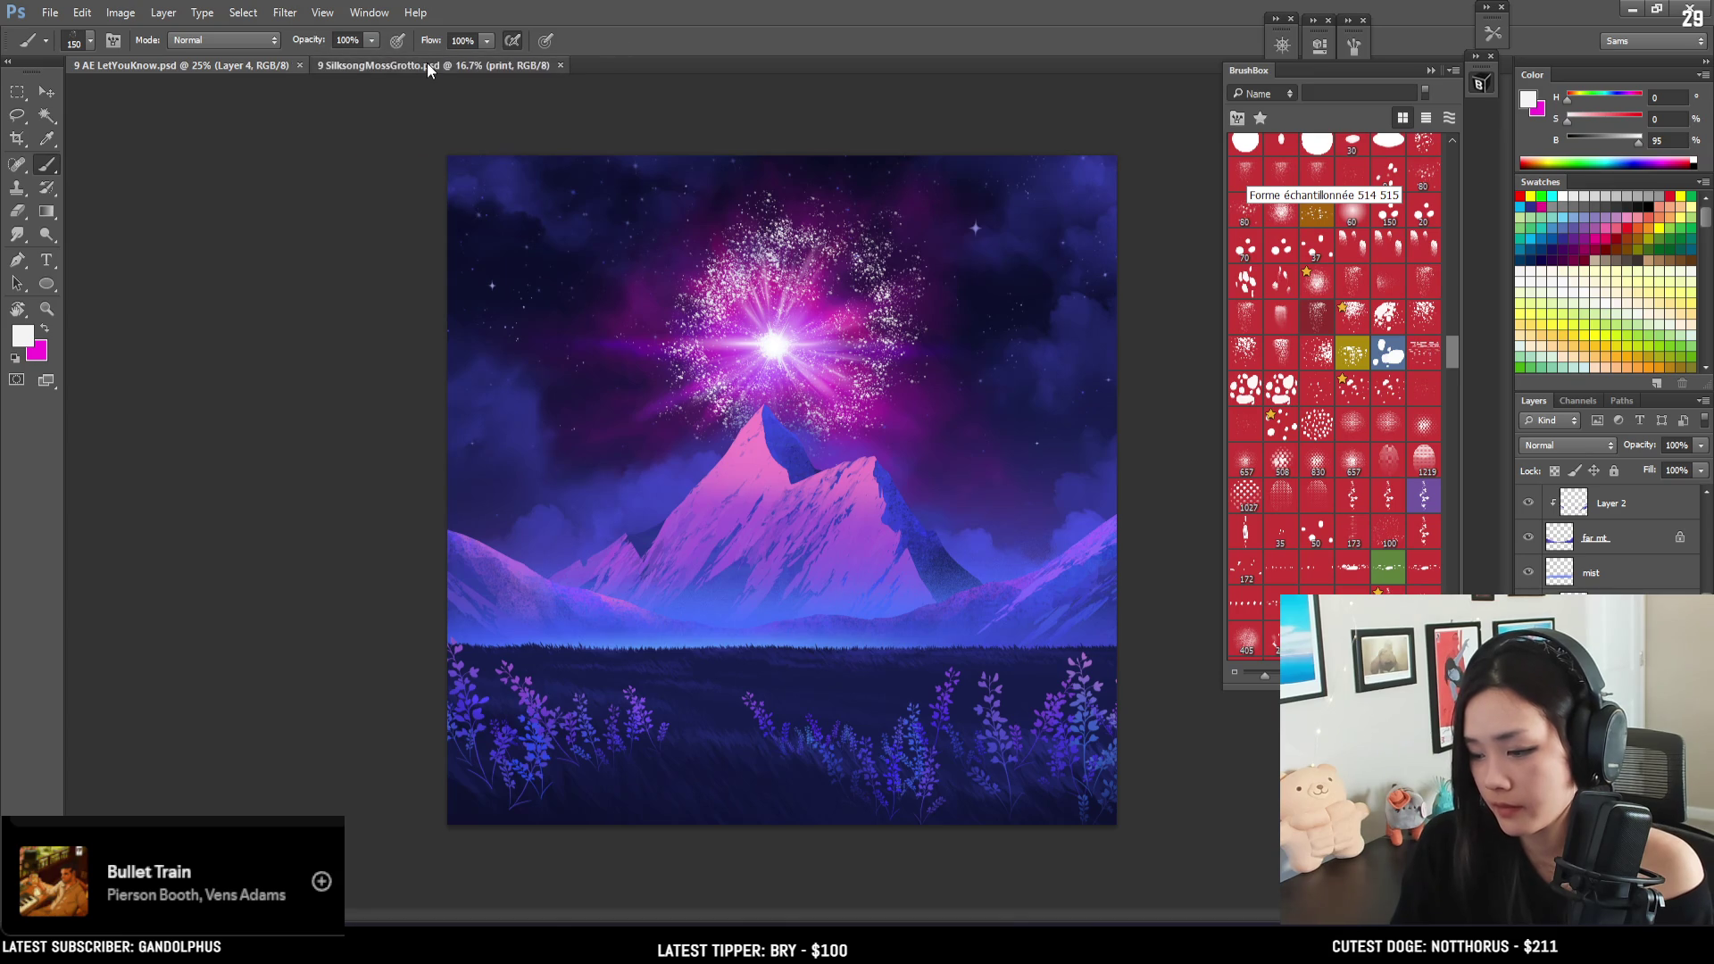
- Close the SilksongMossGrotto document, then try Distort > Pinch on the sparkle burst and undo it
click(427, 64)
click(559, 65)
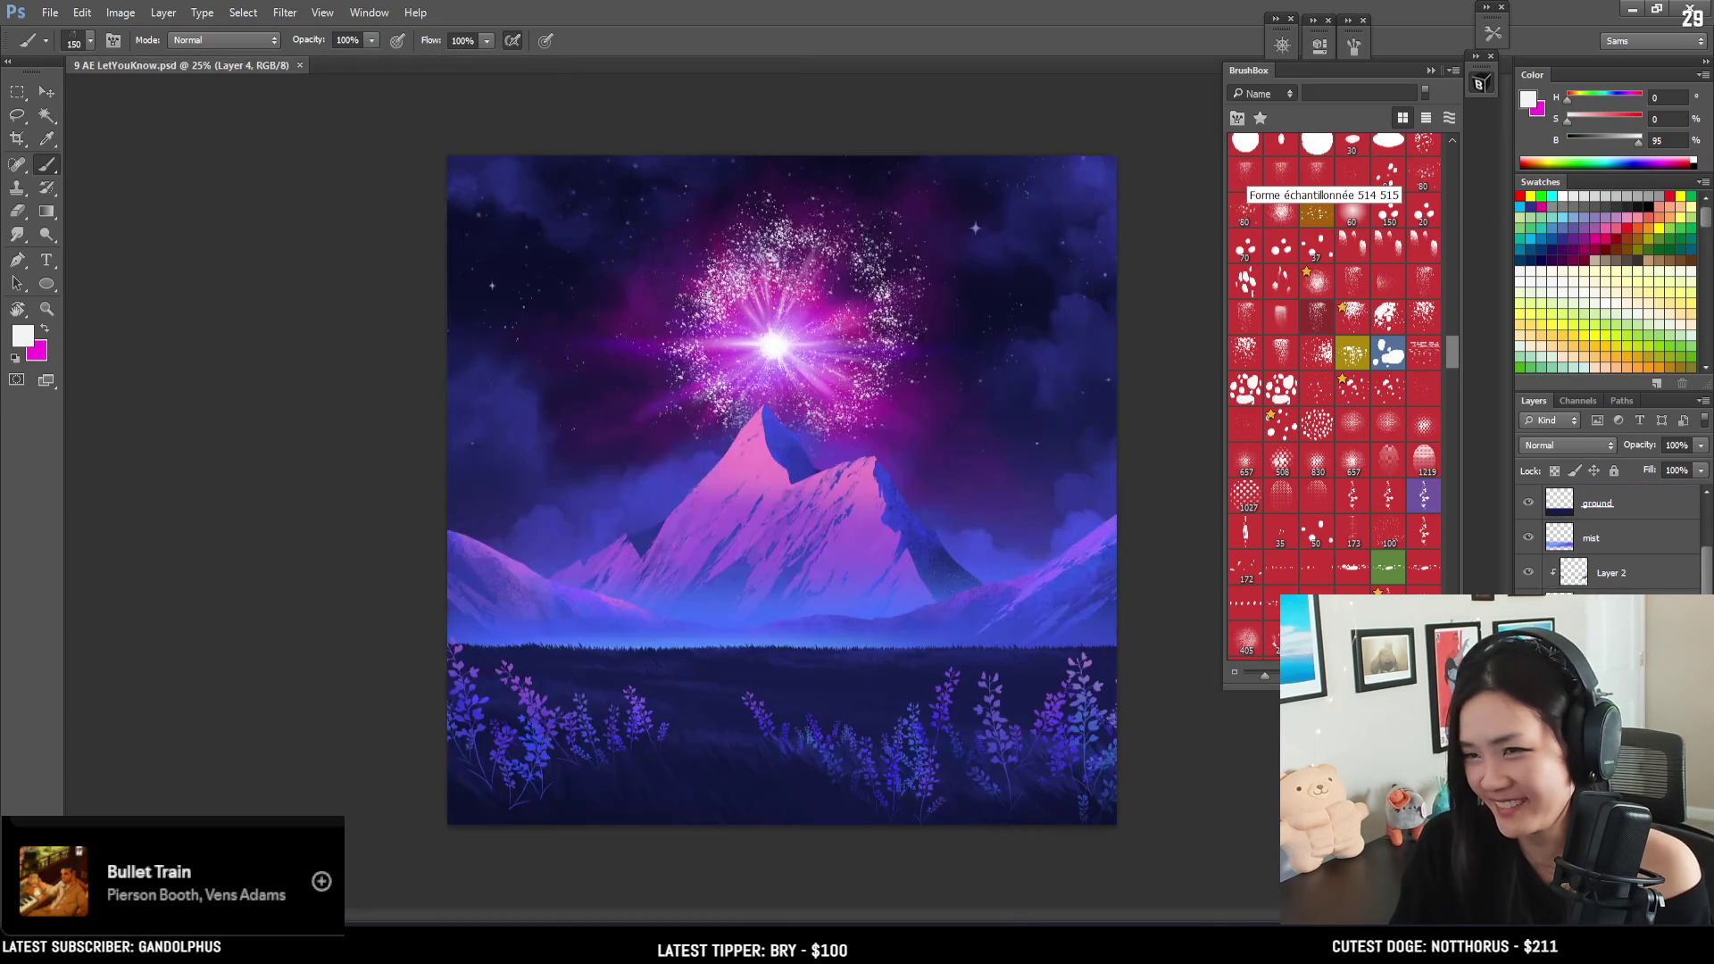
click(285, 13)
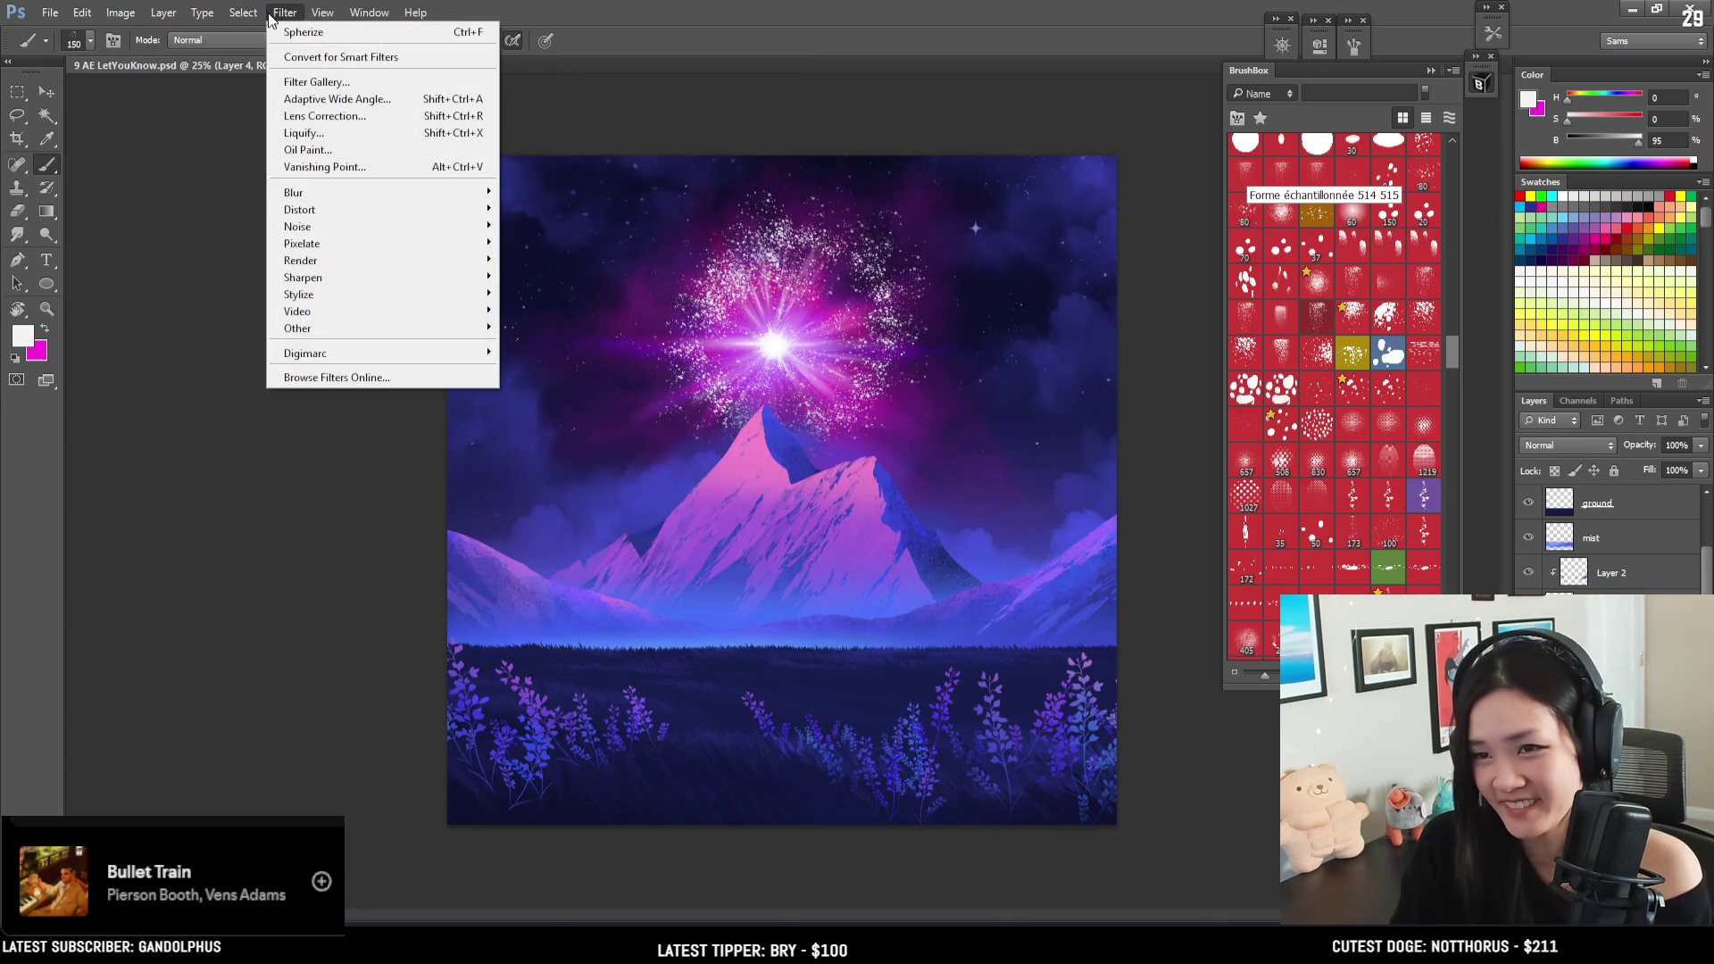
click(609, 59)
click(284, 13)
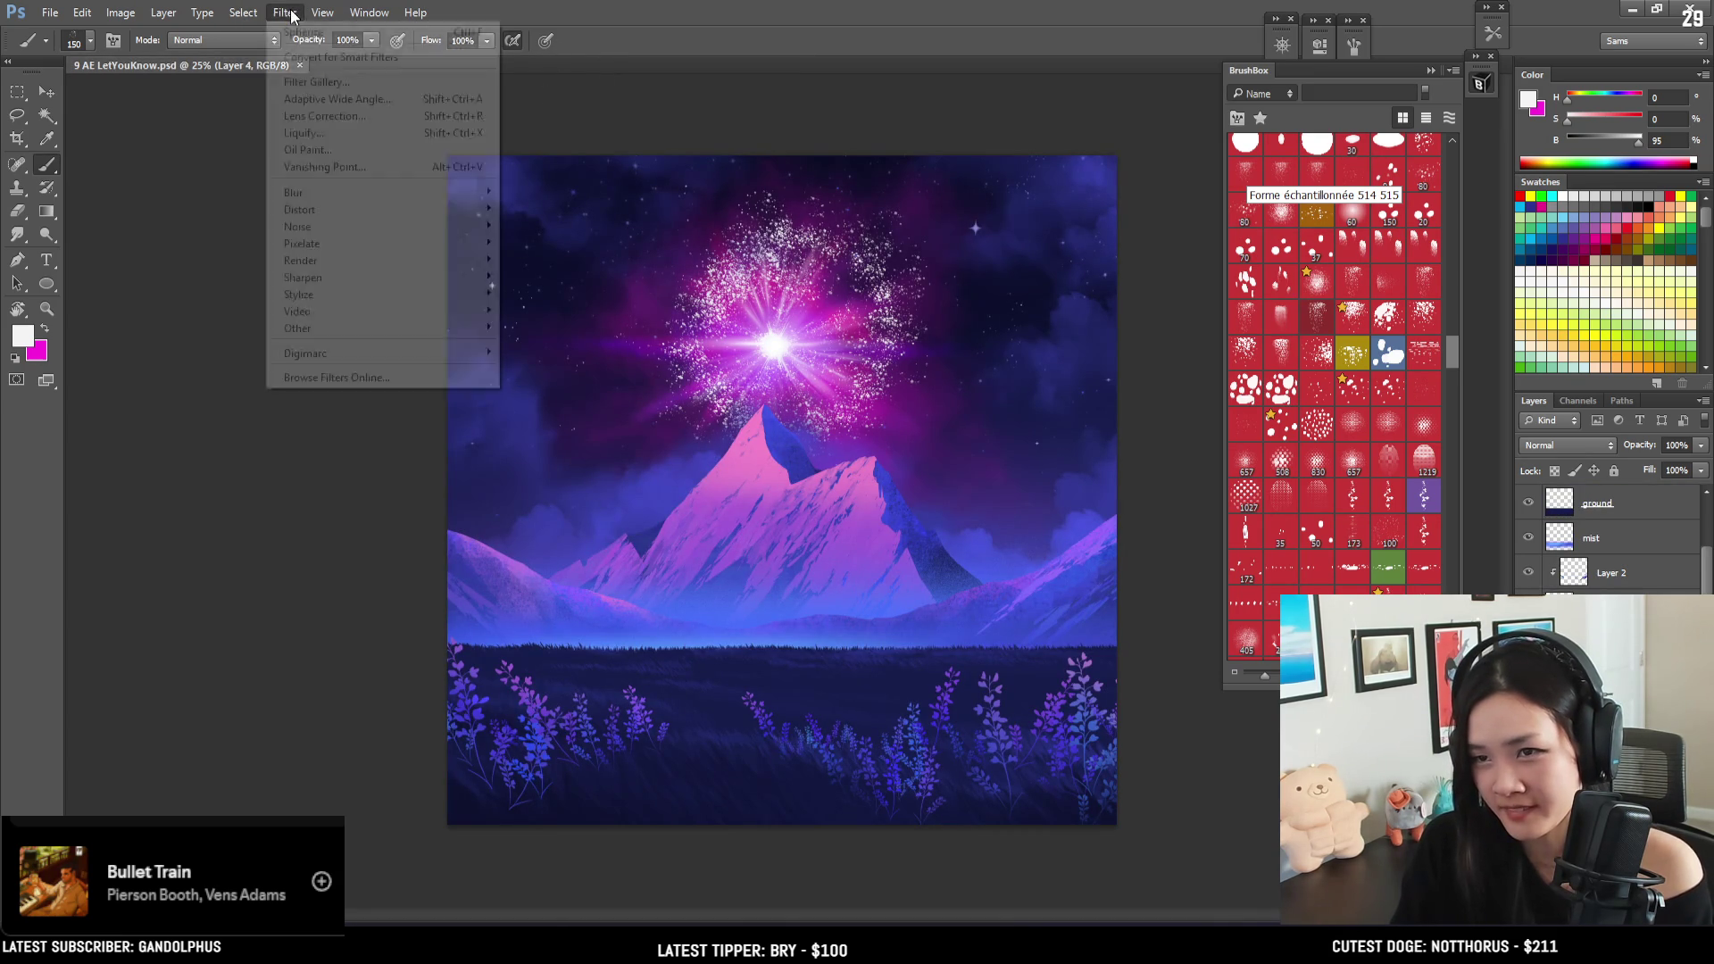
mouse_move(330, 210)
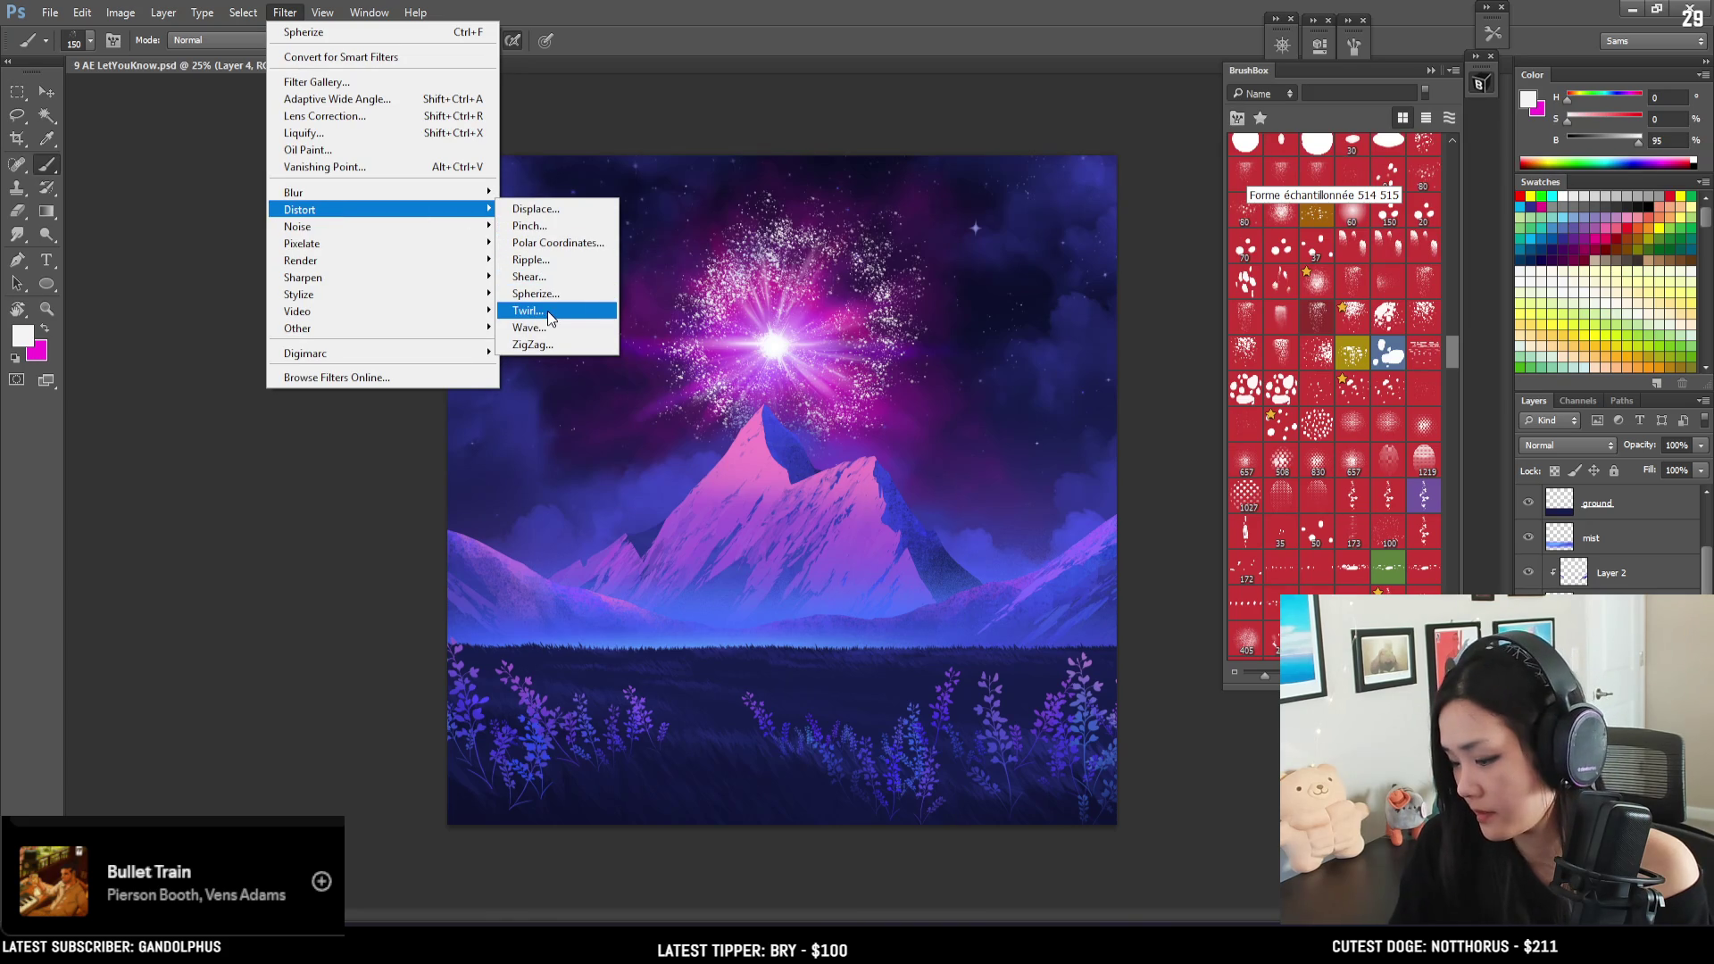
click(530, 226)
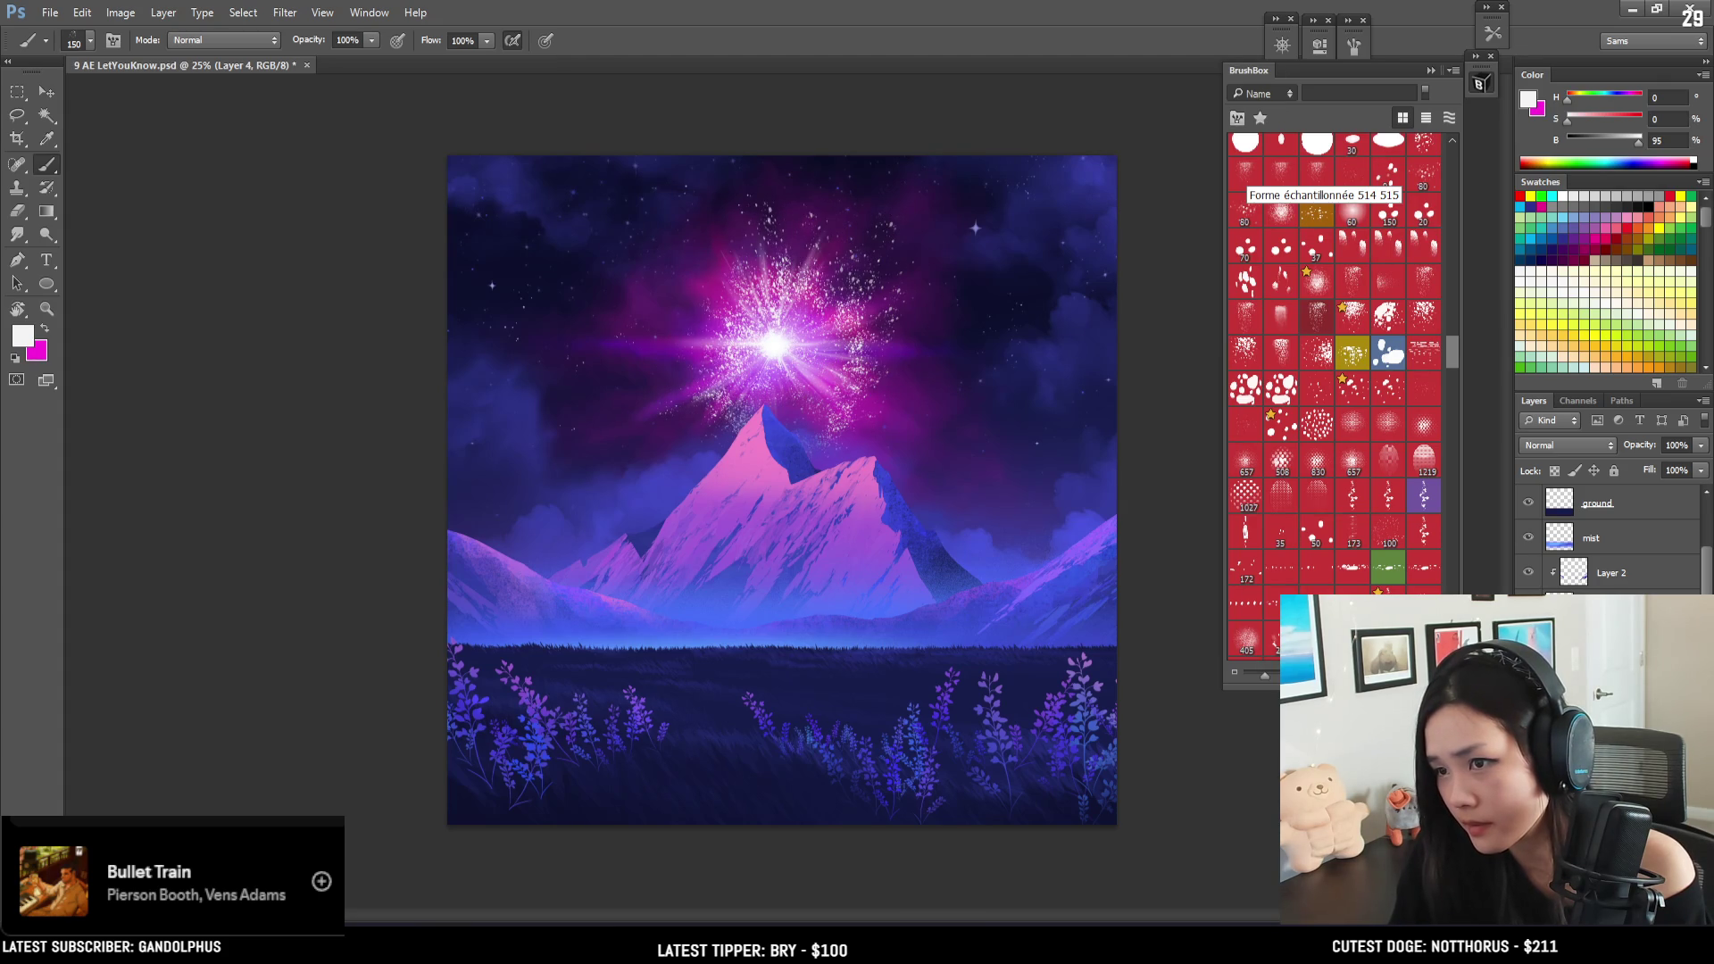
key(ctrl+z)
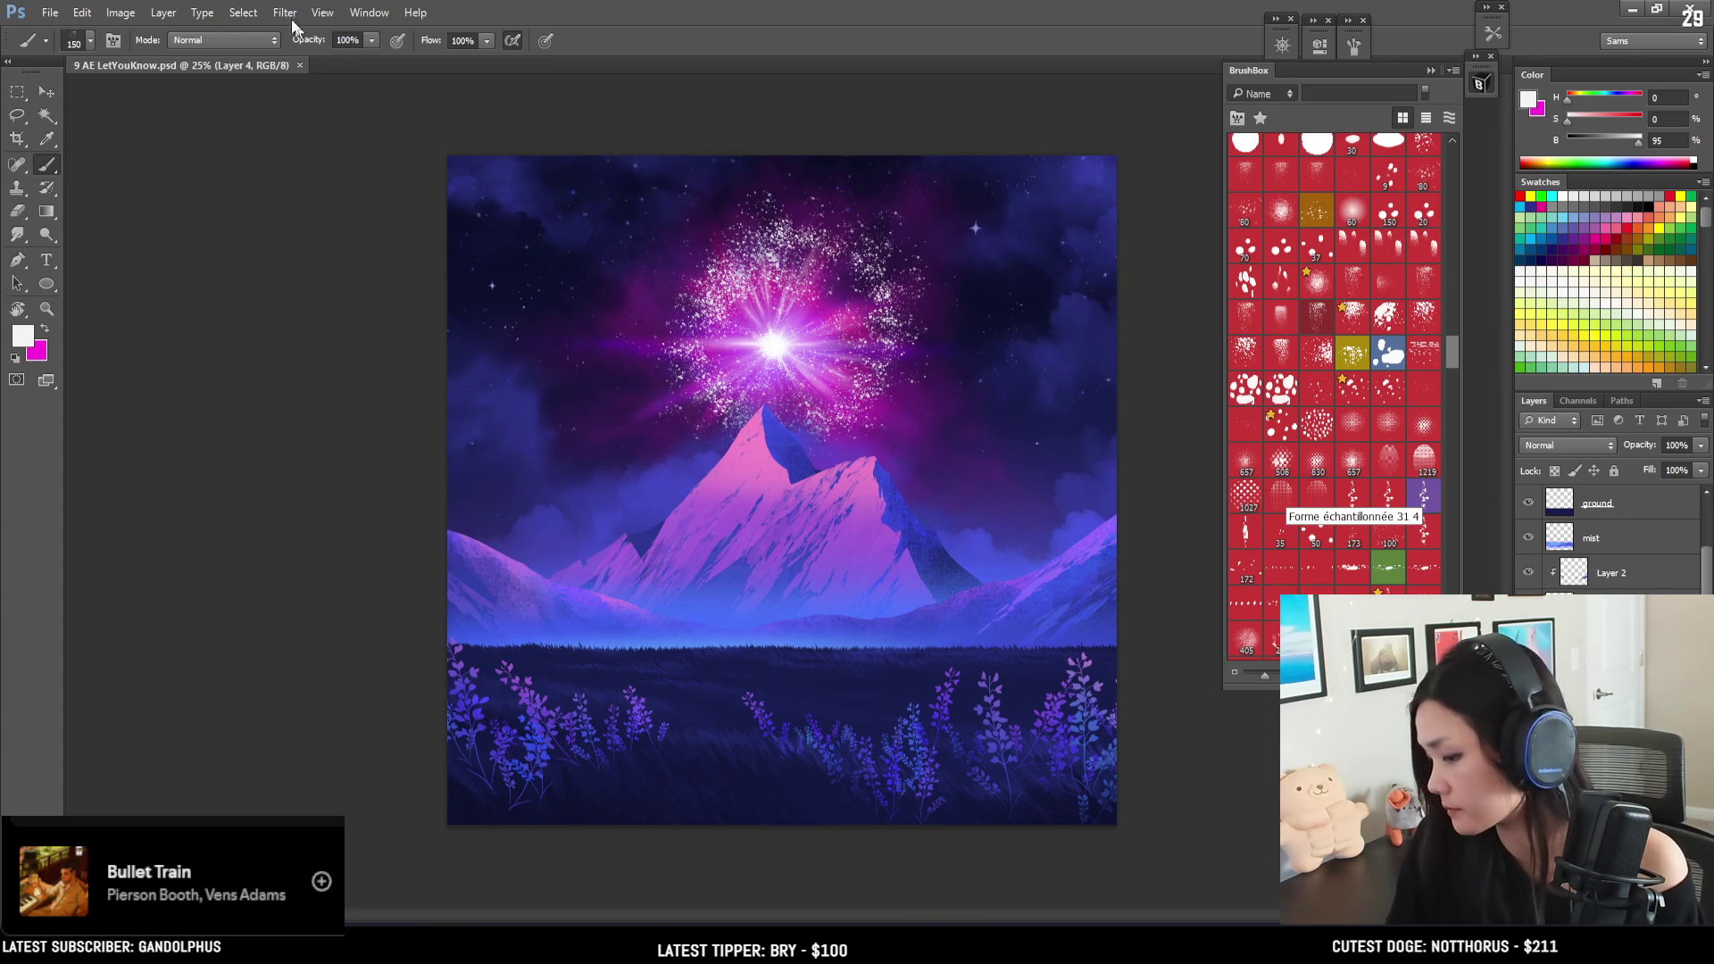
- Open Filter > Blur > Motion Blur, previewing a 273-pixel distance on the sparkle ring
click(244, 13)
mouse_move(285, 12)
mouse_move(407, 223)
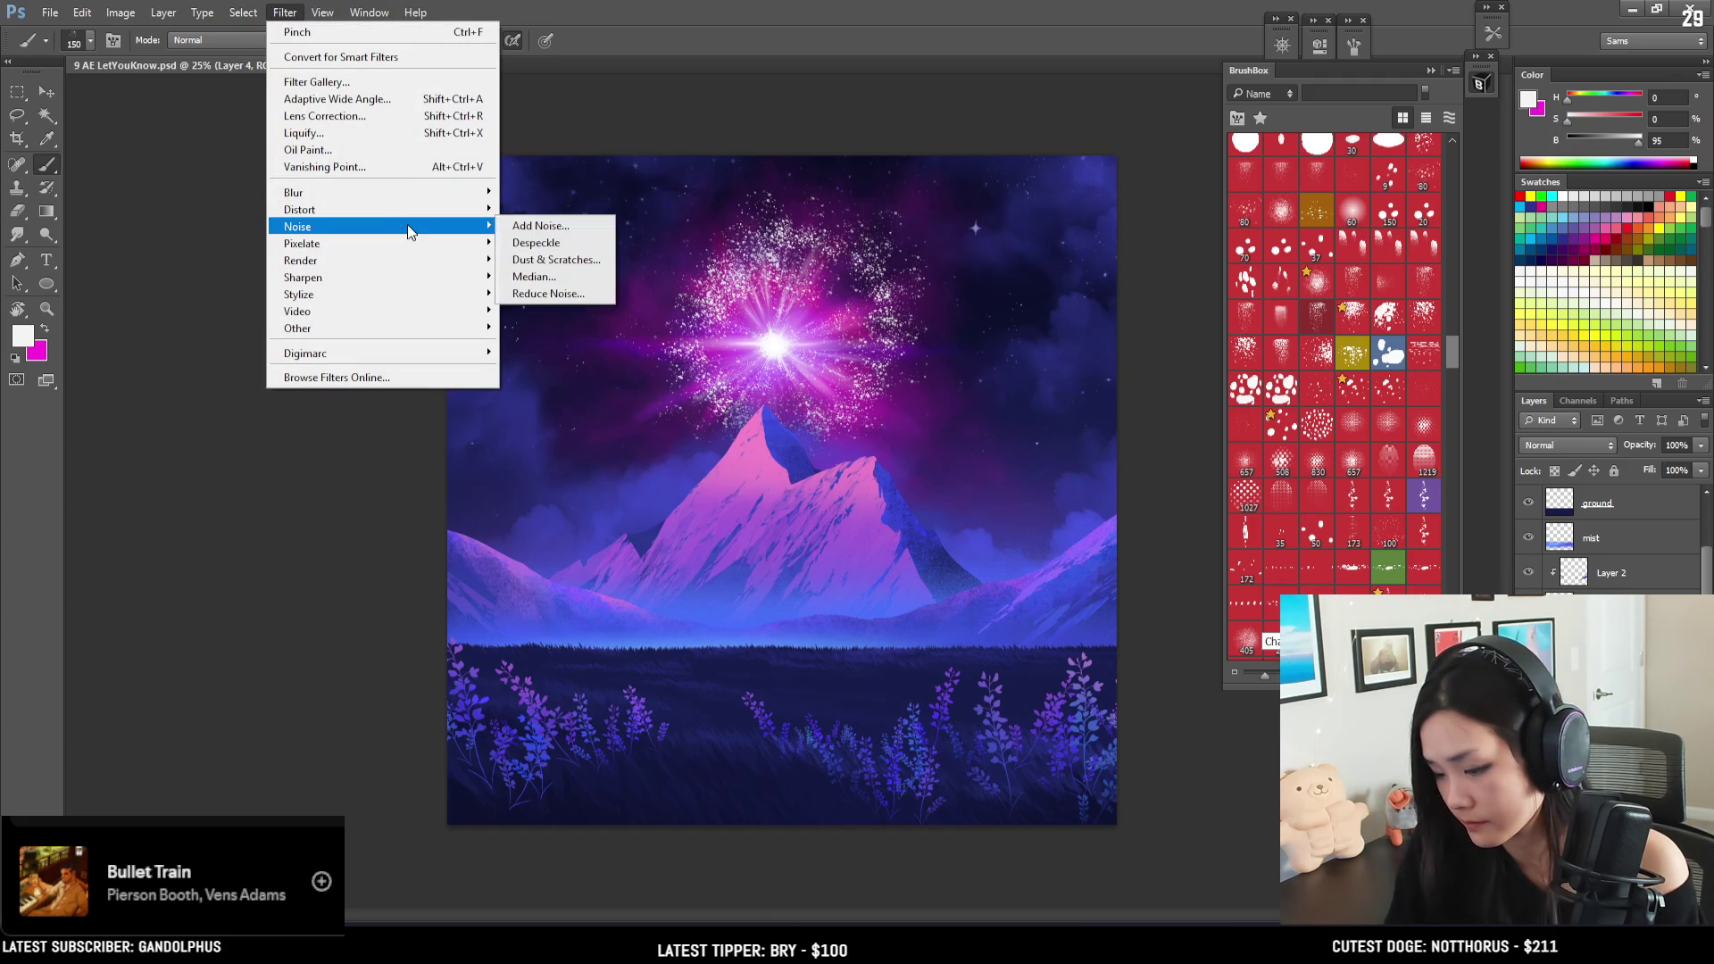
mouse_move(397, 193)
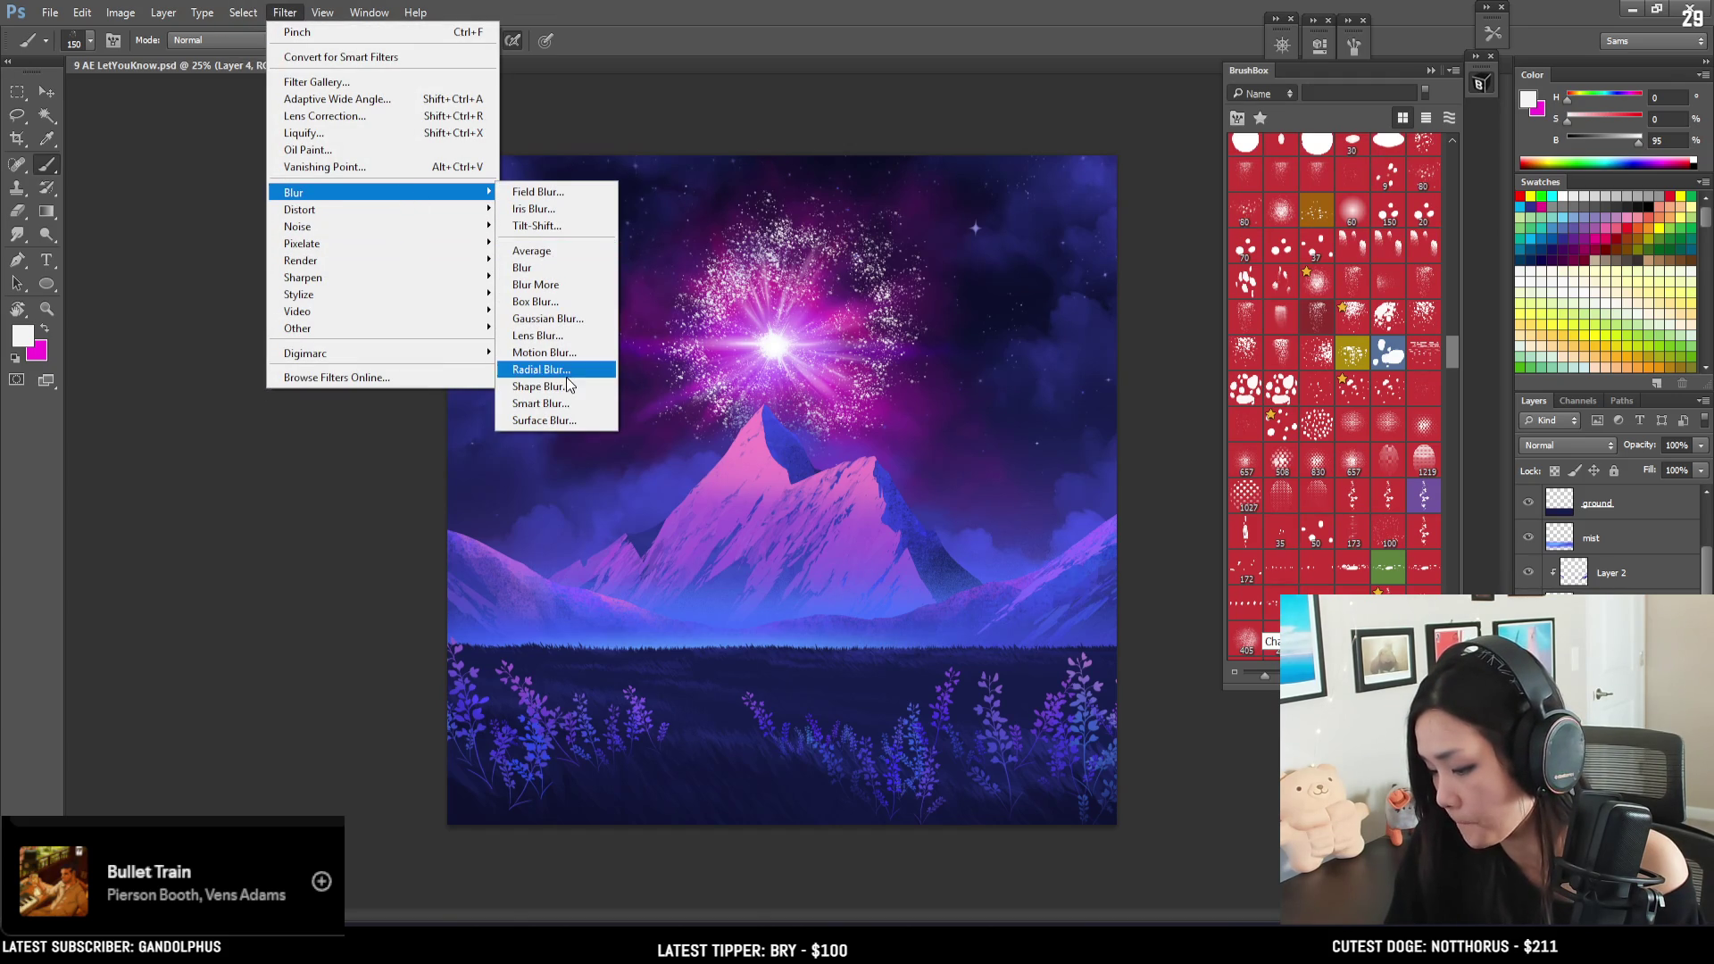
click(544, 352)
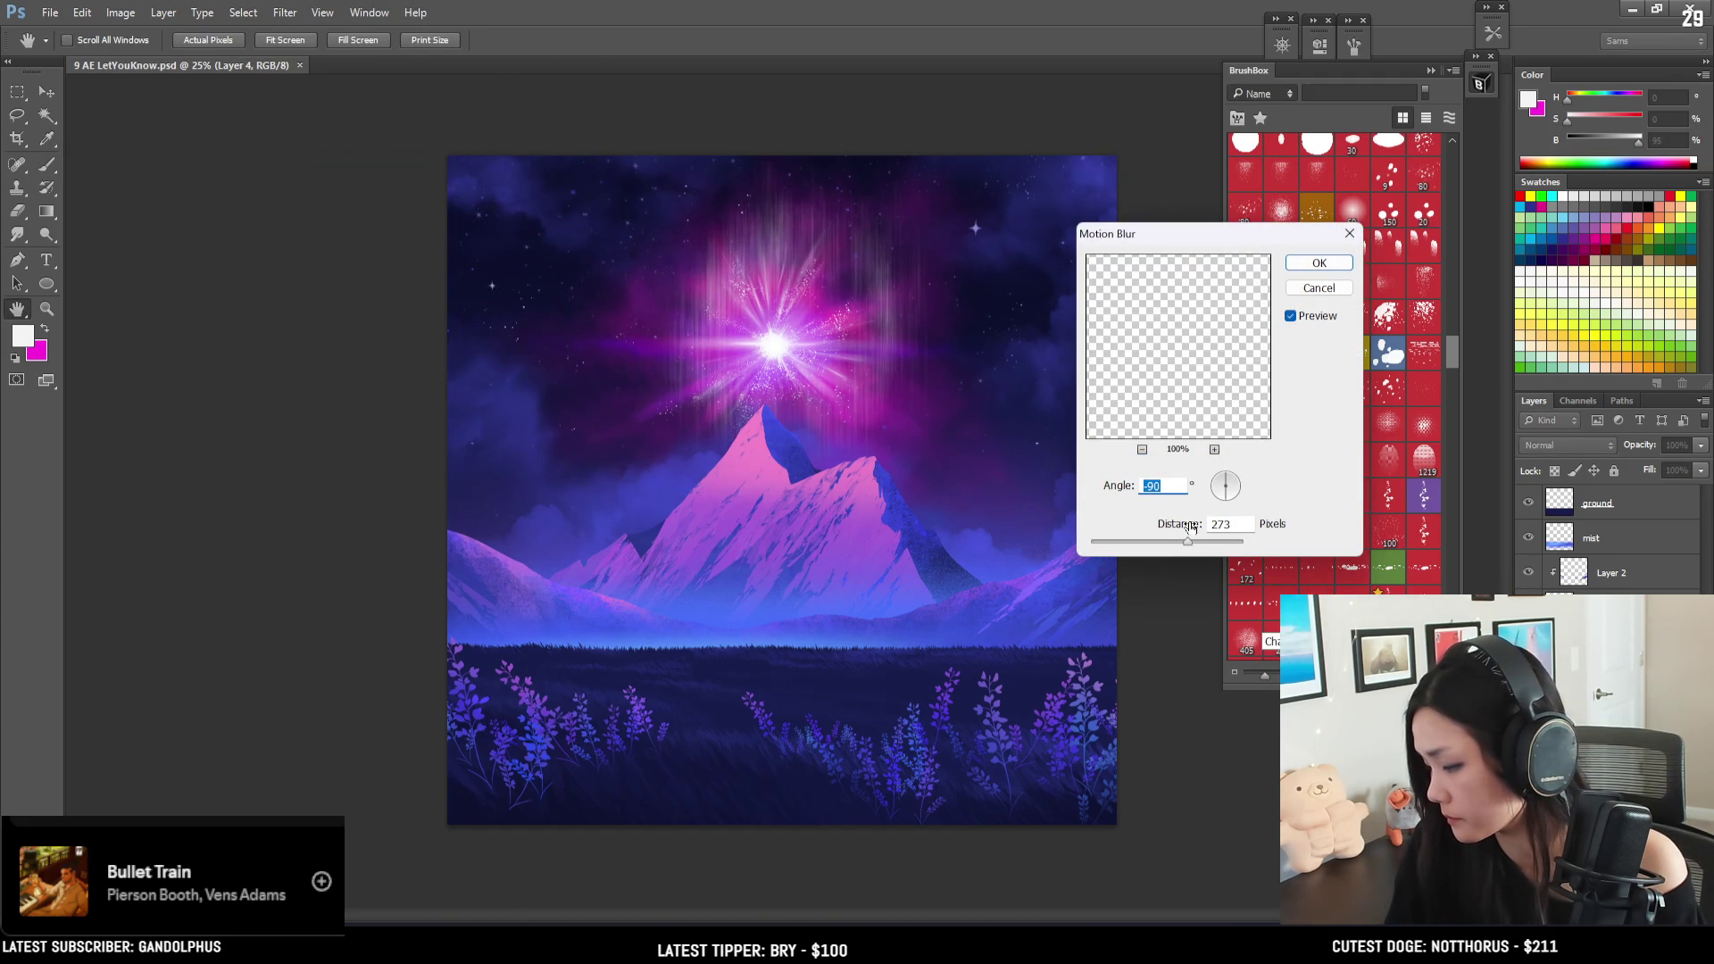
drag(1188, 543, 1144, 542)
click(1235, 489)
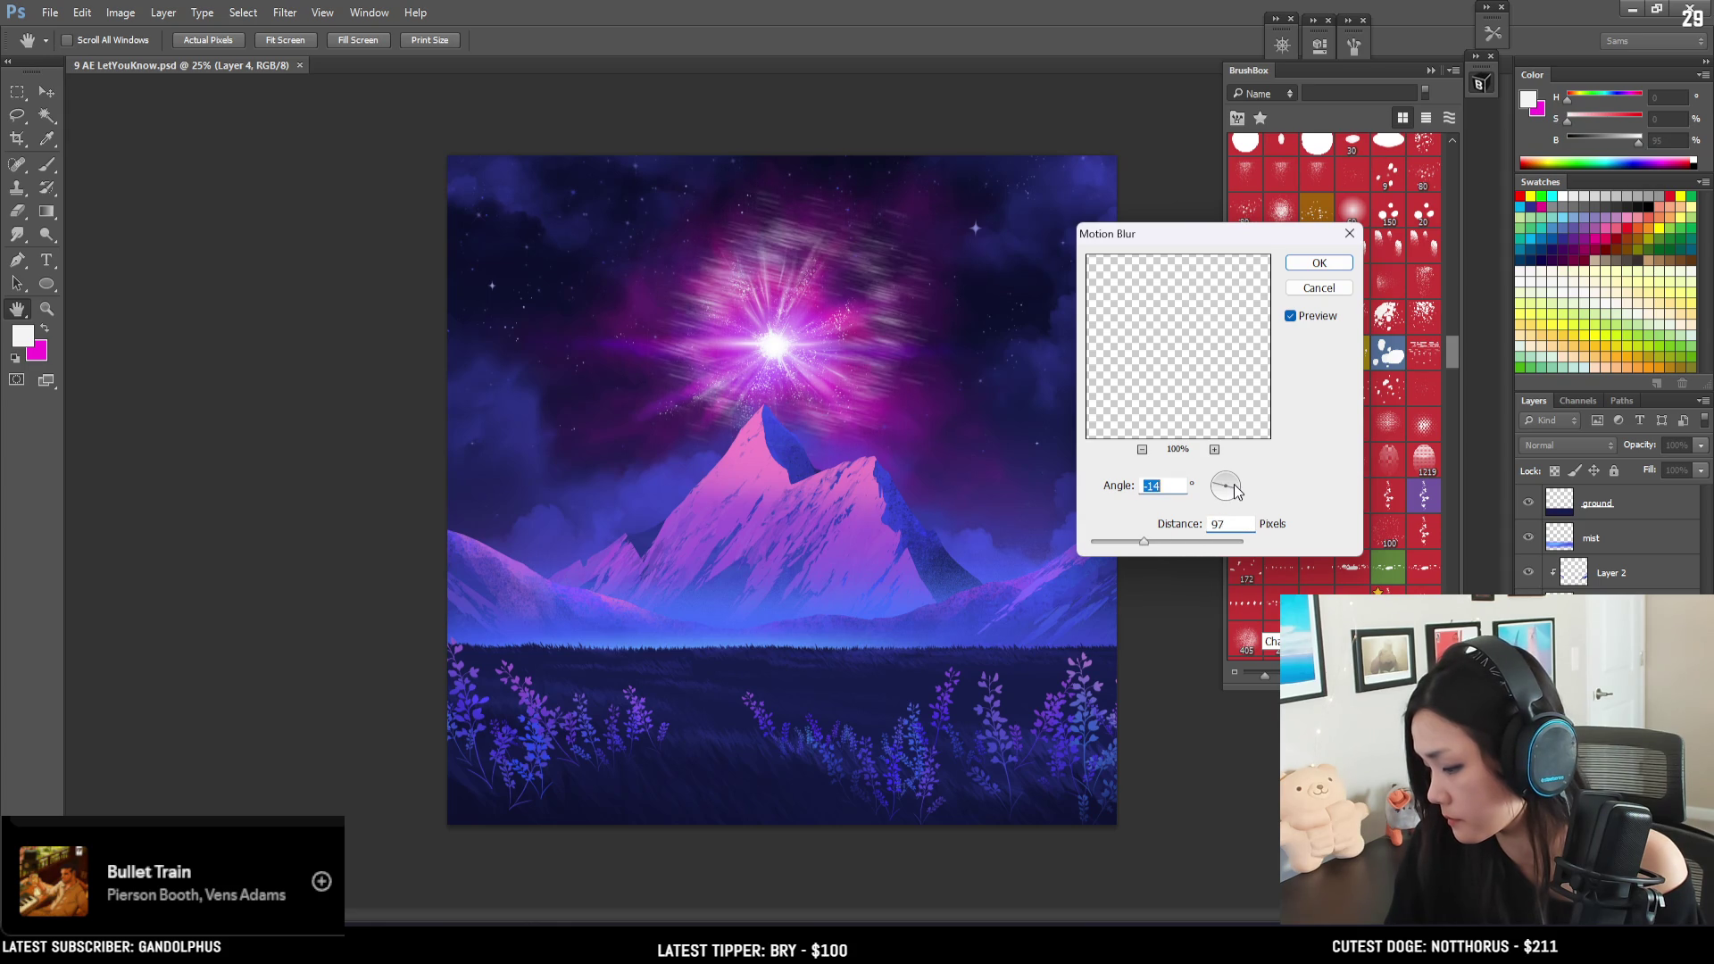
click(1227, 475)
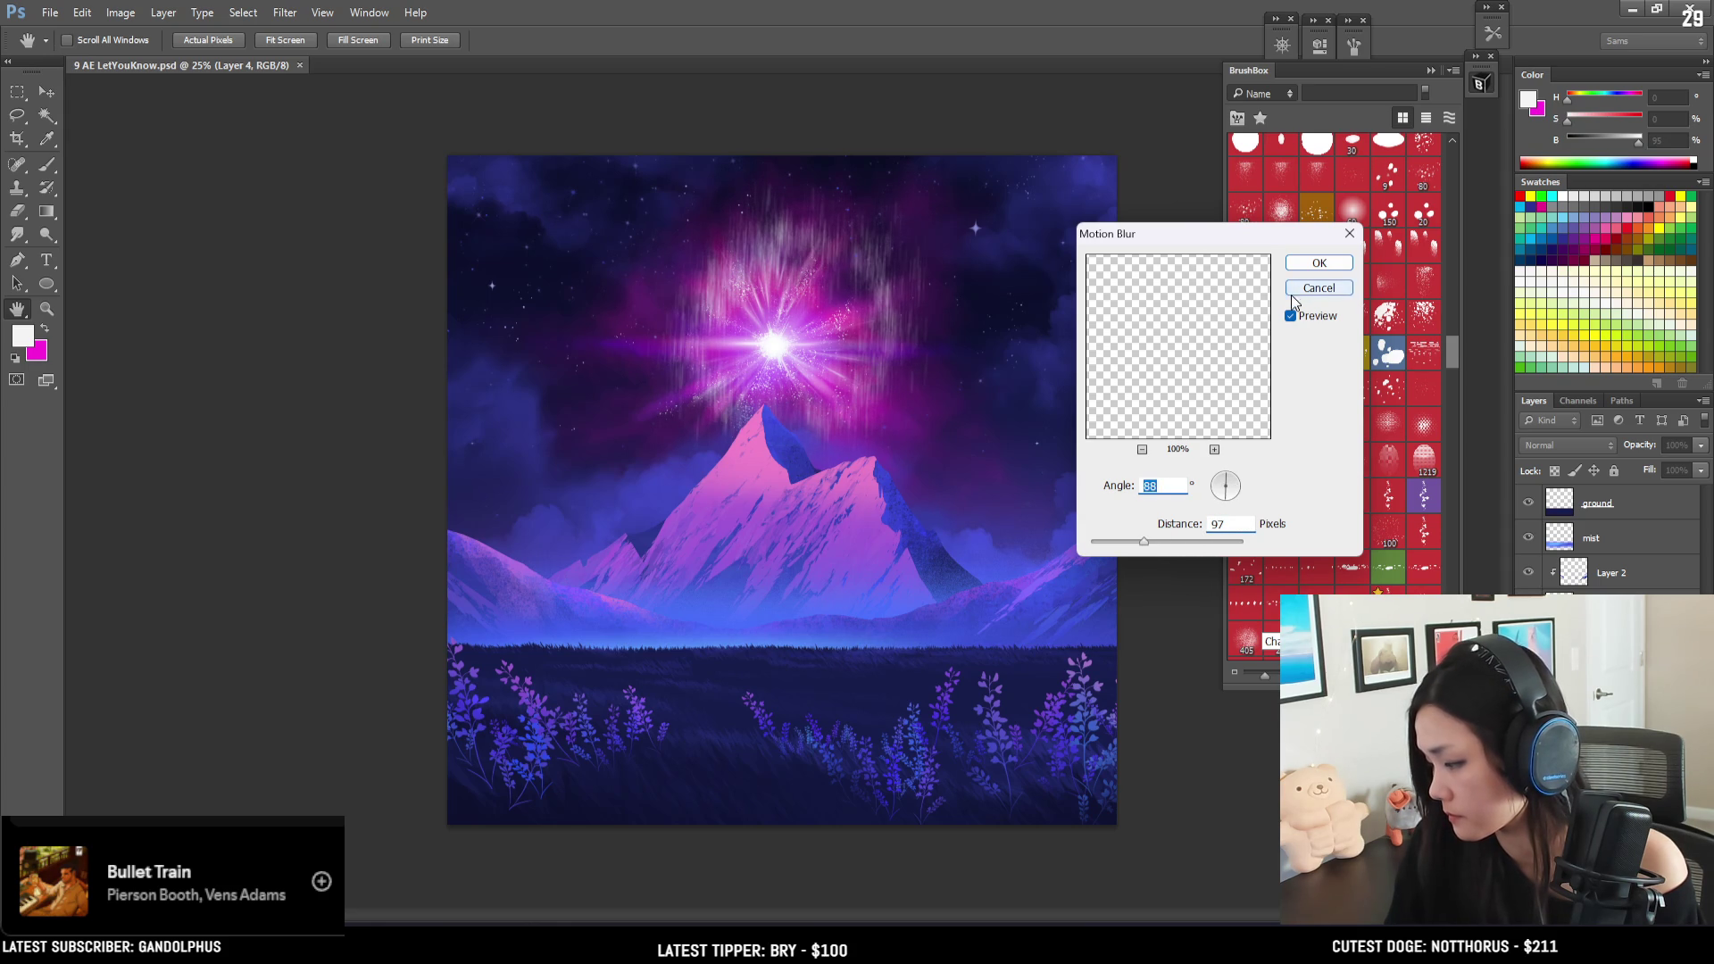
click(1320, 263)
key(ctrl+z)
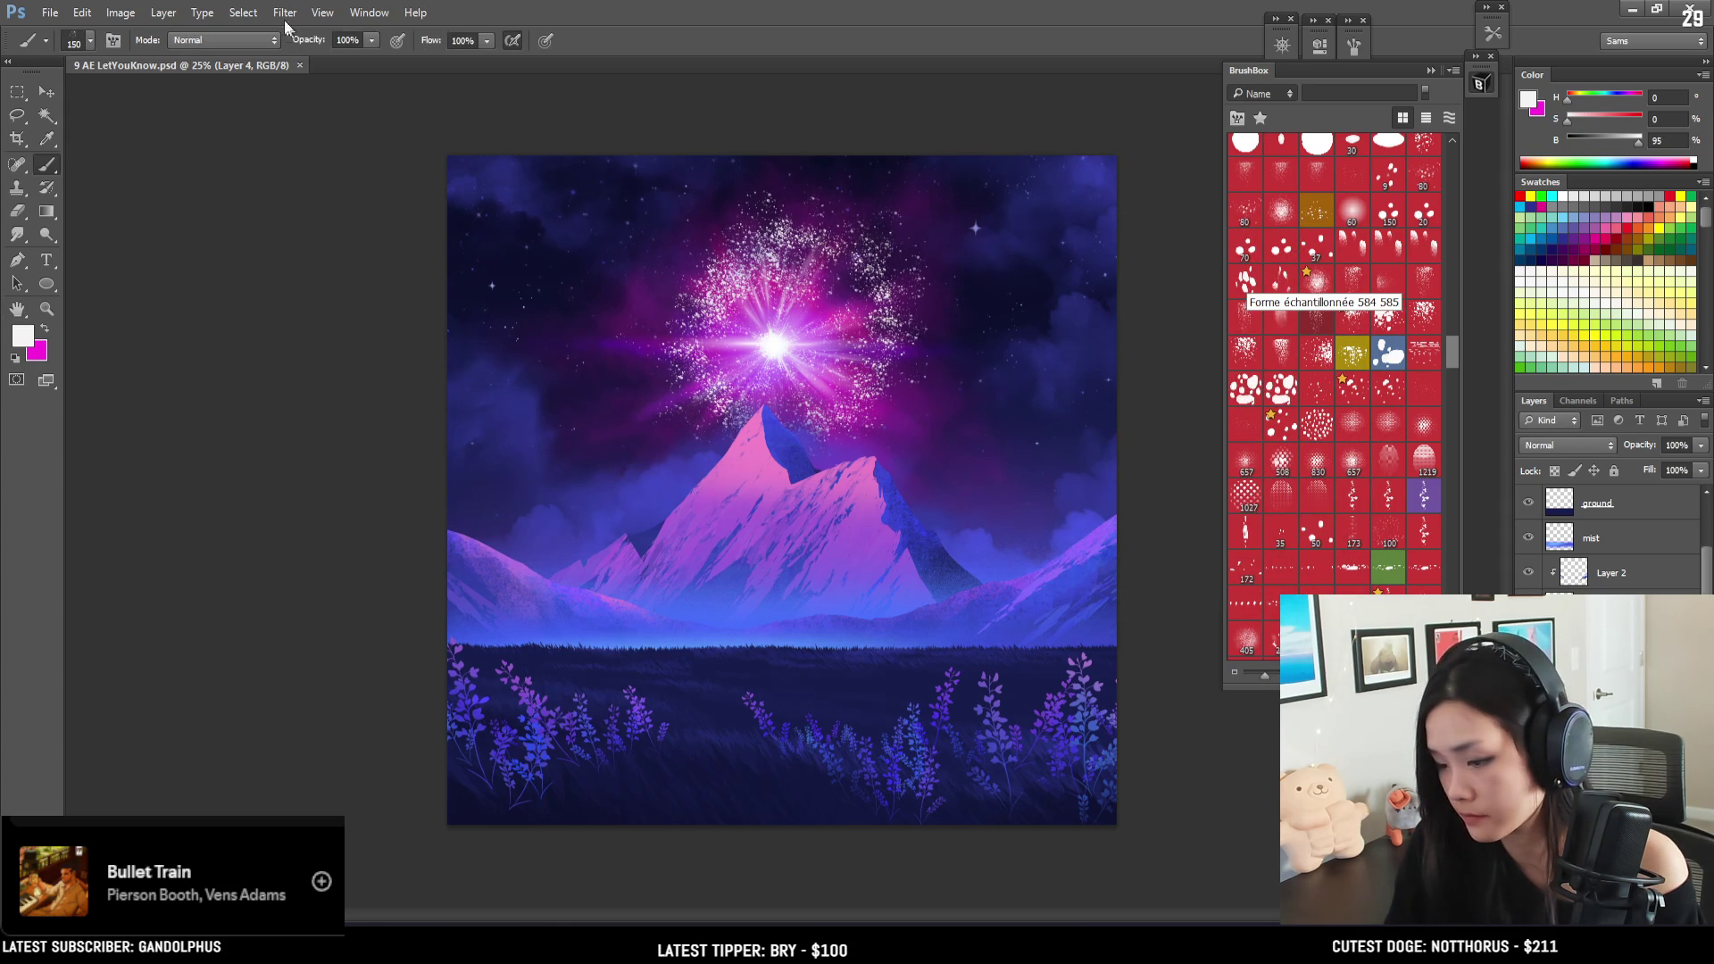
- Try a circle-shaped Shape Blur at an 80-pixel radius on the glow, then undo it
click(284, 12)
mouse_move(388, 205)
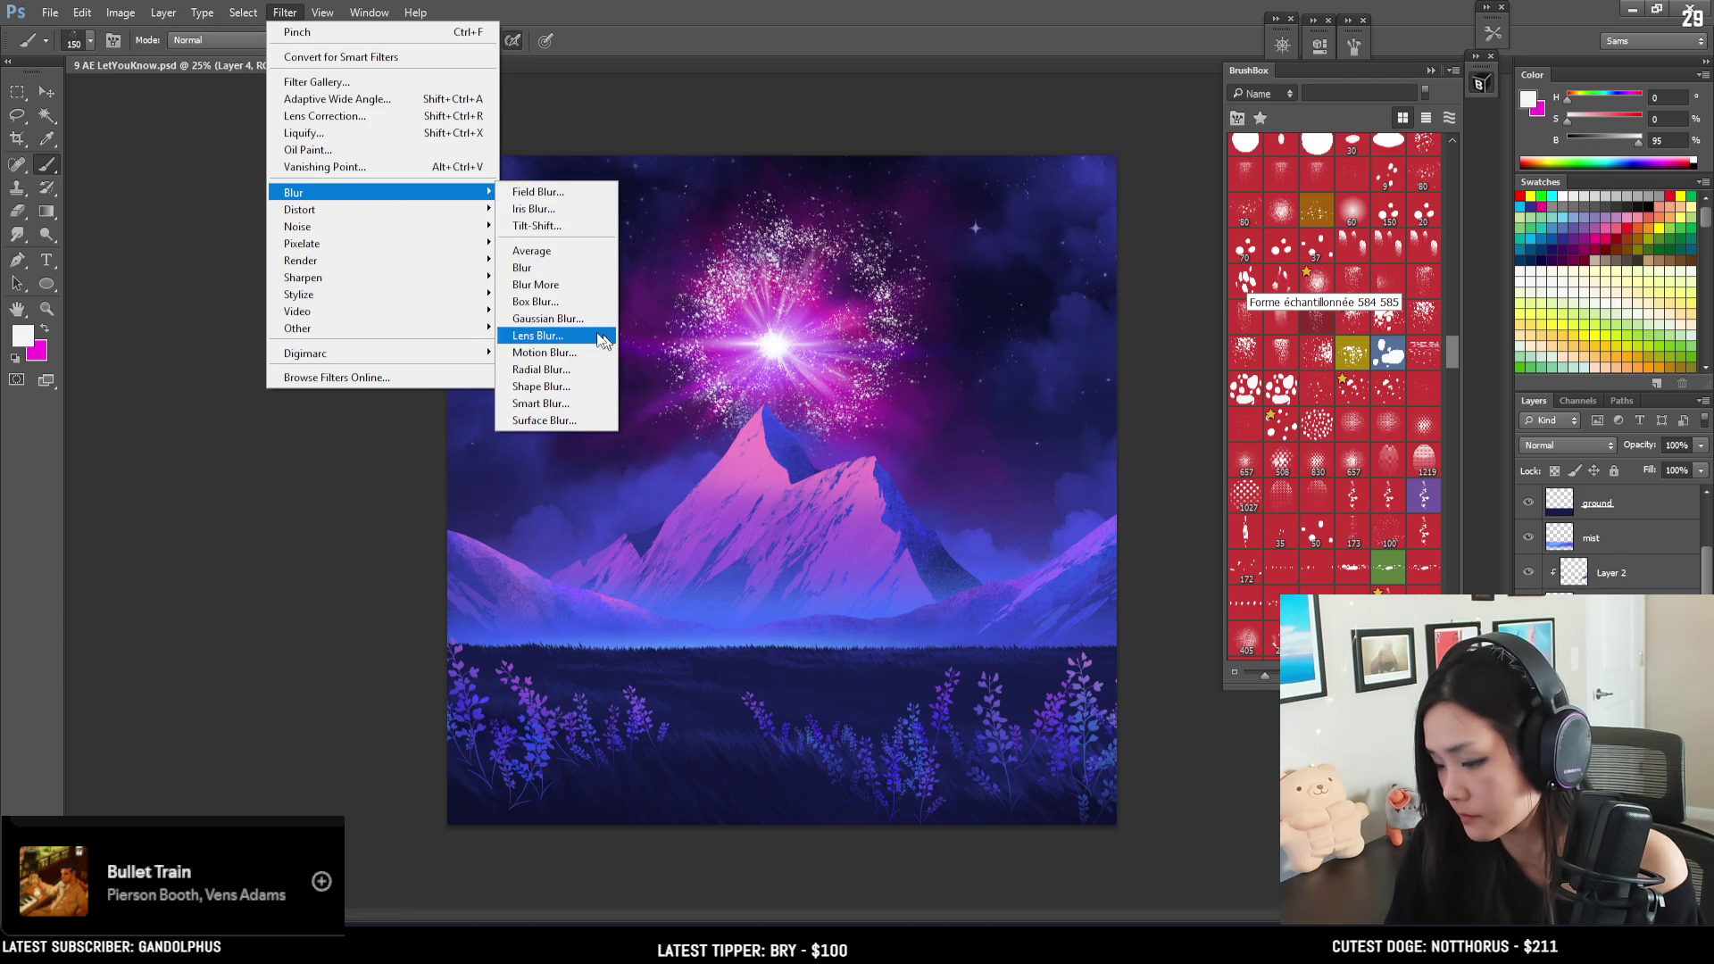
click(580, 385)
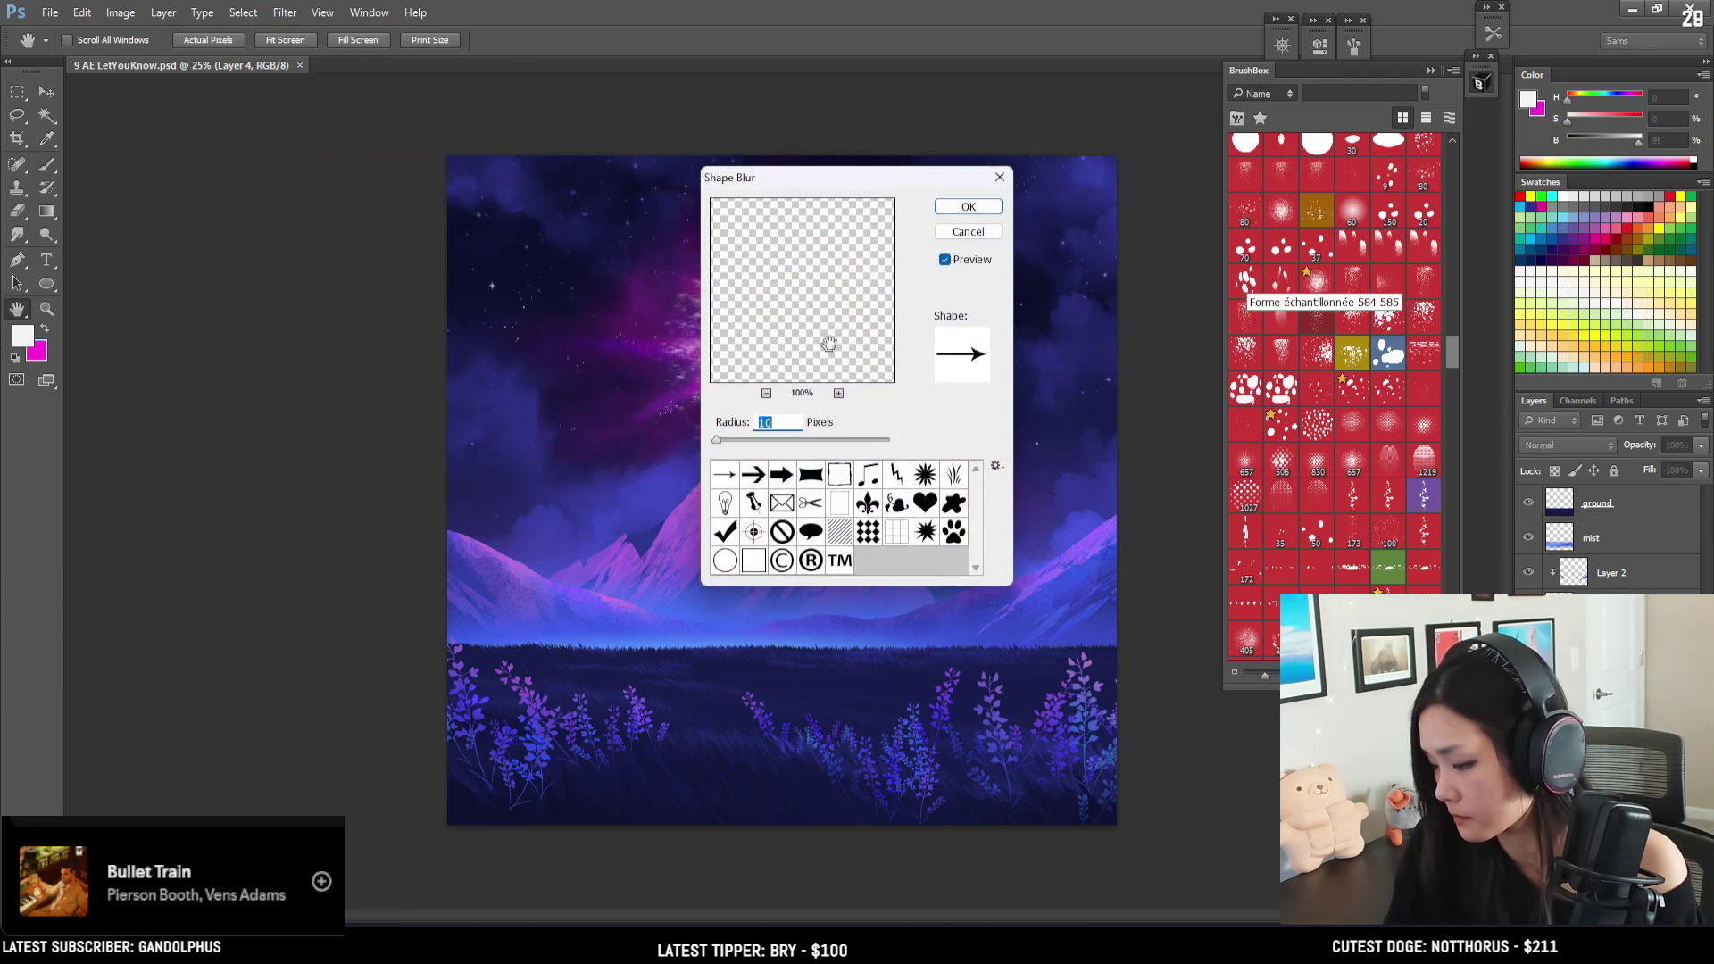
drag(775, 169, 195, 243)
key(Down)
key(Down)
key(Down)
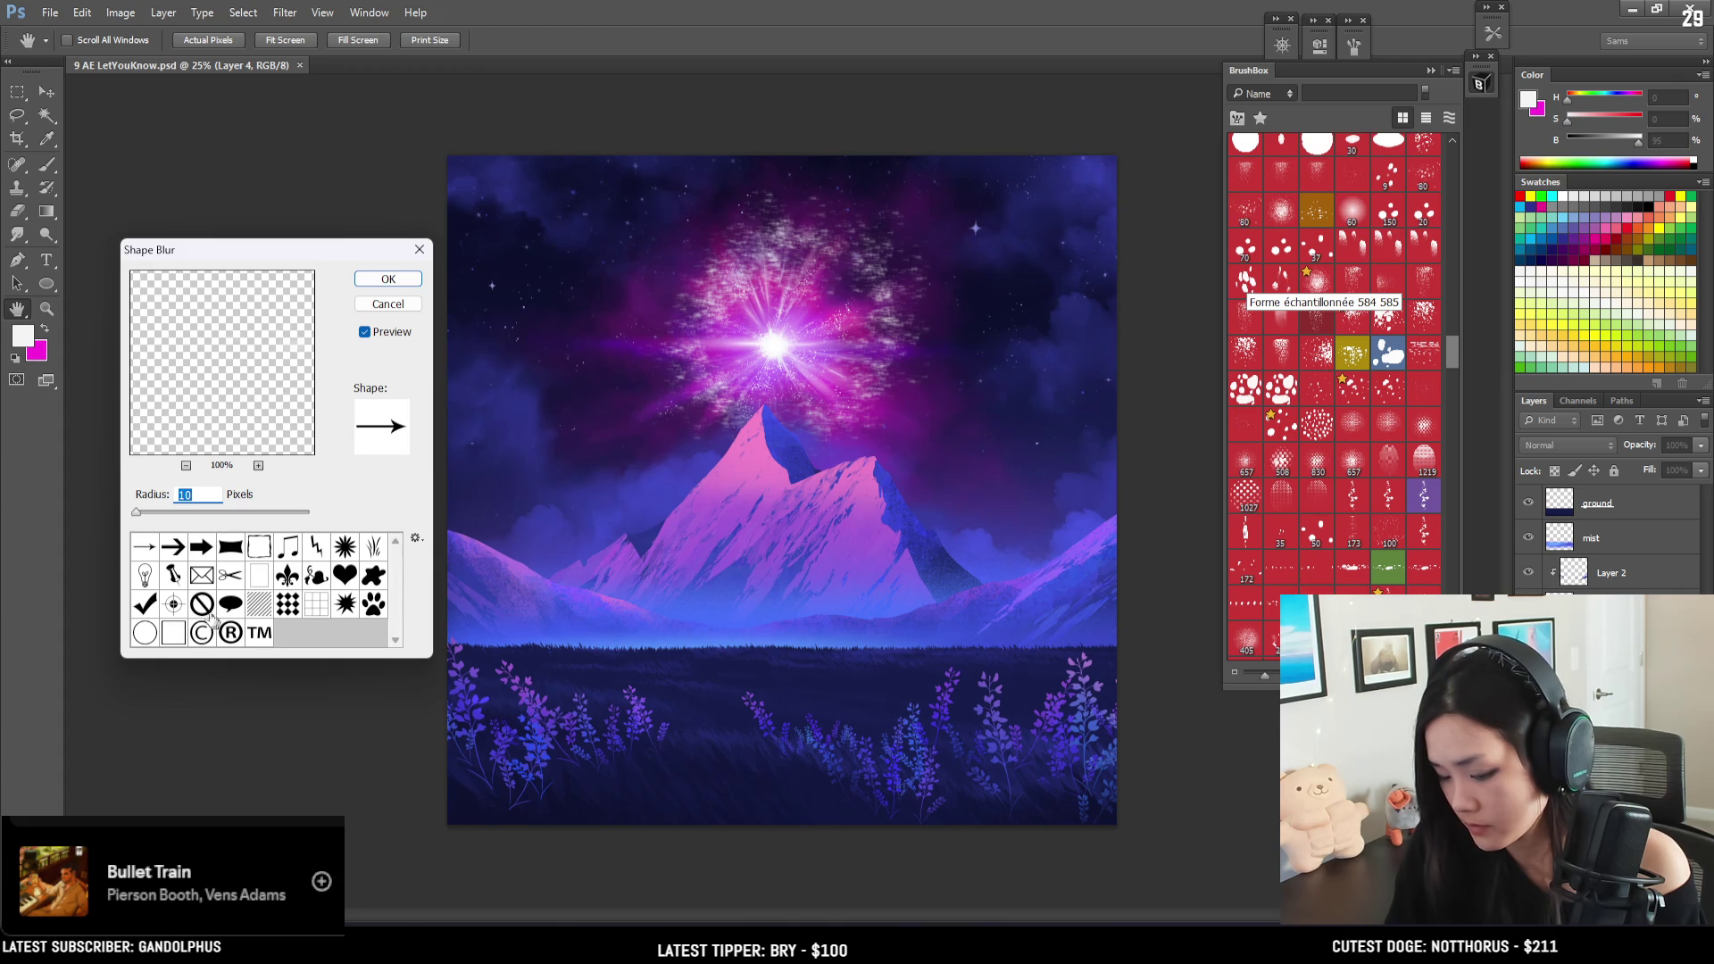
click(141, 639)
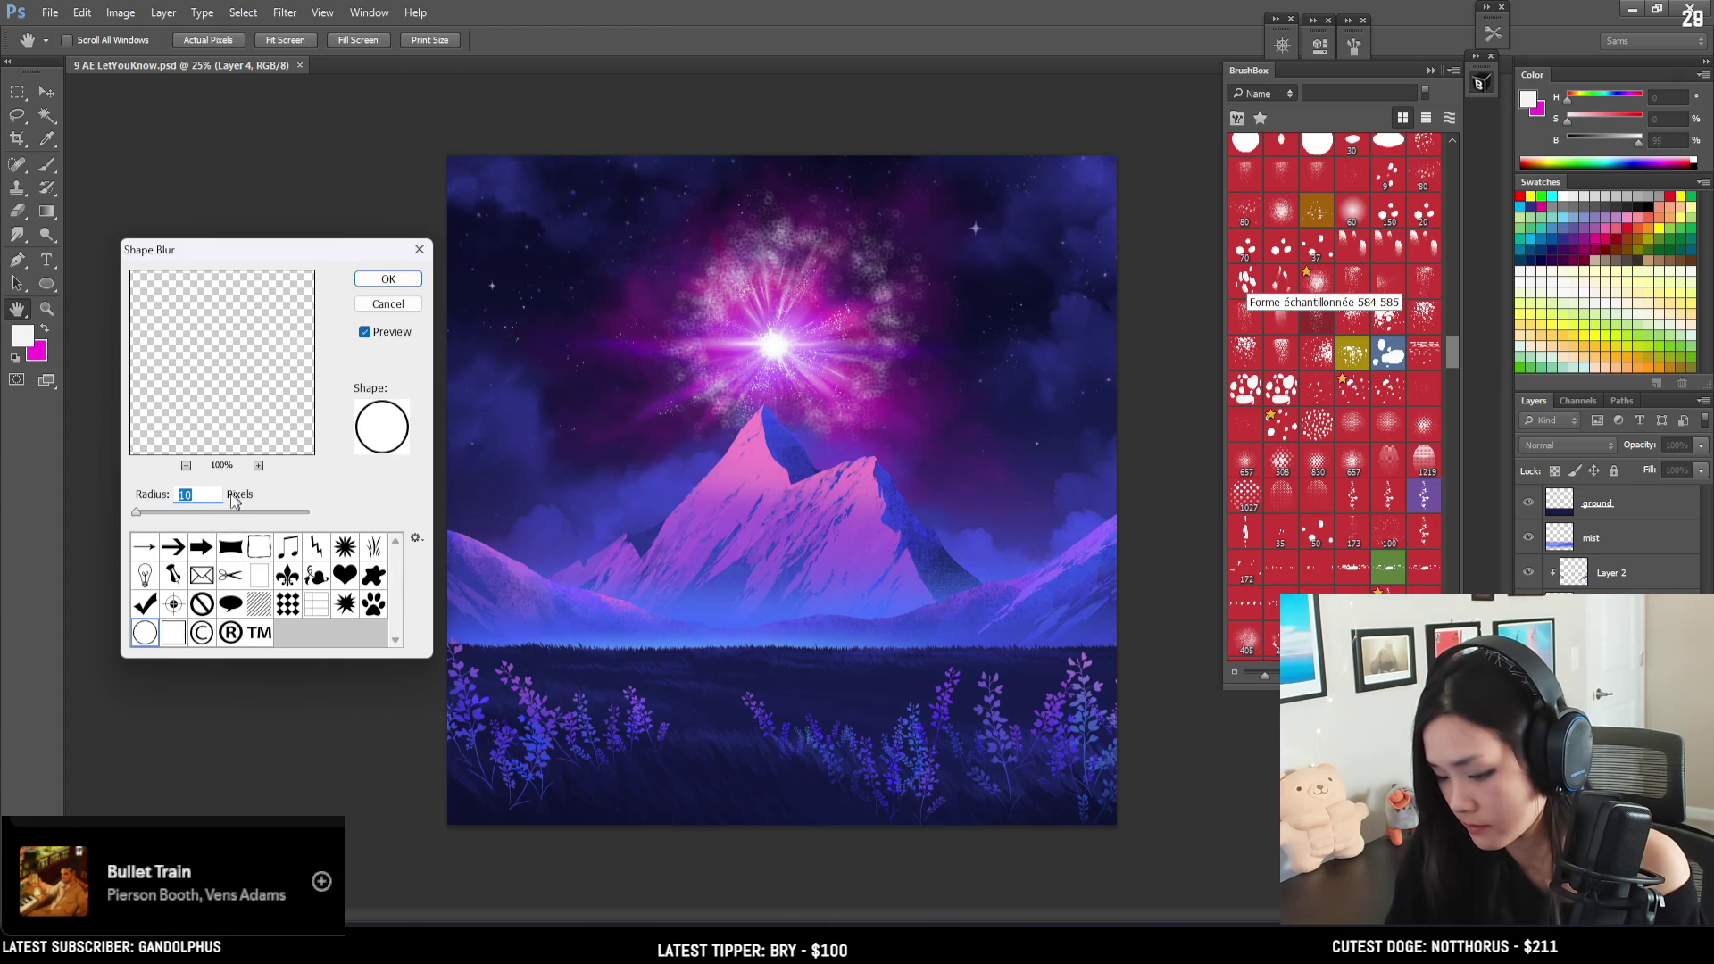
drag(207, 516, 217, 513)
click(392, 274)
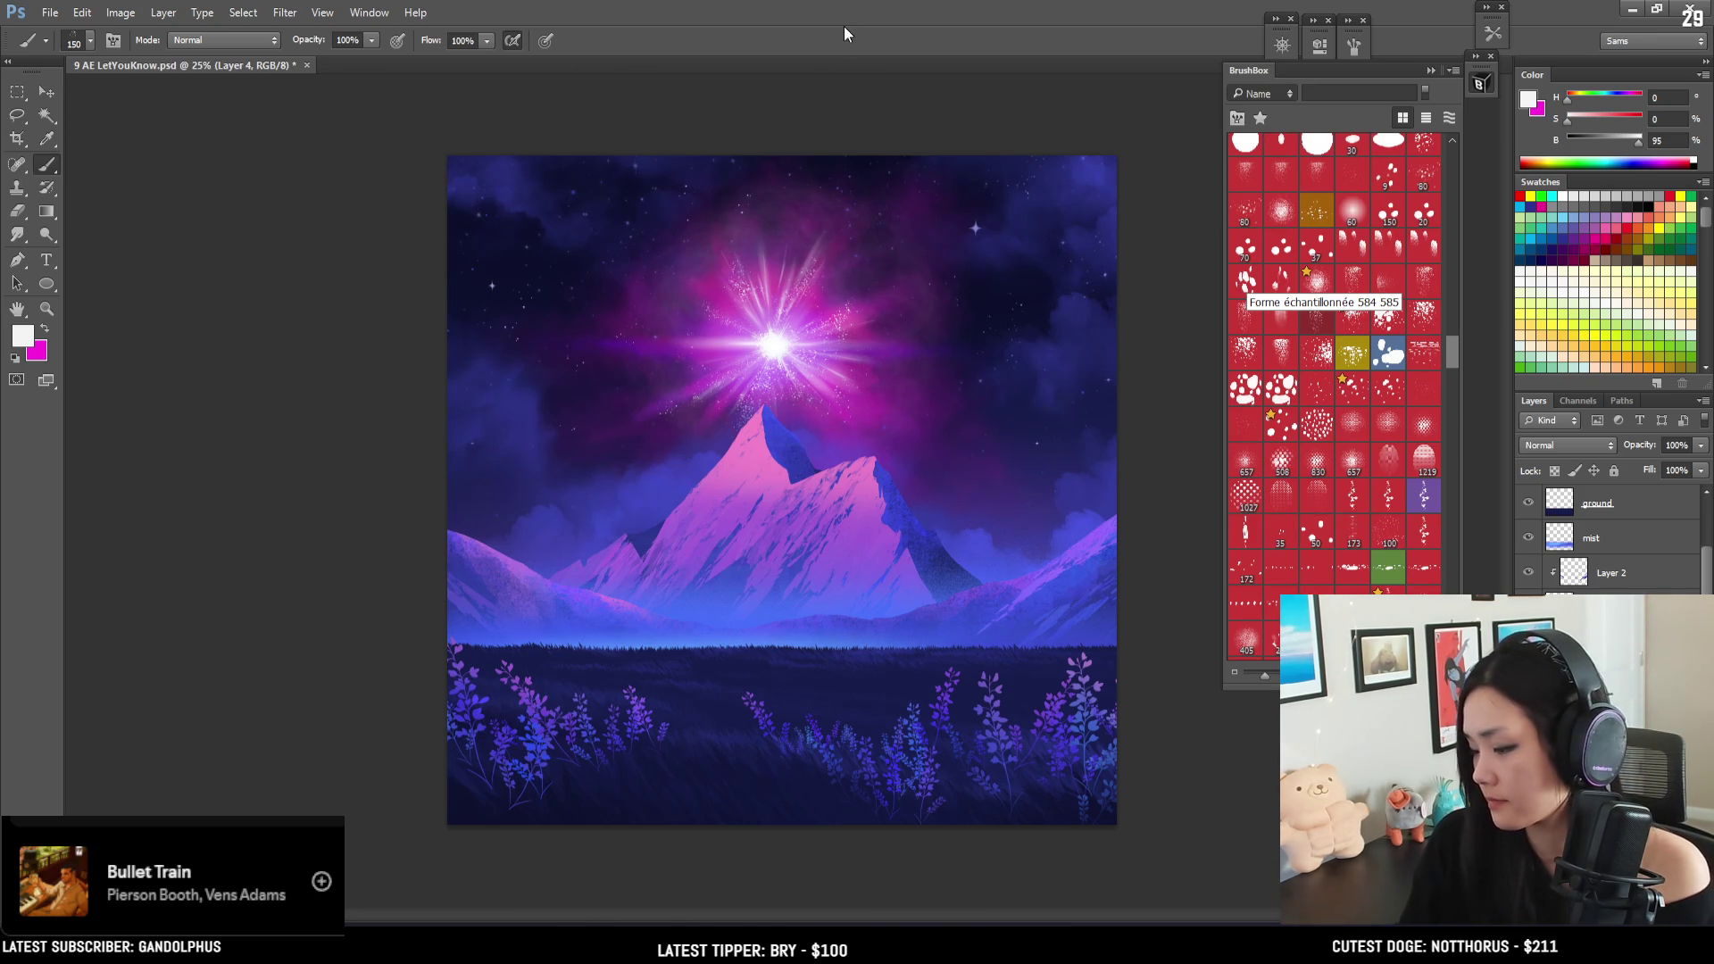
key(ctrl+z)
- Reapply Shape Blur to the star layer, declining to replace the current shapes with All shapes
click(202, 12)
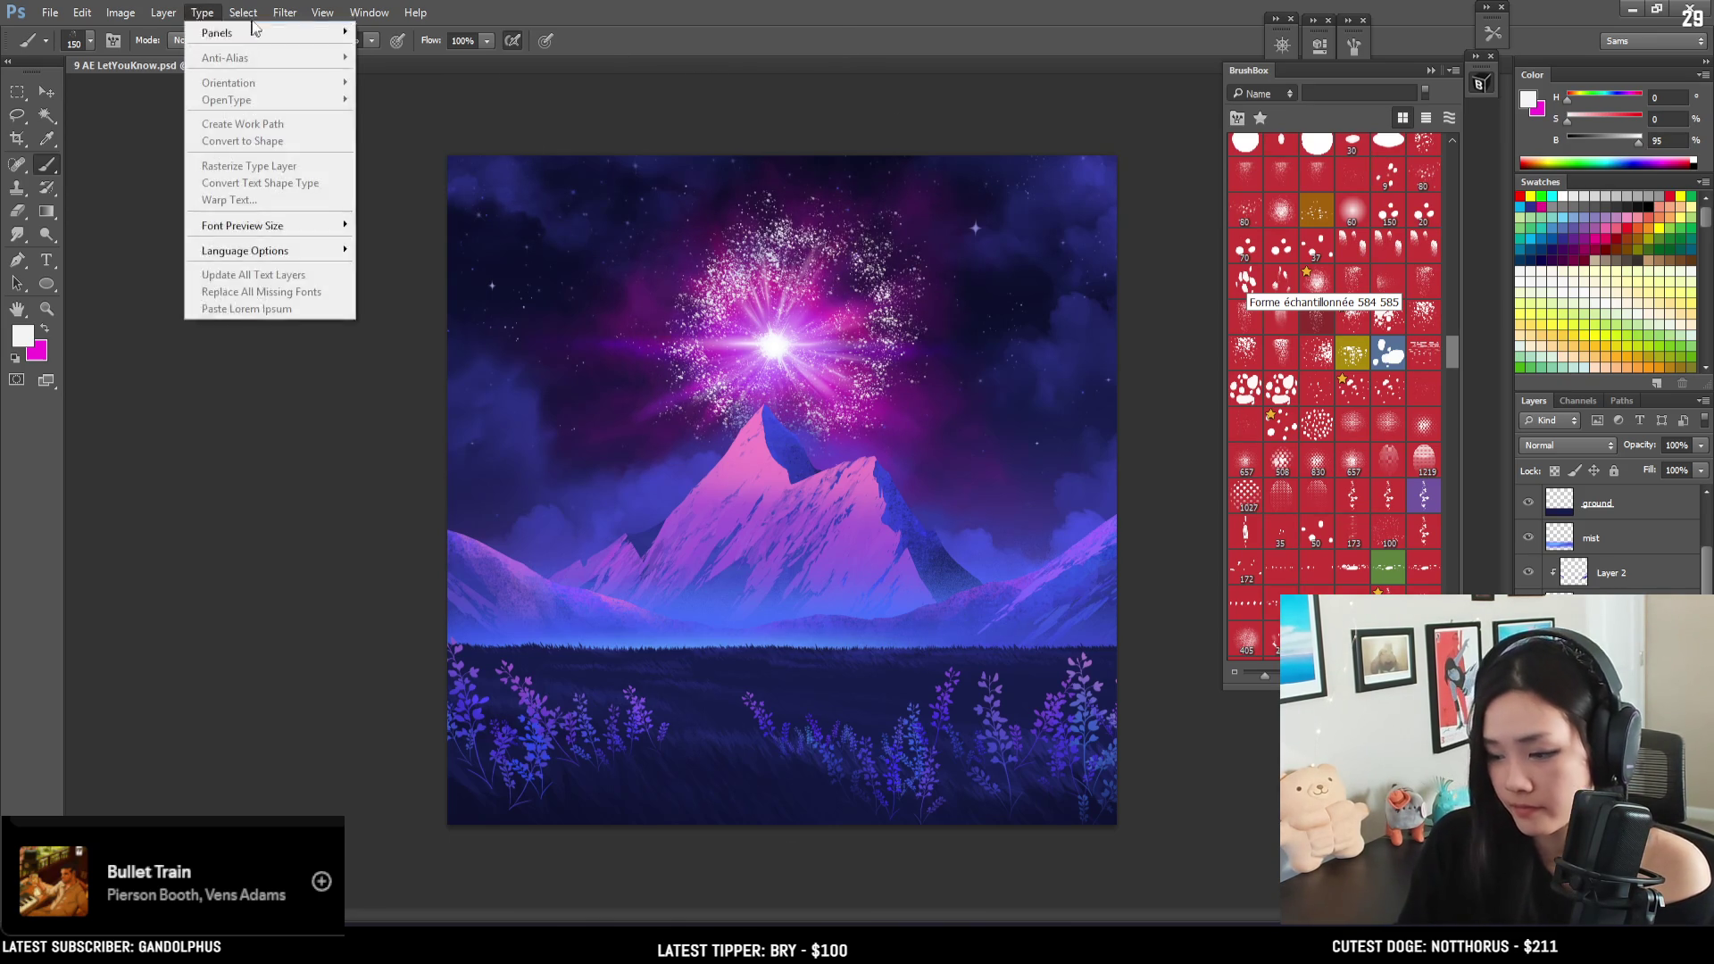
mouse_move(285, 12)
mouse_move(392, 190)
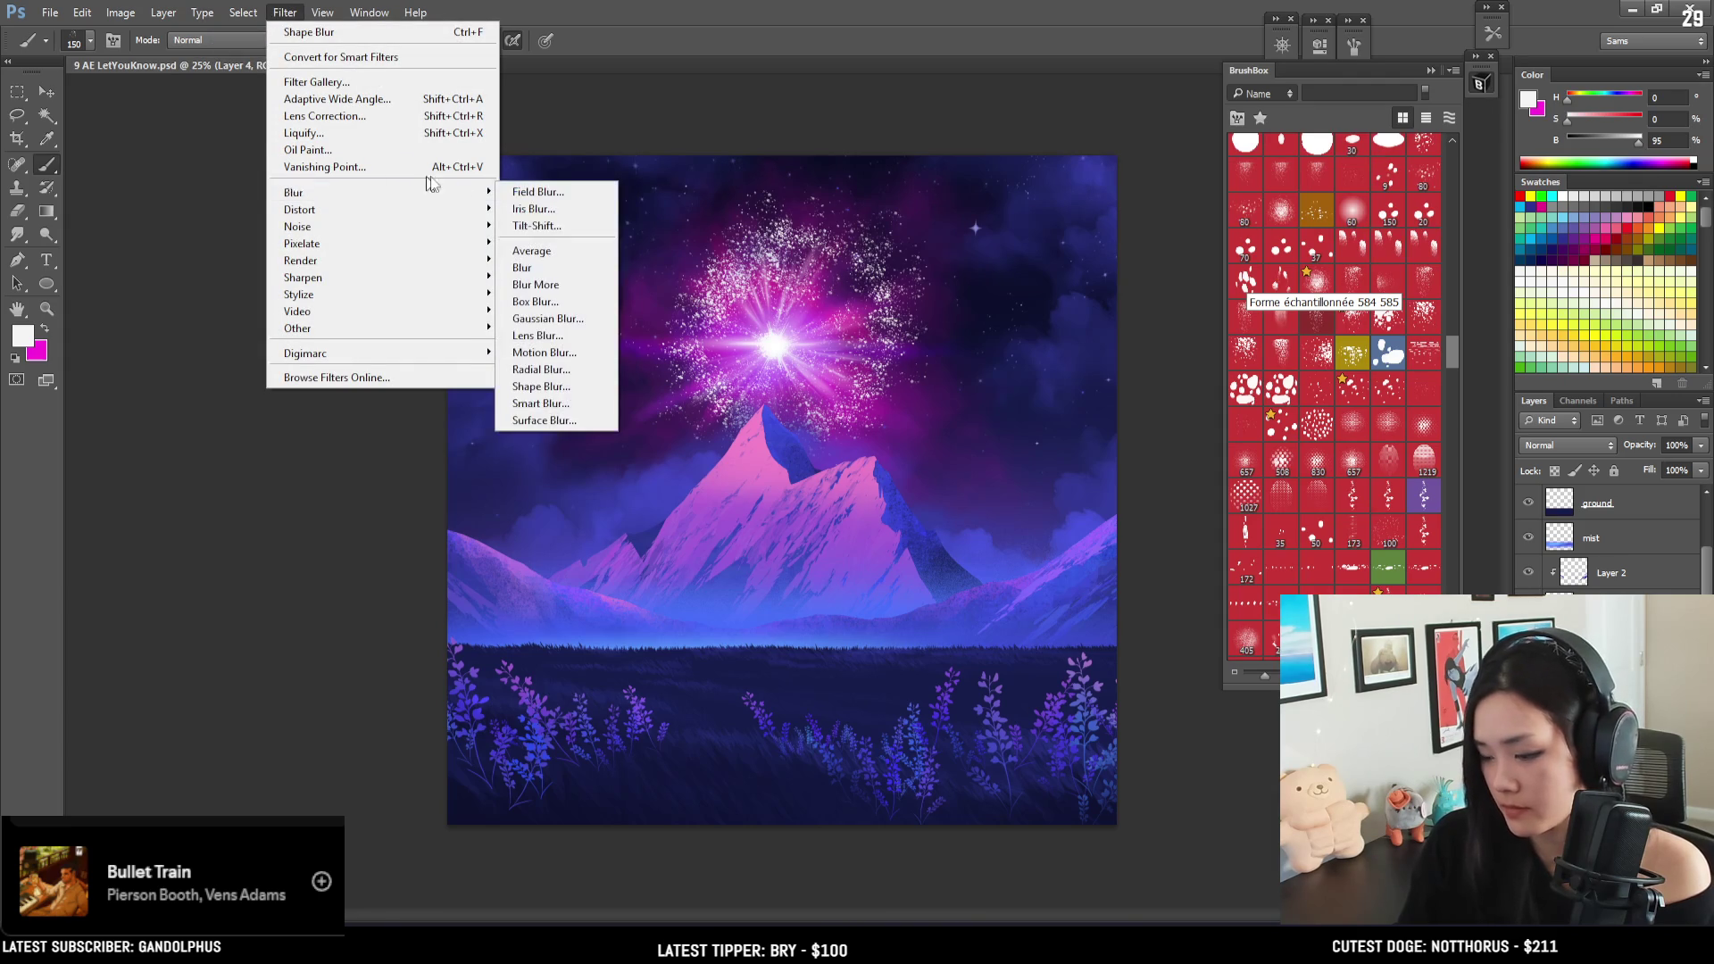
click(563, 388)
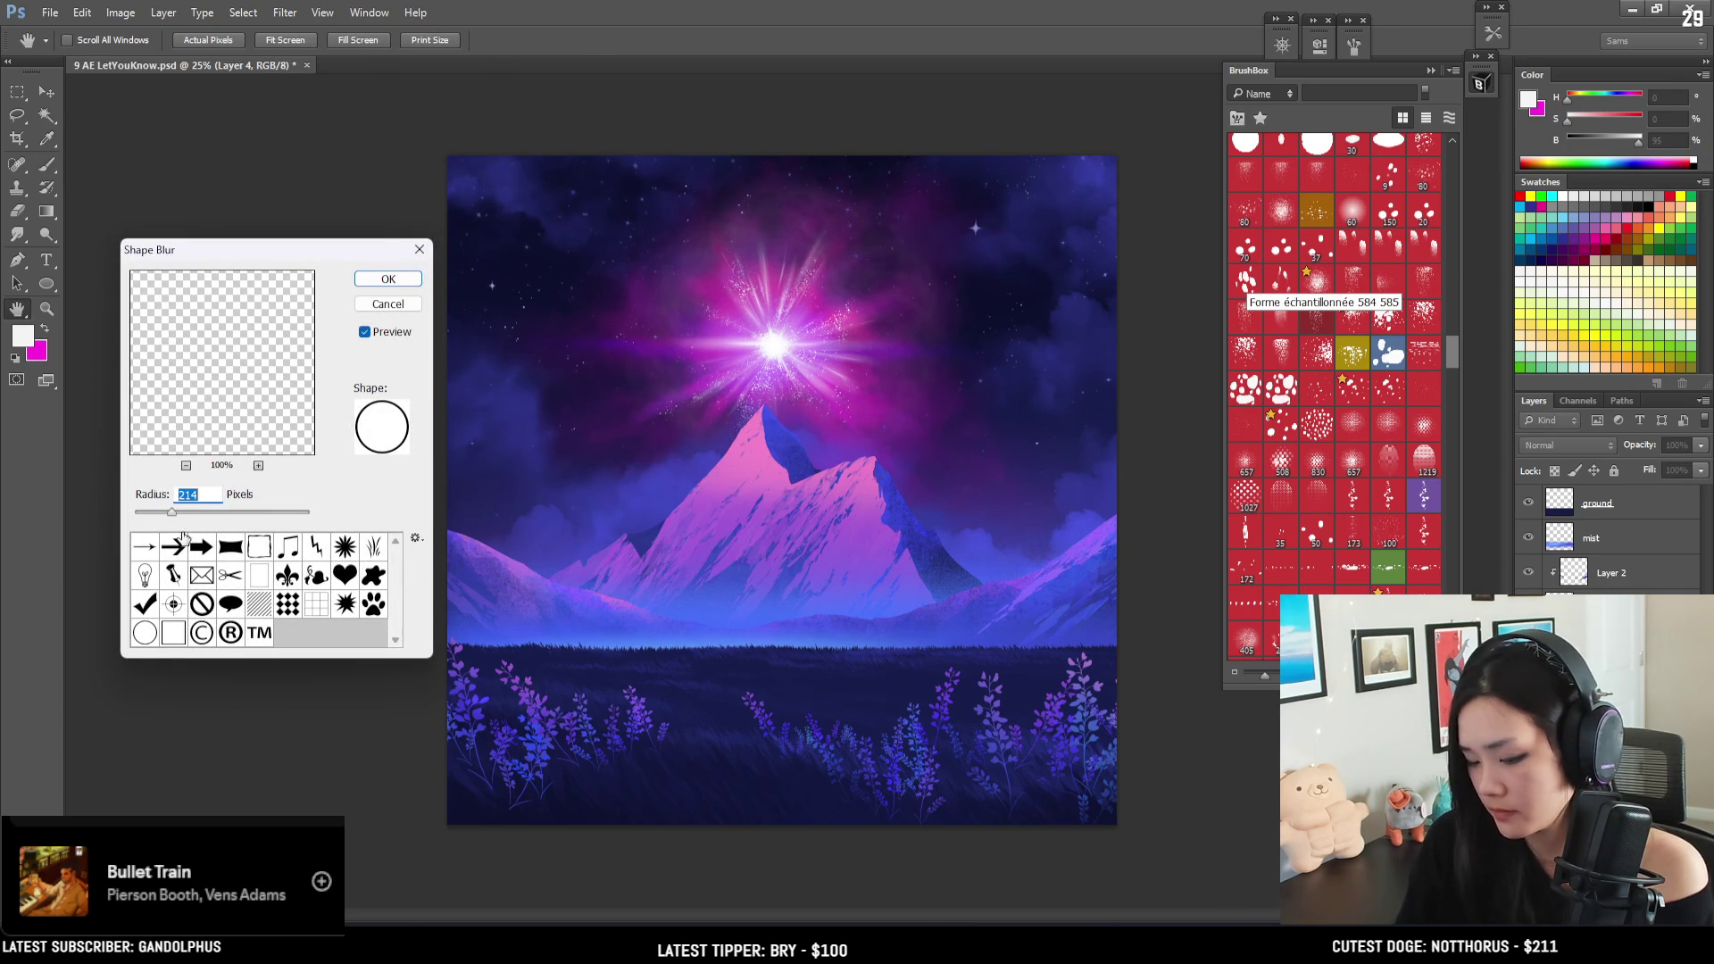
drag(164, 515, 147, 522)
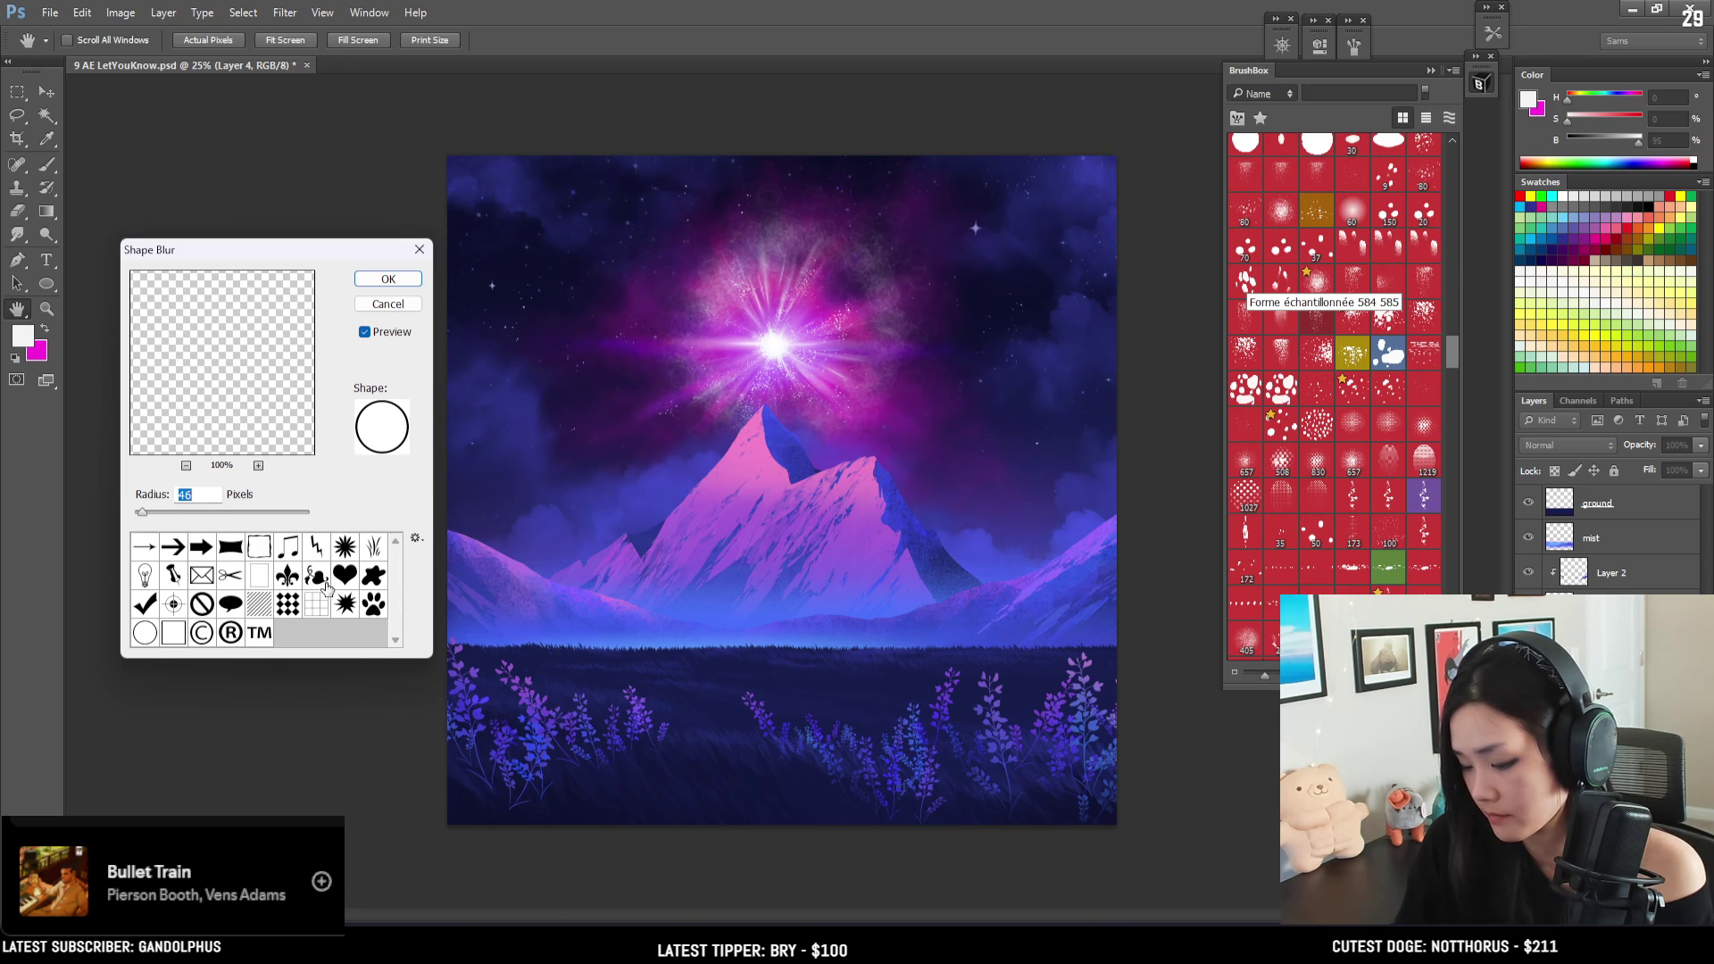
click(415, 538)
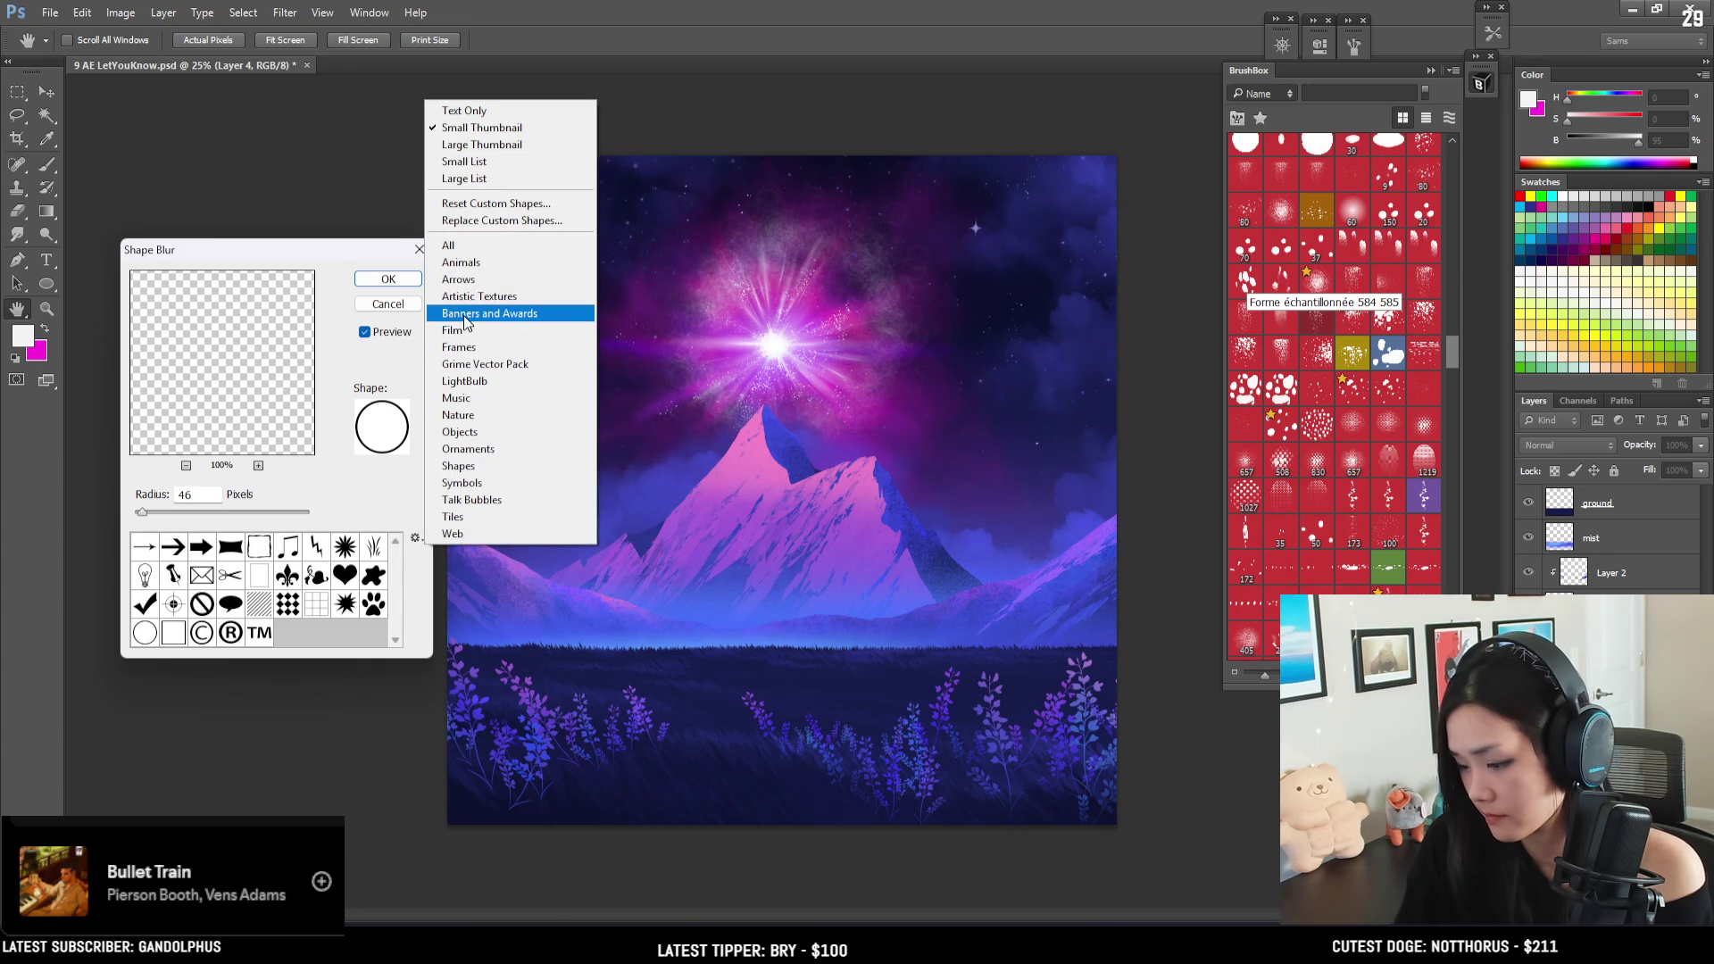
click(448, 245)
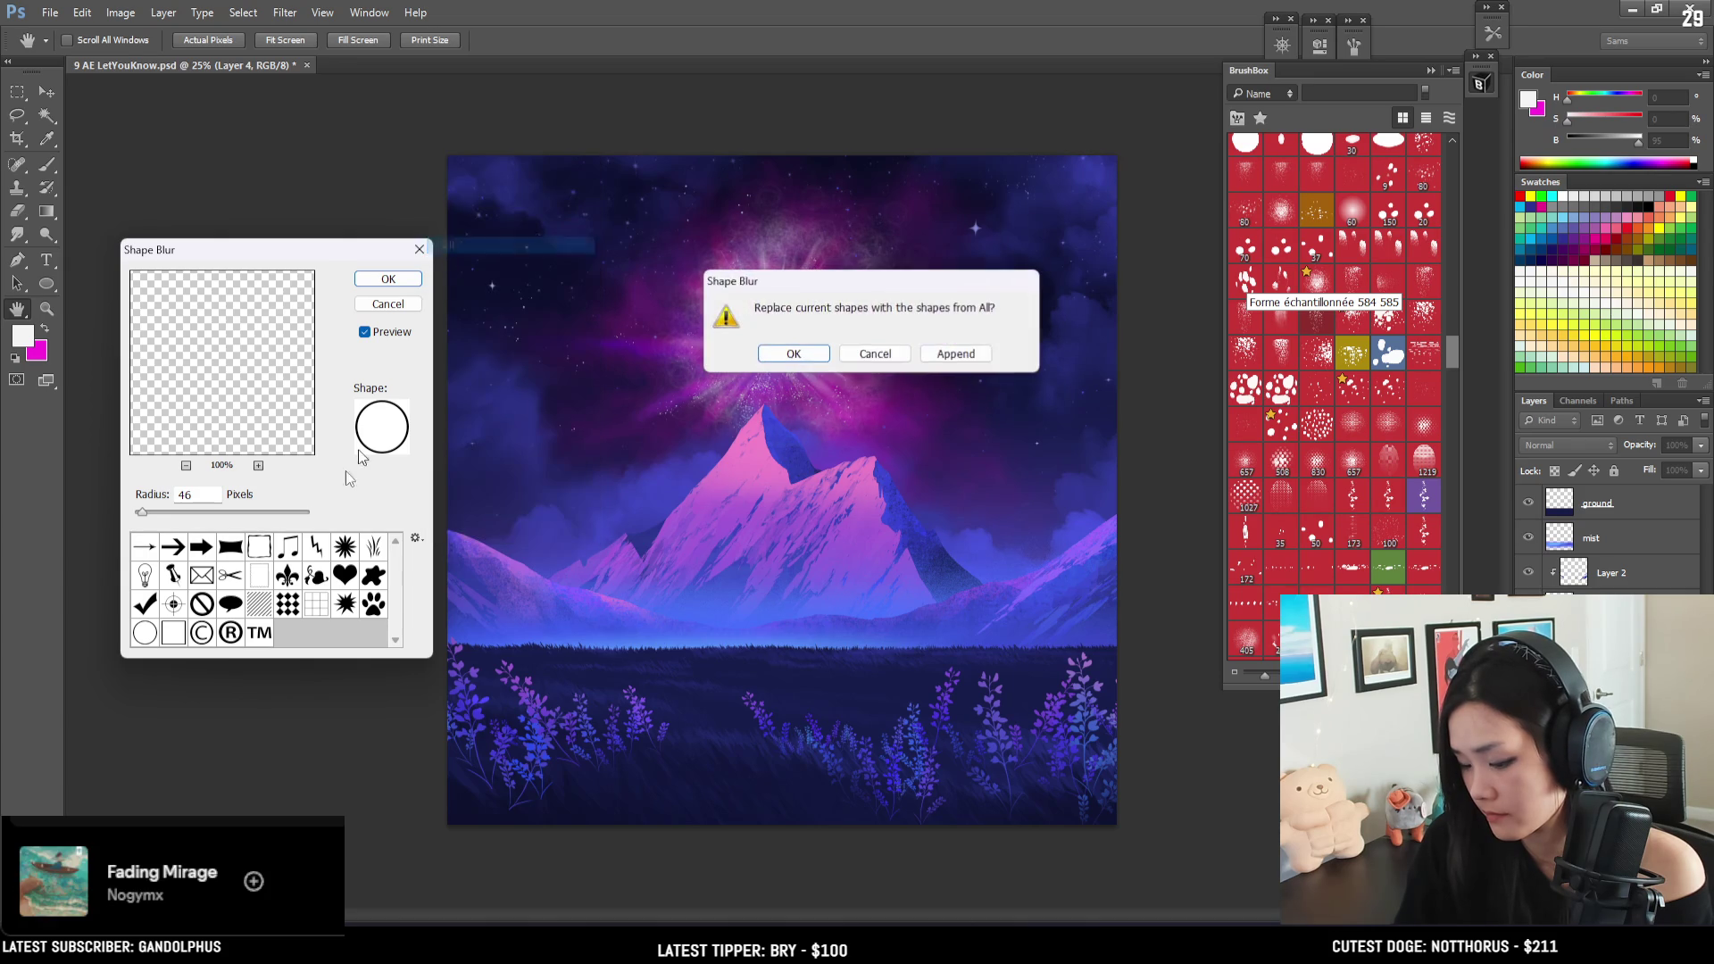
click(855, 357)
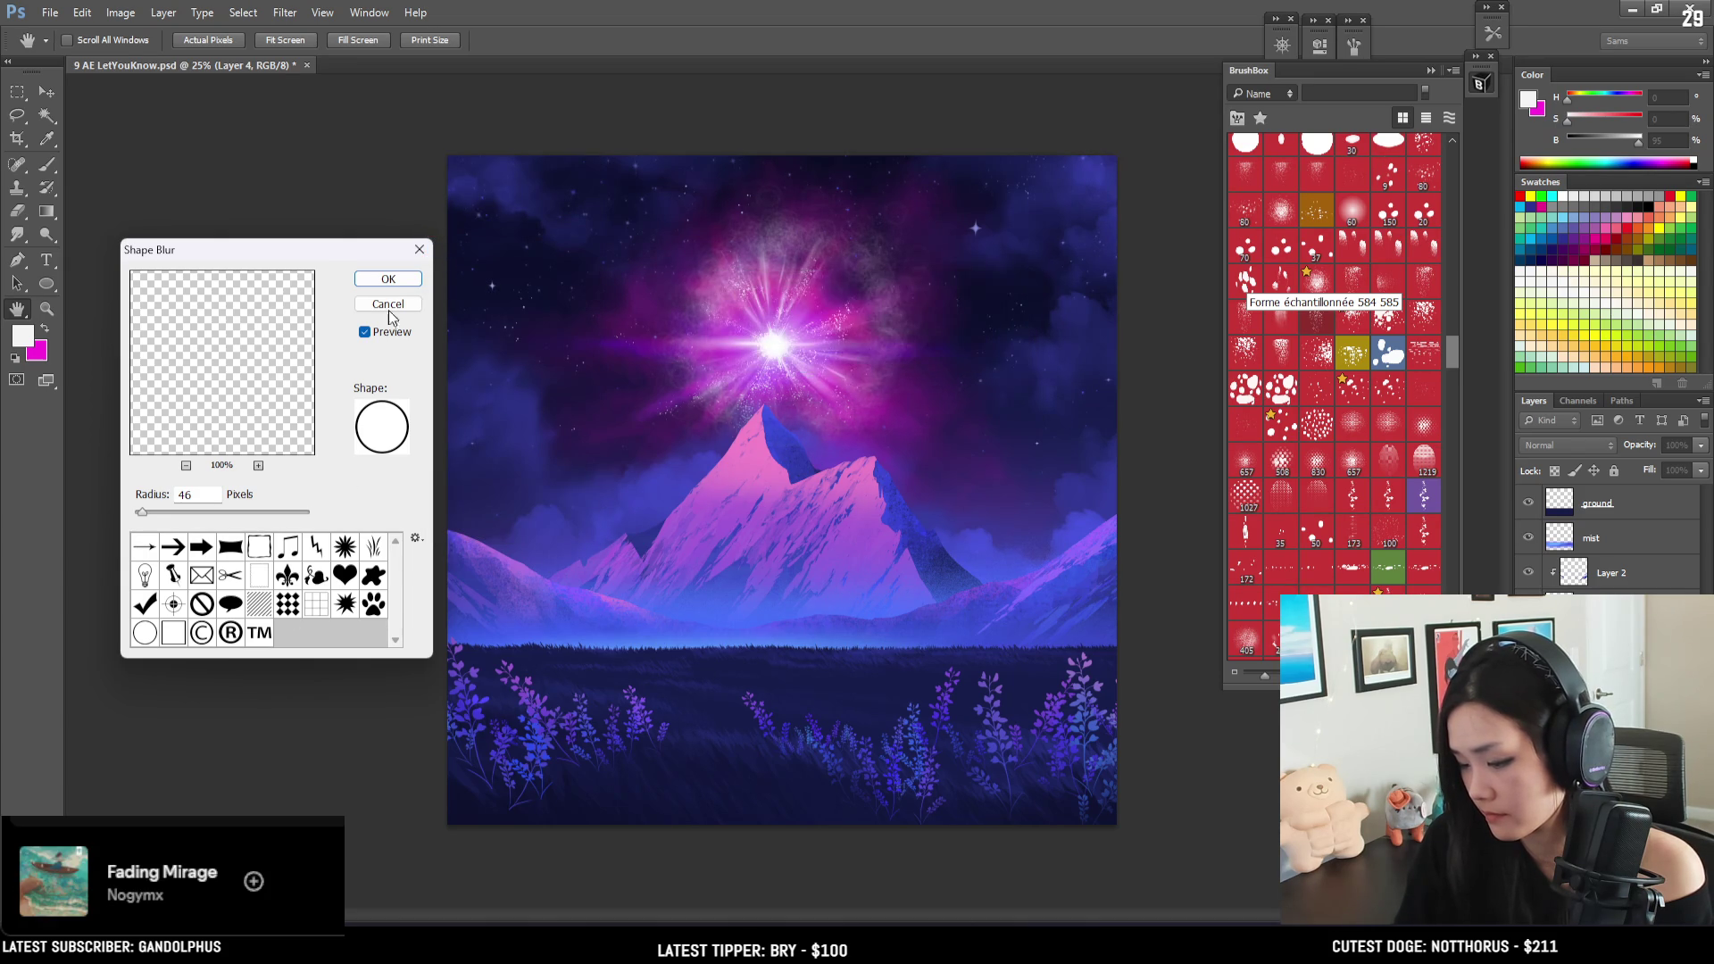
click(389, 278)
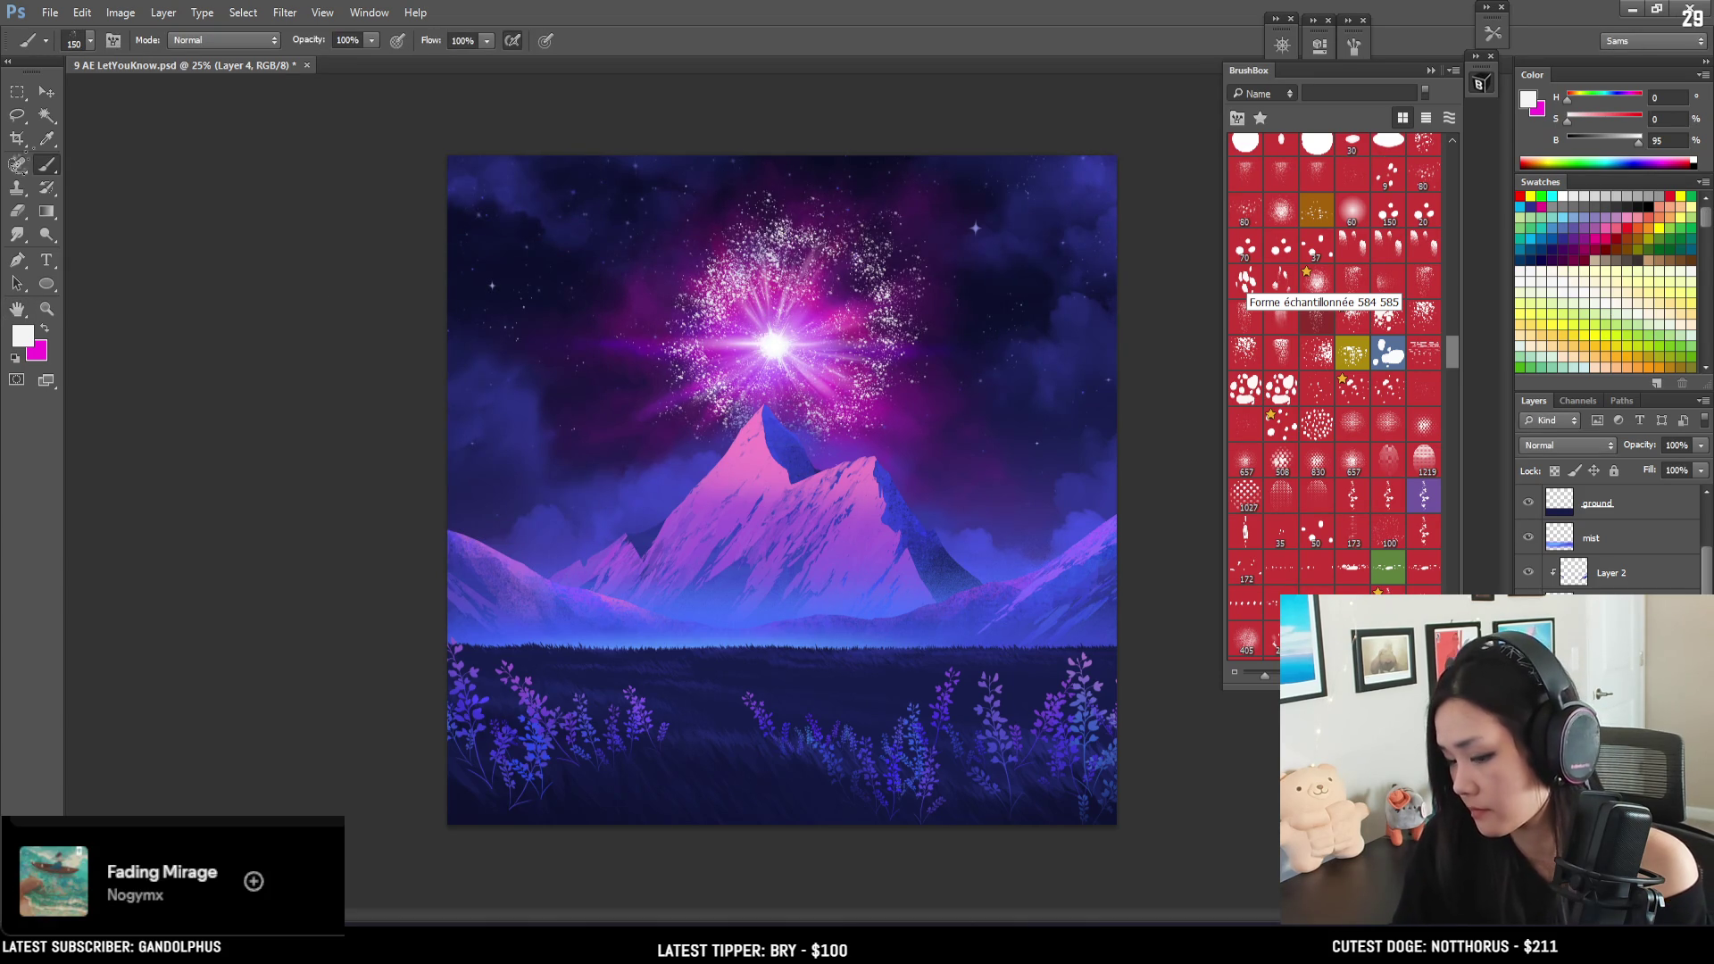
- Move the sparkle burst onto the glow centre and scale it to about half size
key(ctrl+t)
drag(838, 325, 816, 330)
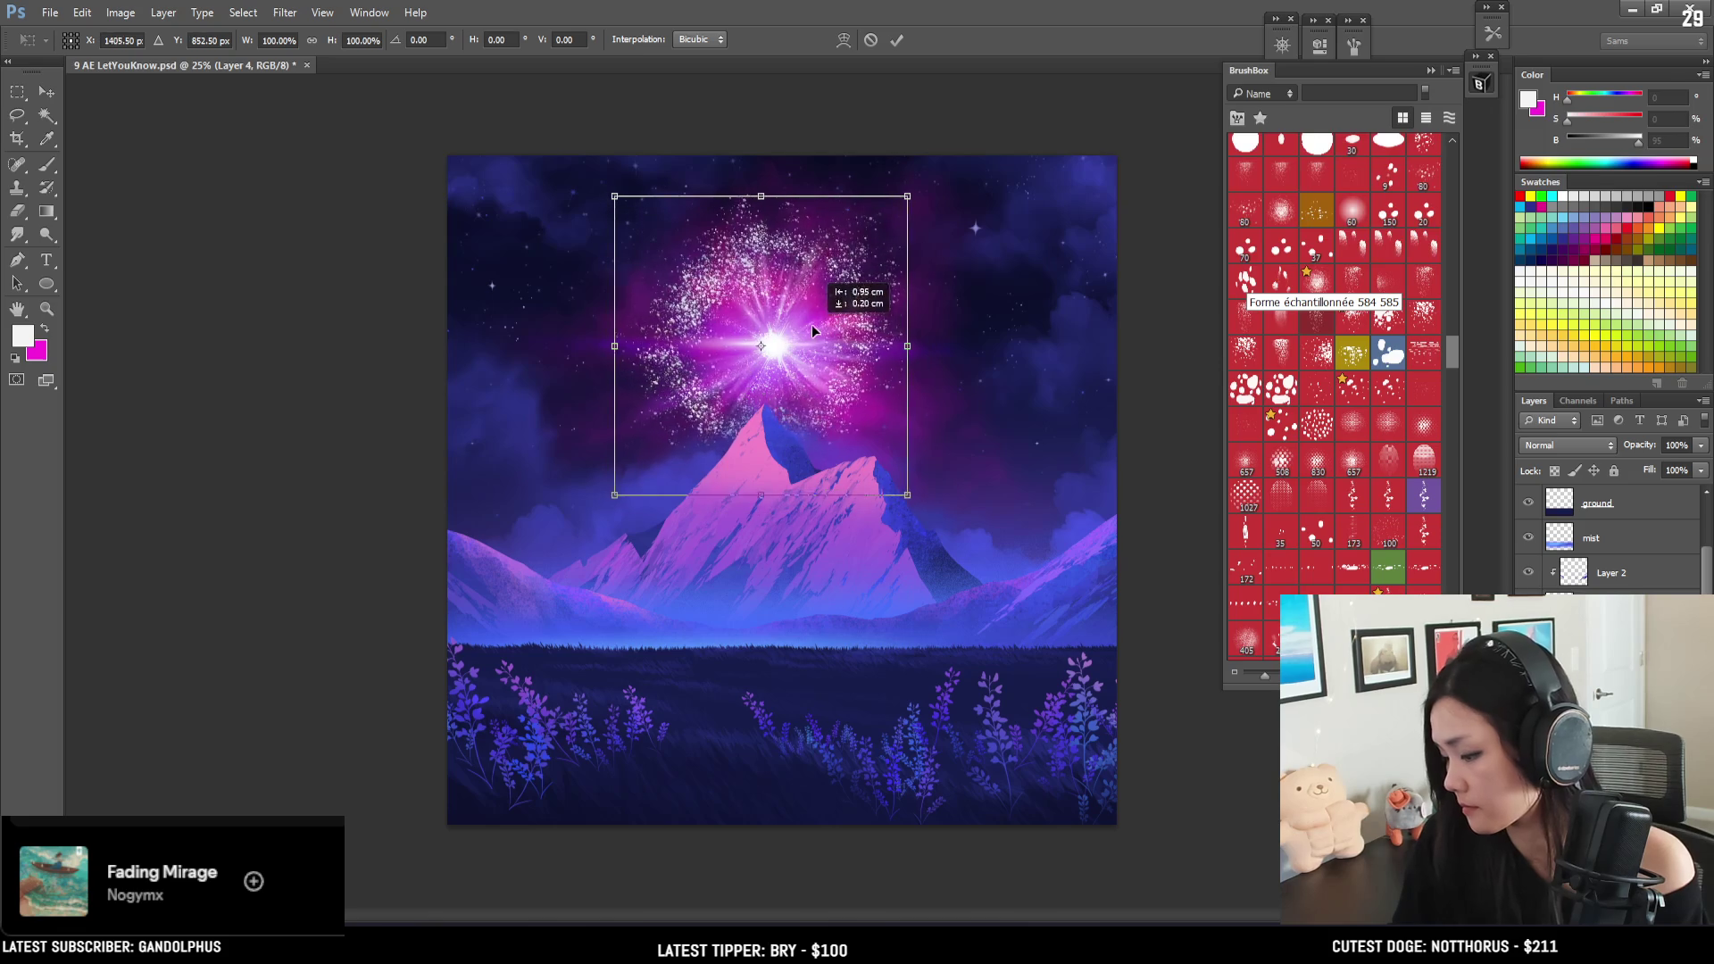
drag(906, 204, 810, 282)
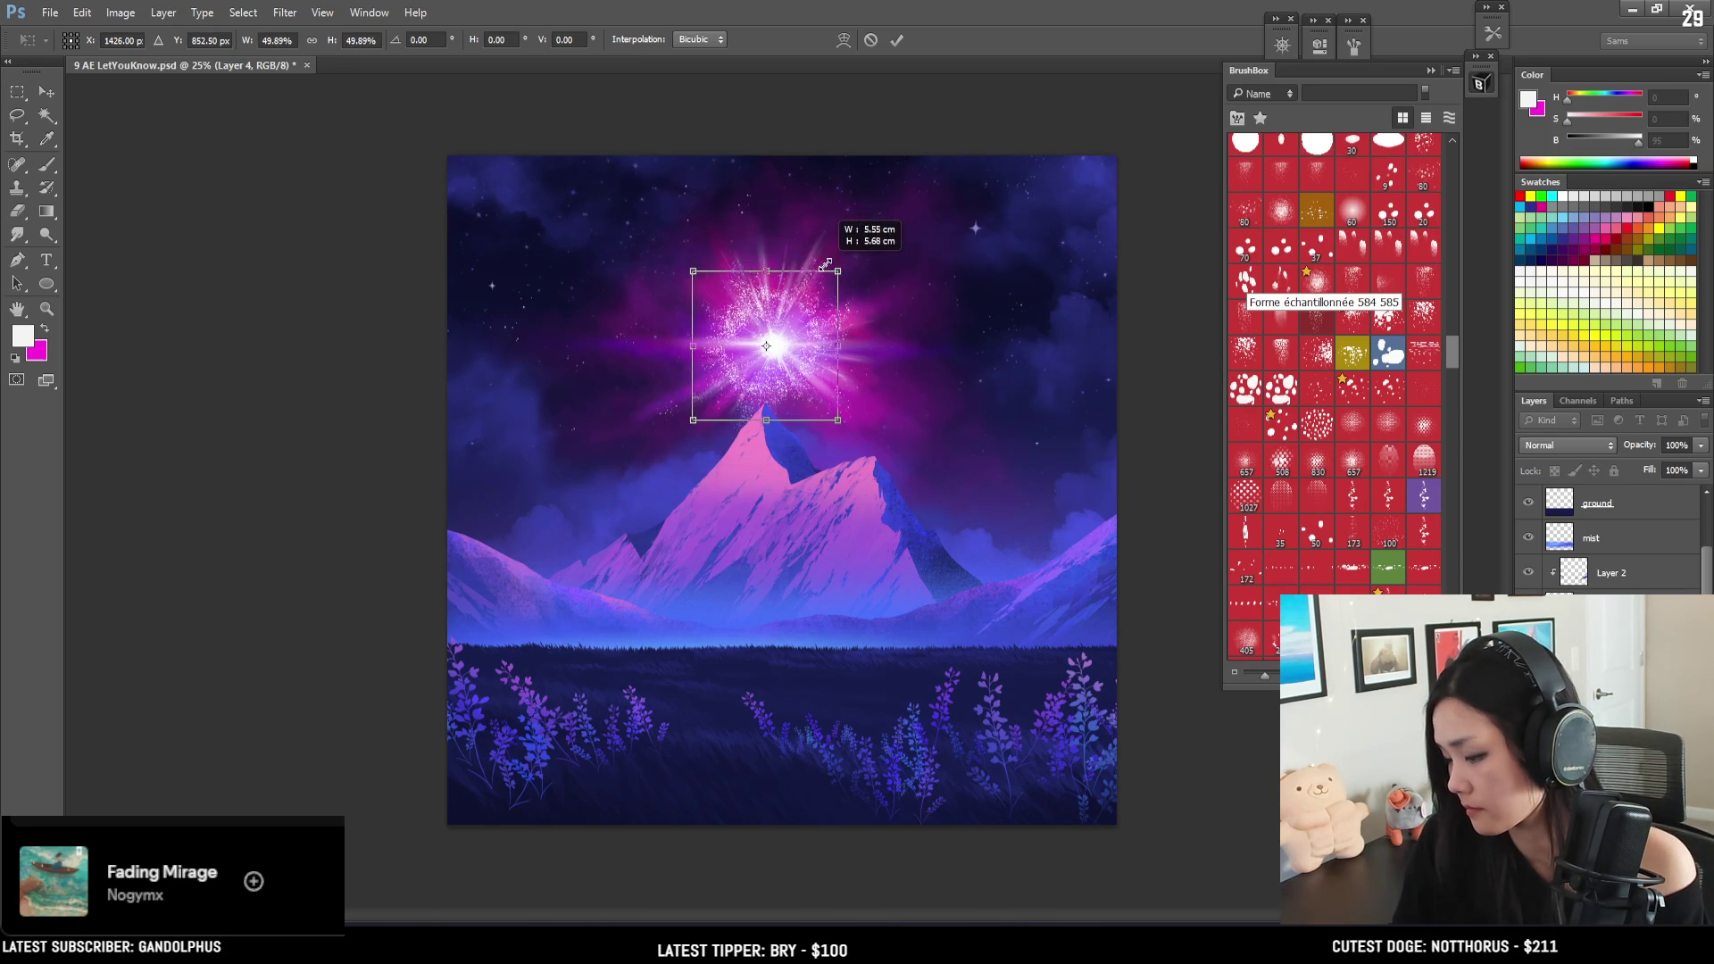
drag(810, 282, 830, 272)
key(Return)
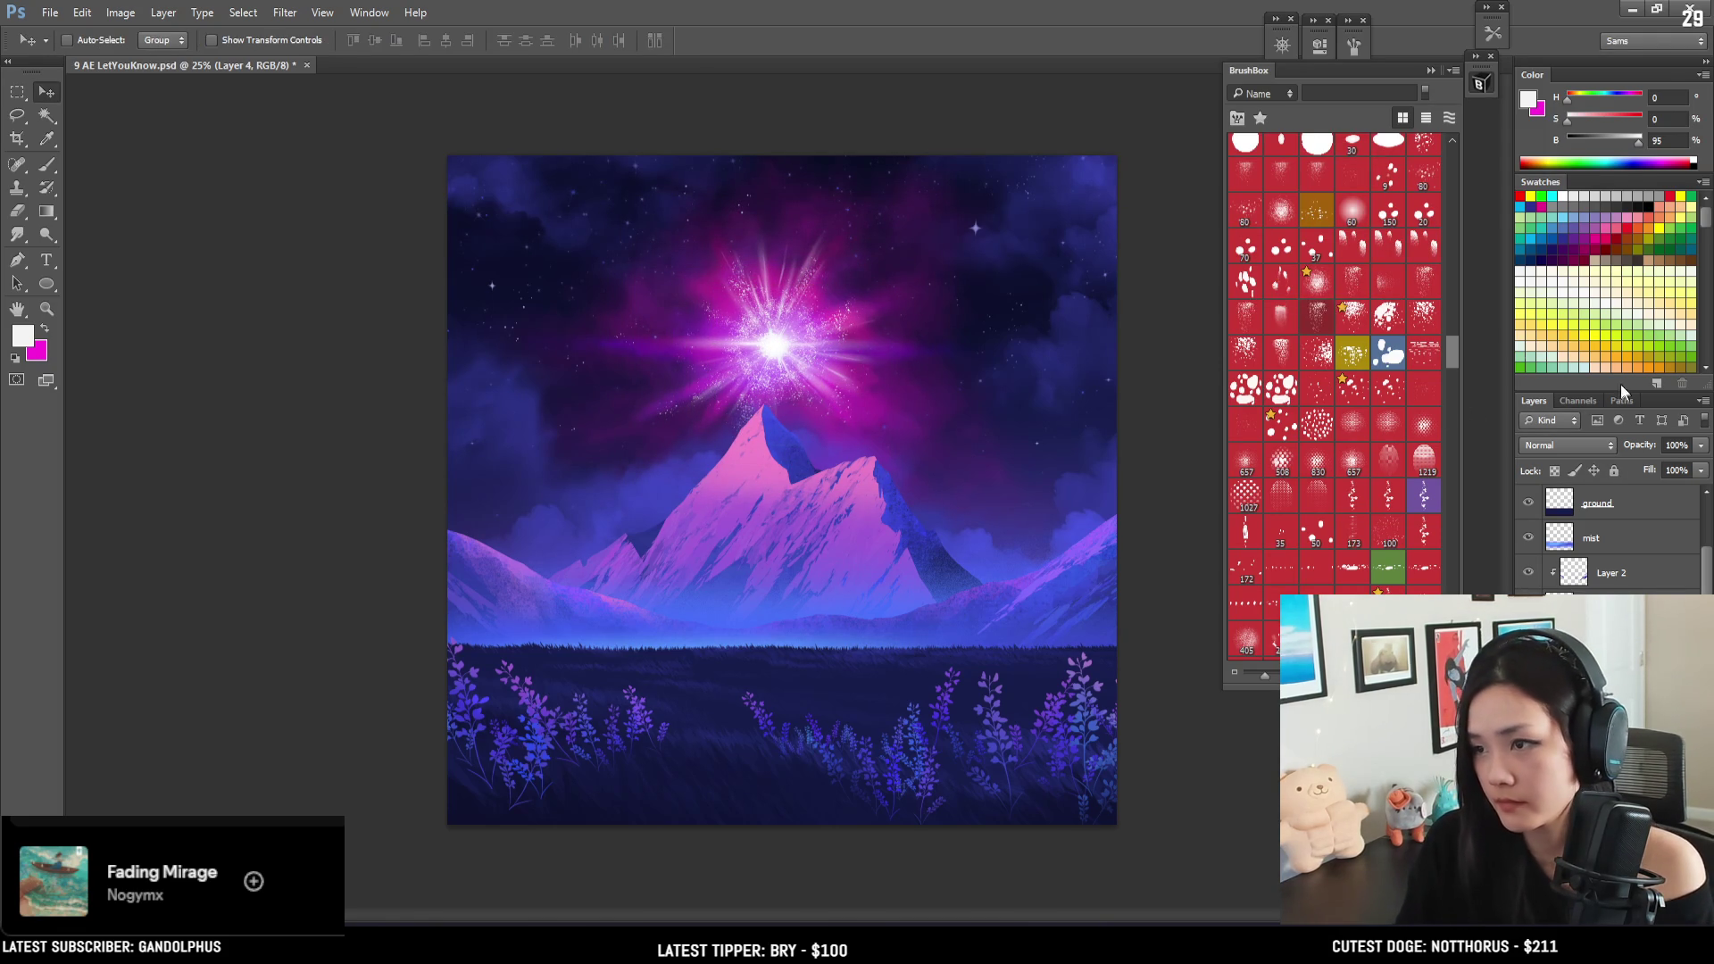
- Zoom in, nudge the burst into place, and select the circle layer with the brush
scroll(1325, 349, up, 5)
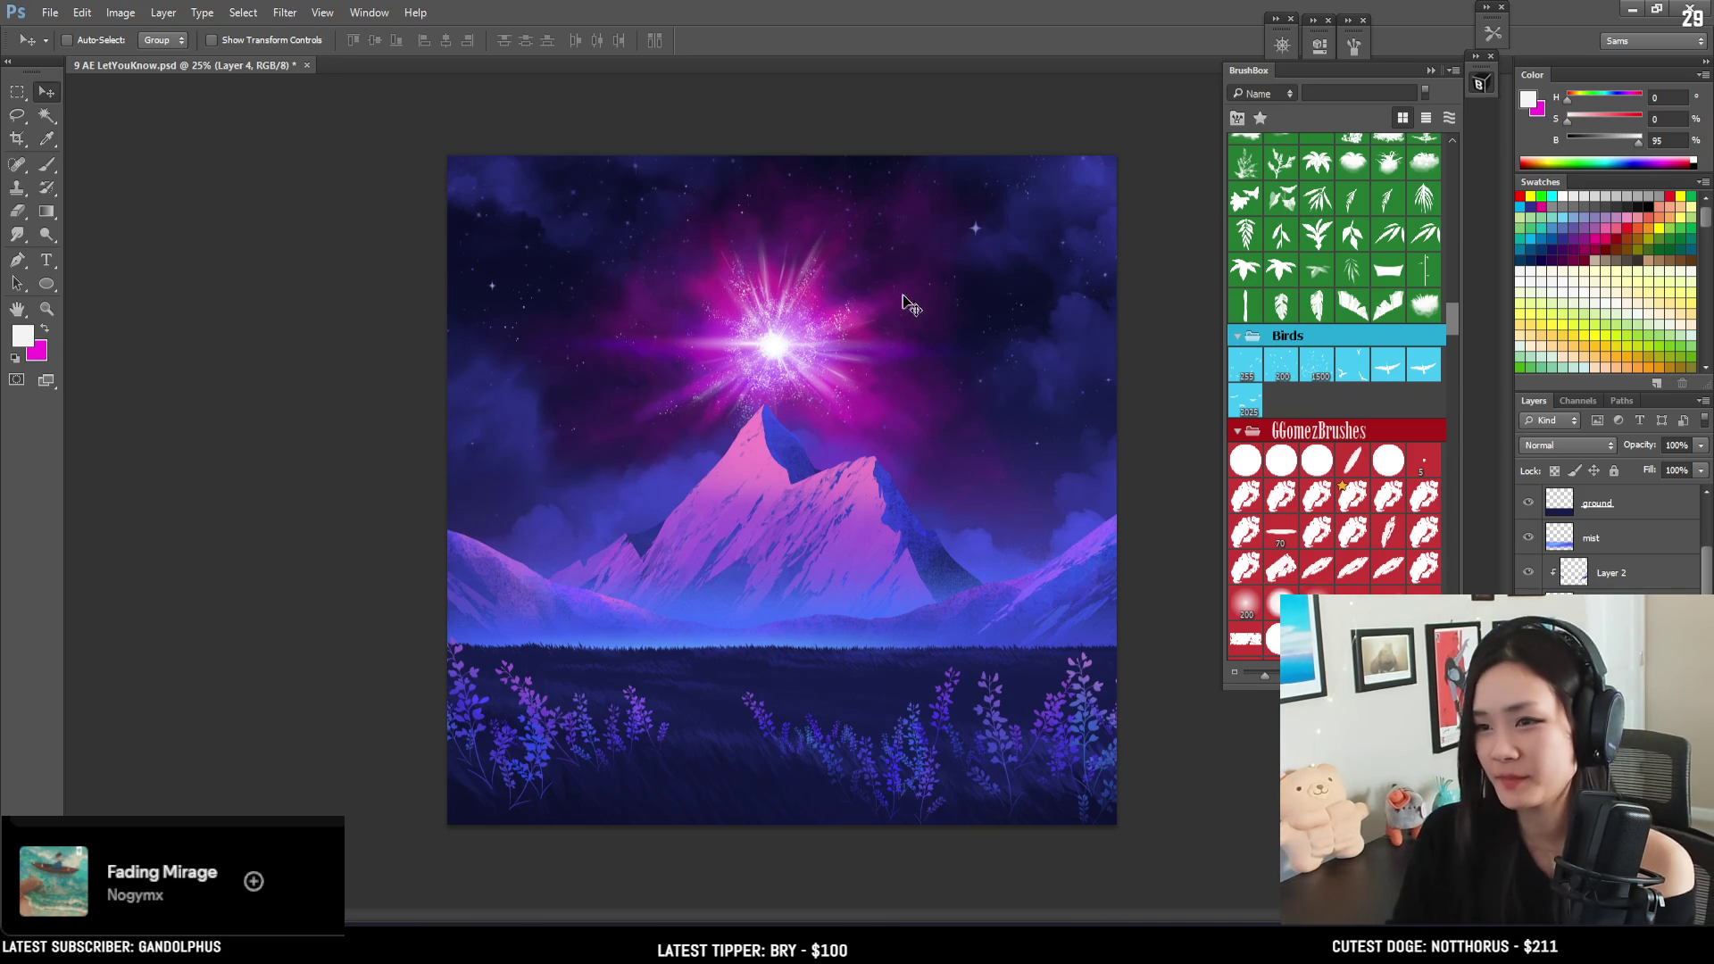
key(ctrl+plus)
key(ctrl+plus)
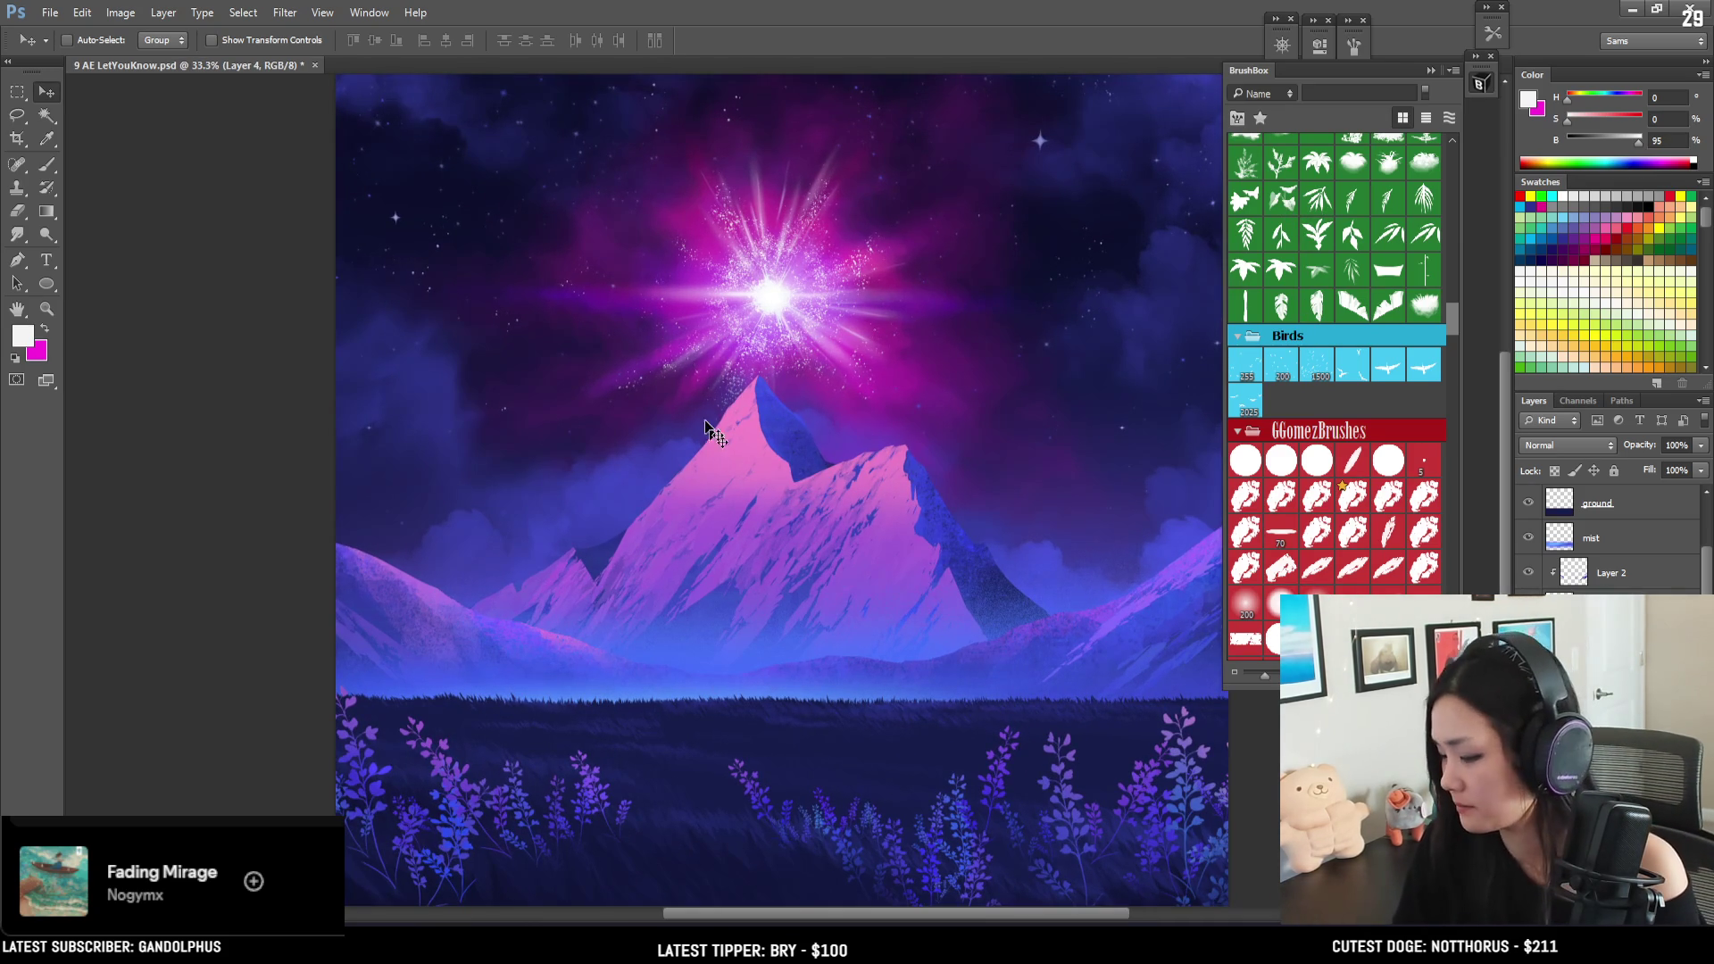
drag(740, 323, 763, 309)
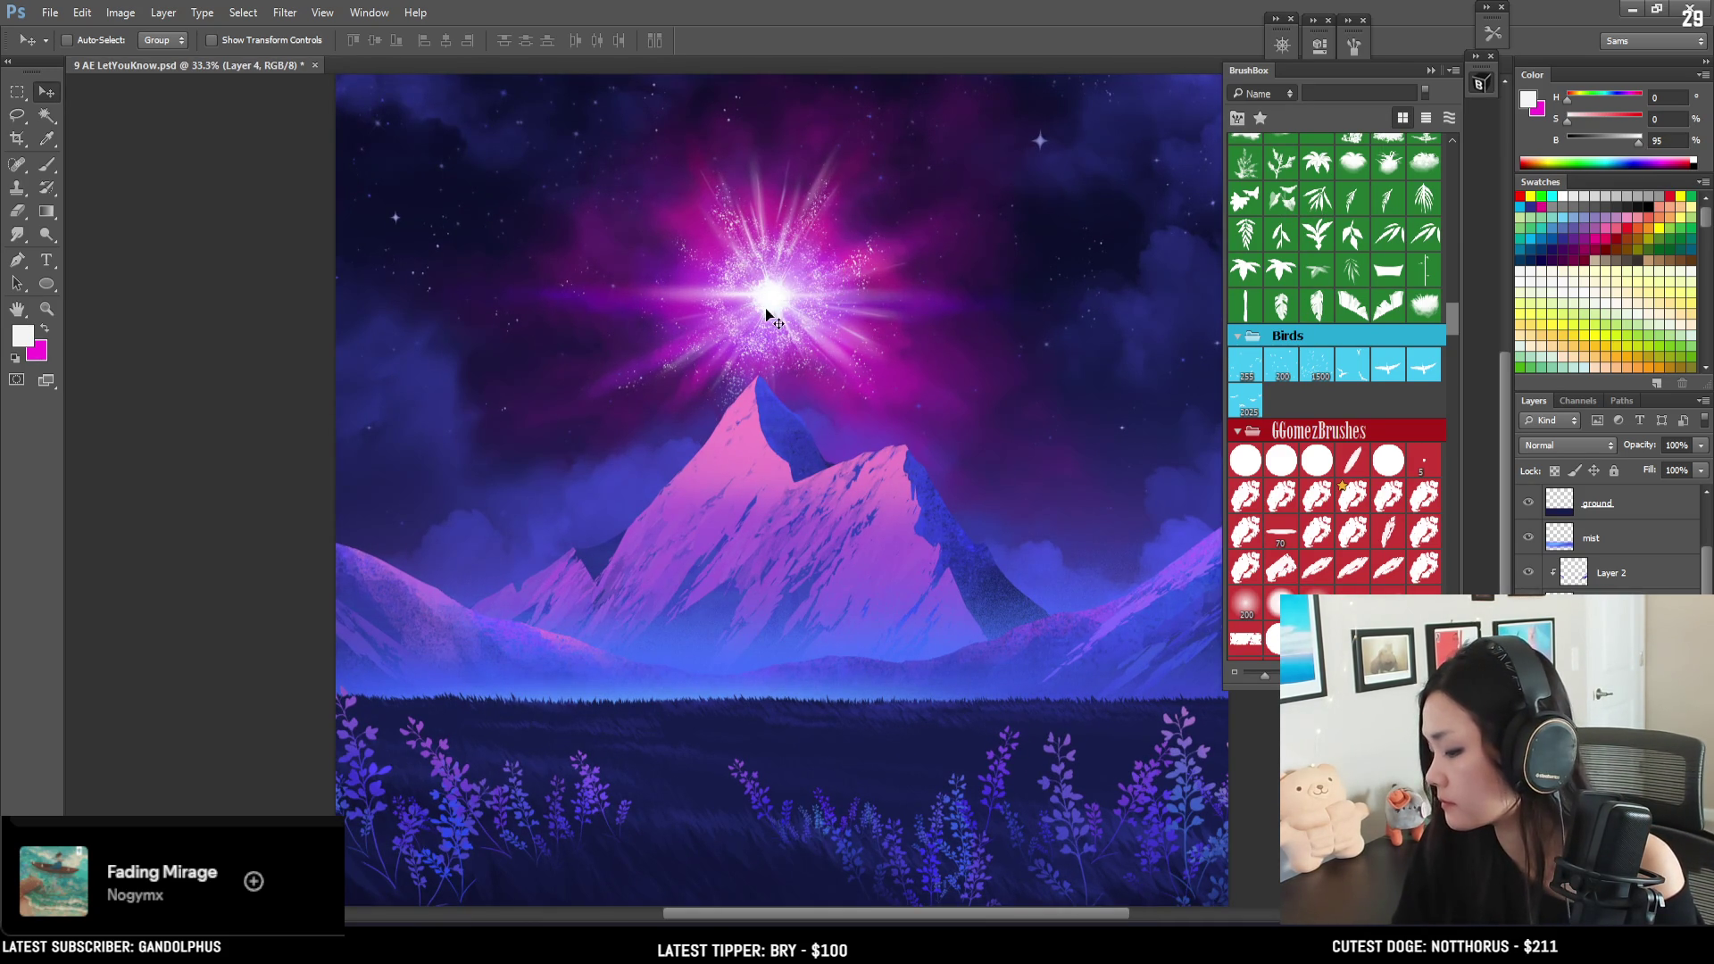
drag(764, 310, 764, 307)
key(b)
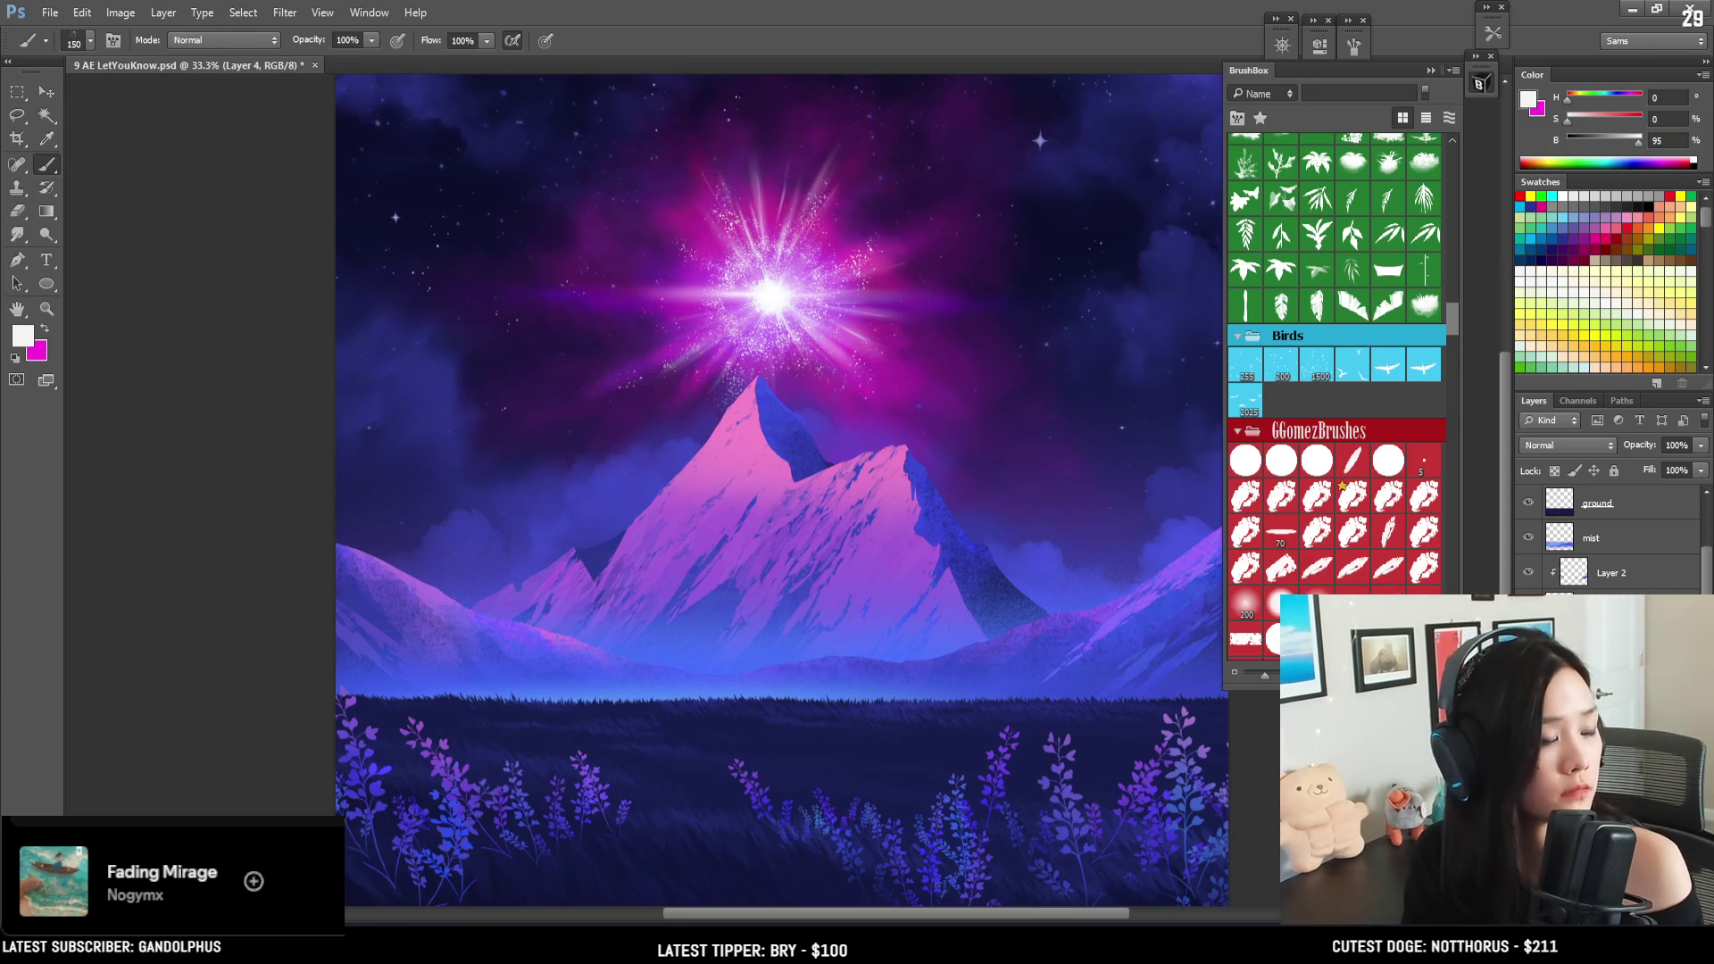
key(alt+bracketleft)
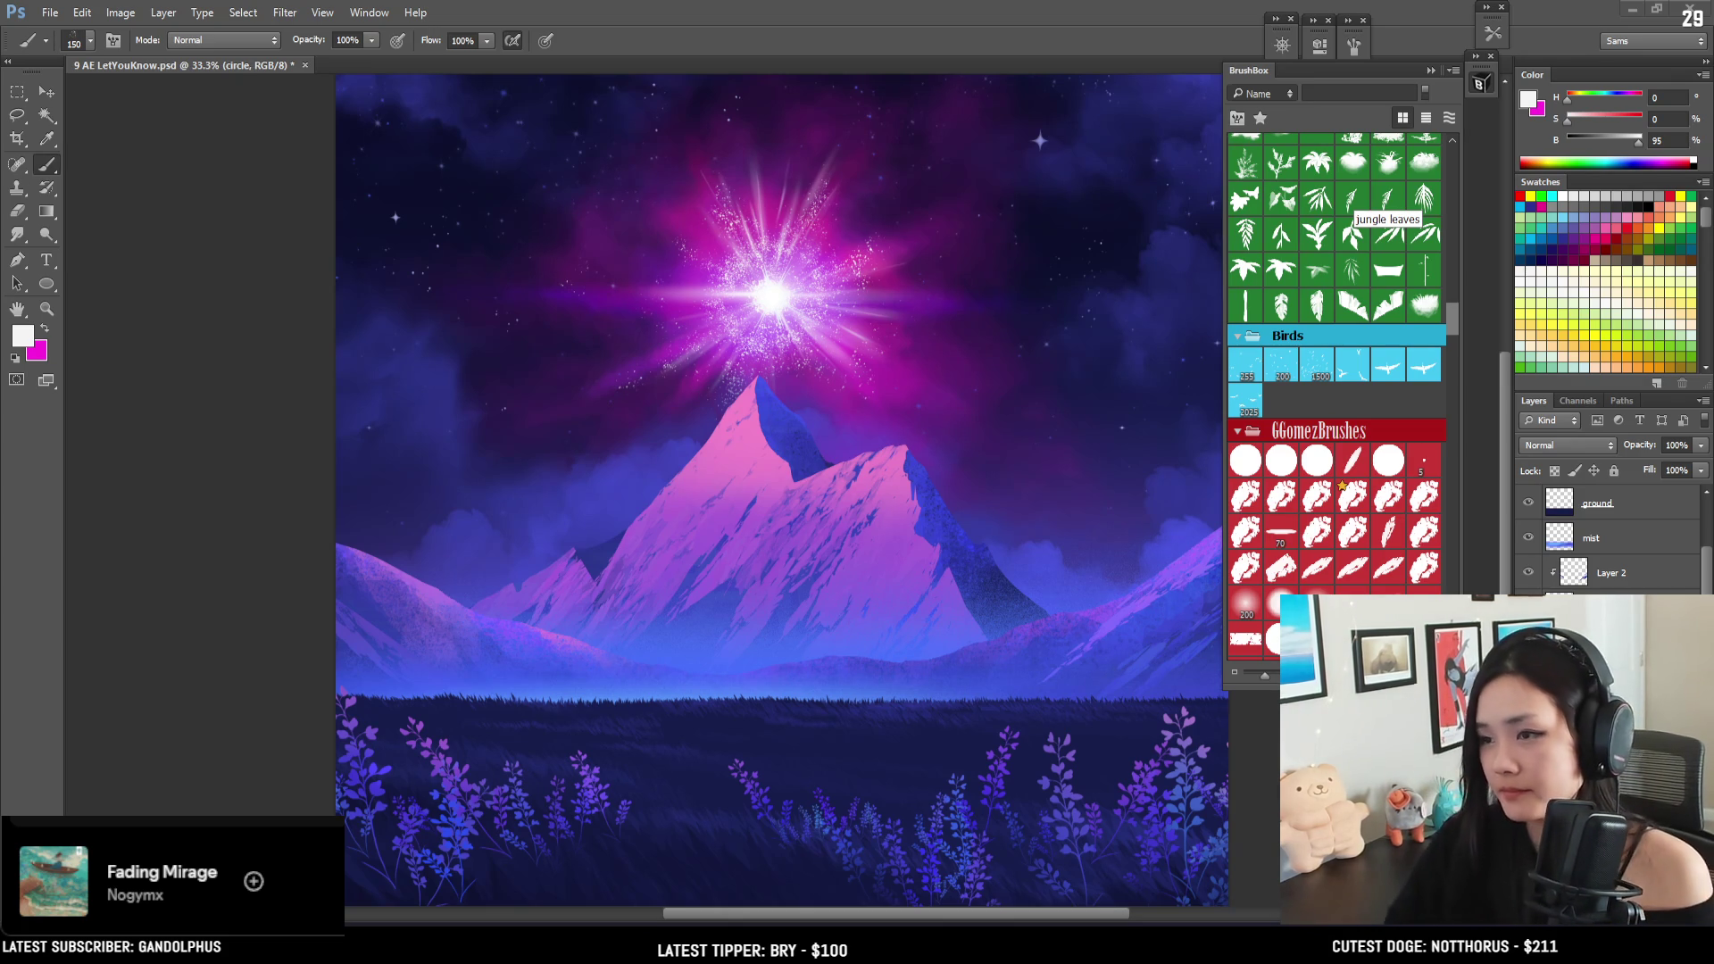
- Pick a scattered sparkle brush, select the white layer, and sample near-white from the glow centre
drag(1457, 315, 1452, 350)
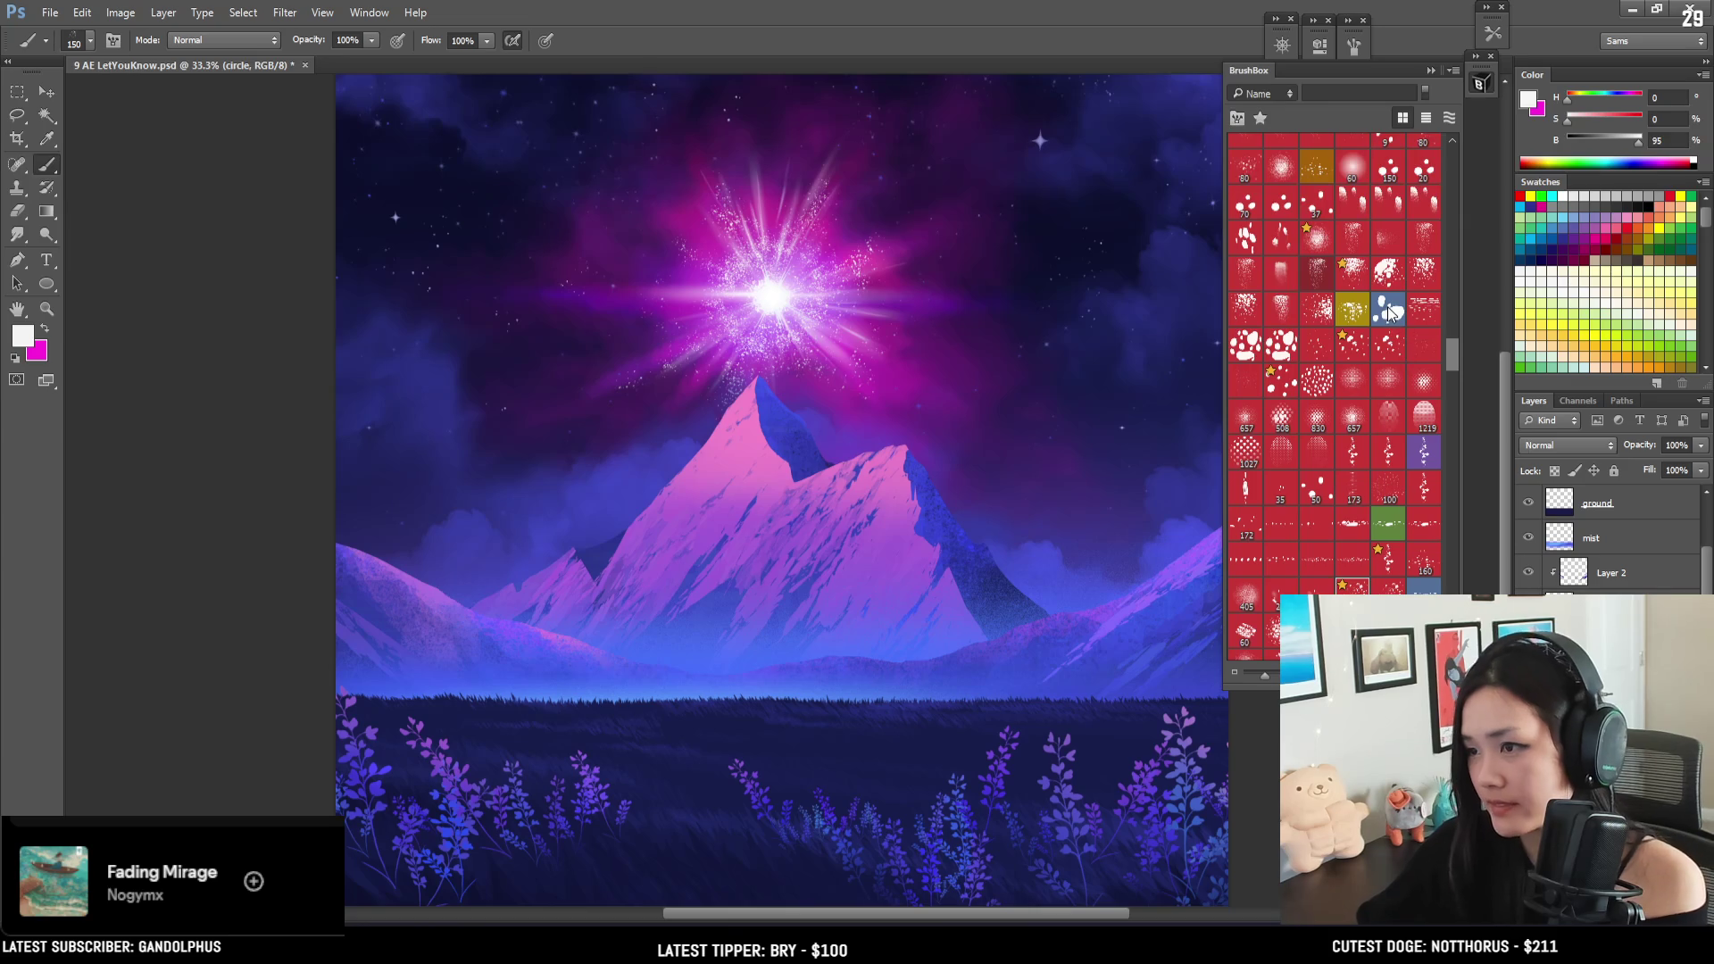
click(1389, 315)
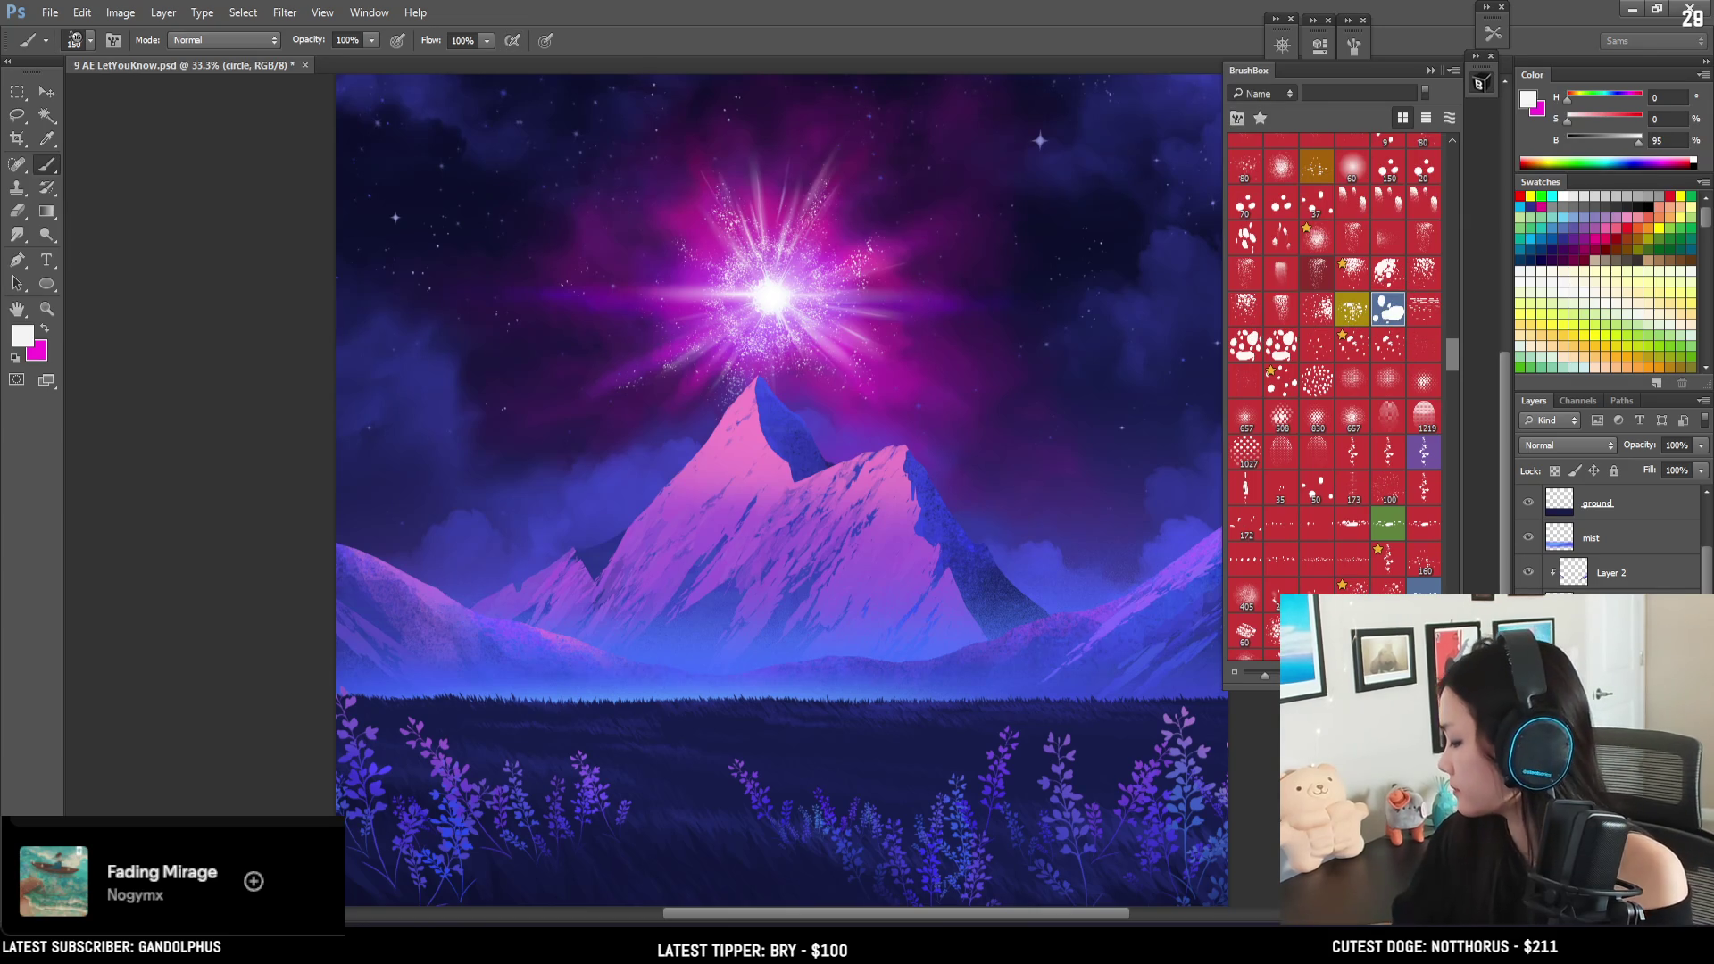
scroll(1607, 535, down, 1)
click(1598, 630)
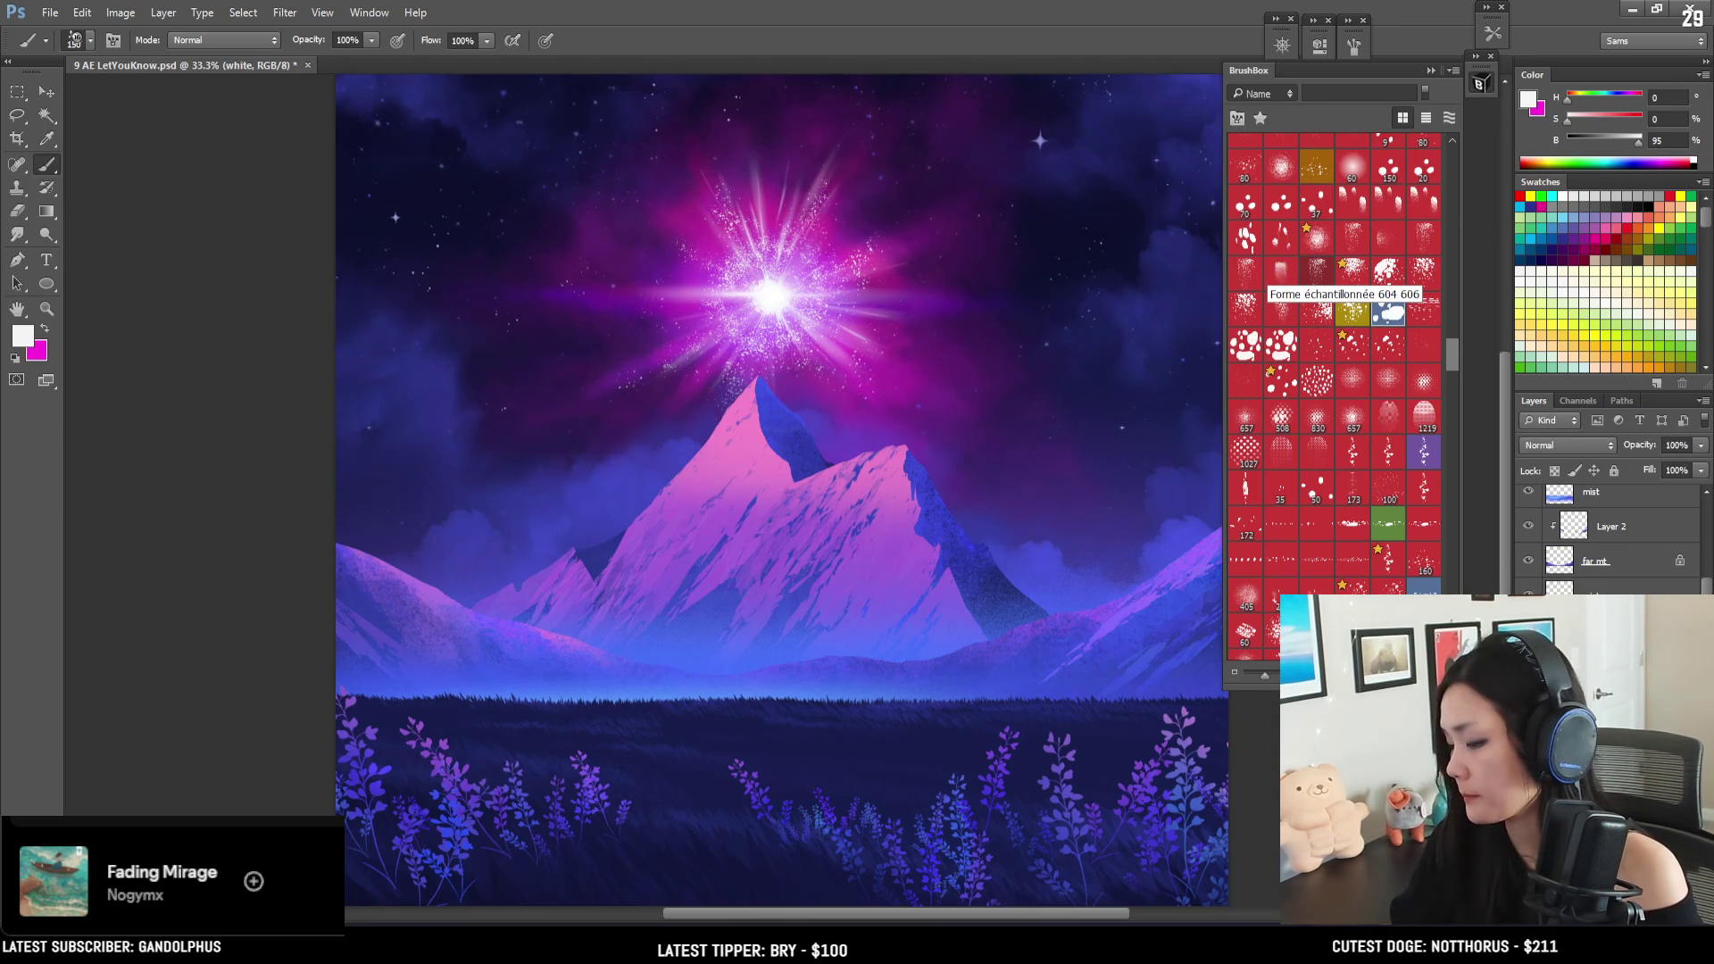
drag(832, 389, 743, 544)
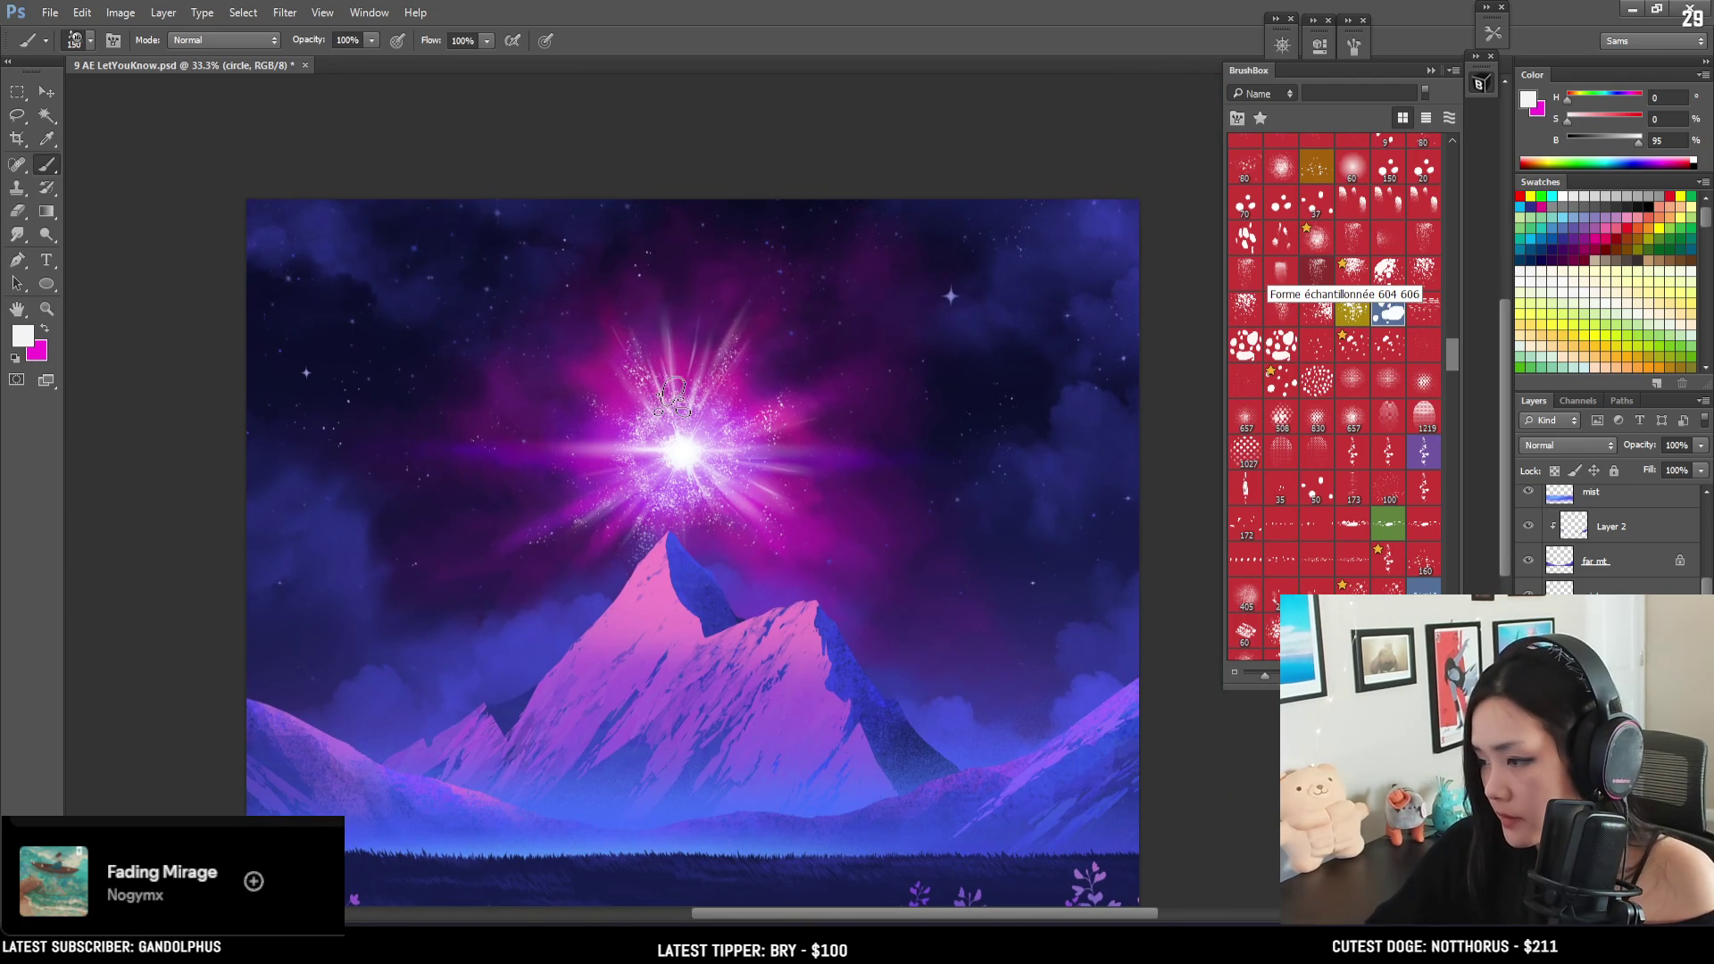
alt+click(692, 442)
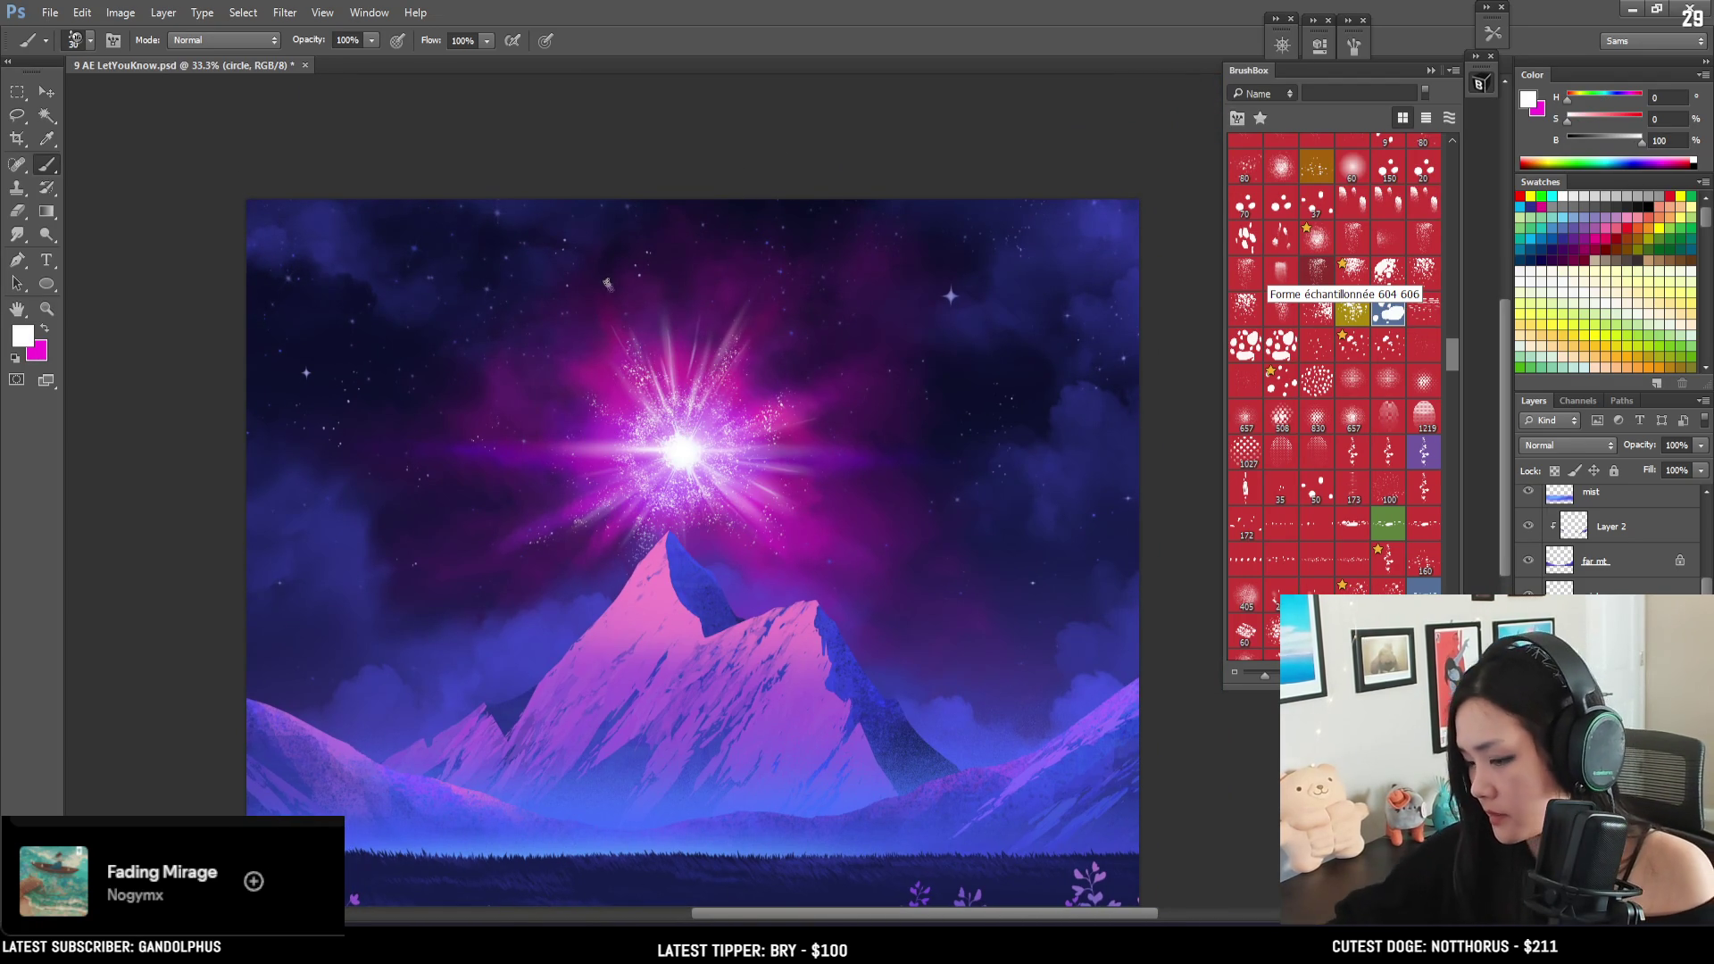
- Turn off the brush's Transfer dynamics and bring the lavender field back into view
click(1320, 47)
click(1353, 46)
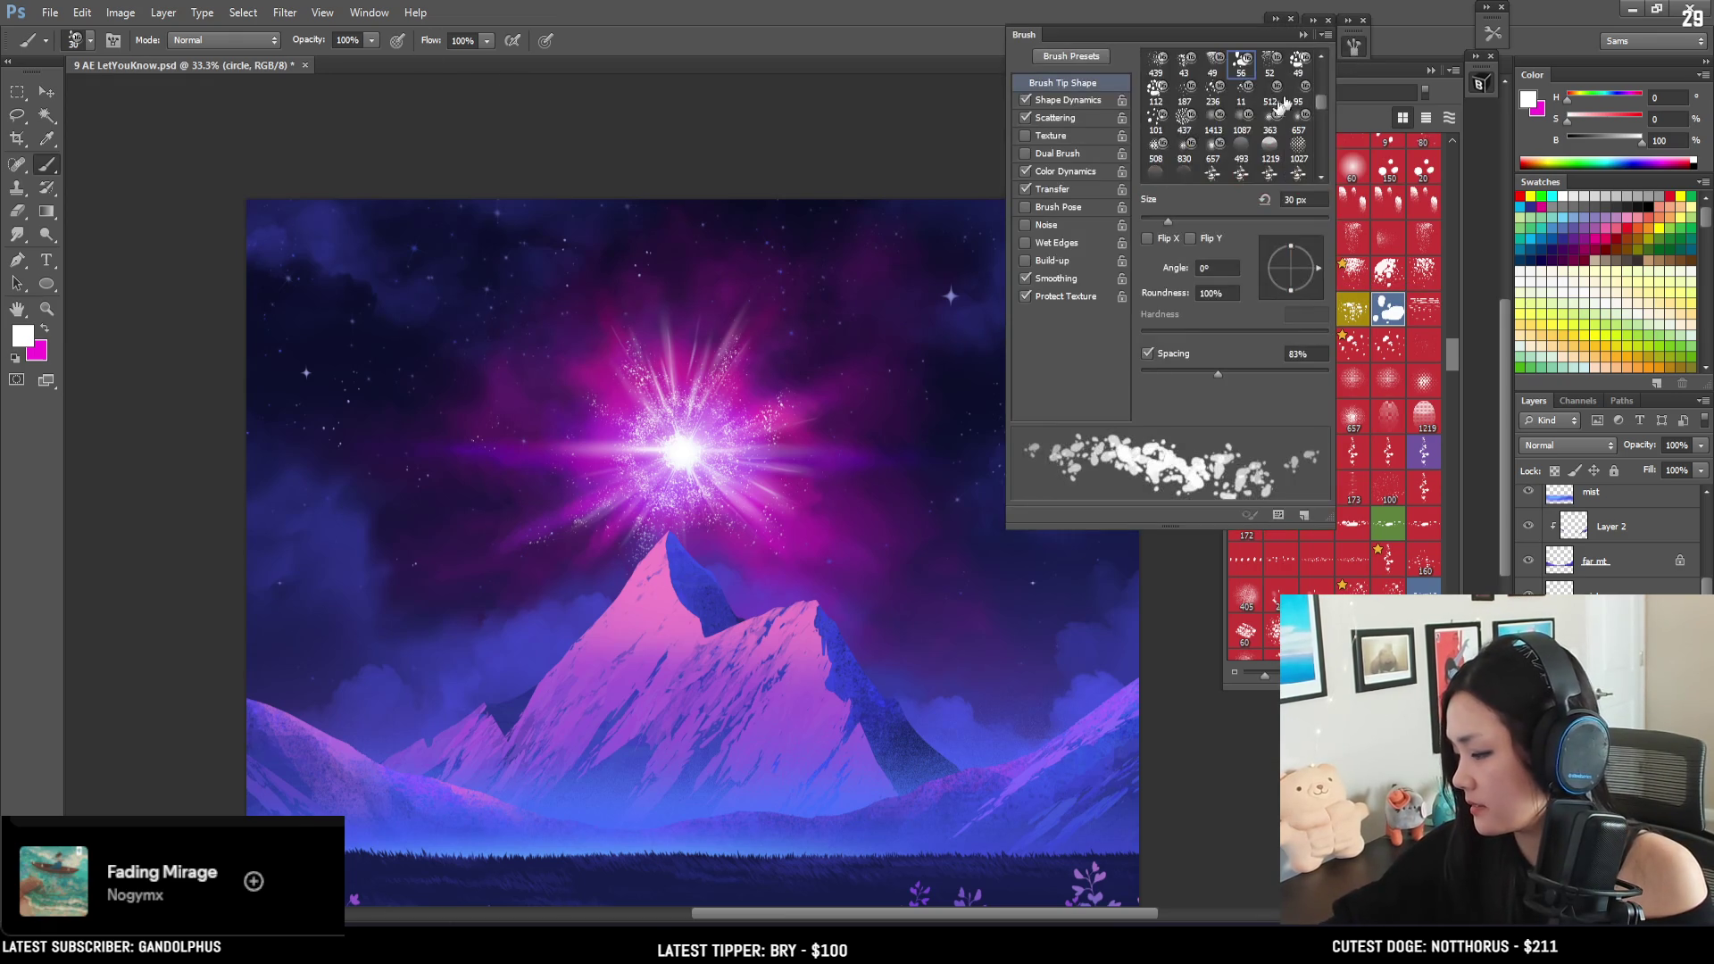
click(1026, 189)
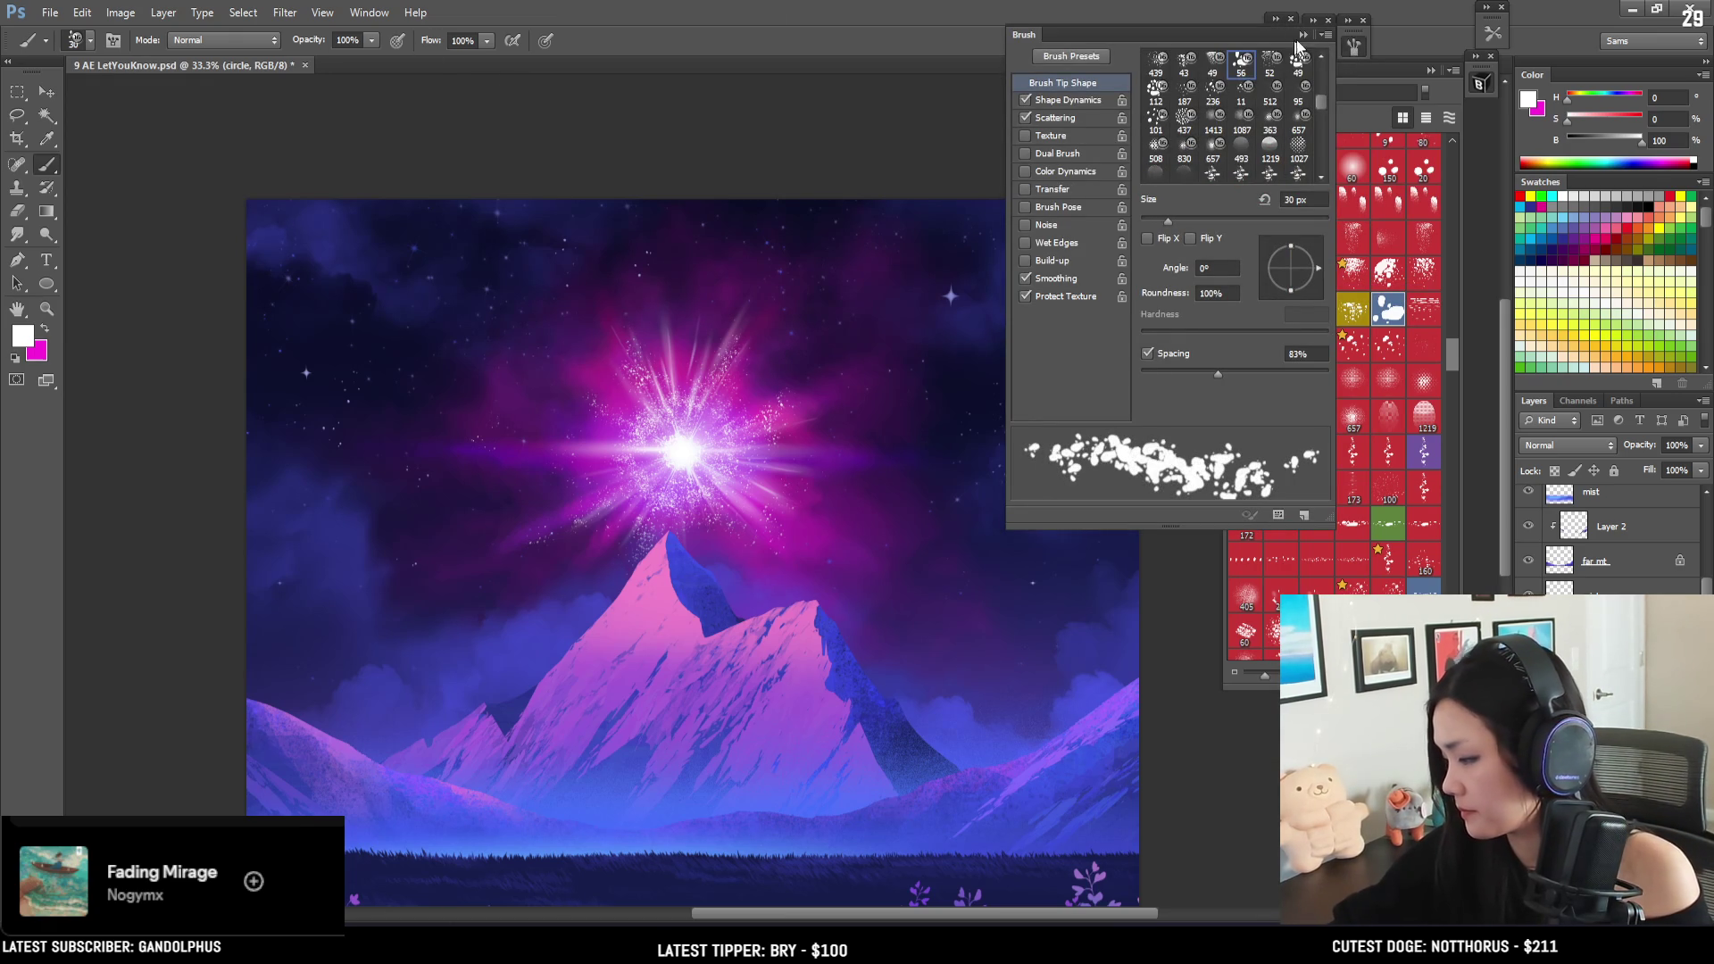
click(1353, 46)
drag(788, 357, 795, 235)
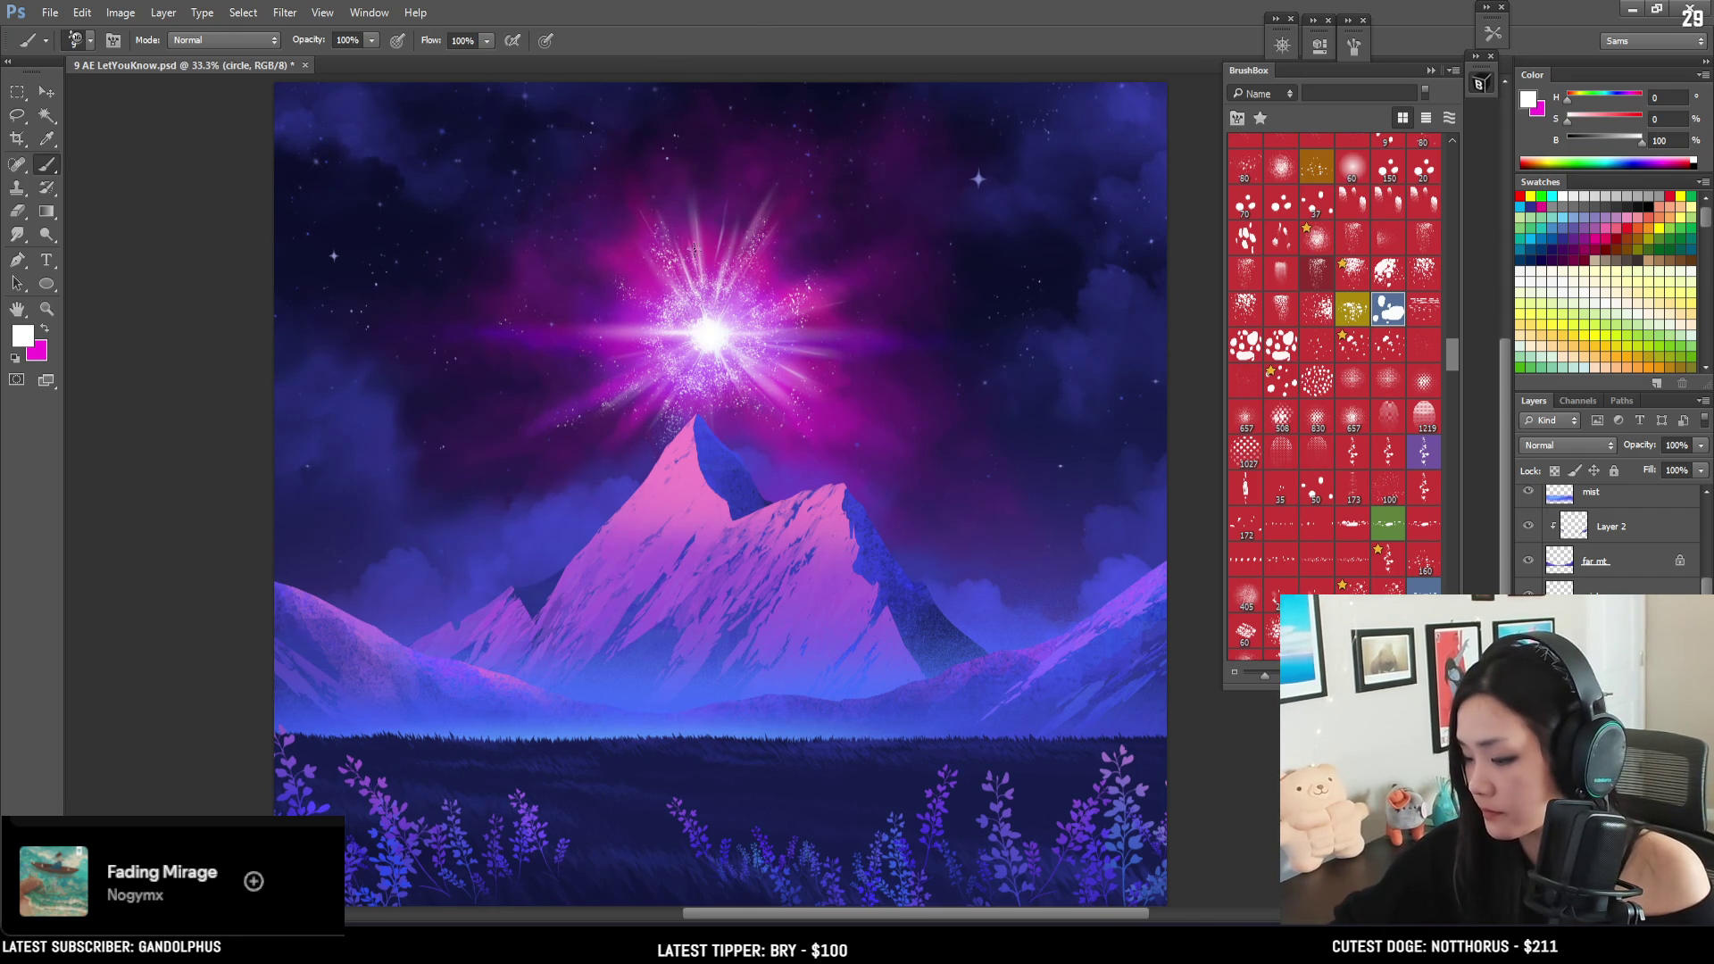
drag(692, 278, 713, 197)
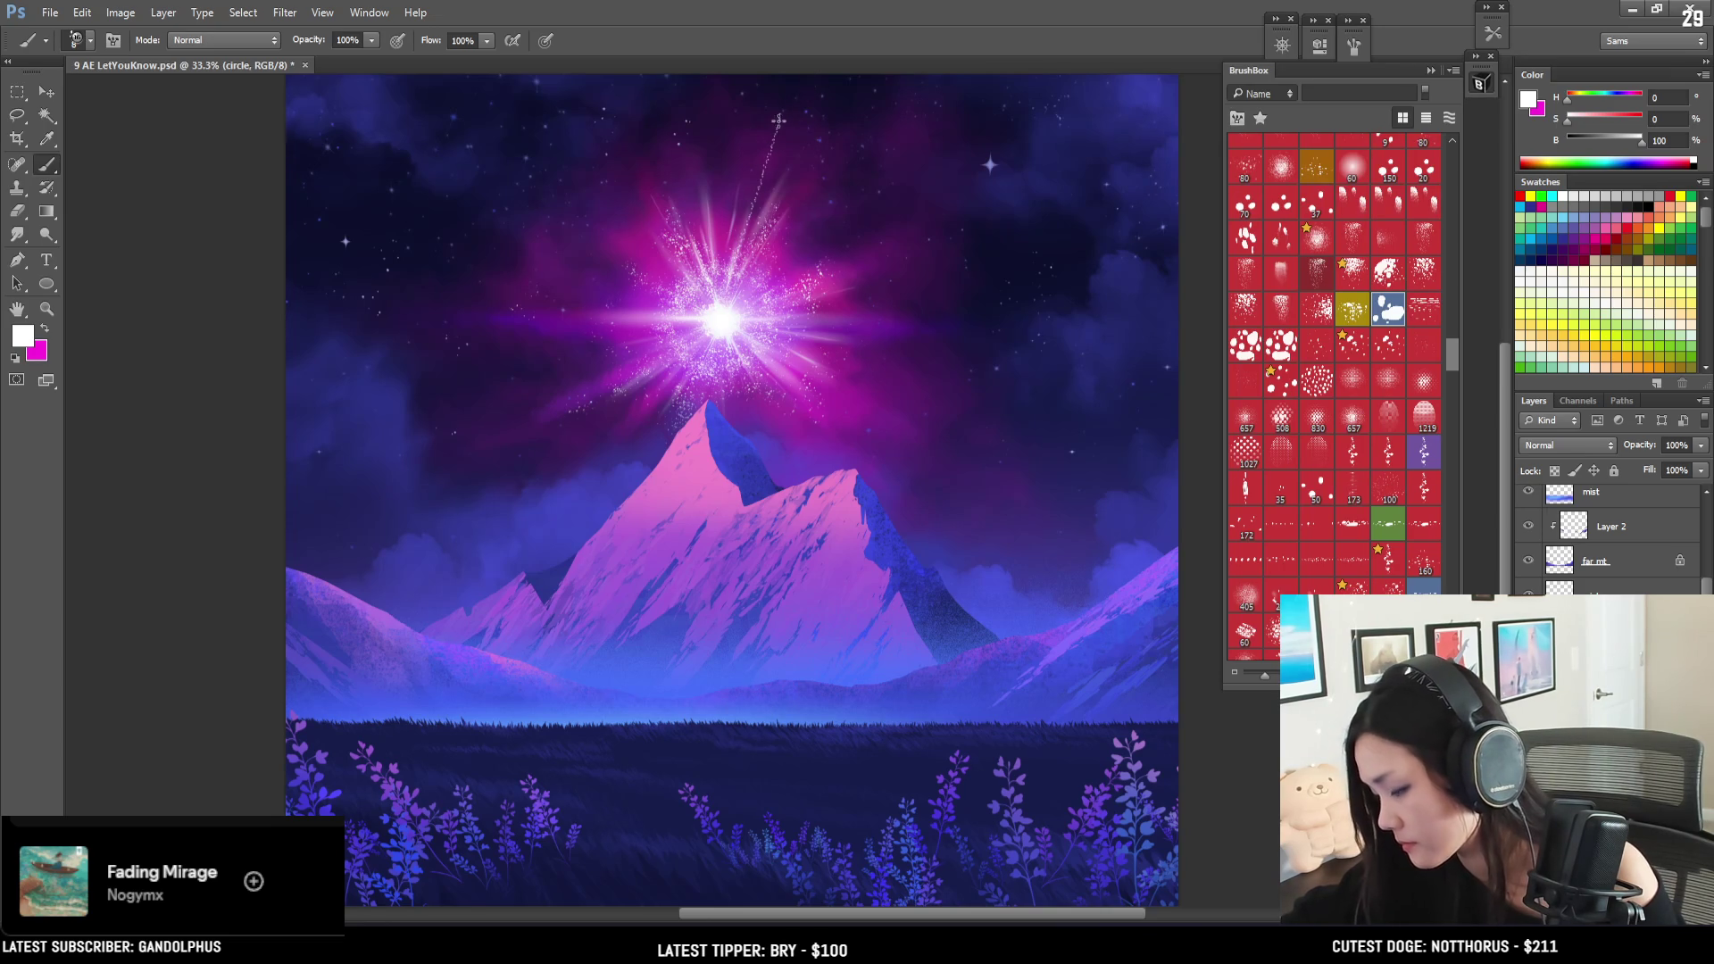
key(e)
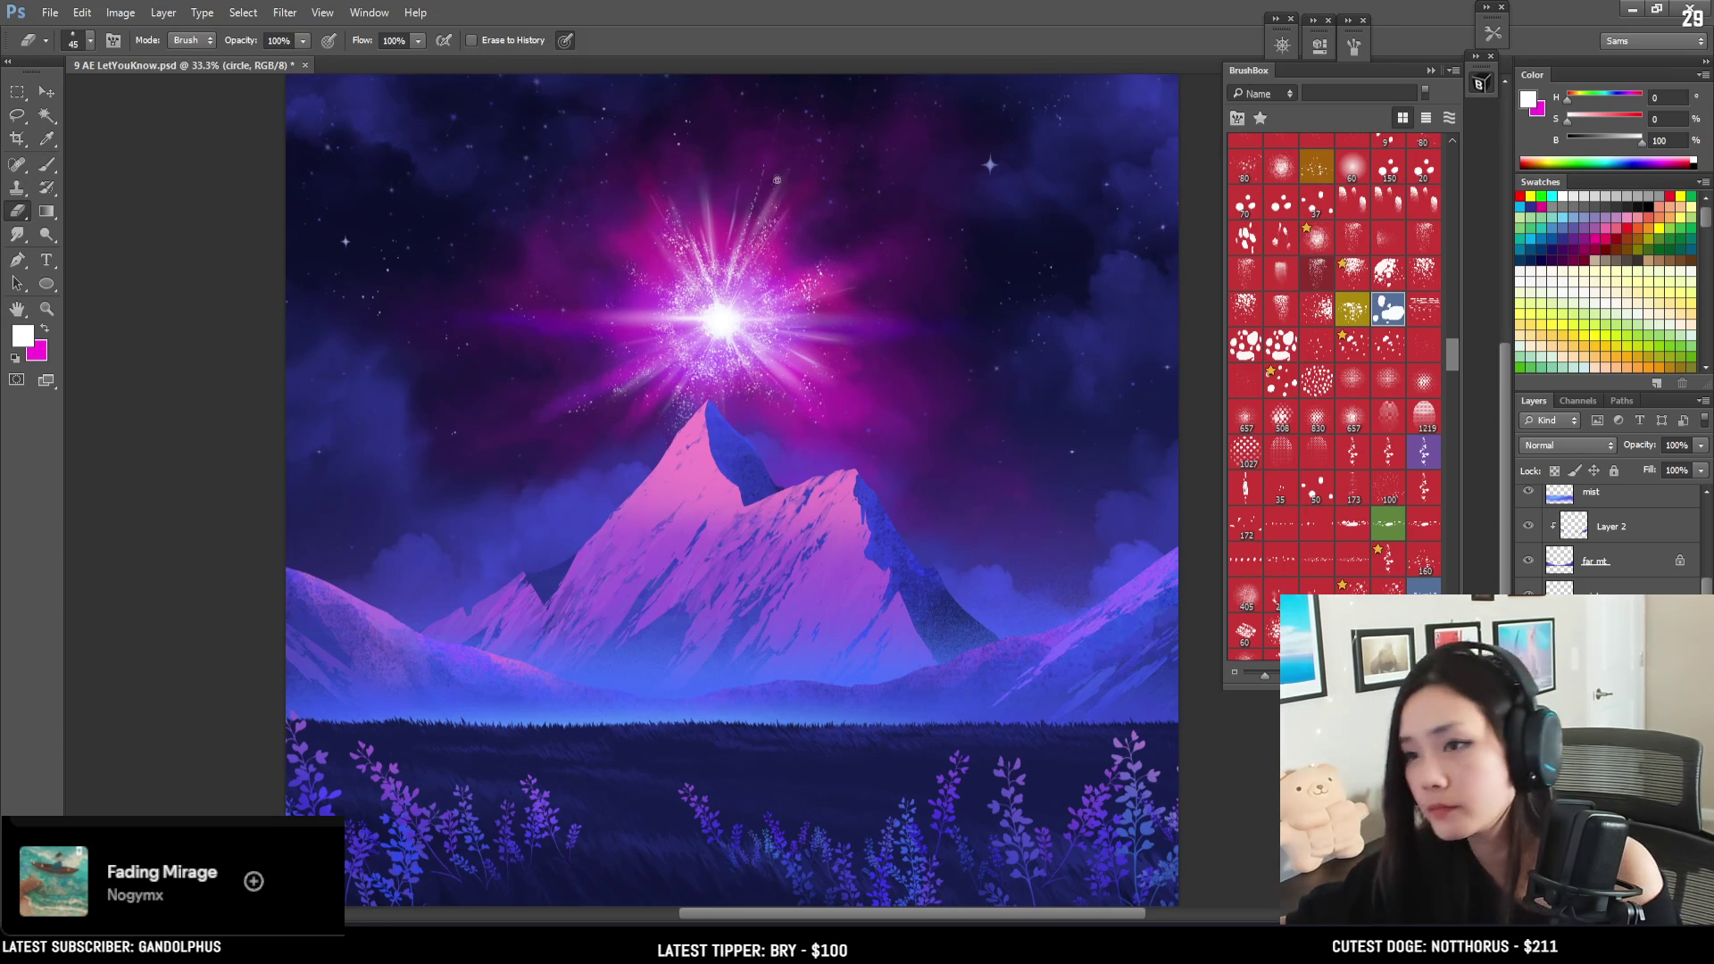
key(ctrl+minus)
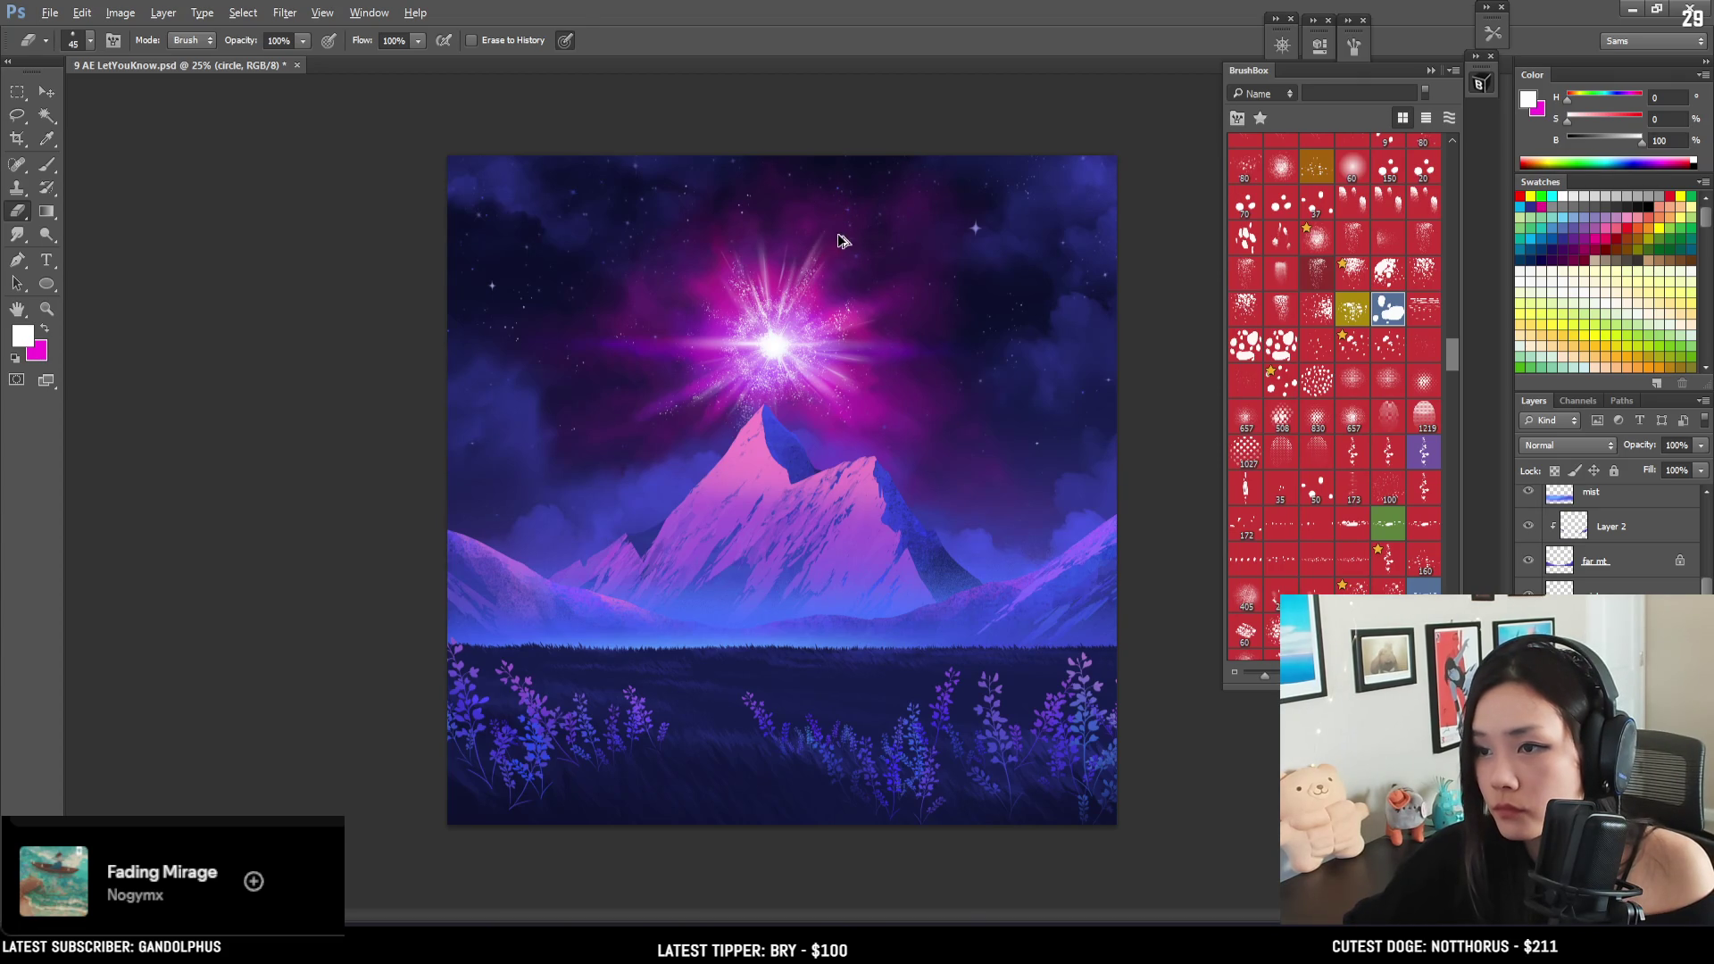
- Enlarge the eraser to 80, return to the brush, browse cloud brushes, and select Layer 3
key(bracketright)
key(bracketright)
key(bracketright)
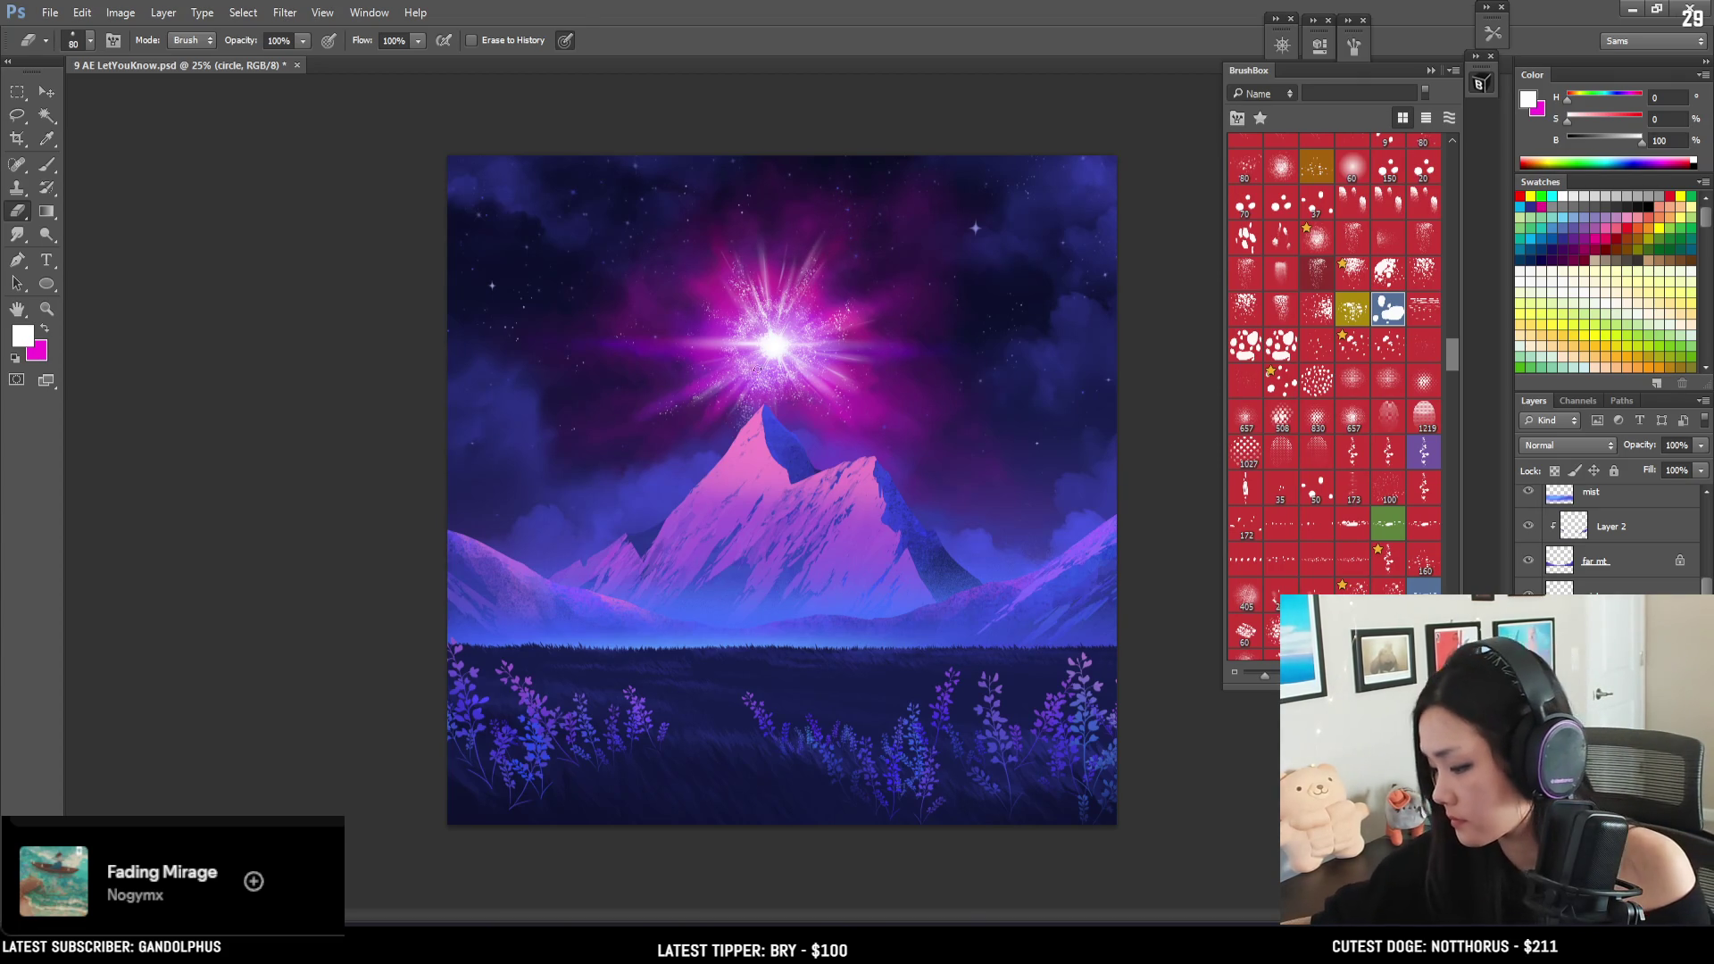
key(b)
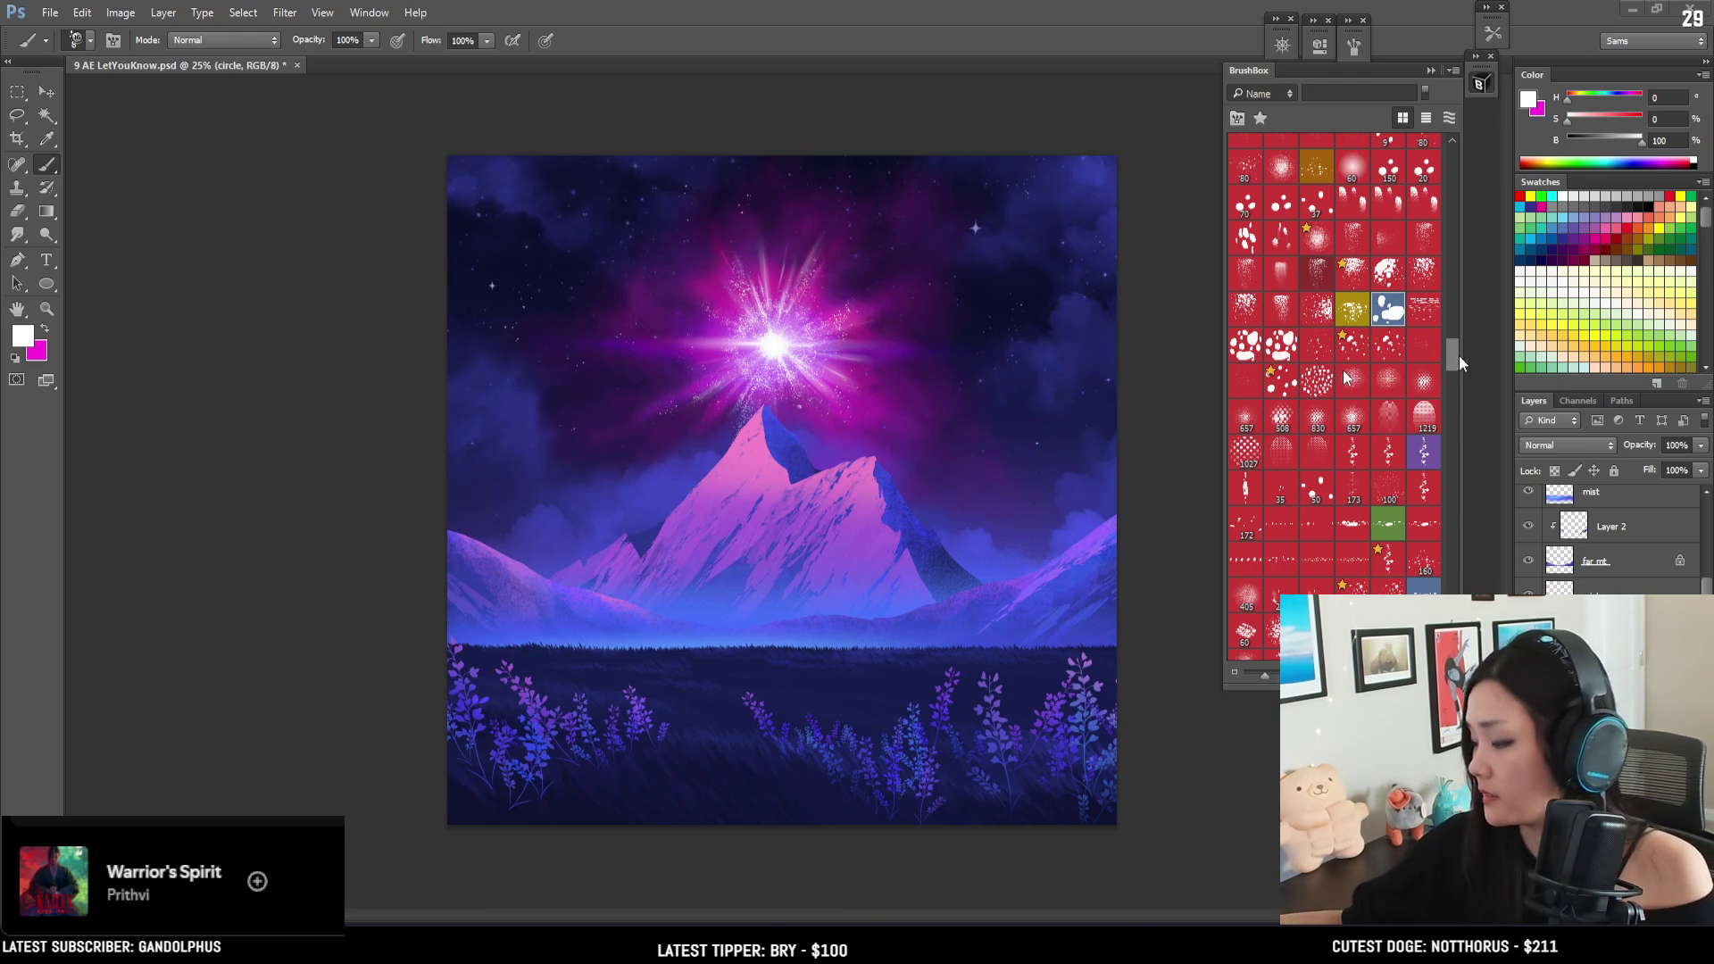
mouse_move(1449, 355)
mouse_down()
mouse_move(1449, 373)
mouse_move(1444, 246)
mouse_up()
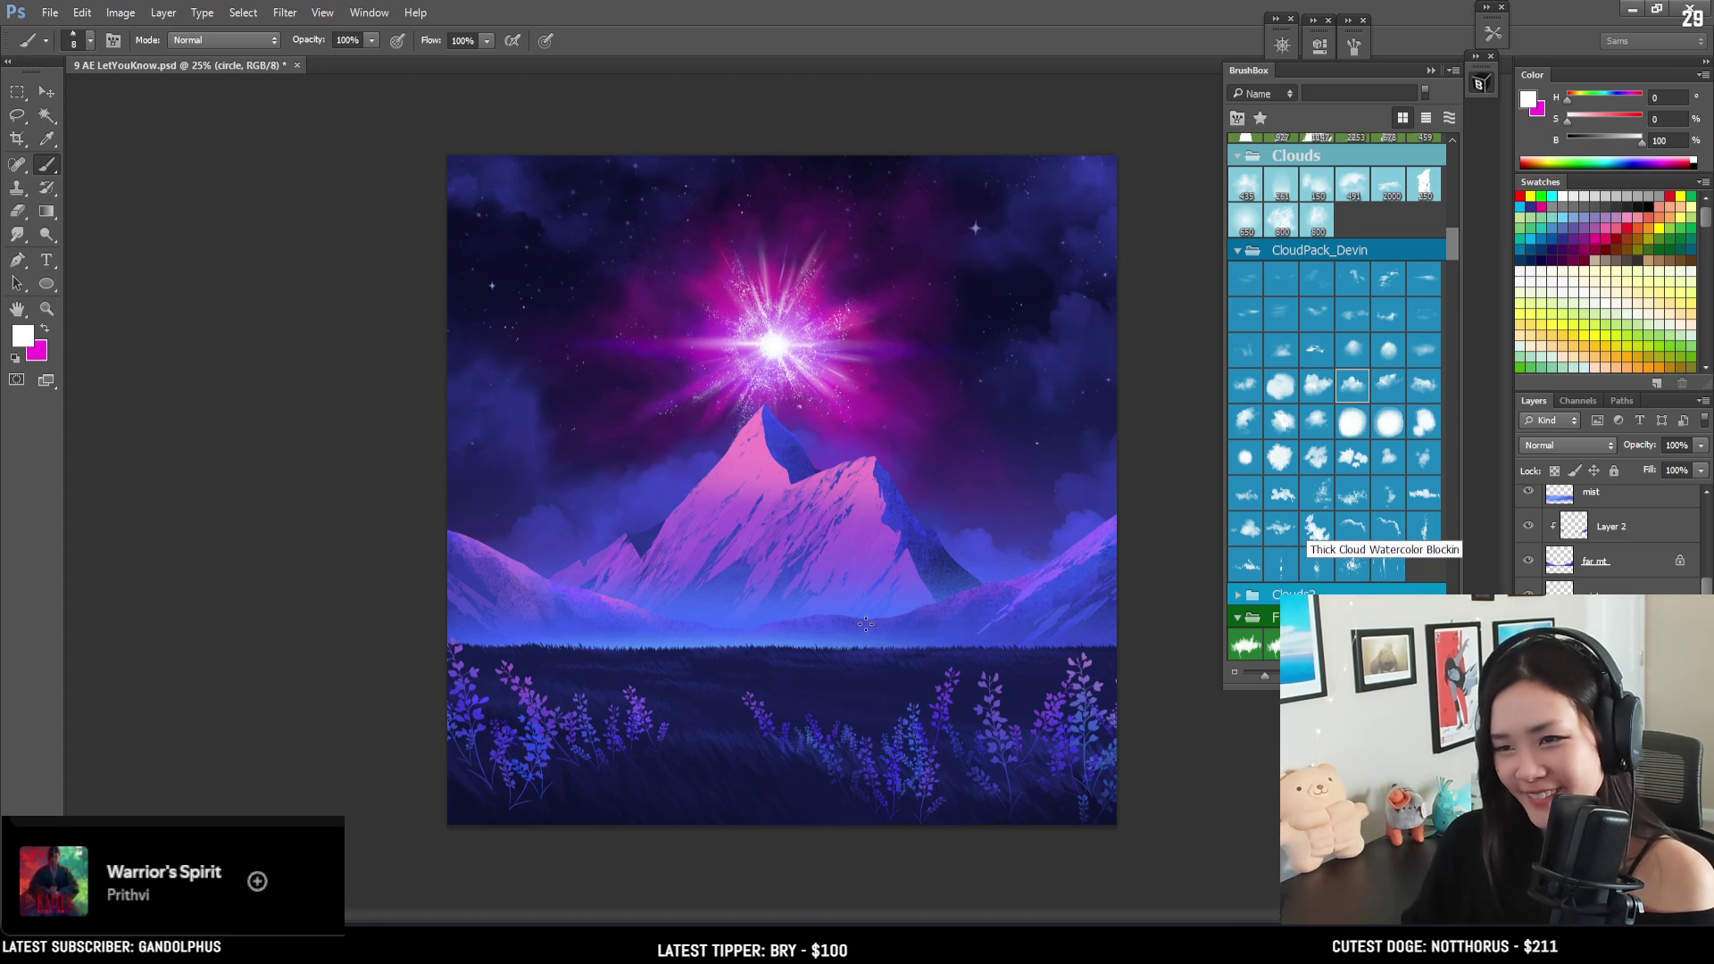
scroll(914, 634, down, 1)
scroll(914, 635, up, 1)
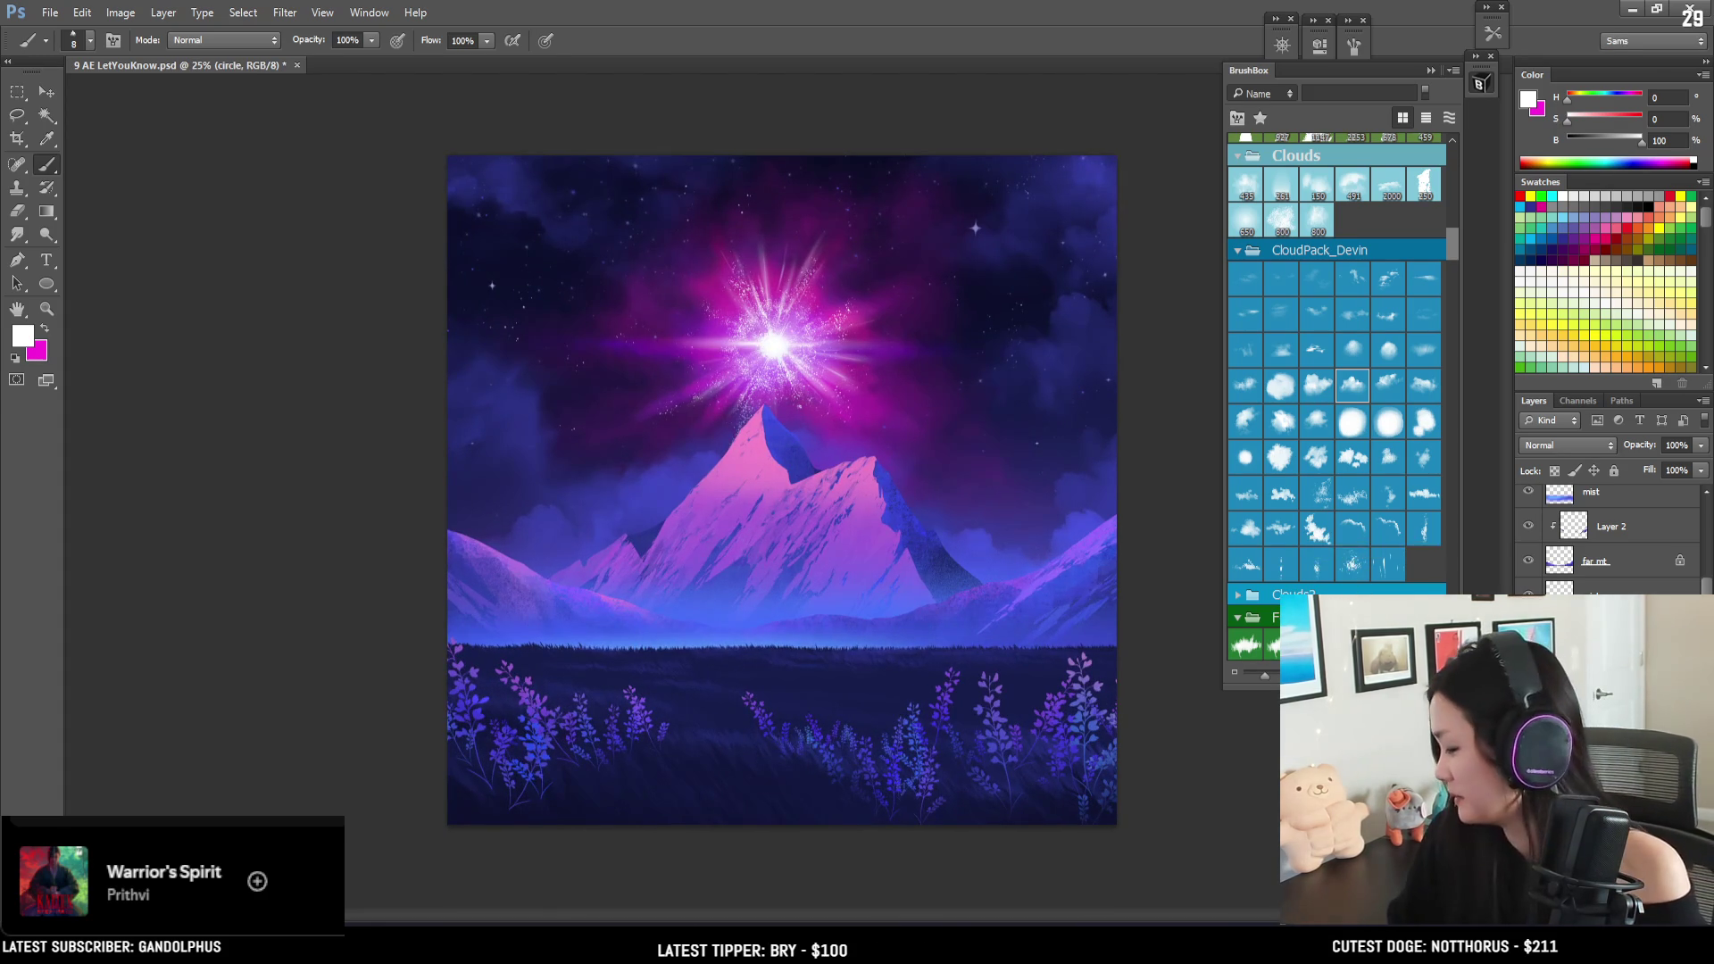
scroll(1607, 535, down, 3)
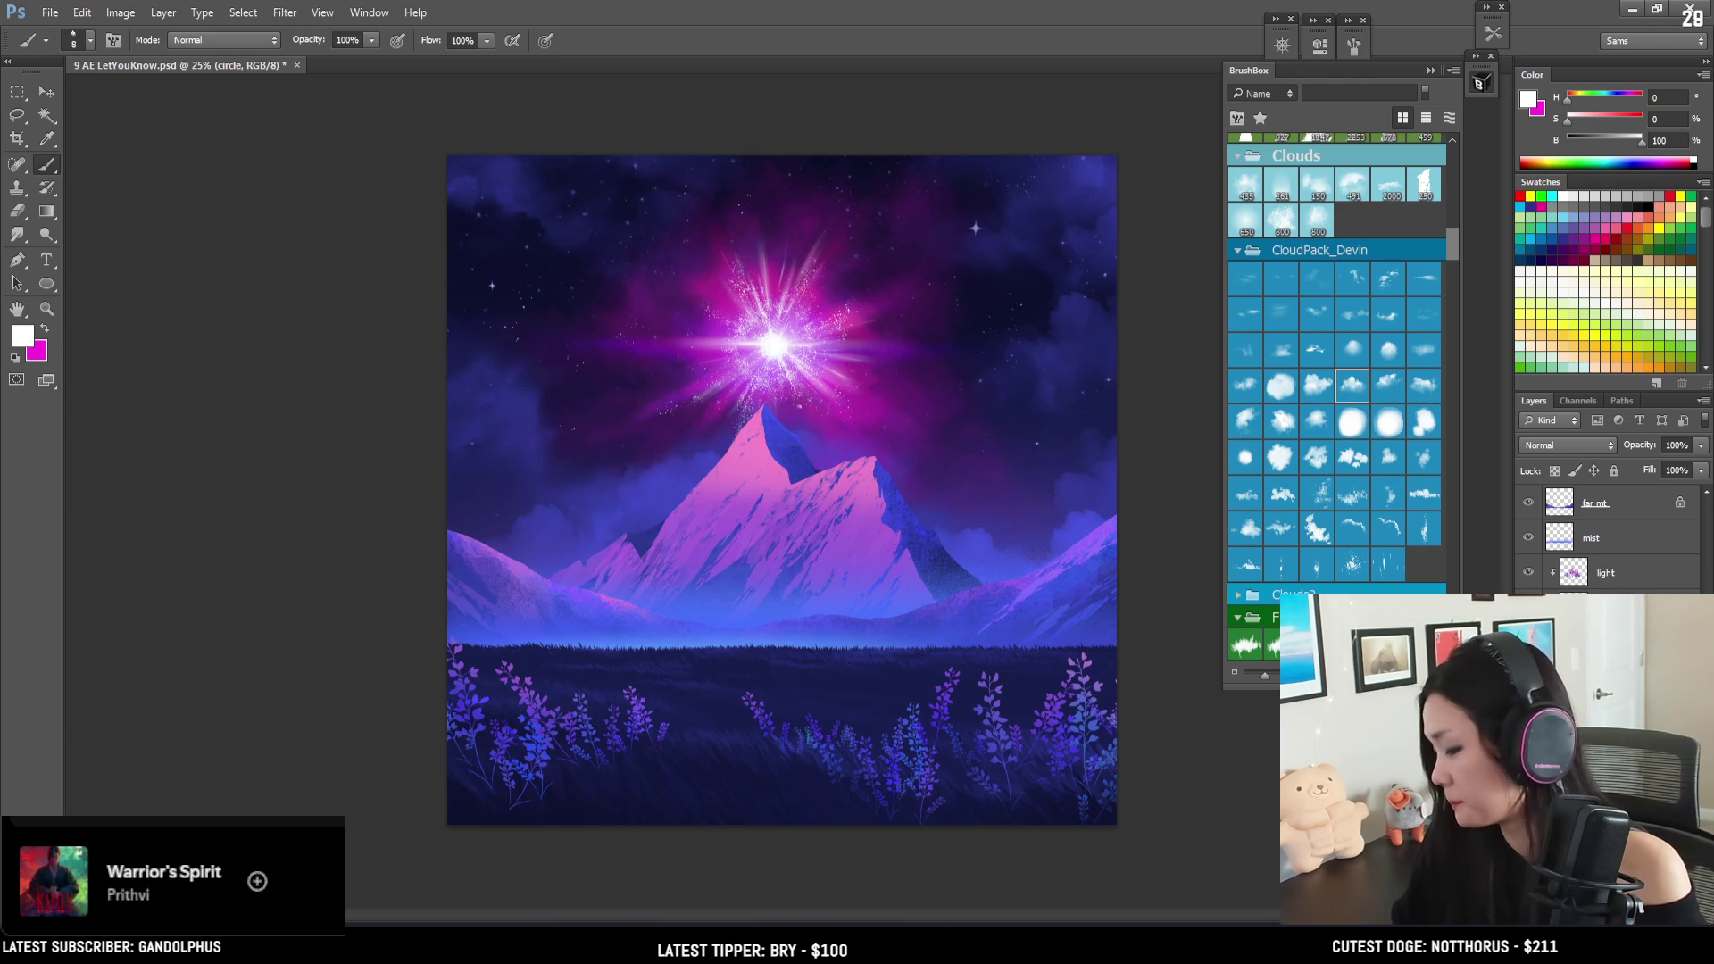
key(ctrl+z)
key(alt+bracketleft)
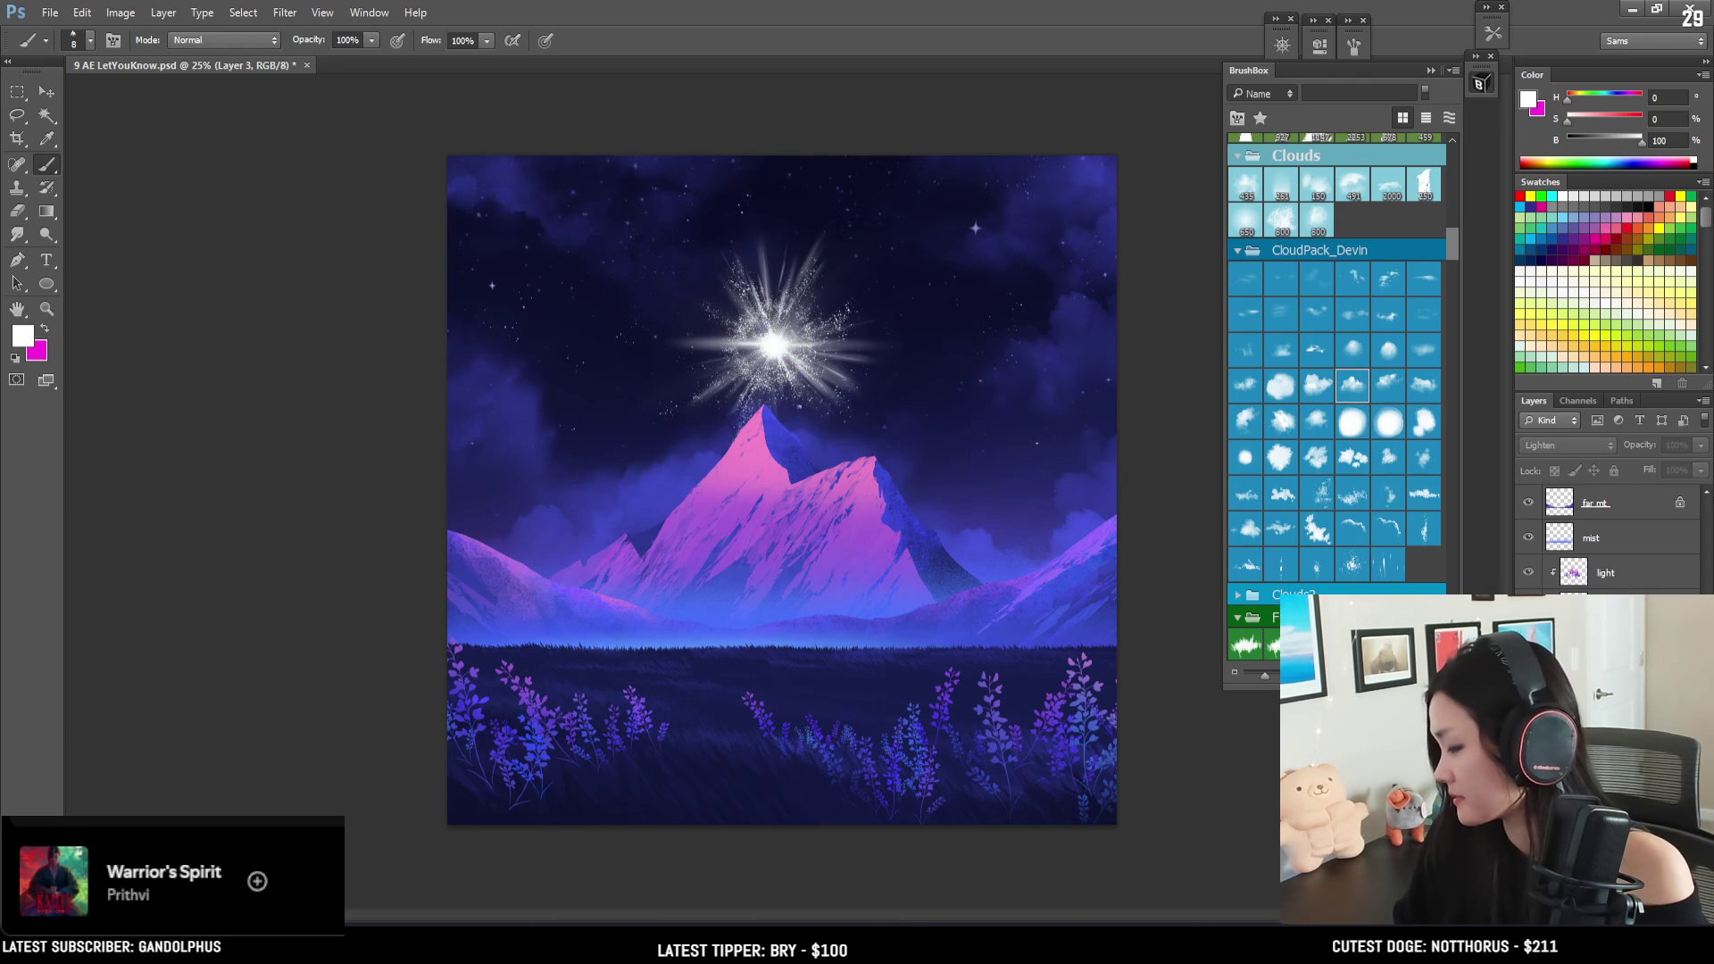
key(ctrl+z)
- Test magenta, purple and dark purple cloud dabs at size 600 around the peak, undoing each
click(1353, 384)
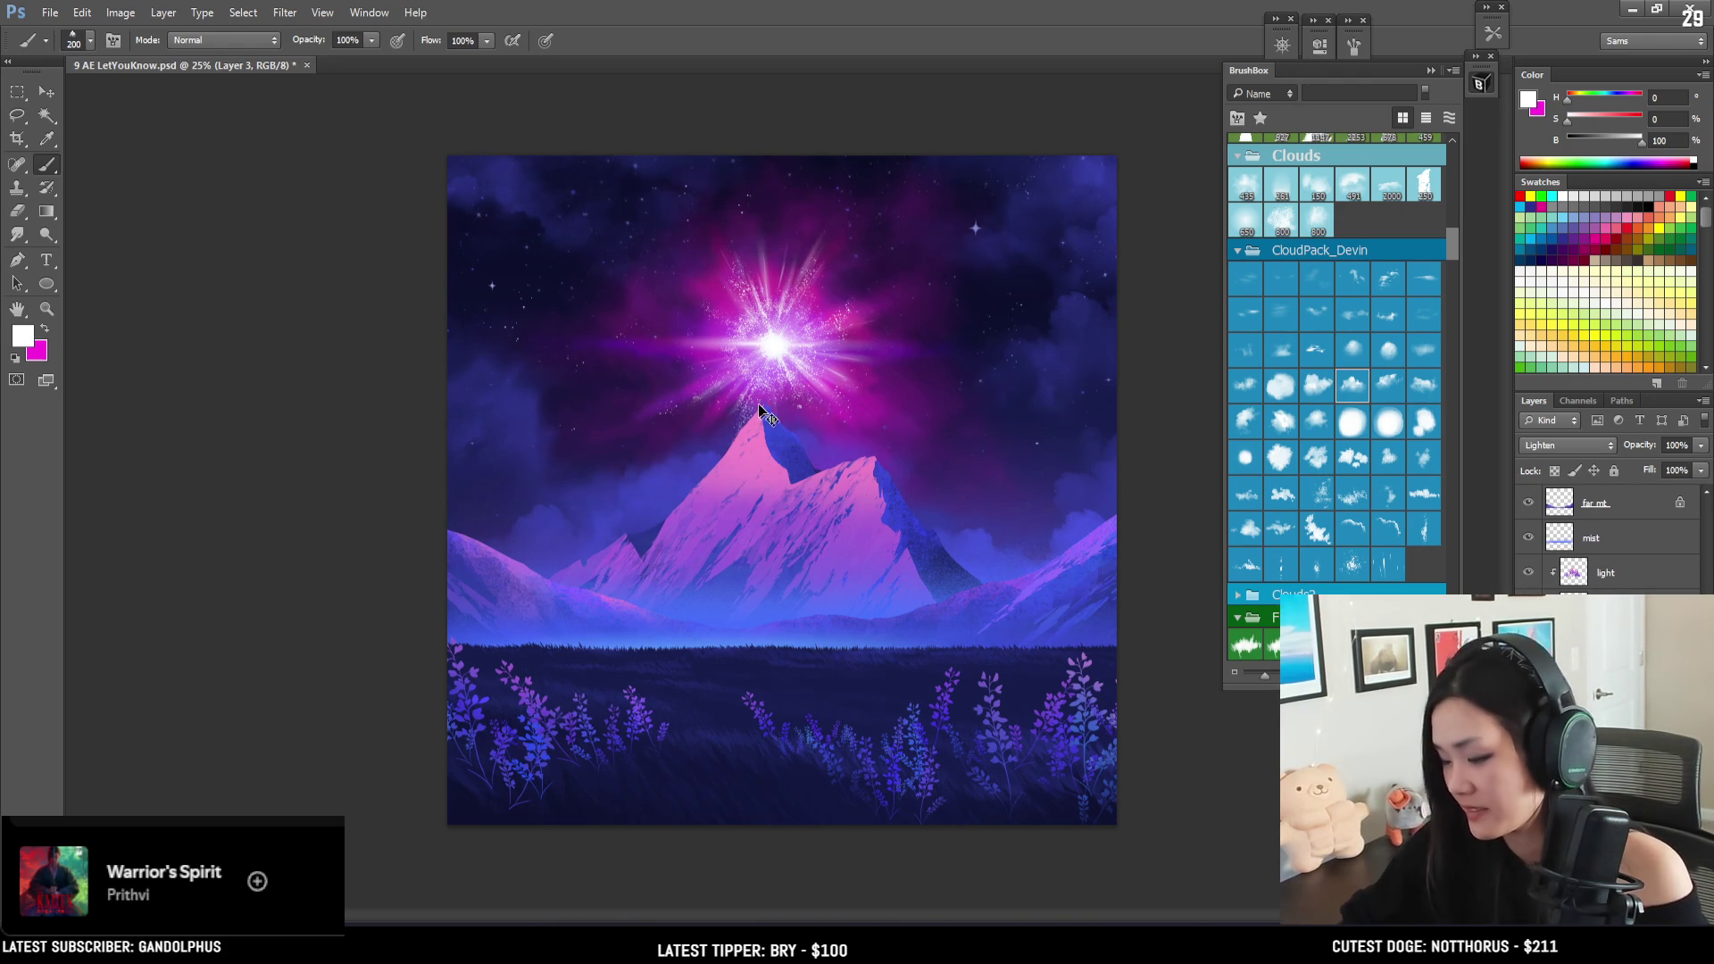
key(x)
key(bracketright)
key(bracketright)
key(bracketright)
click(706, 427)
key(ctrl+z)
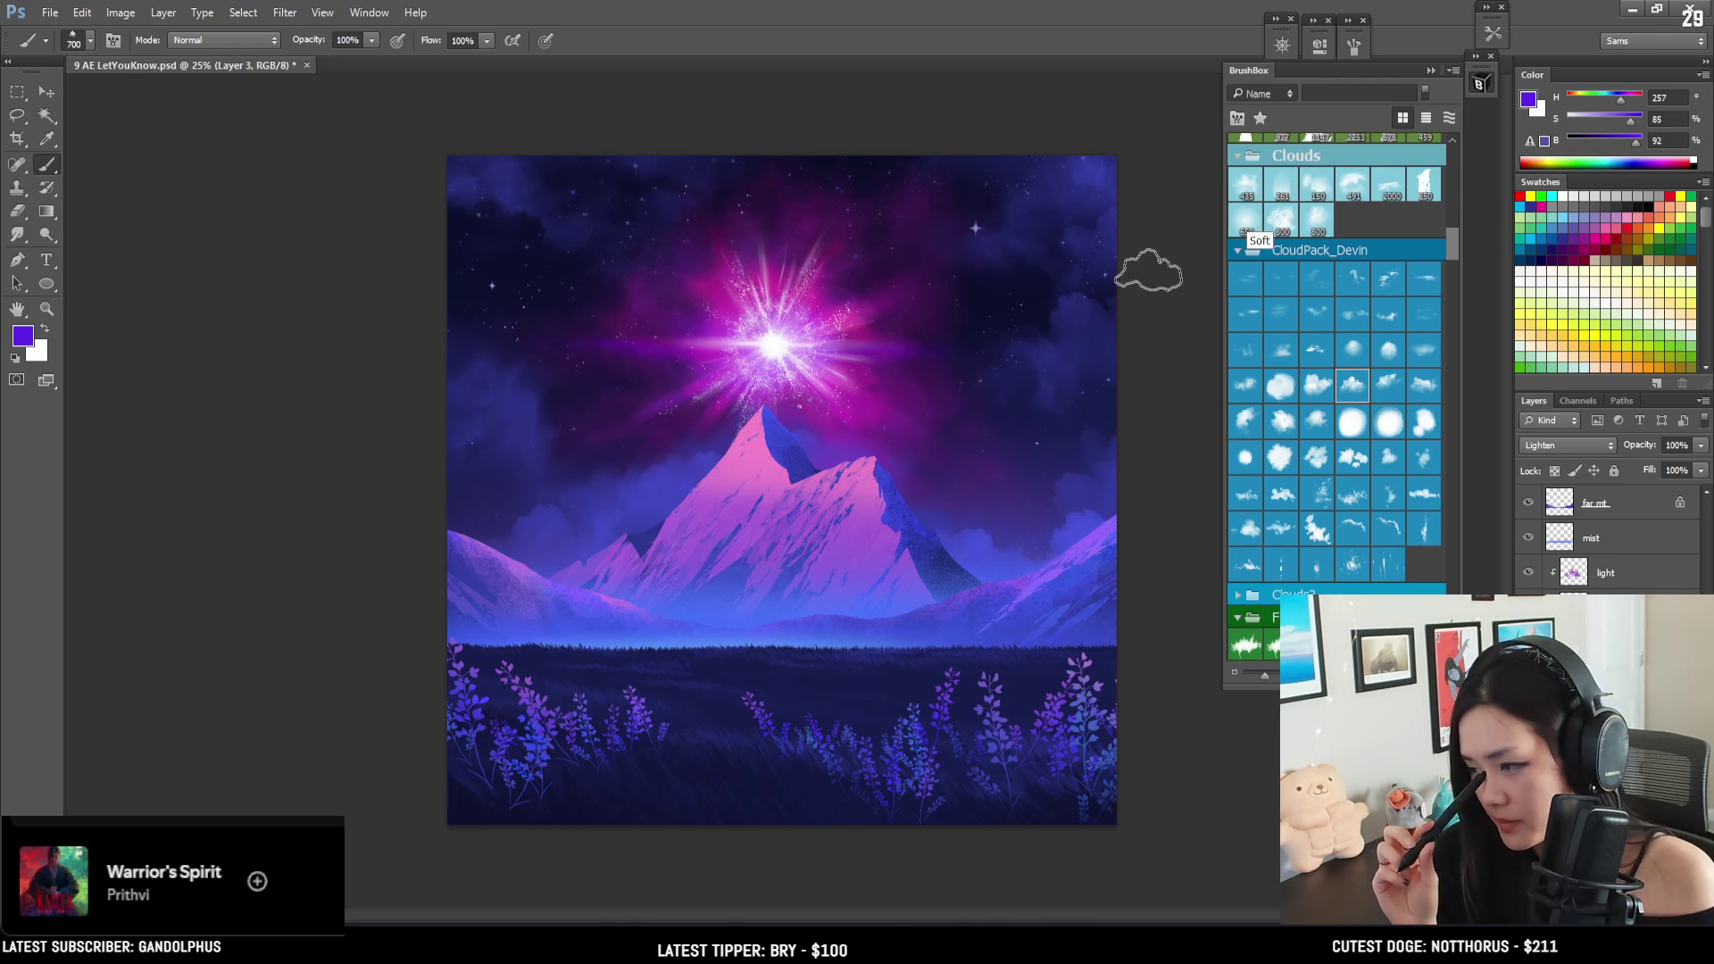
click(618, 386)
key(ctrl+z)
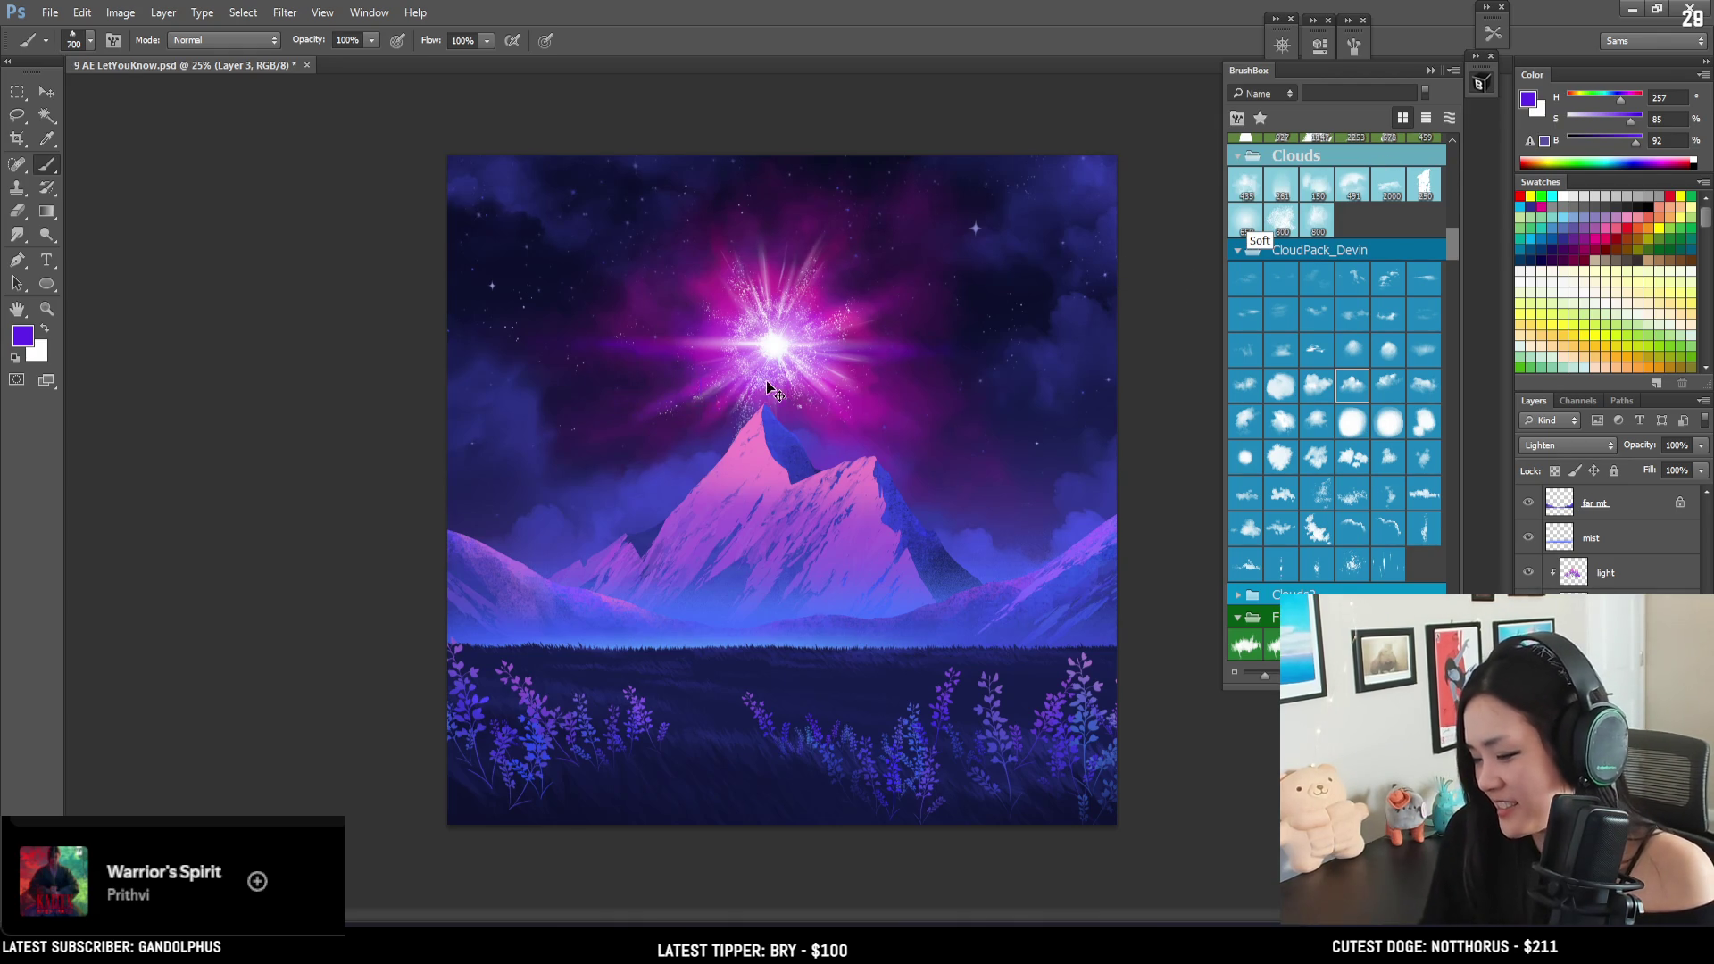
alt+click(861, 283)
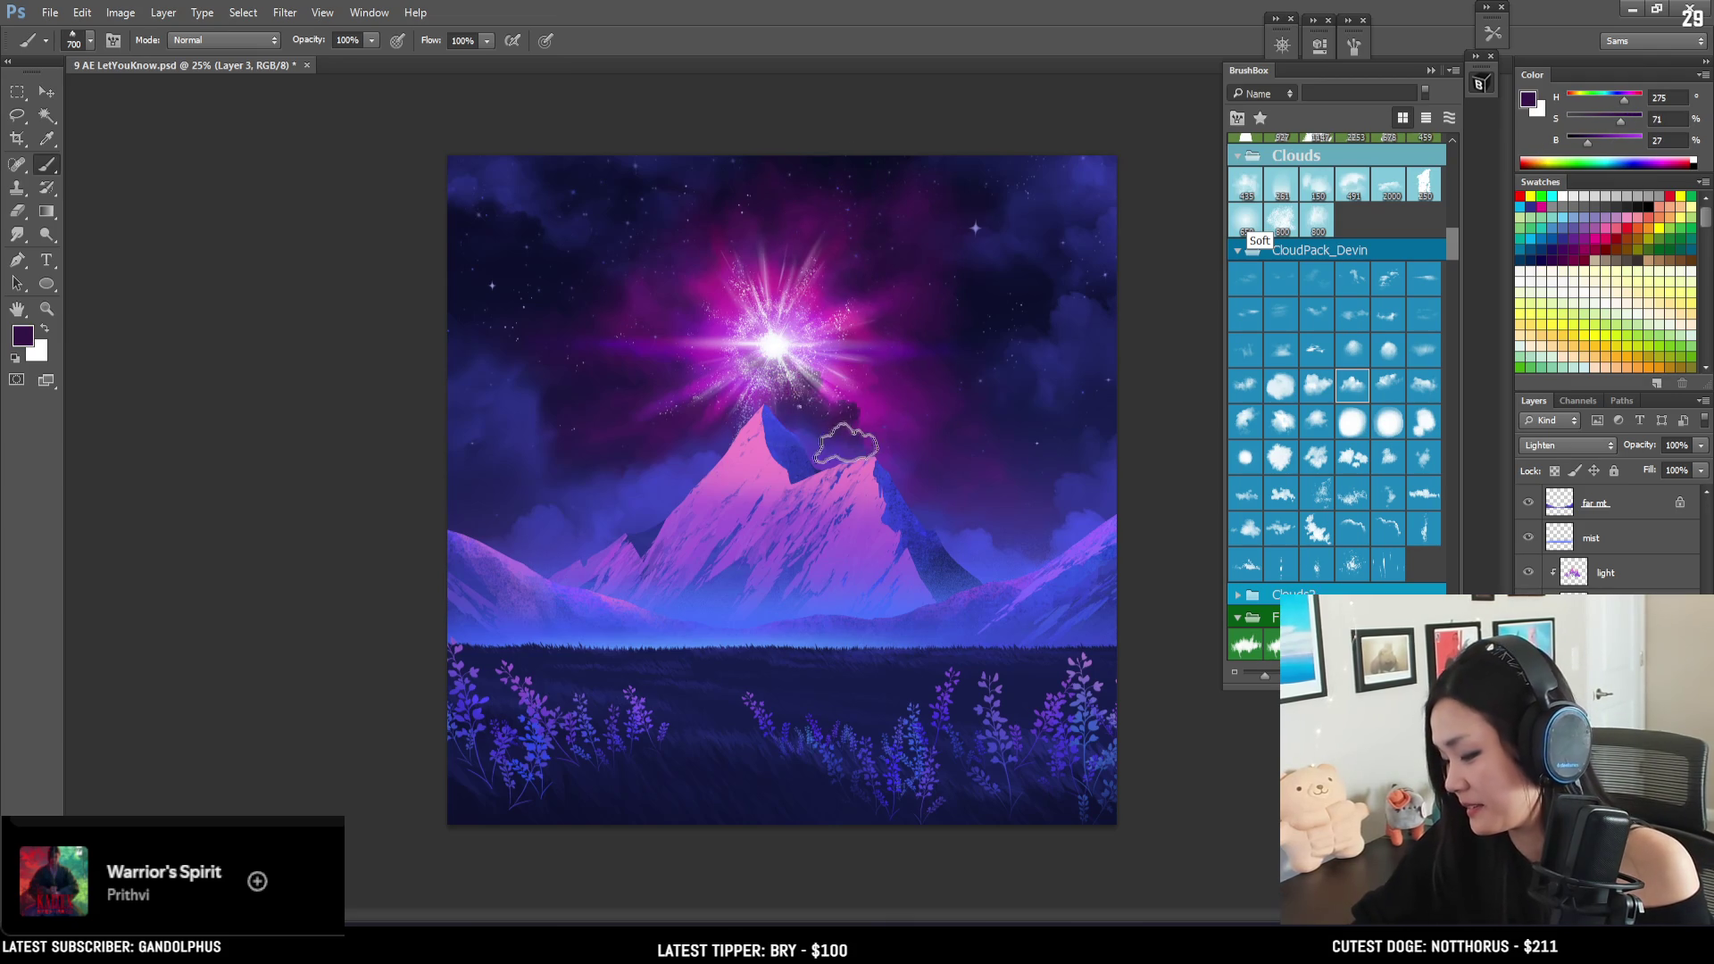
click(880, 433)
key(ctrl+z)
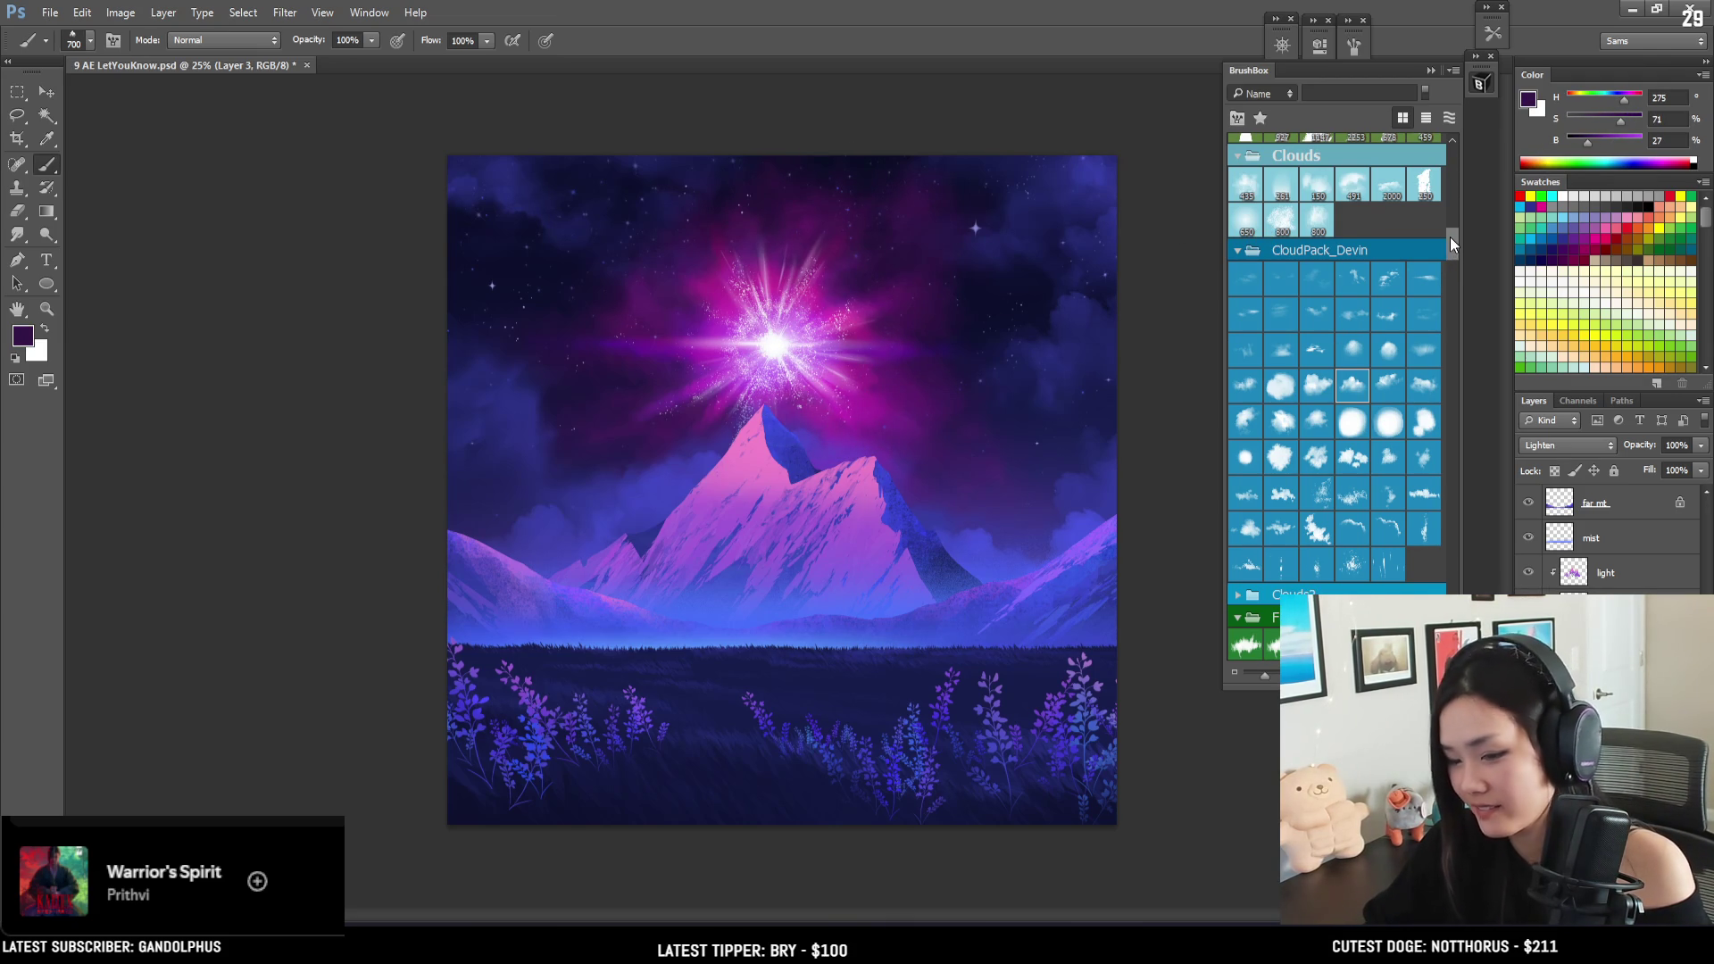
- Pick another cloud brush, sample dark blue from the sky, and settle on size 700
drag(1450, 243, 1450, 237)
click(1315, 474)
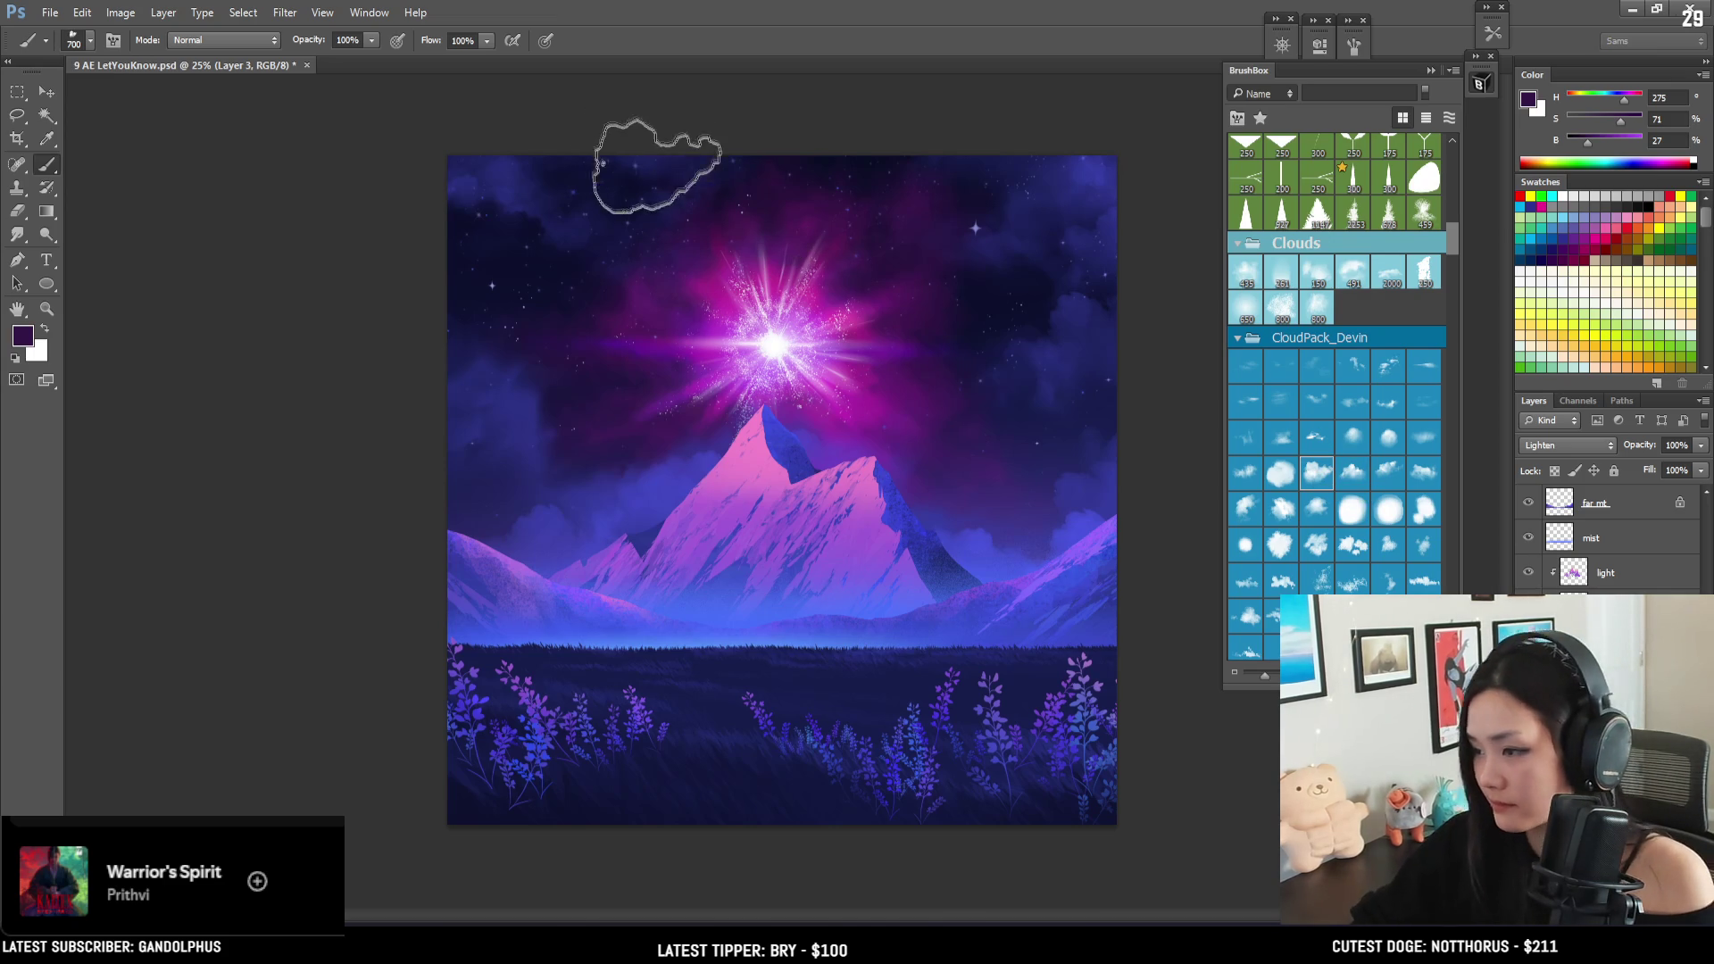
key(bracketleft)
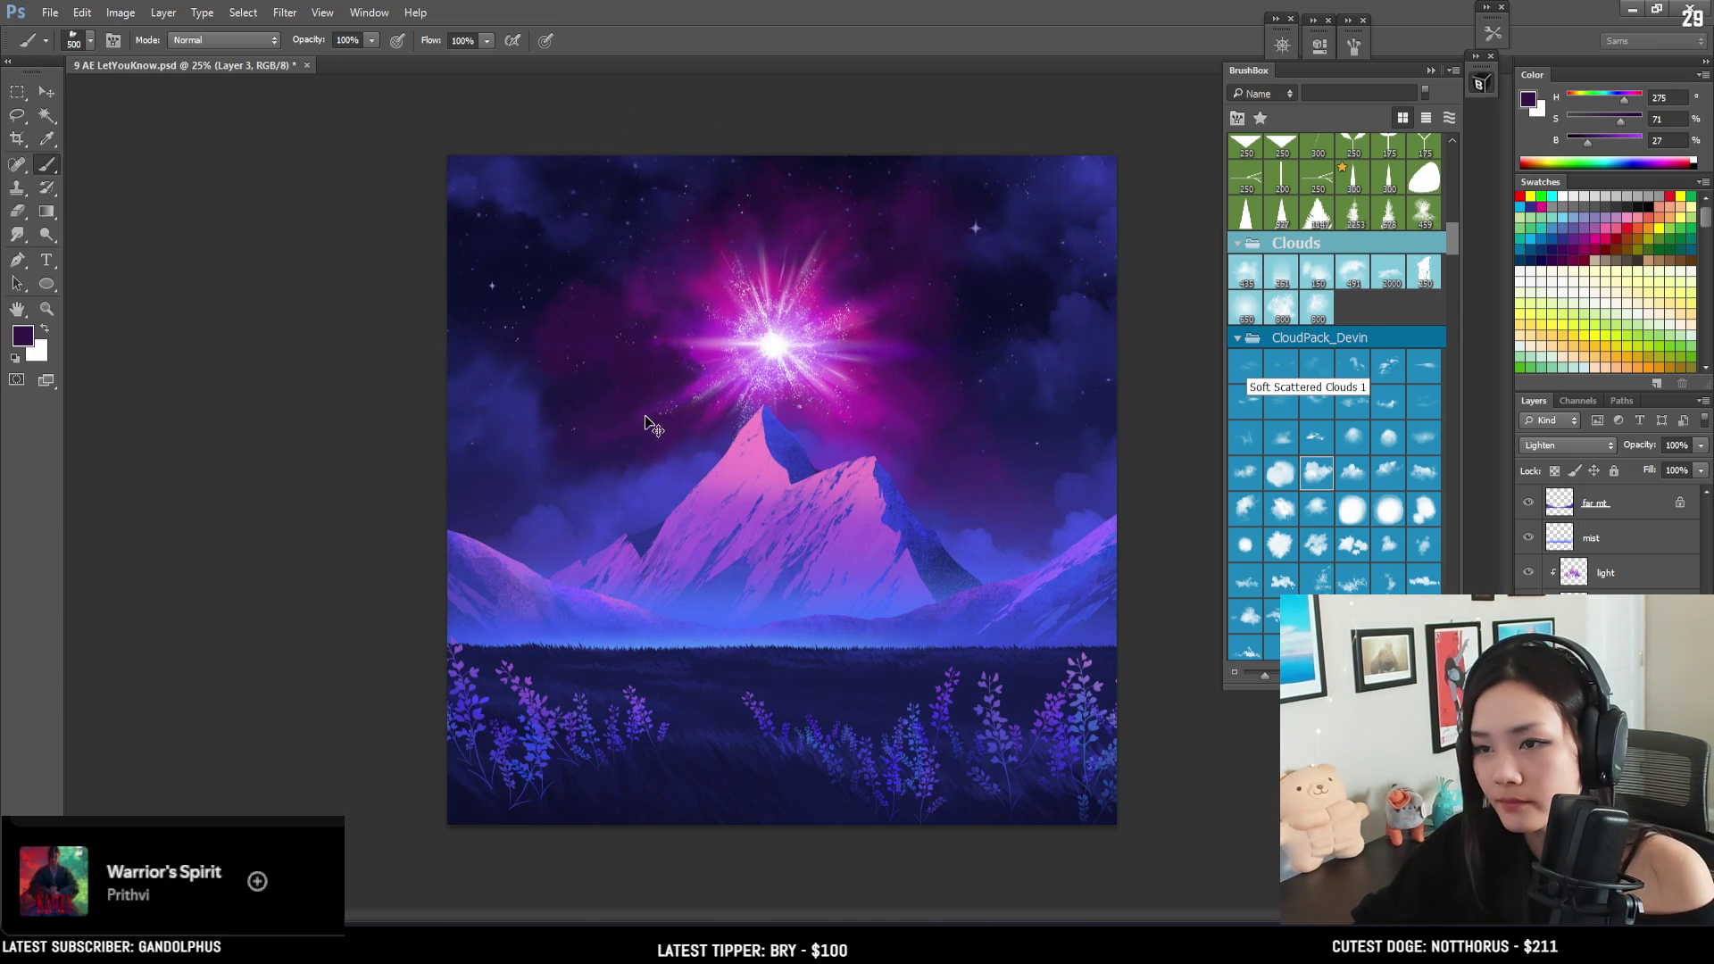
alt+click(574, 268)
key(bracketleft)
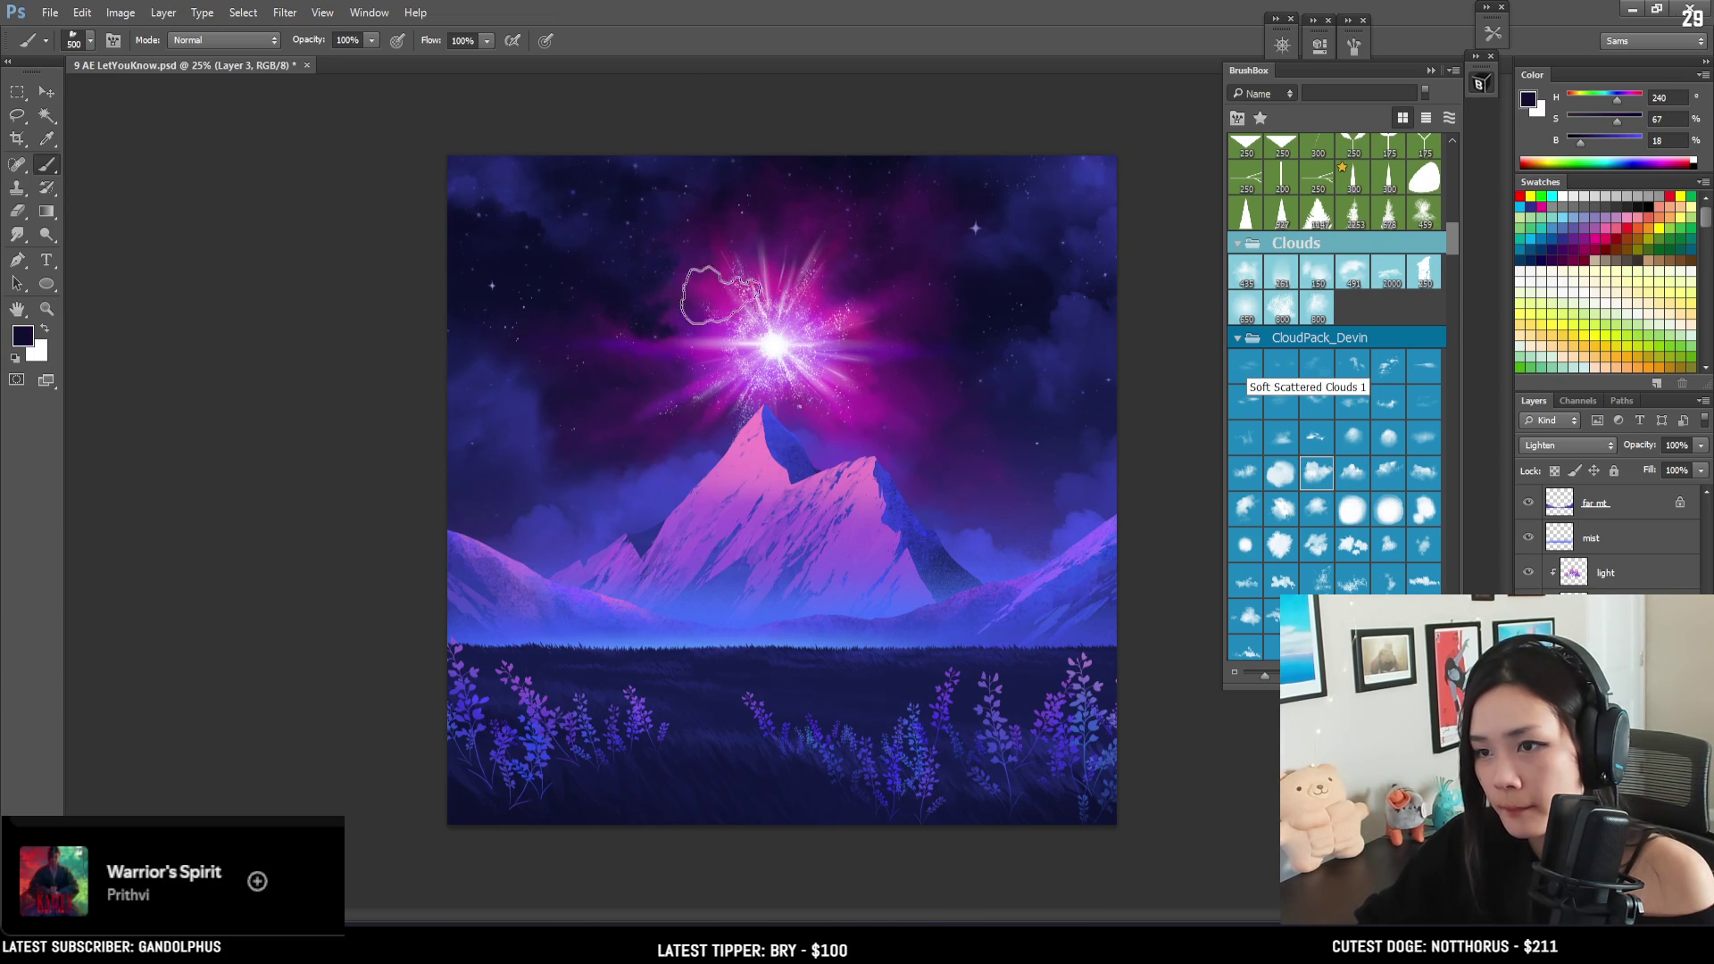
key(bracketleft)
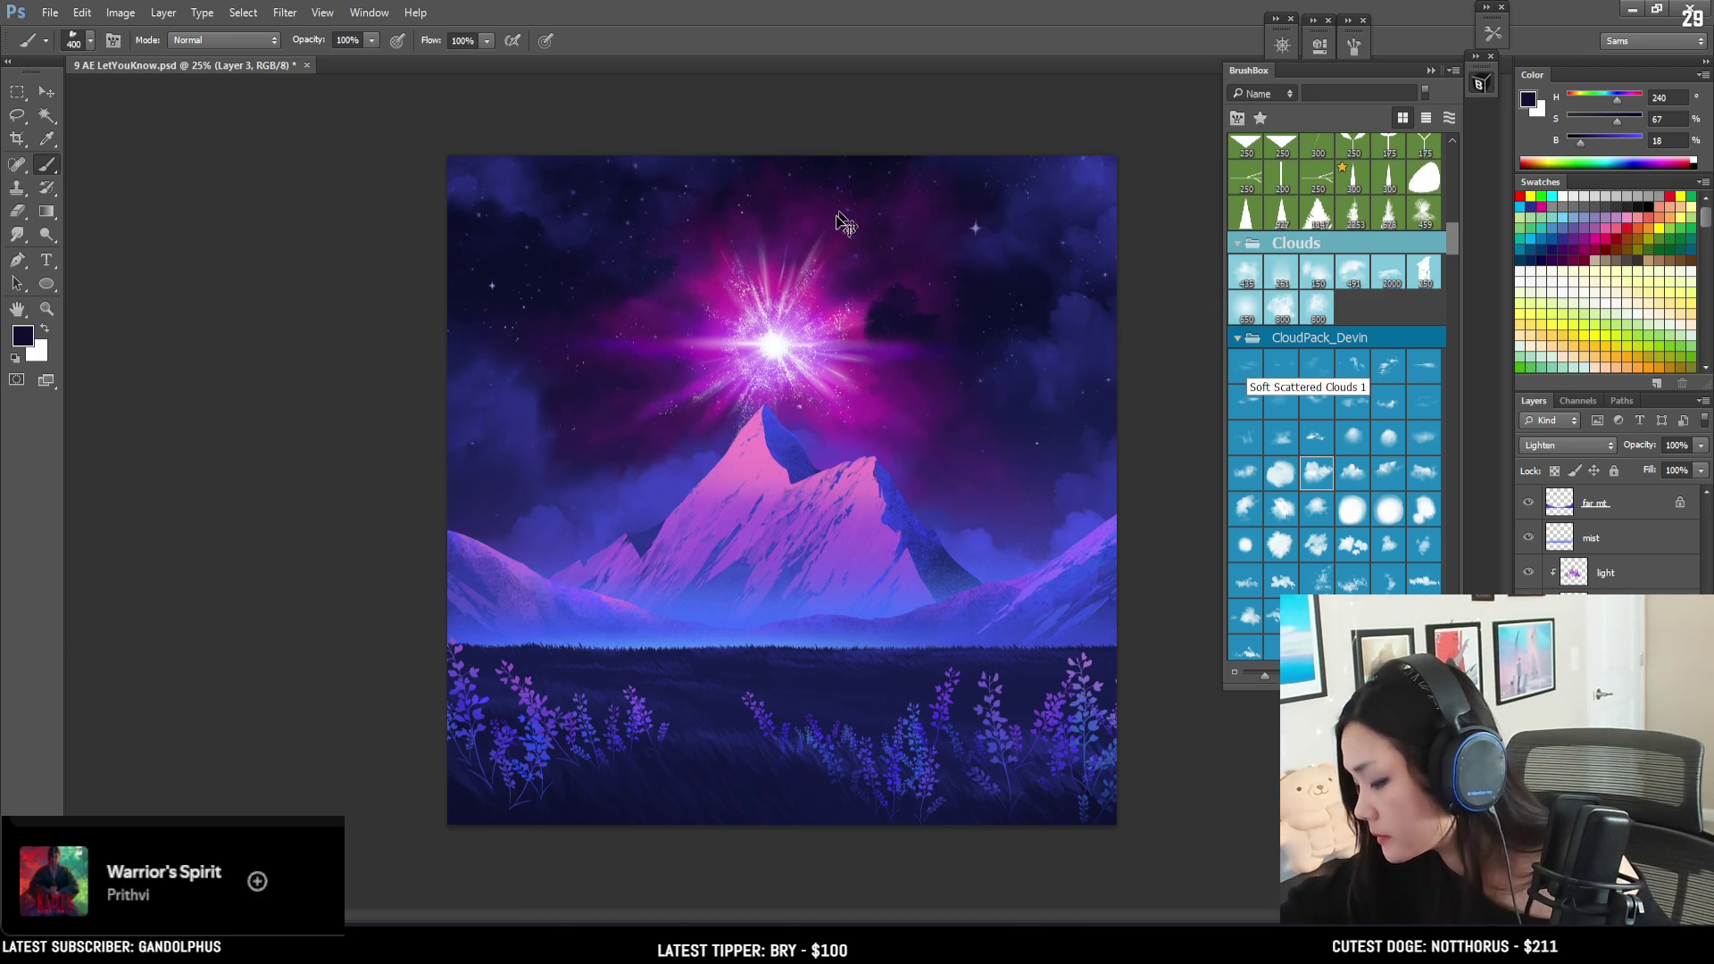
key(bracketright)
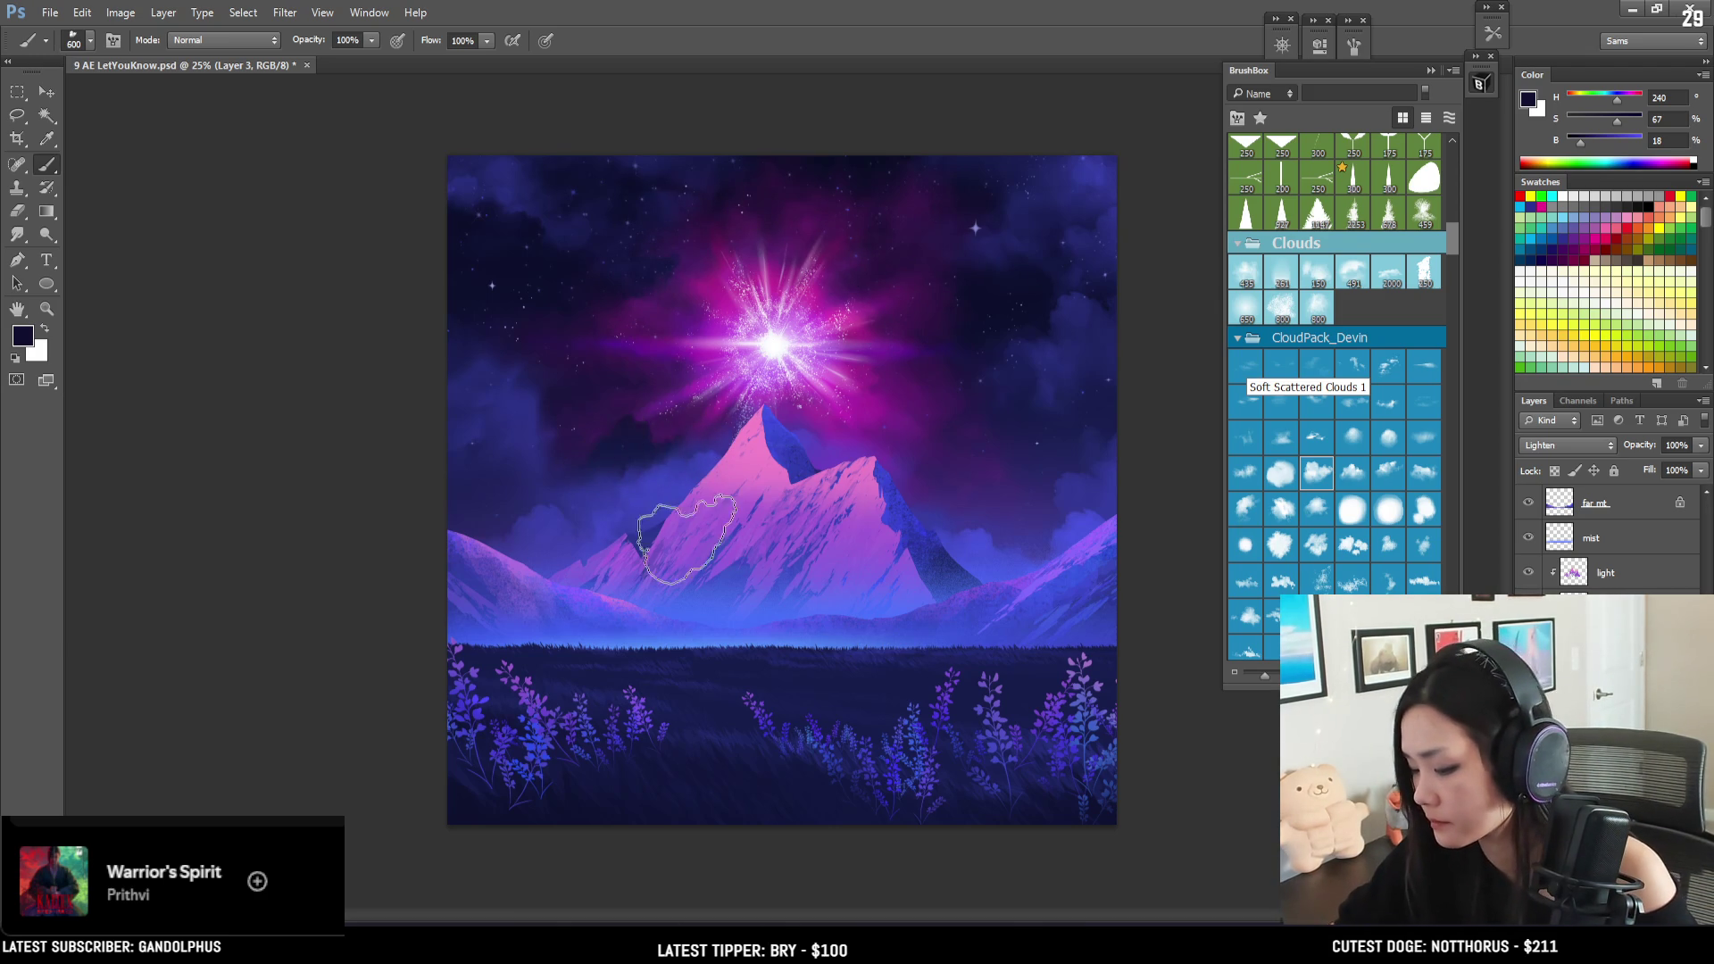
key(bracketright)
key(bracketright)
key(bracketright)
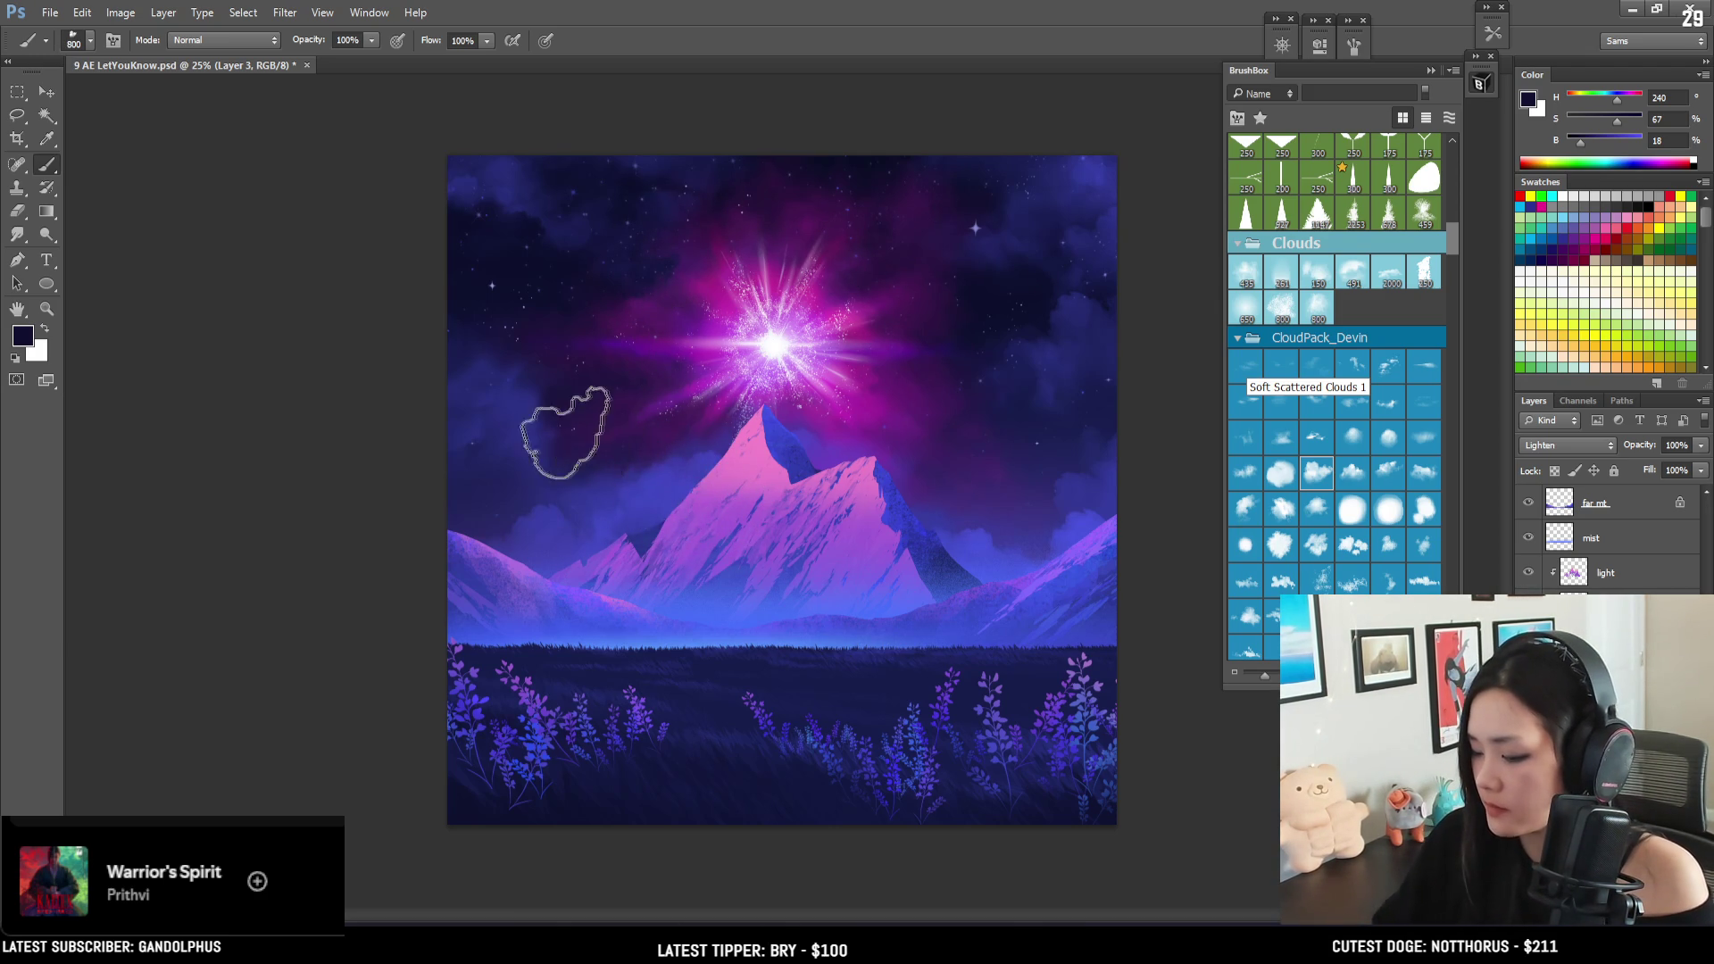
key(bracketleft)
key(bracketleft)
key(bracketleft)
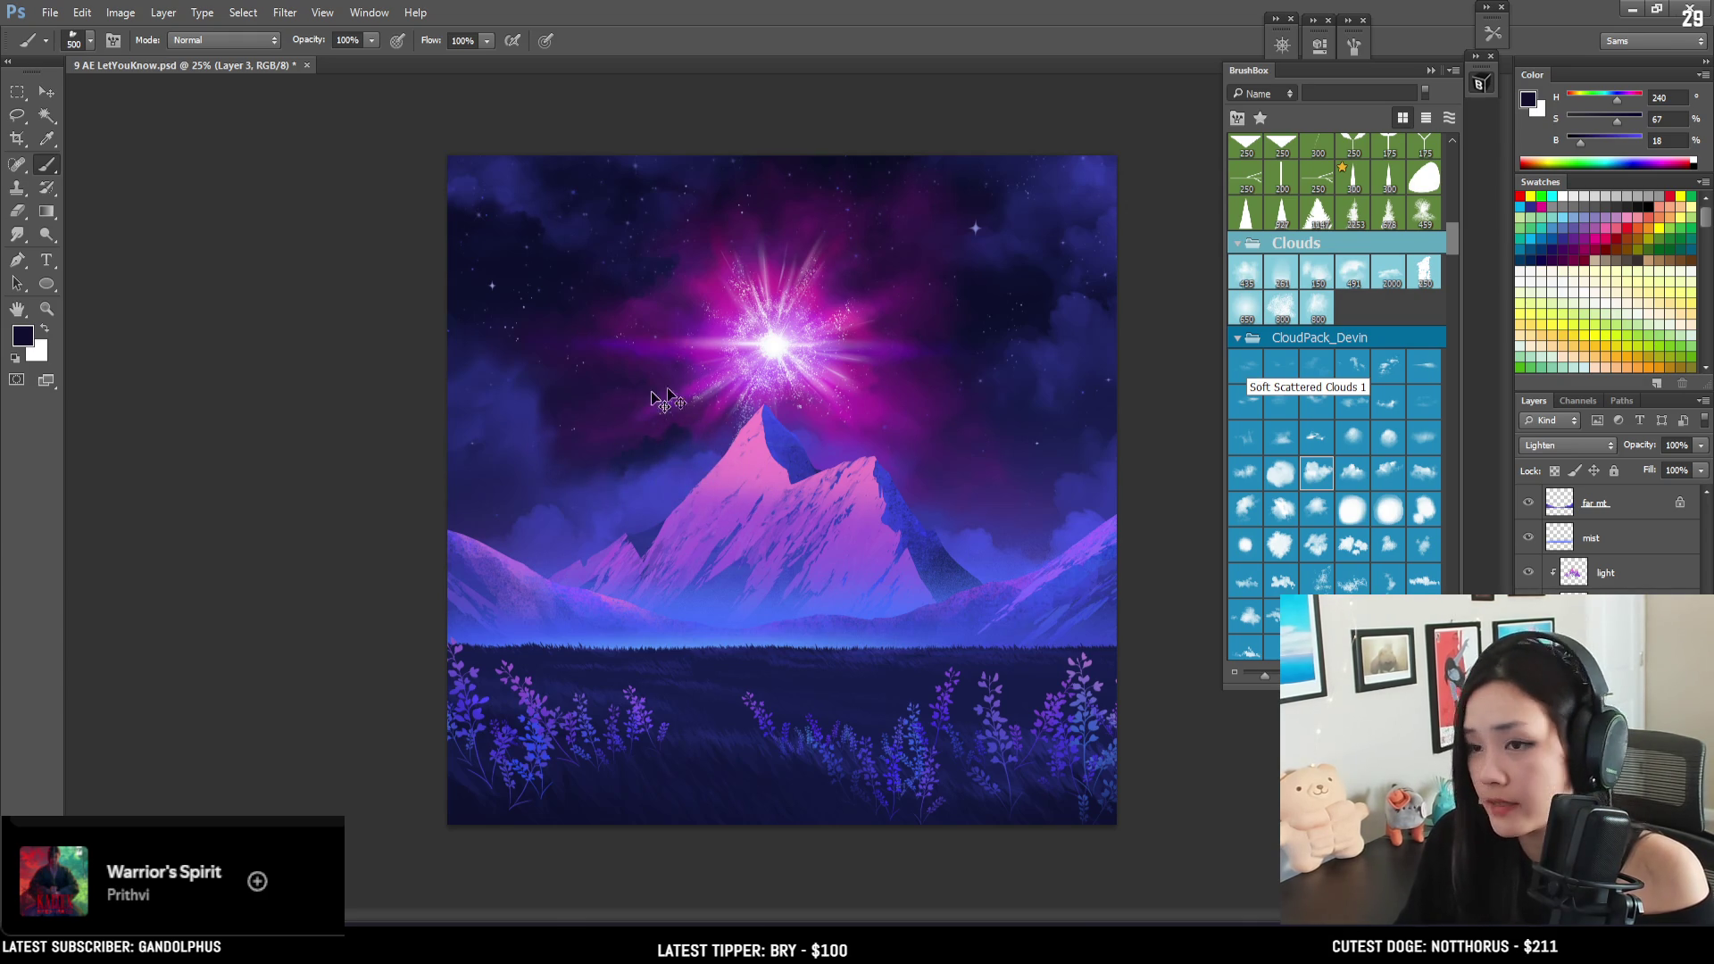
key(bracketright)
key(bracketright)
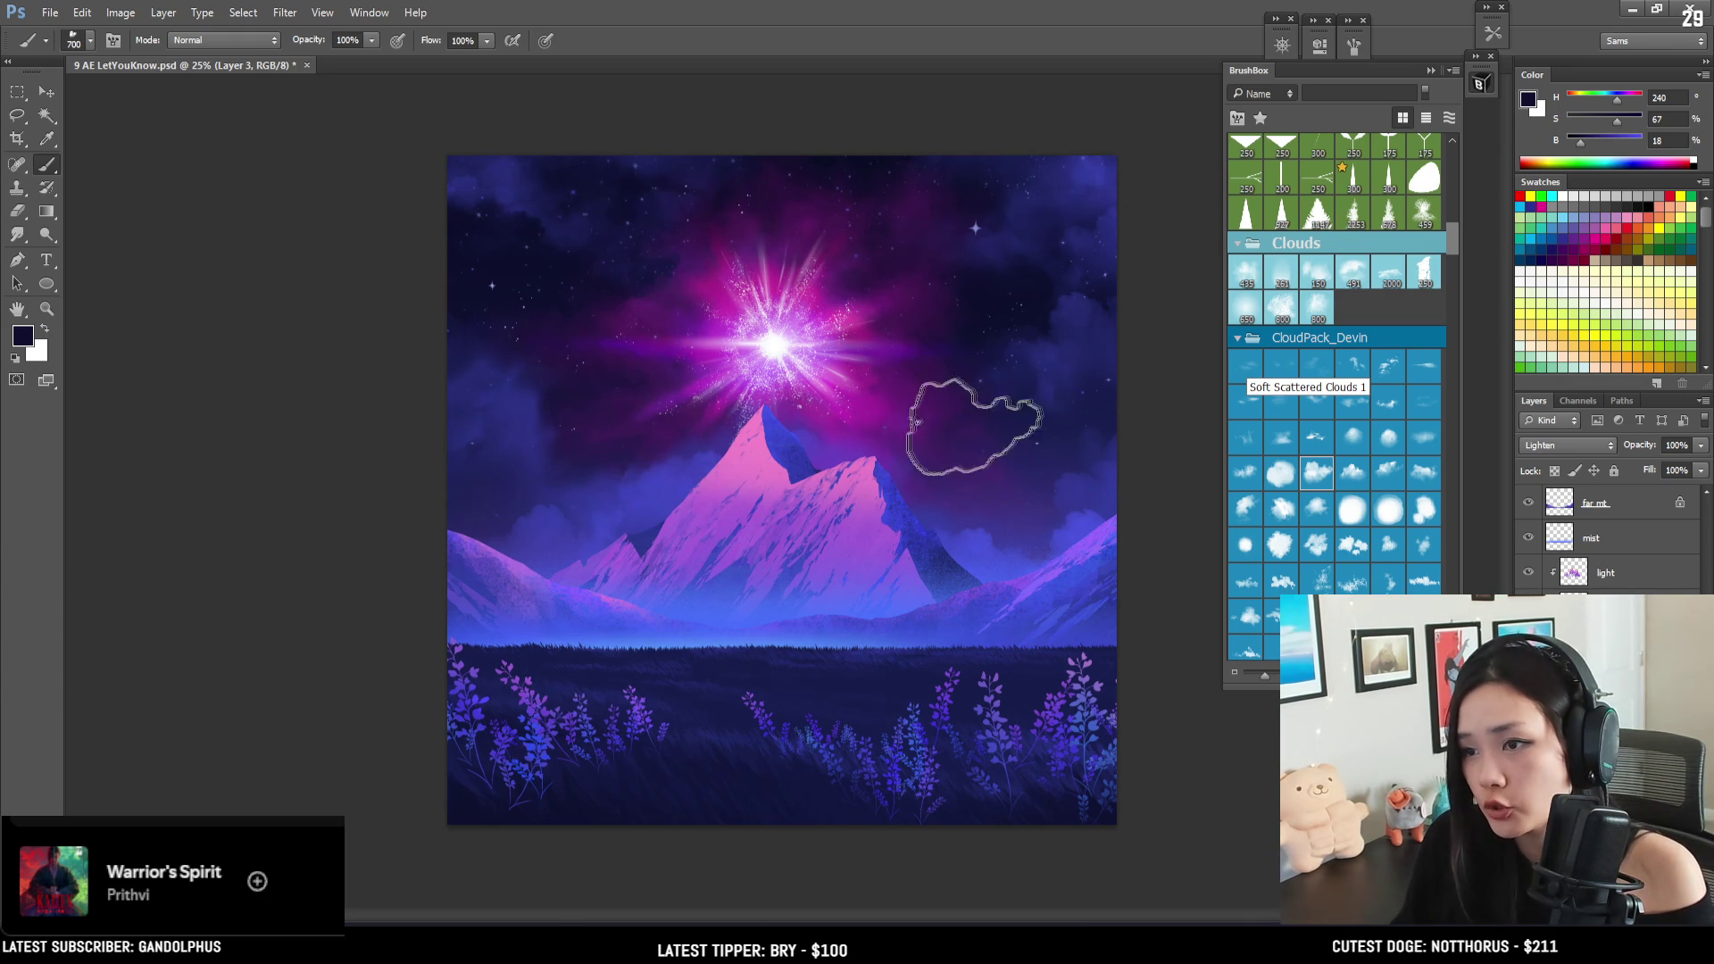
- Sample a purple from the painting for clouds and zoom back to 25%
alt+click(937, 491)
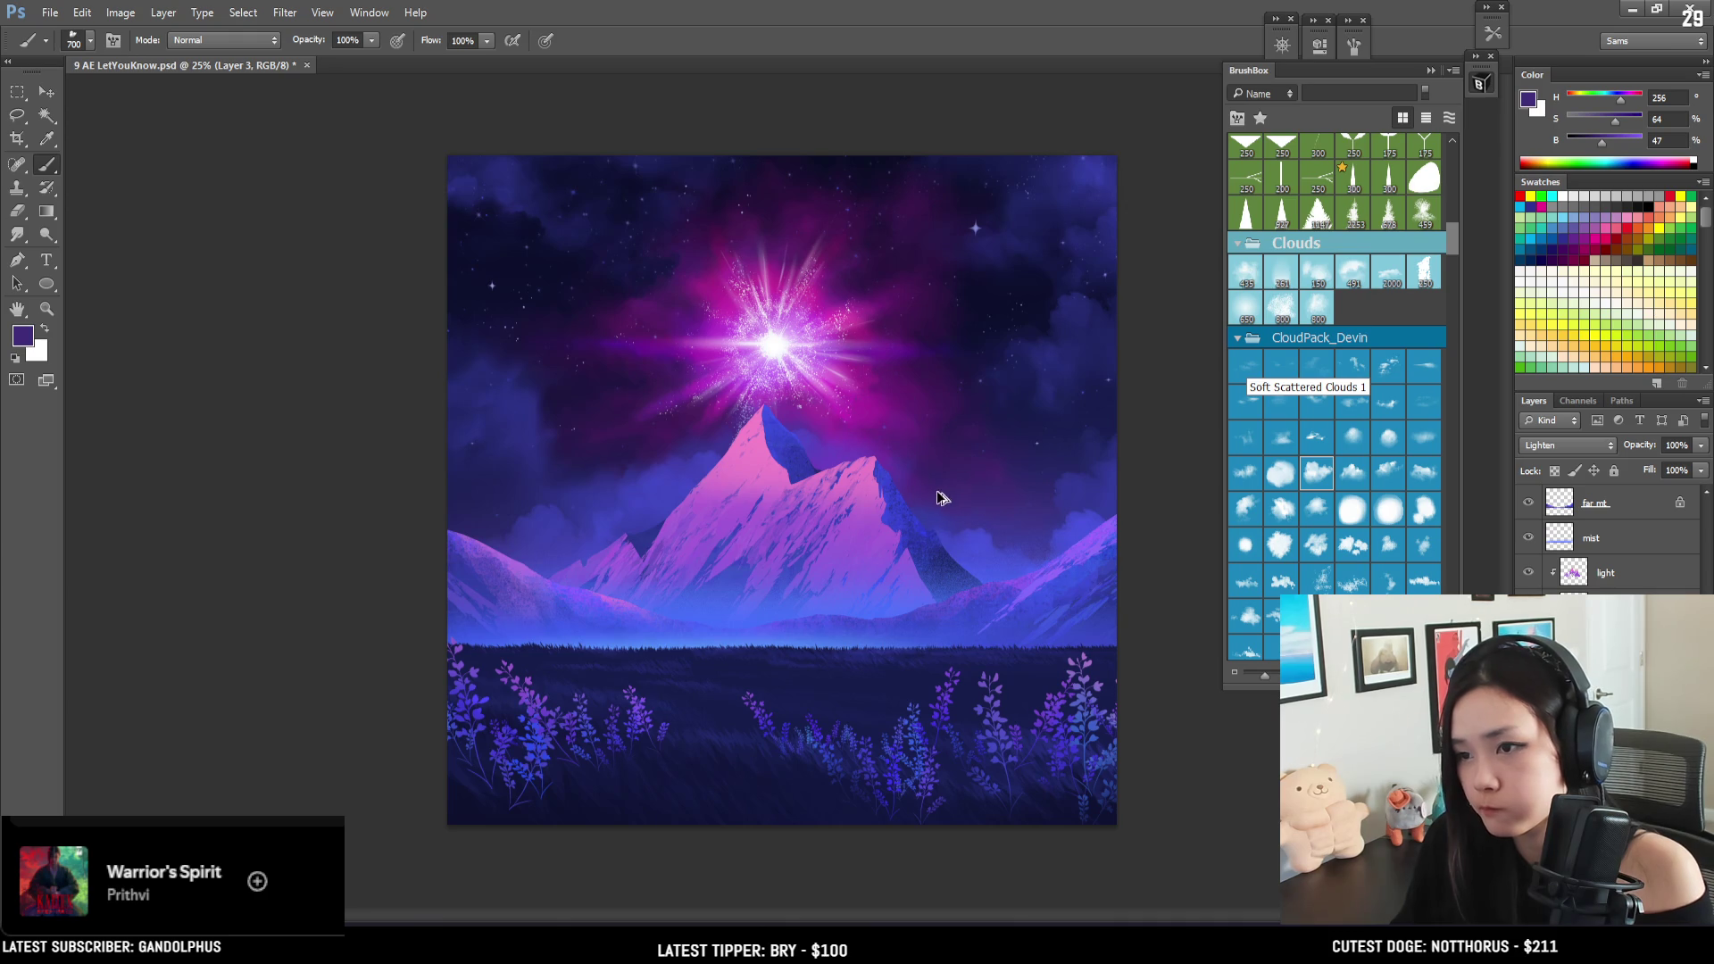
key(ctrl+minus)
key(ctrl+plus)
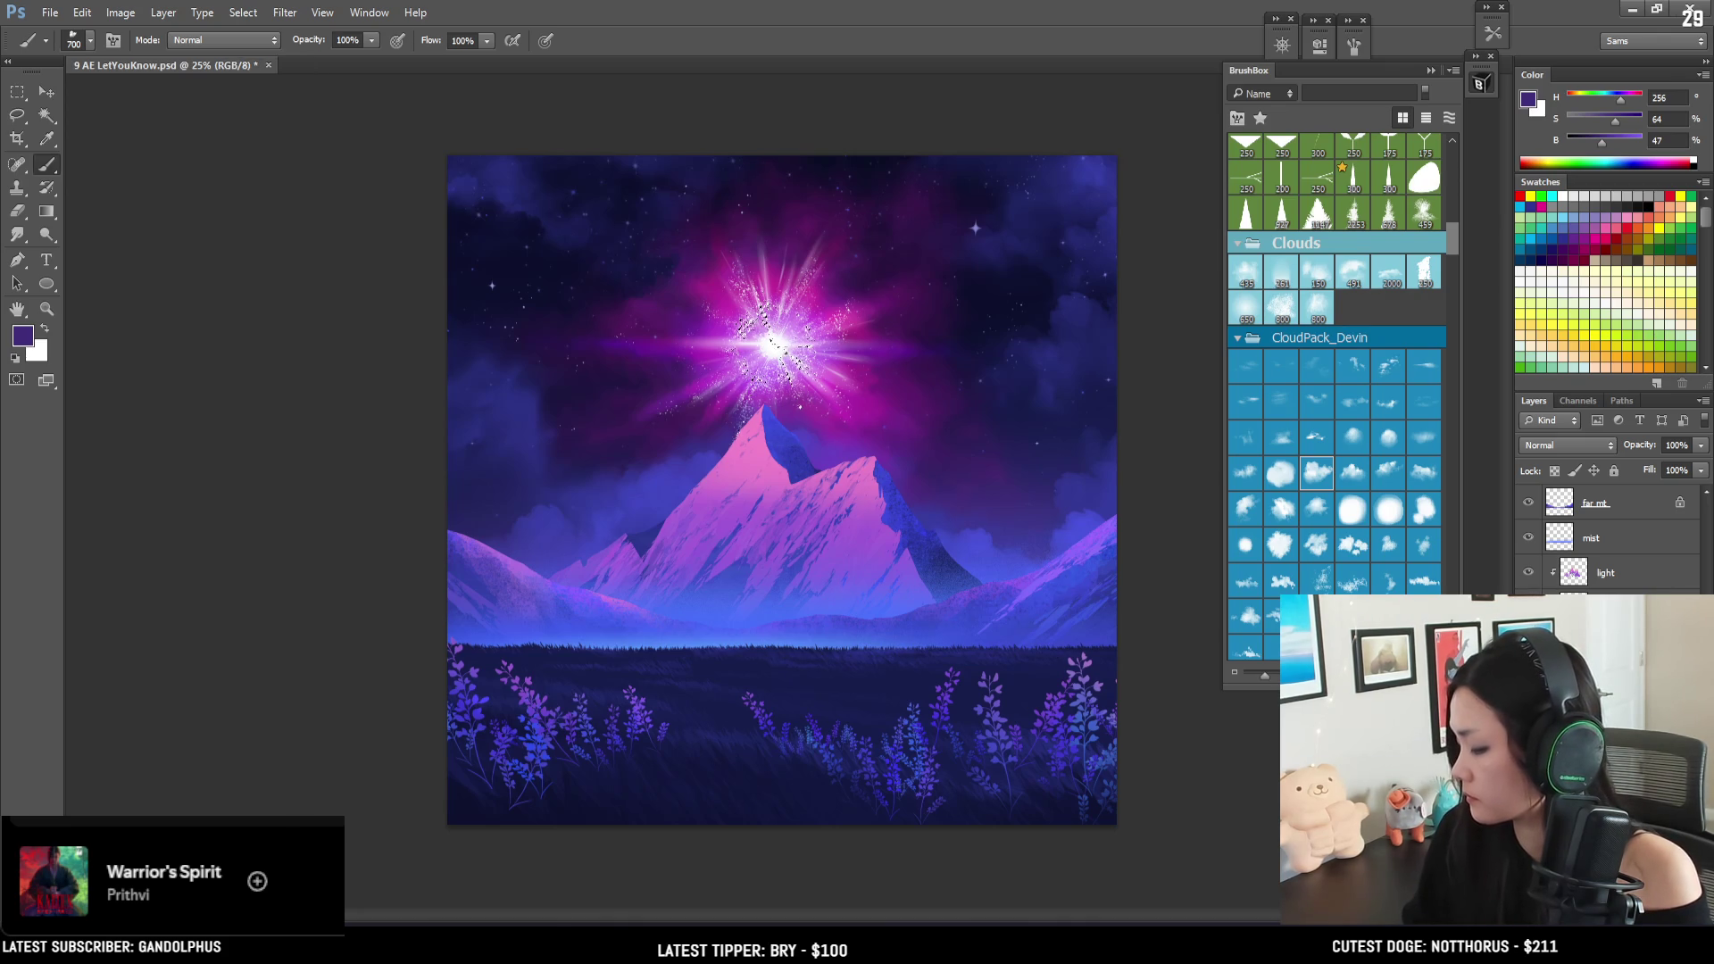
key(ctrl+t)
- Scale the layer to about 68% shifted up-right, then resize the sparkle overlay around the starburst
drag(1098, 158, 987, 237)
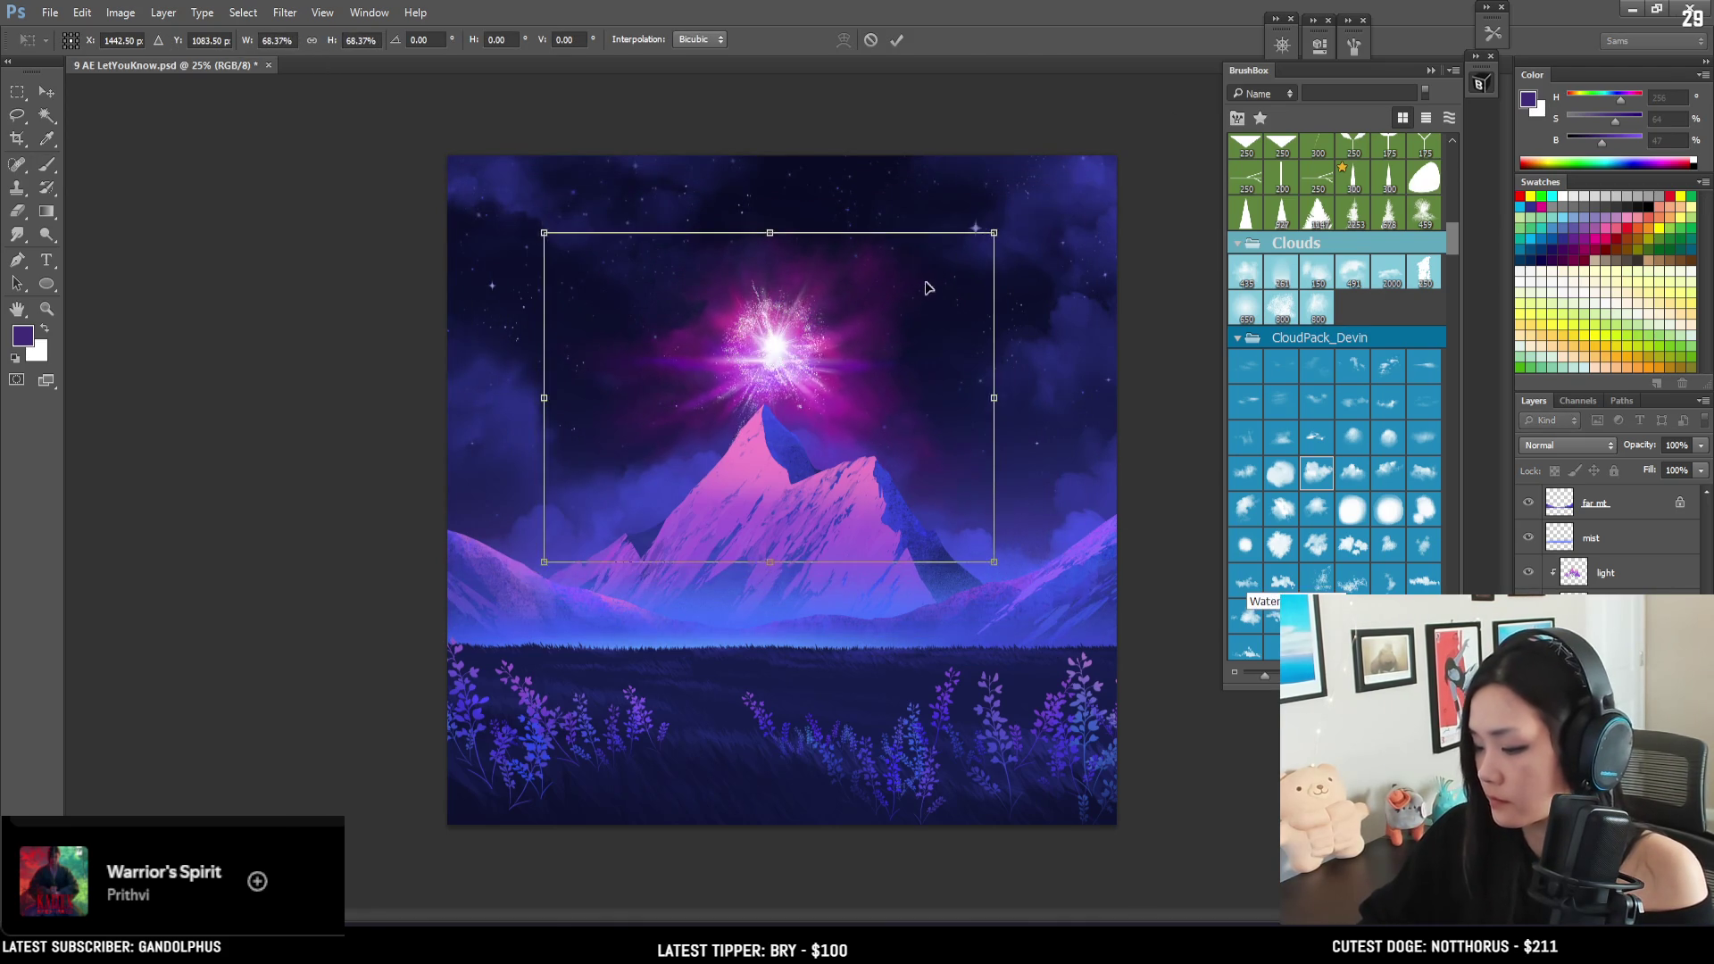
drag(922, 287, 928, 276)
key(Return)
key(b)
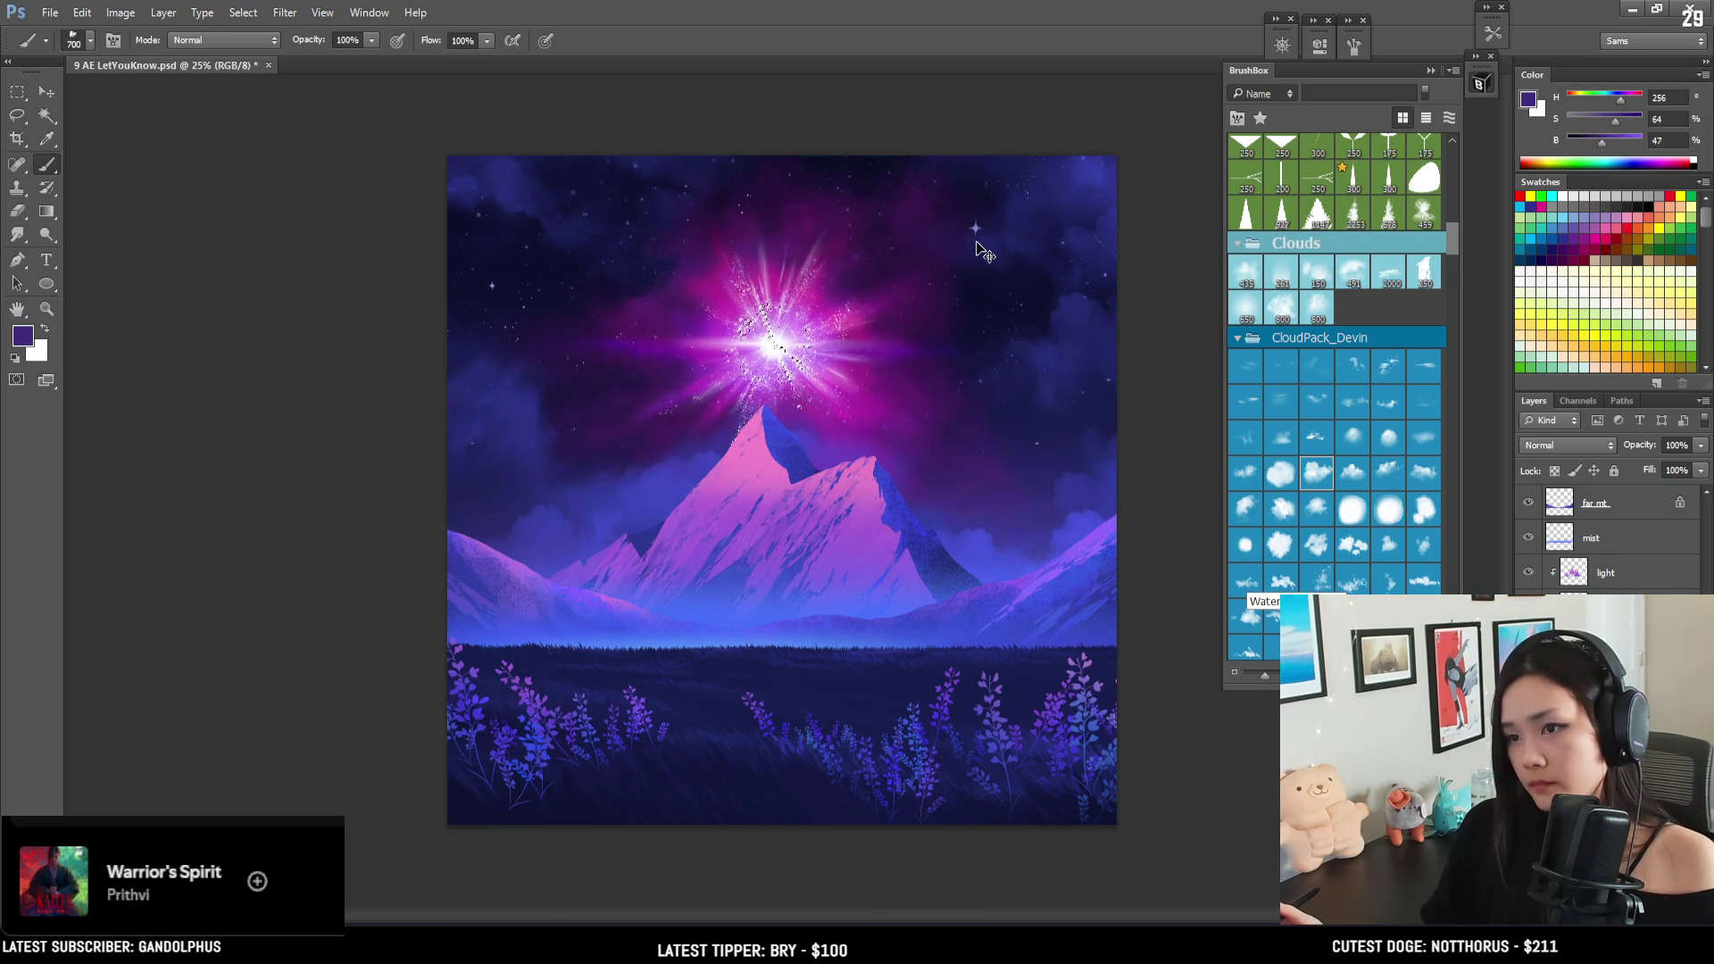
key(ctrl+t)
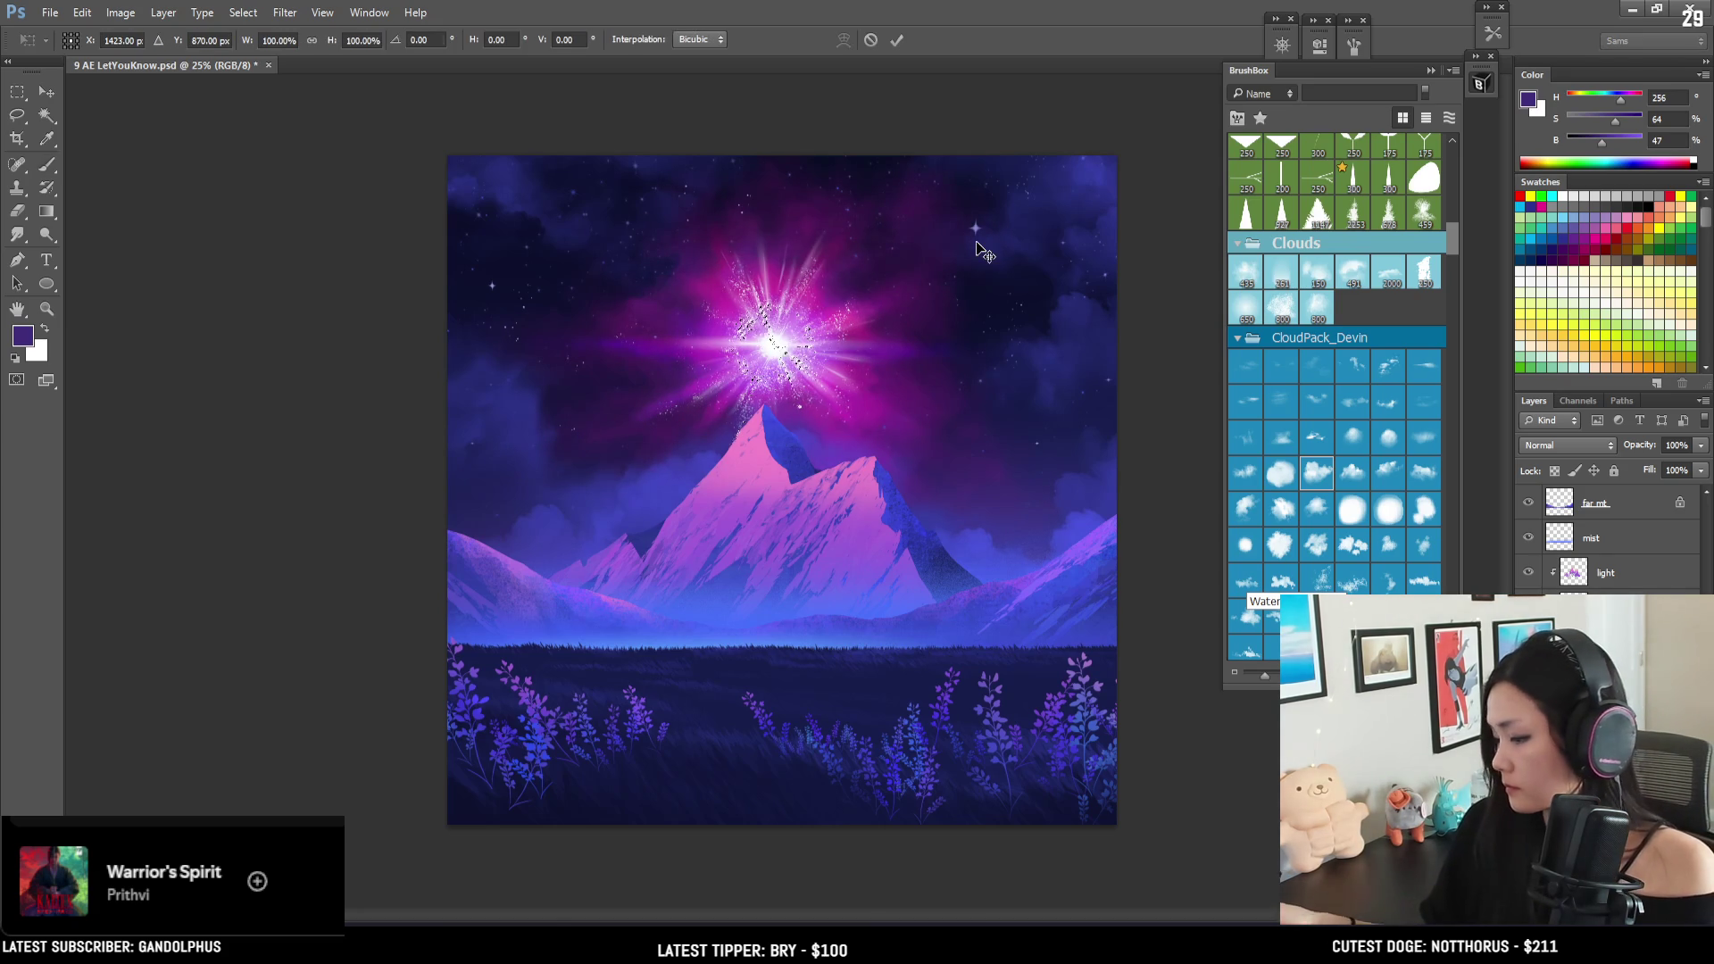
drag(914, 214, 921, 212)
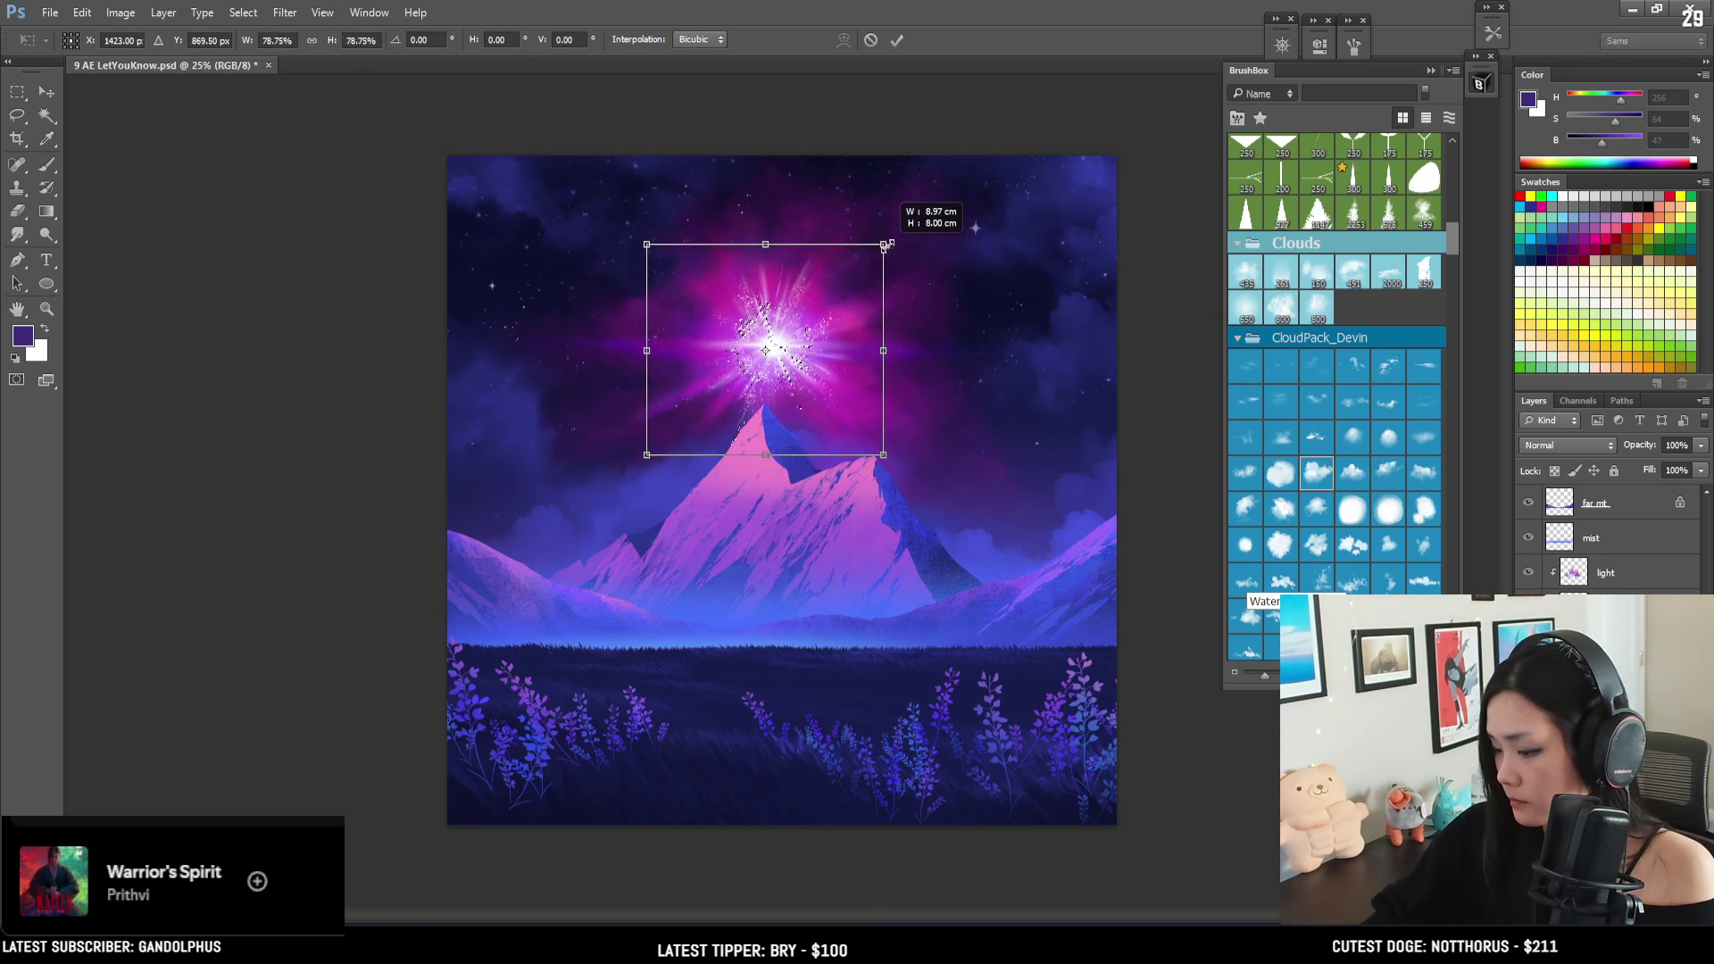
key(b)
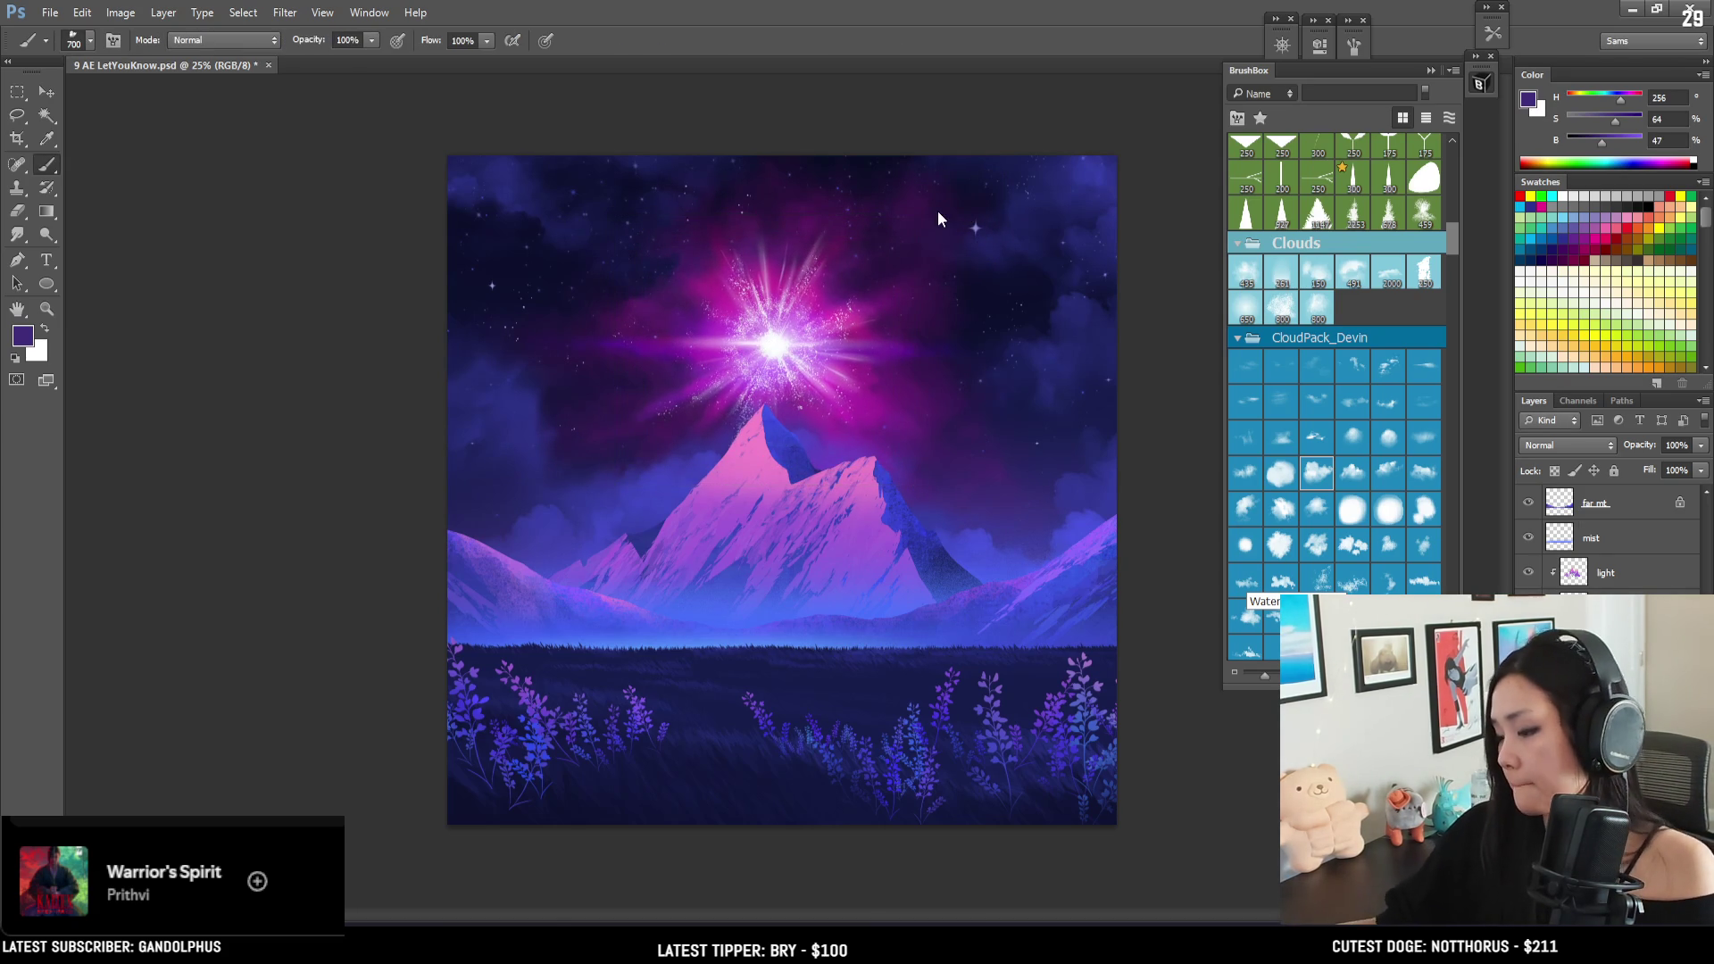
- Shrink the cloud layer to about 85%, then undo and redo to compare the sky
key(ctrl+t)
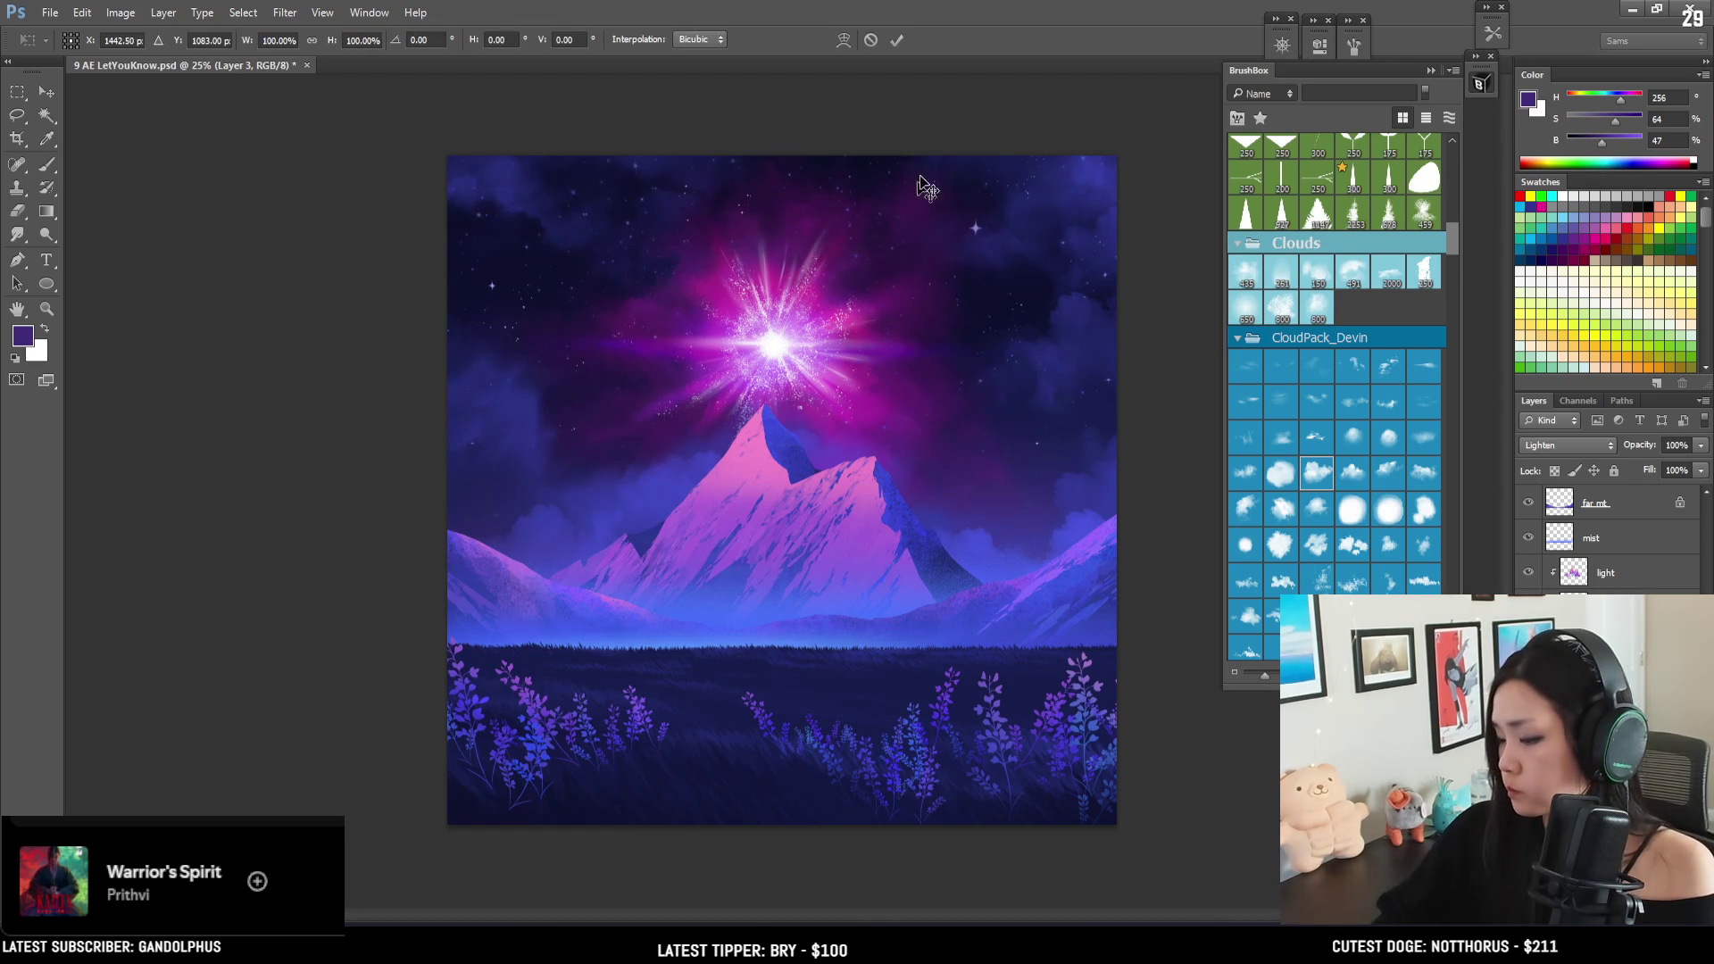
drag(1098, 157, 1049, 189)
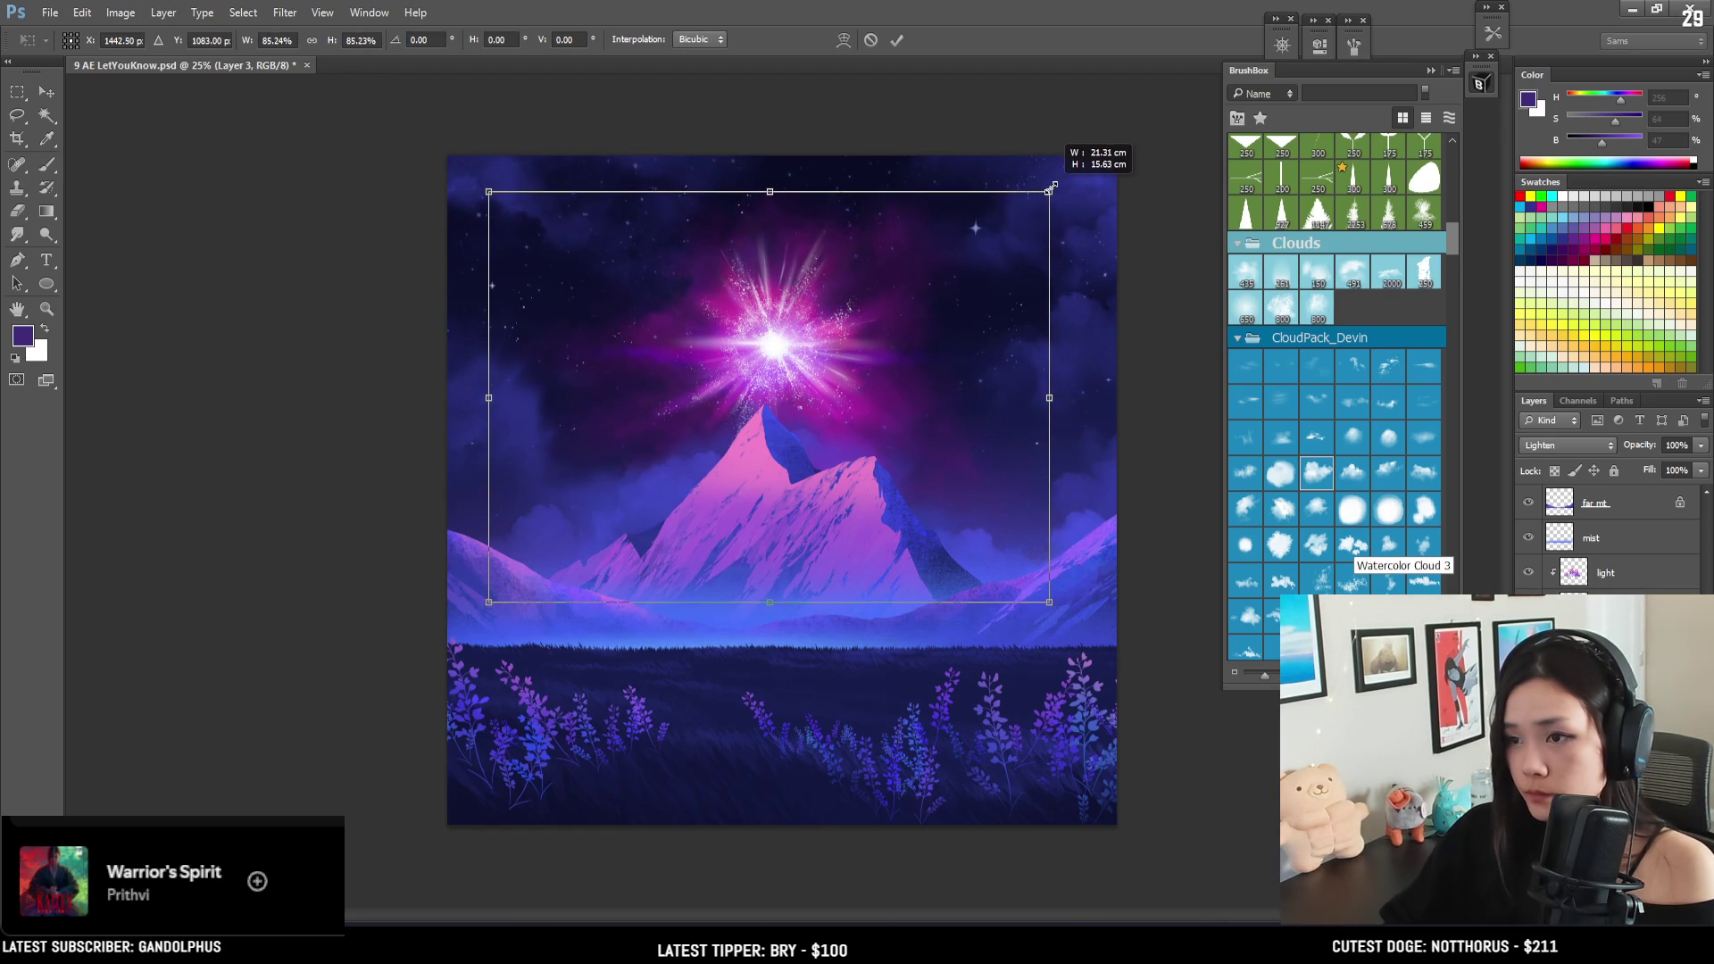
drag(1049, 189, 1054, 183)
key(b)
key(space)
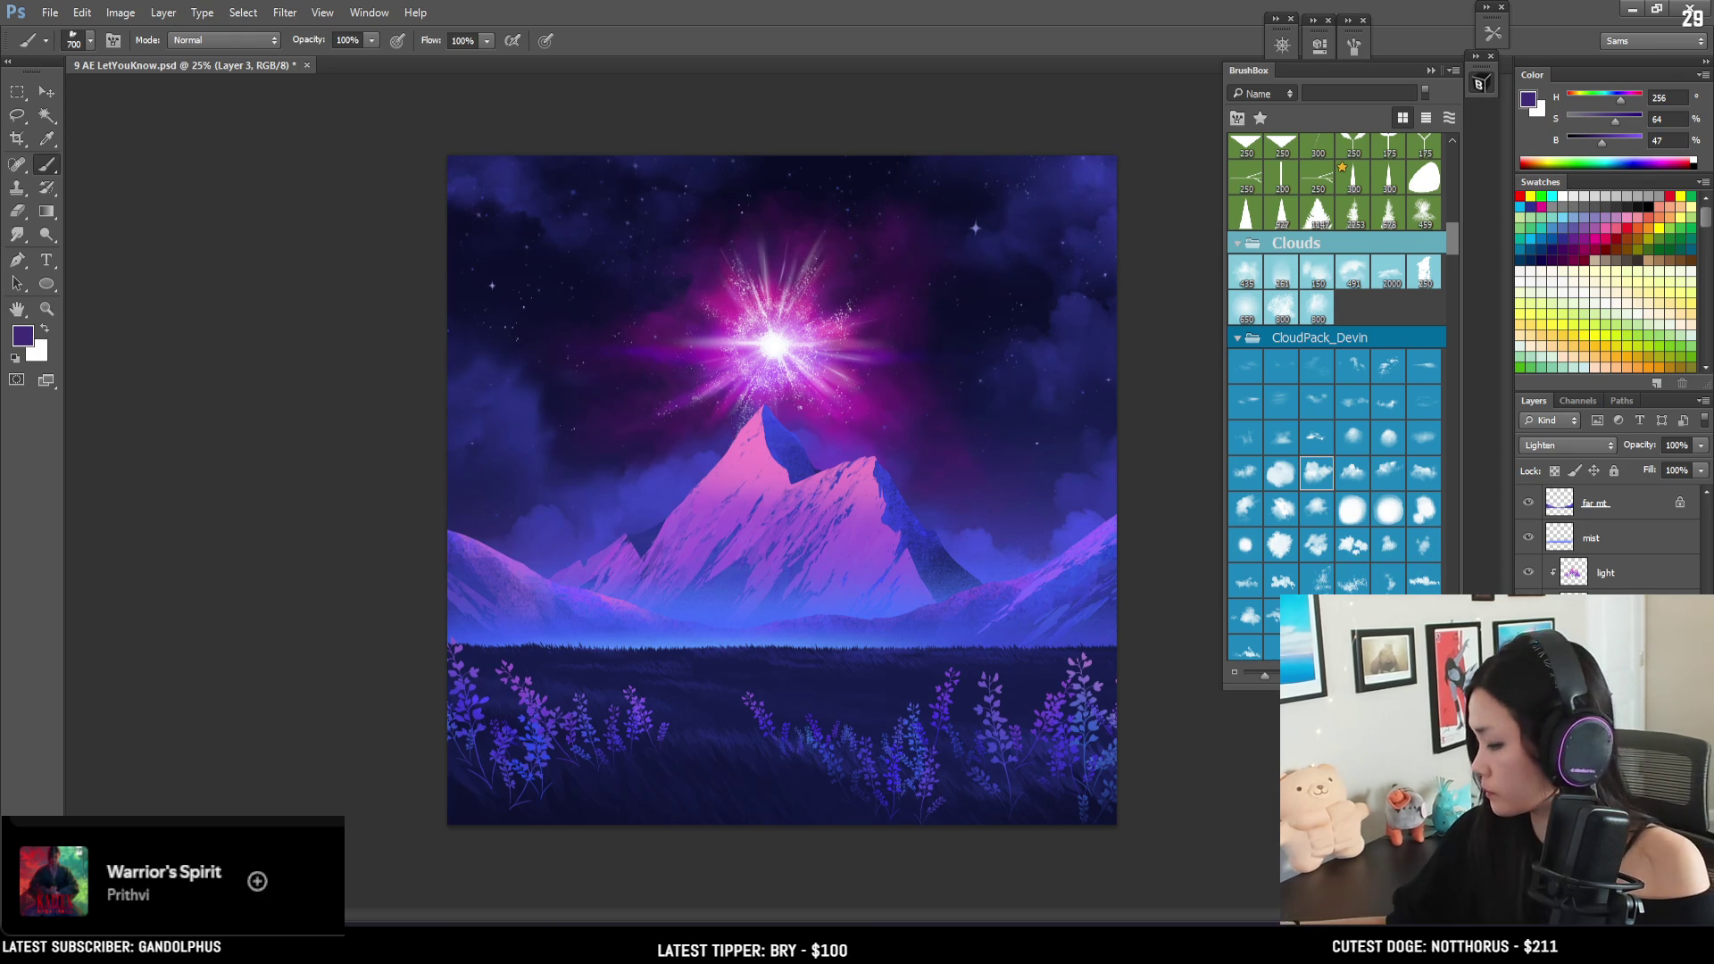
key(ctrl+z)
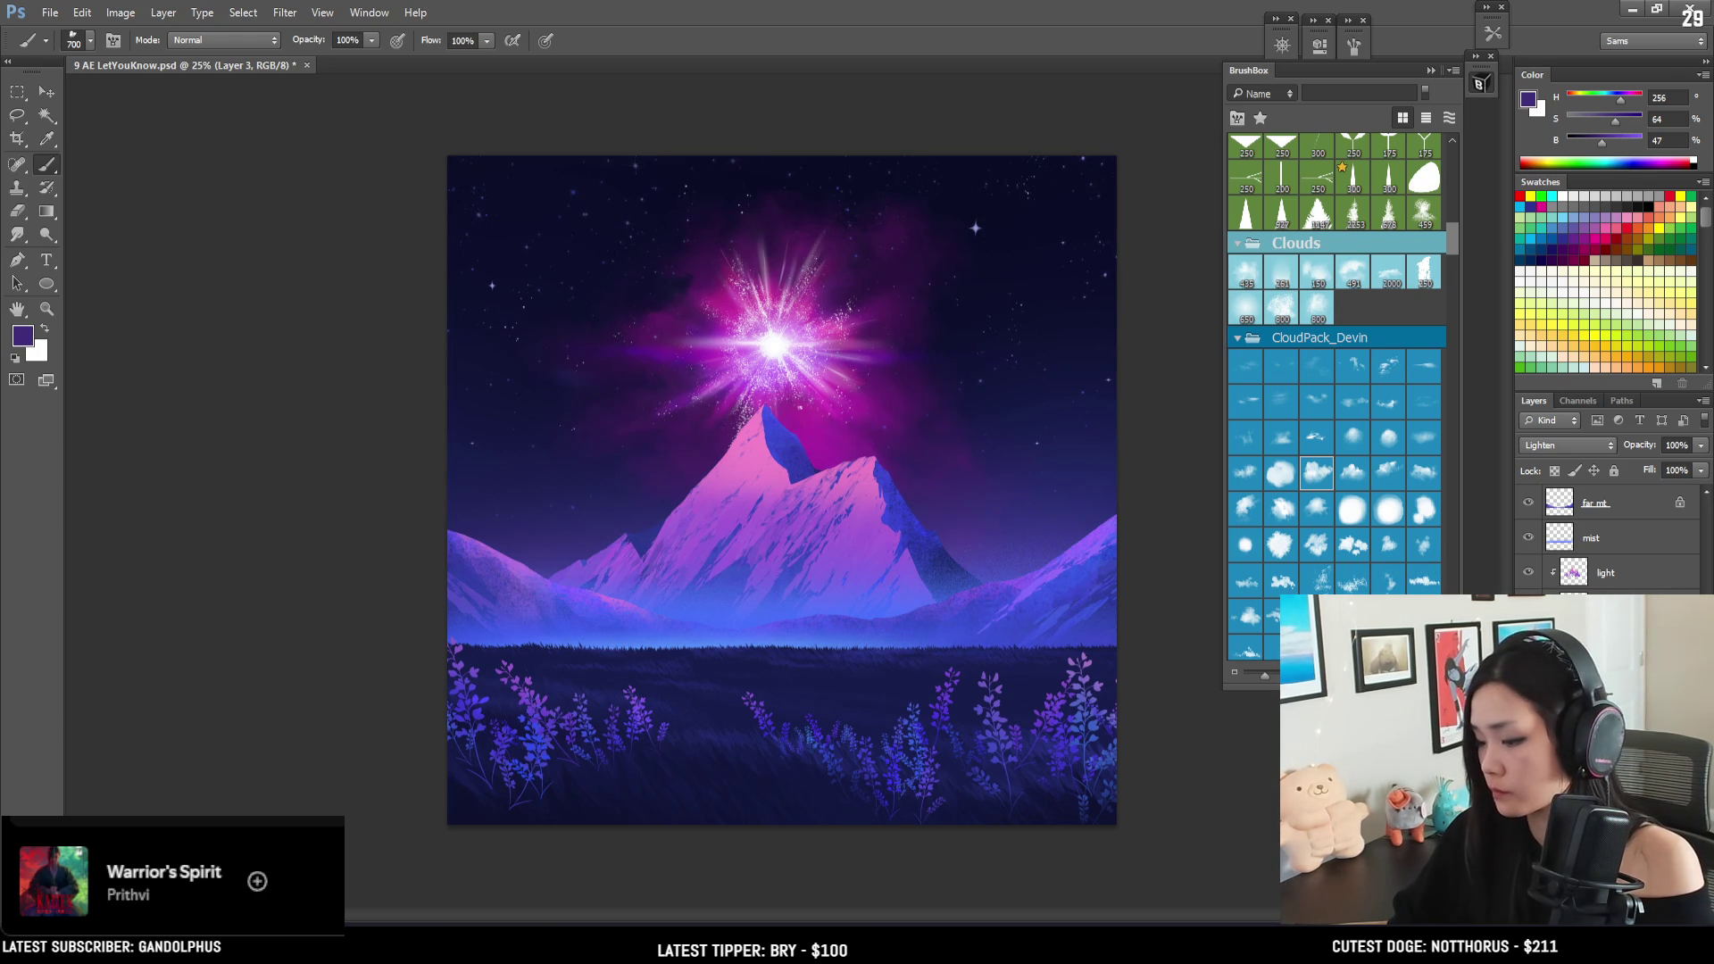
key(ctrl+z)
- Switch to the Eraser and adjust its size, settling at 600
key(e)
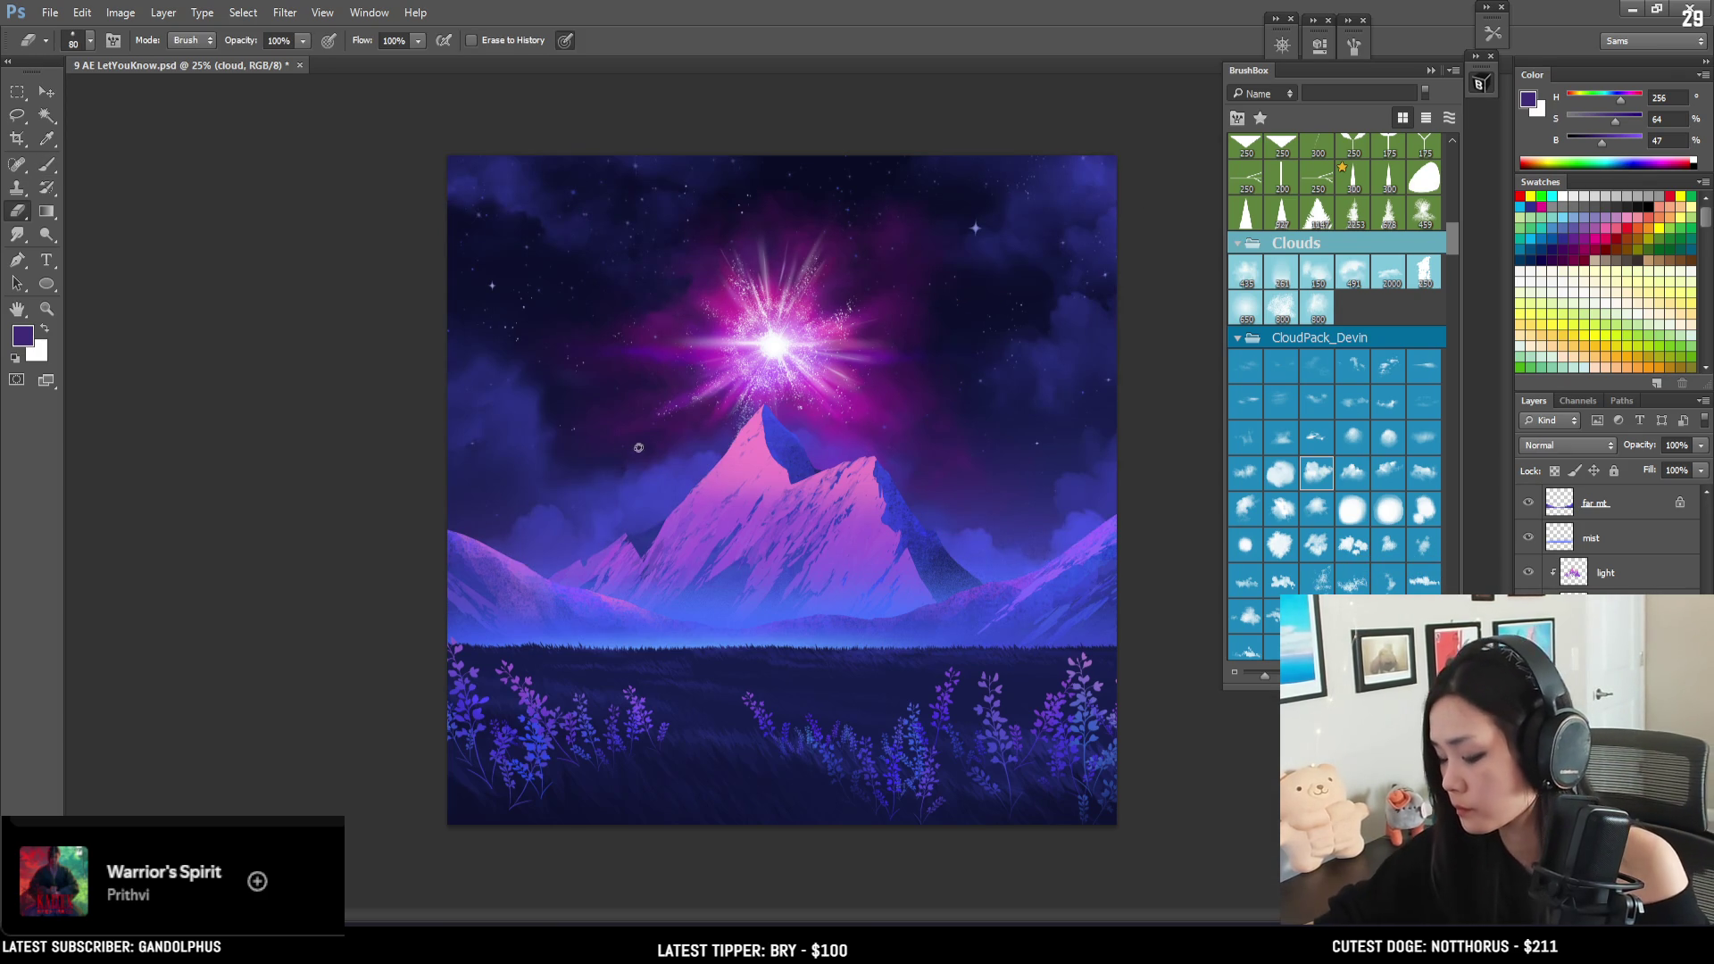
key(bracketleft)
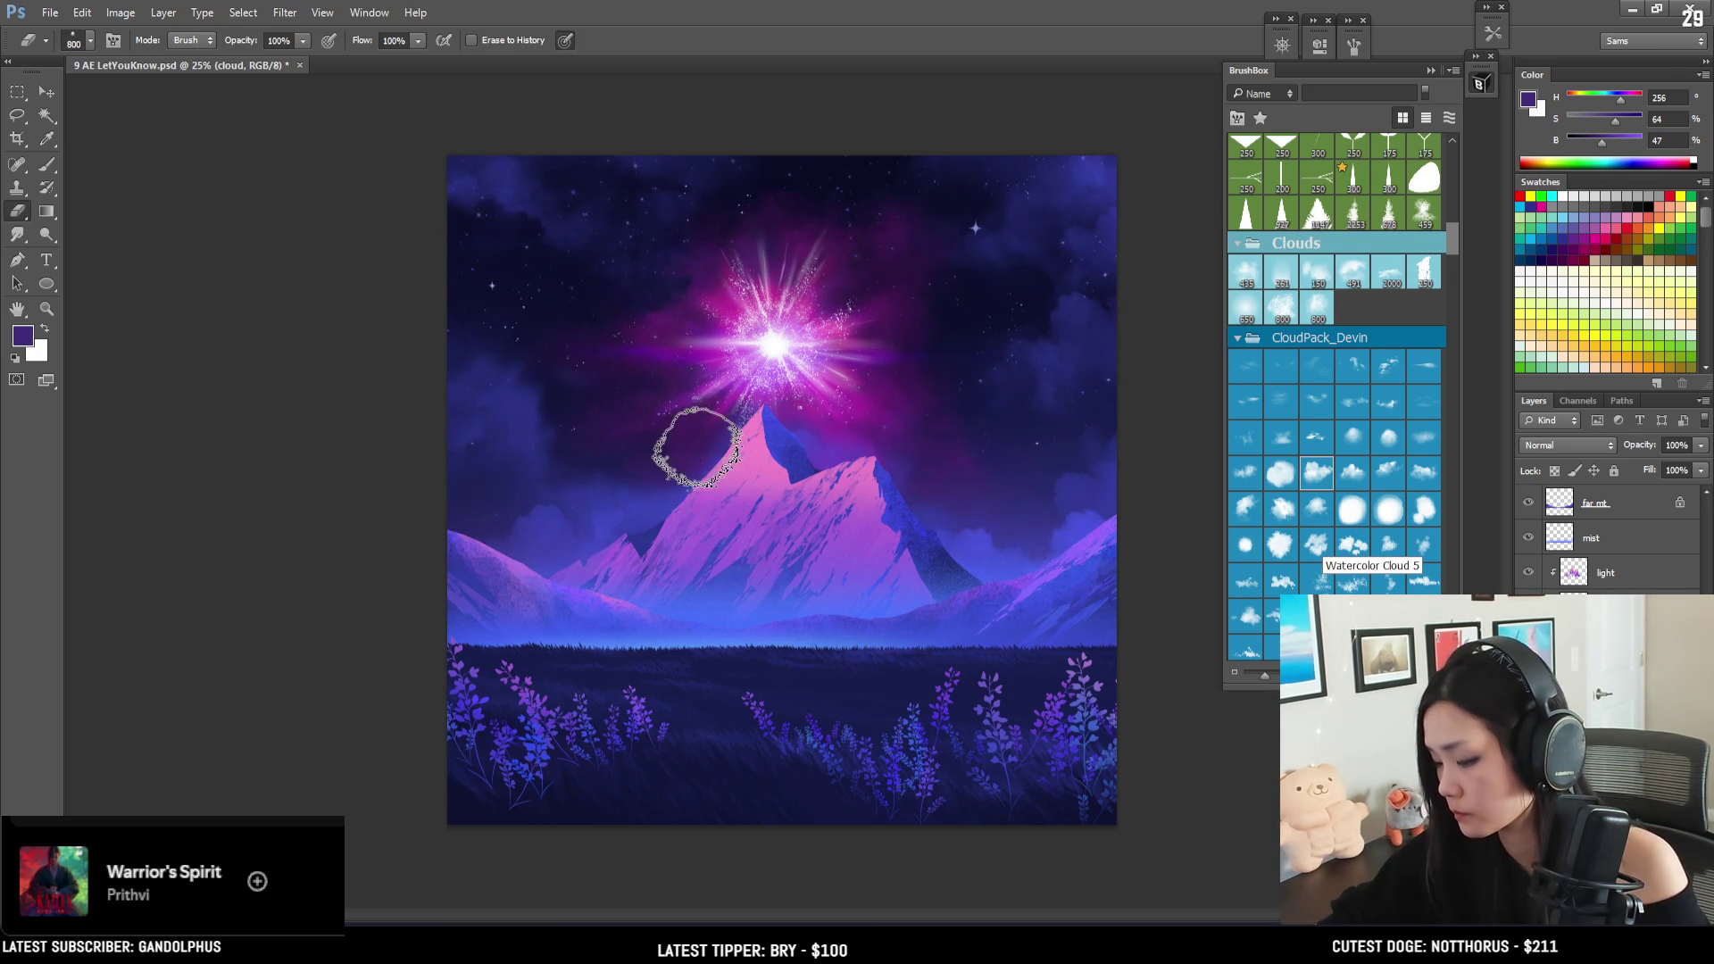
key(bracketleft)
key(bracketleft)
key(bracketleft)
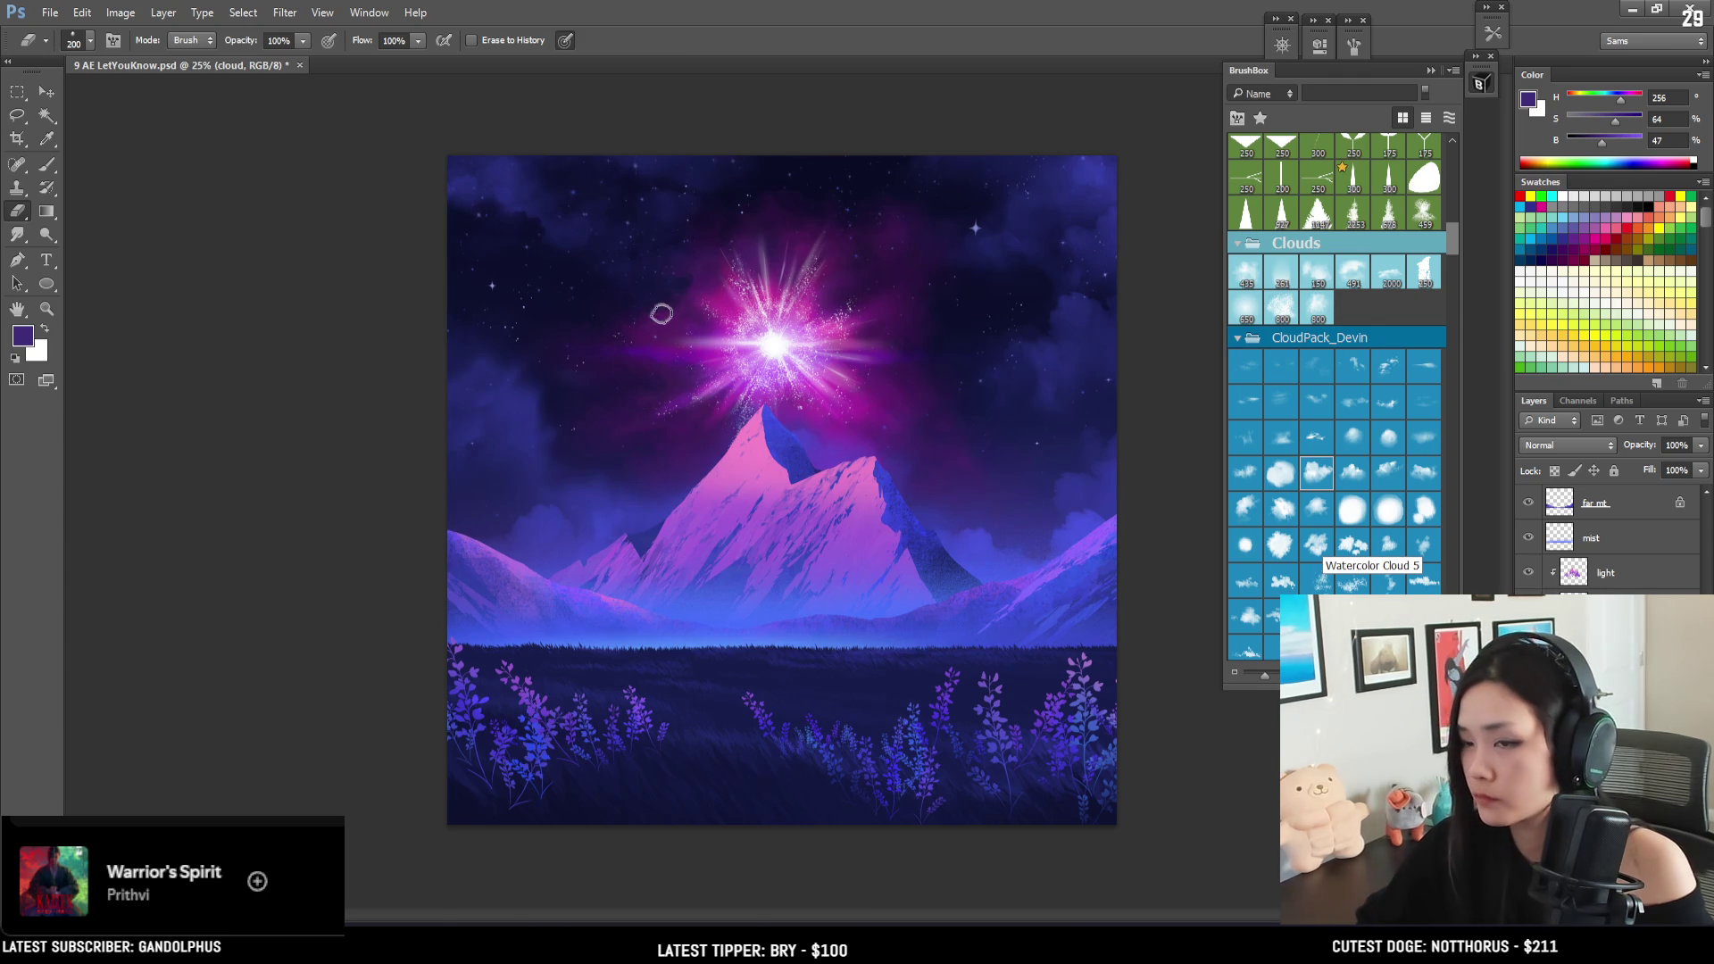
key(bracketright)
key(bracketright)
key(bracketright)
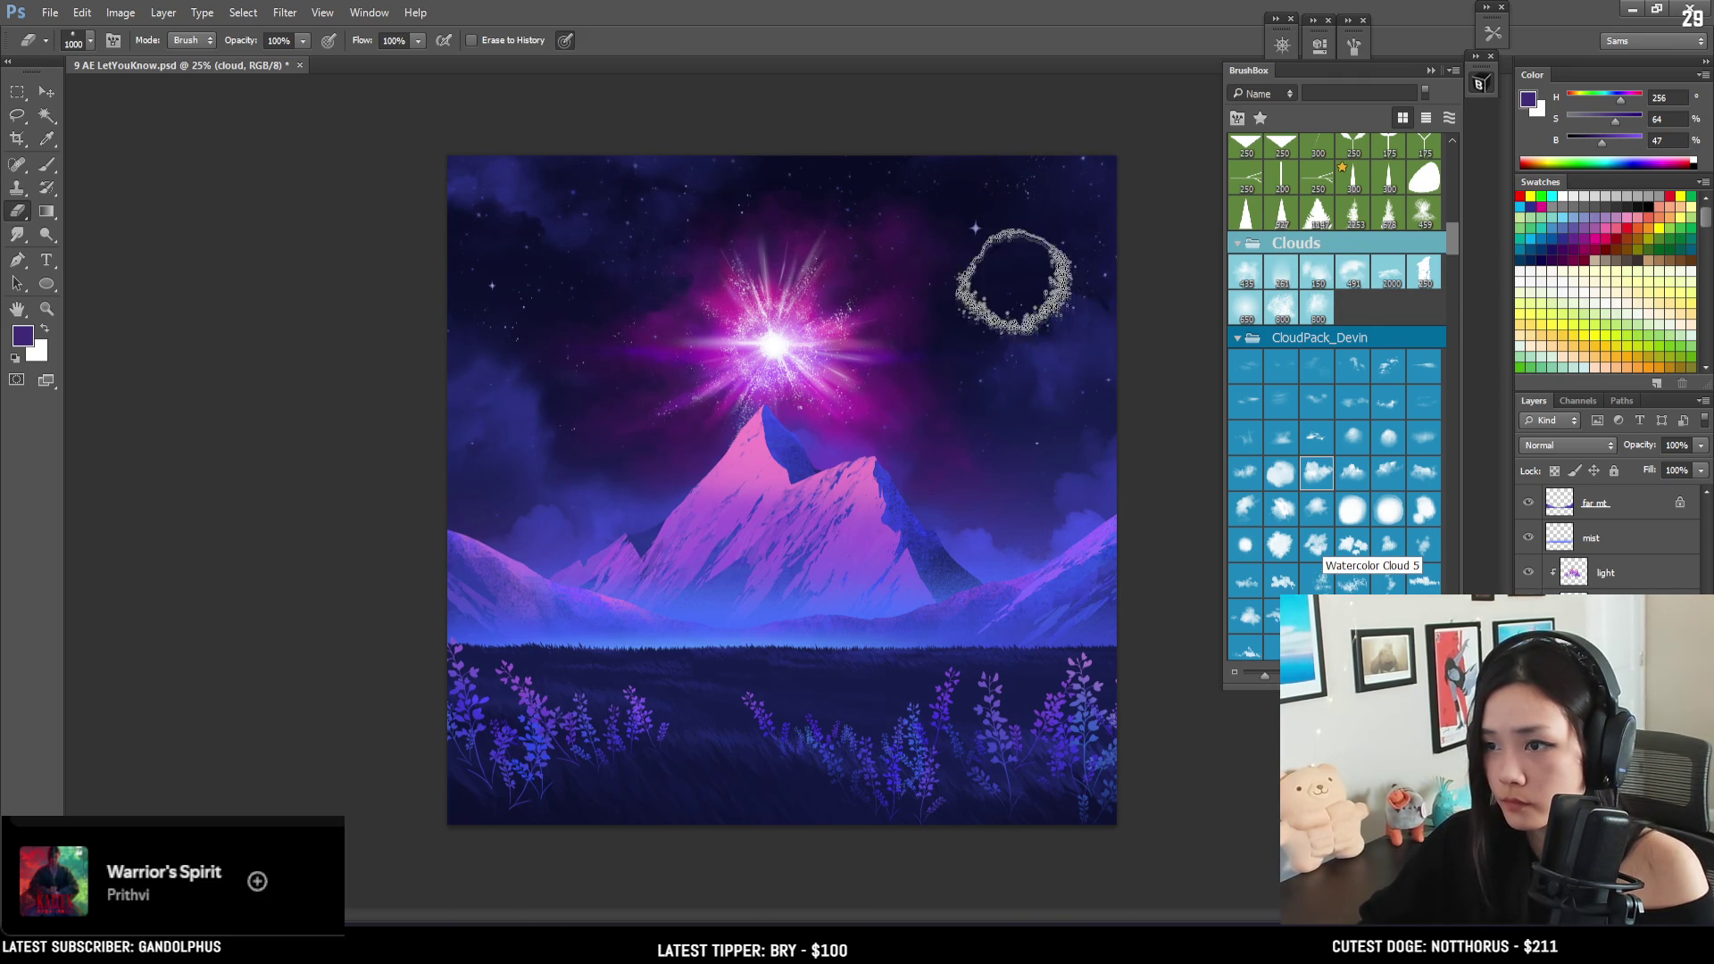
key(bracketleft)
key(bracketleft)
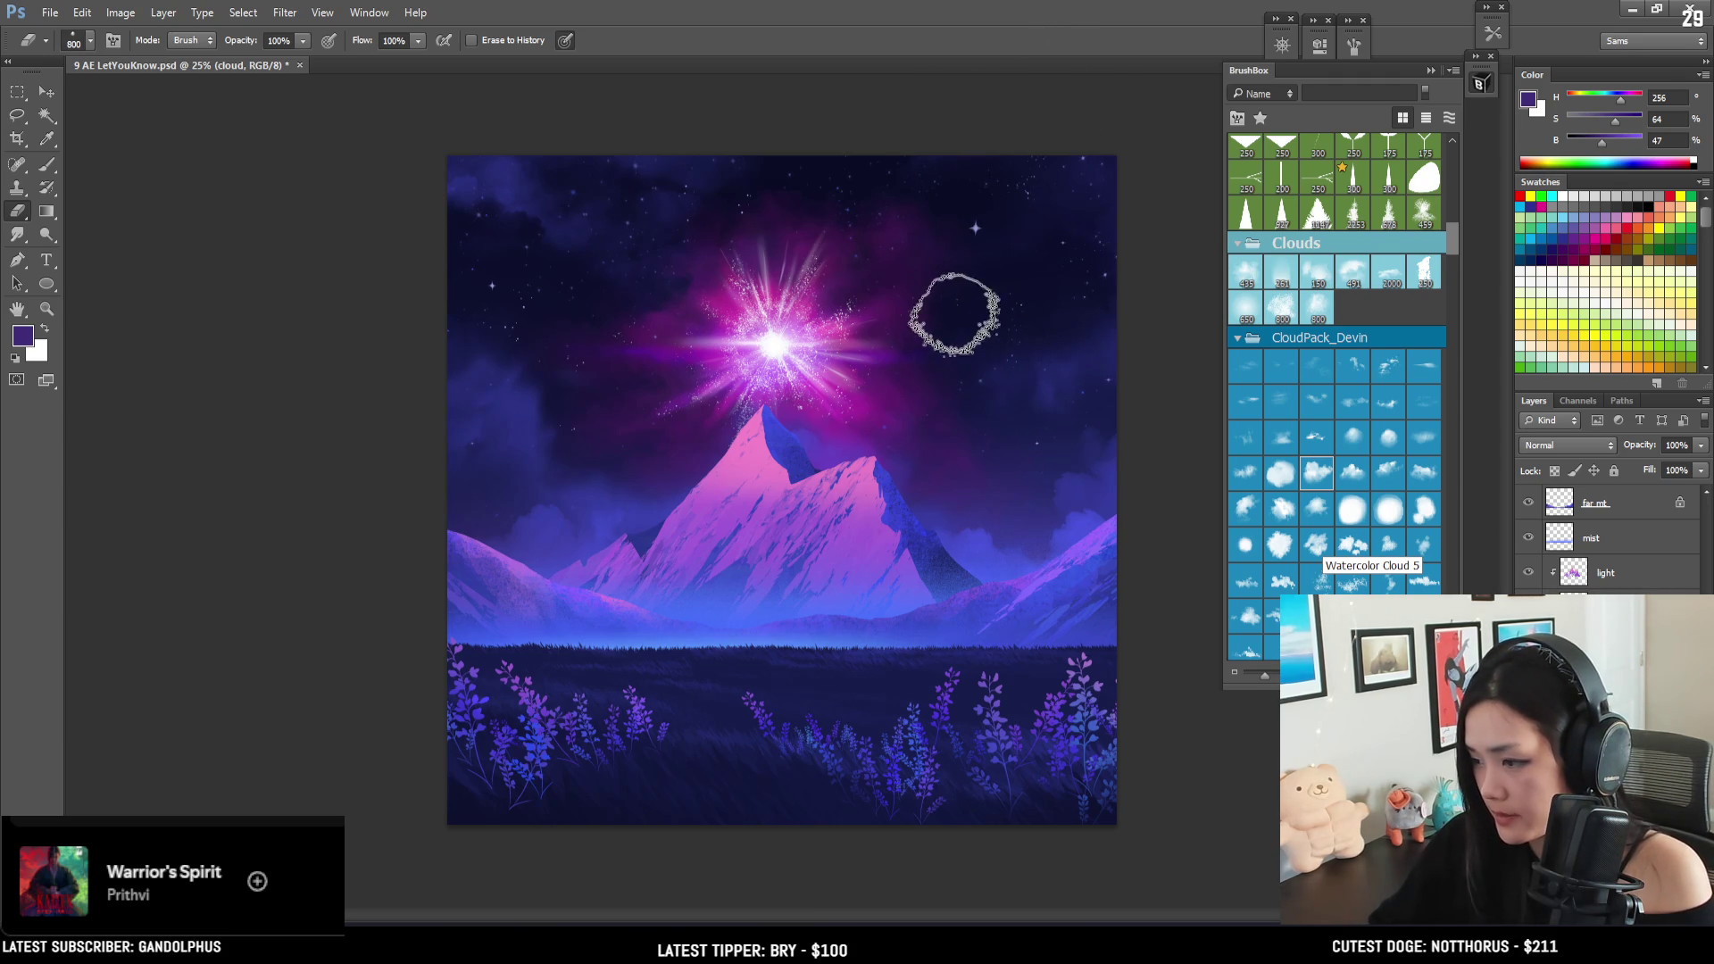
key(bracketleft)
key(bracketleft)
key(bracketleft)
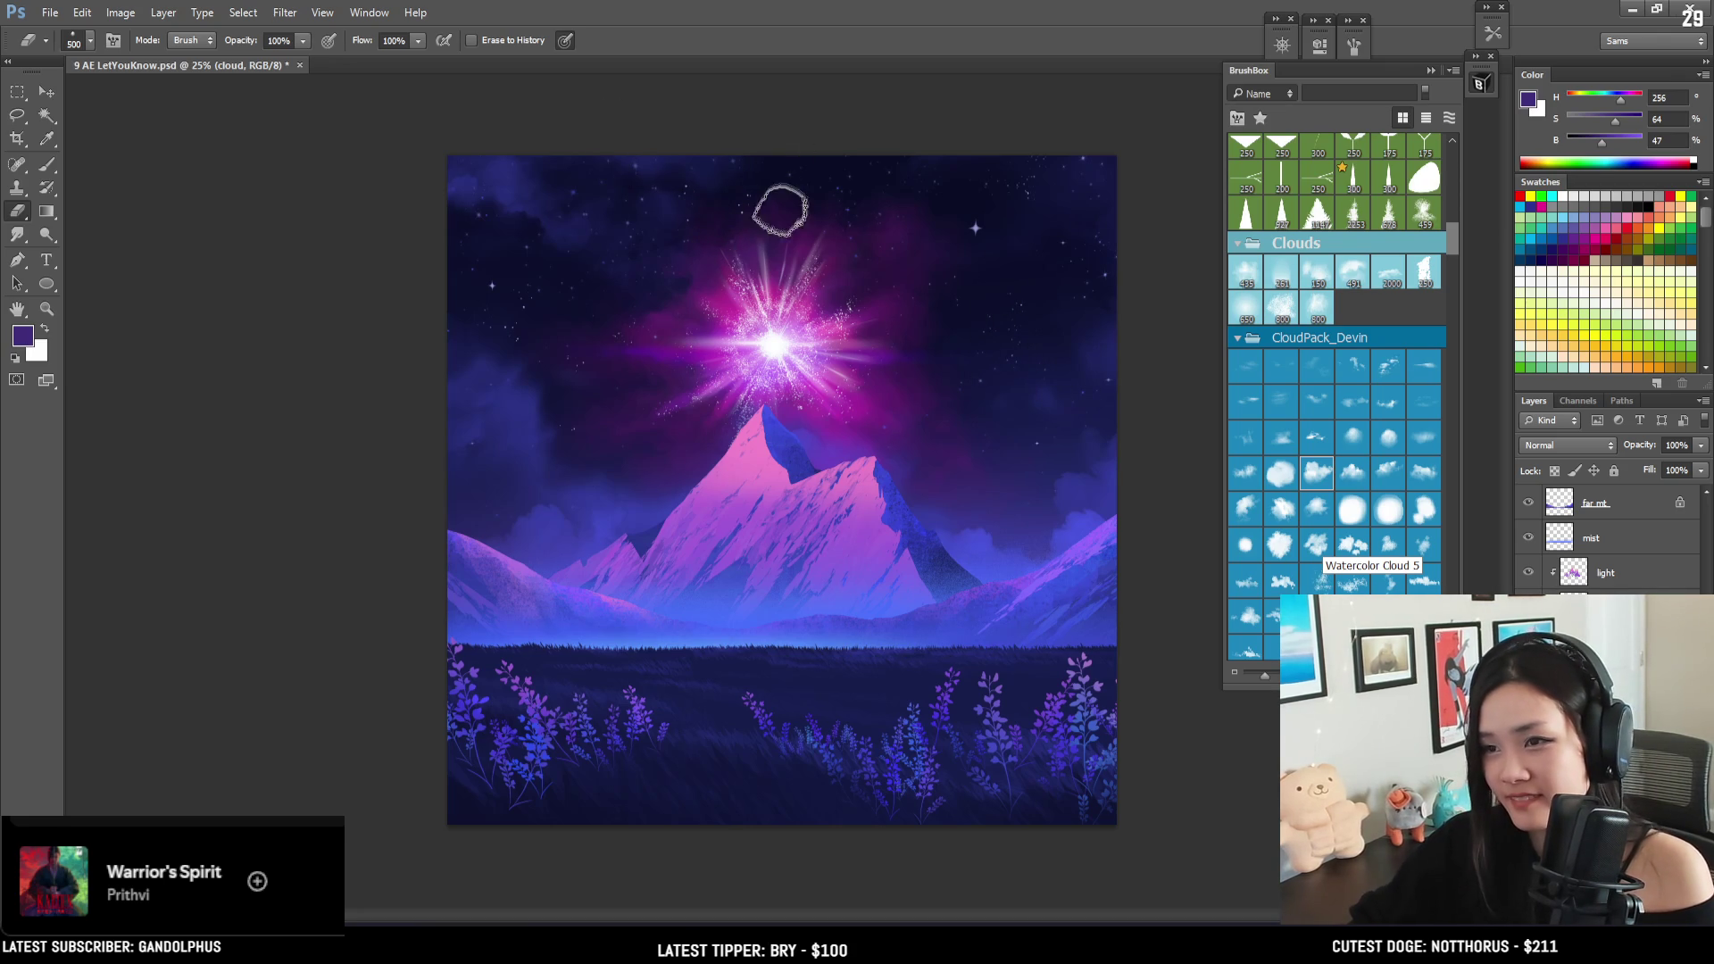
key(bracketright)
key(bracketright)
key(bracketleft)
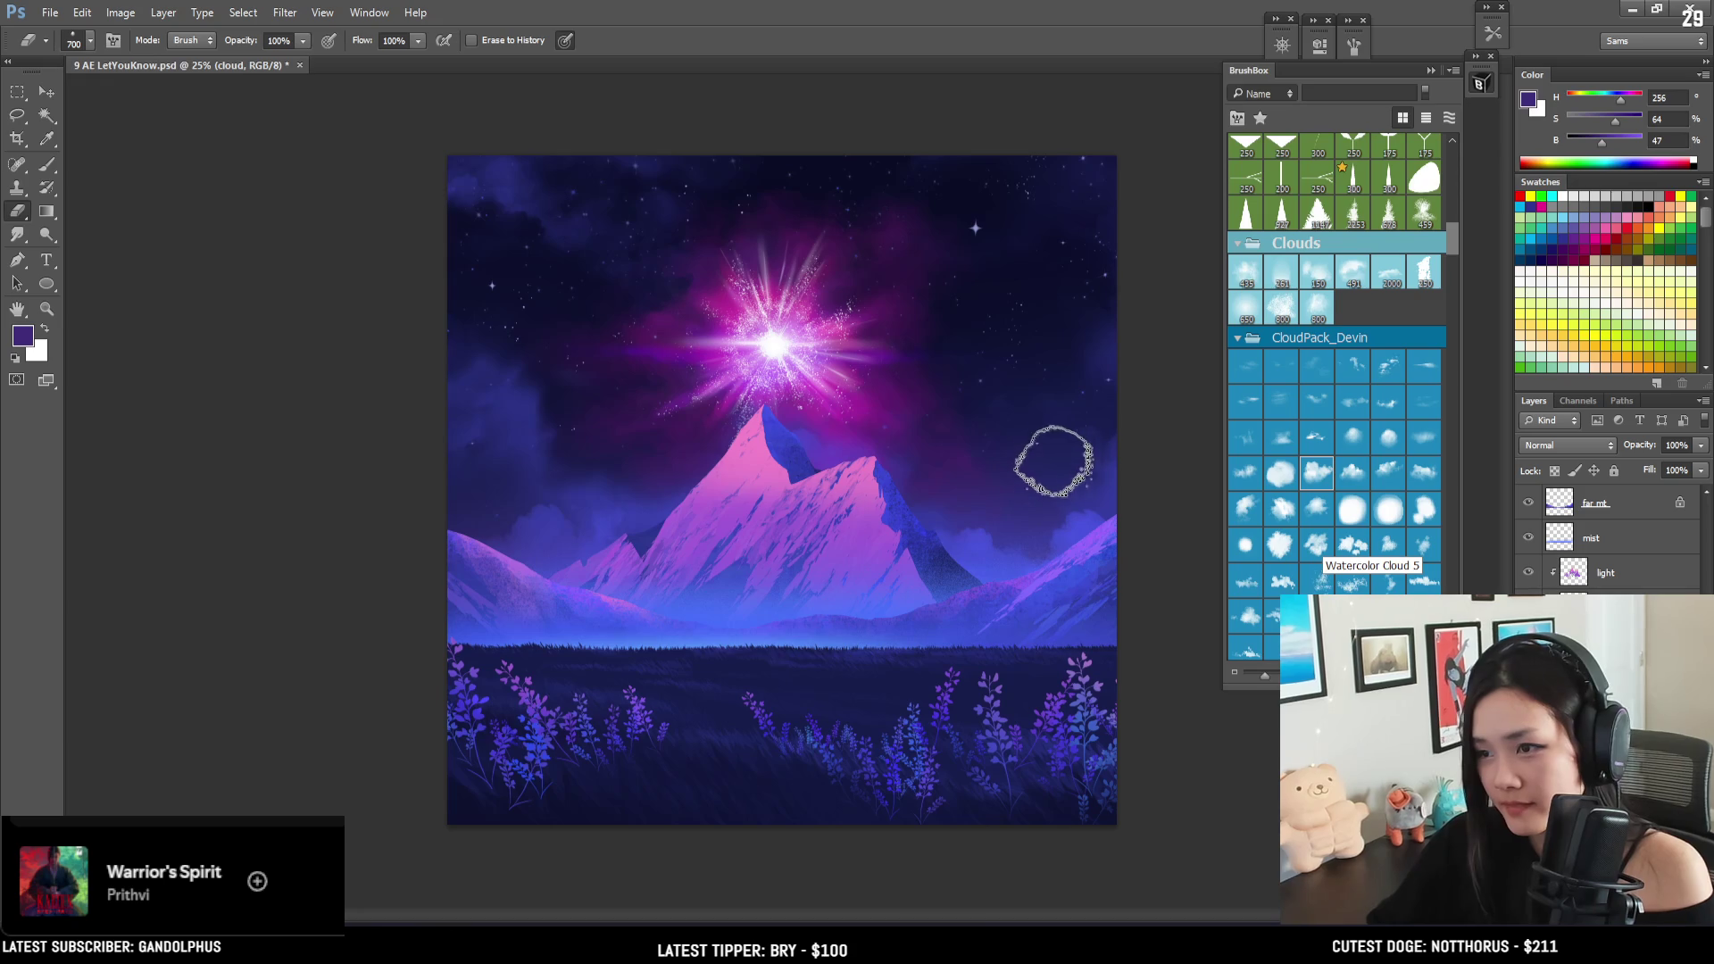
- Sample a blue and then a darker blue from the sky at brush size 800, then return to erasing
key(b)
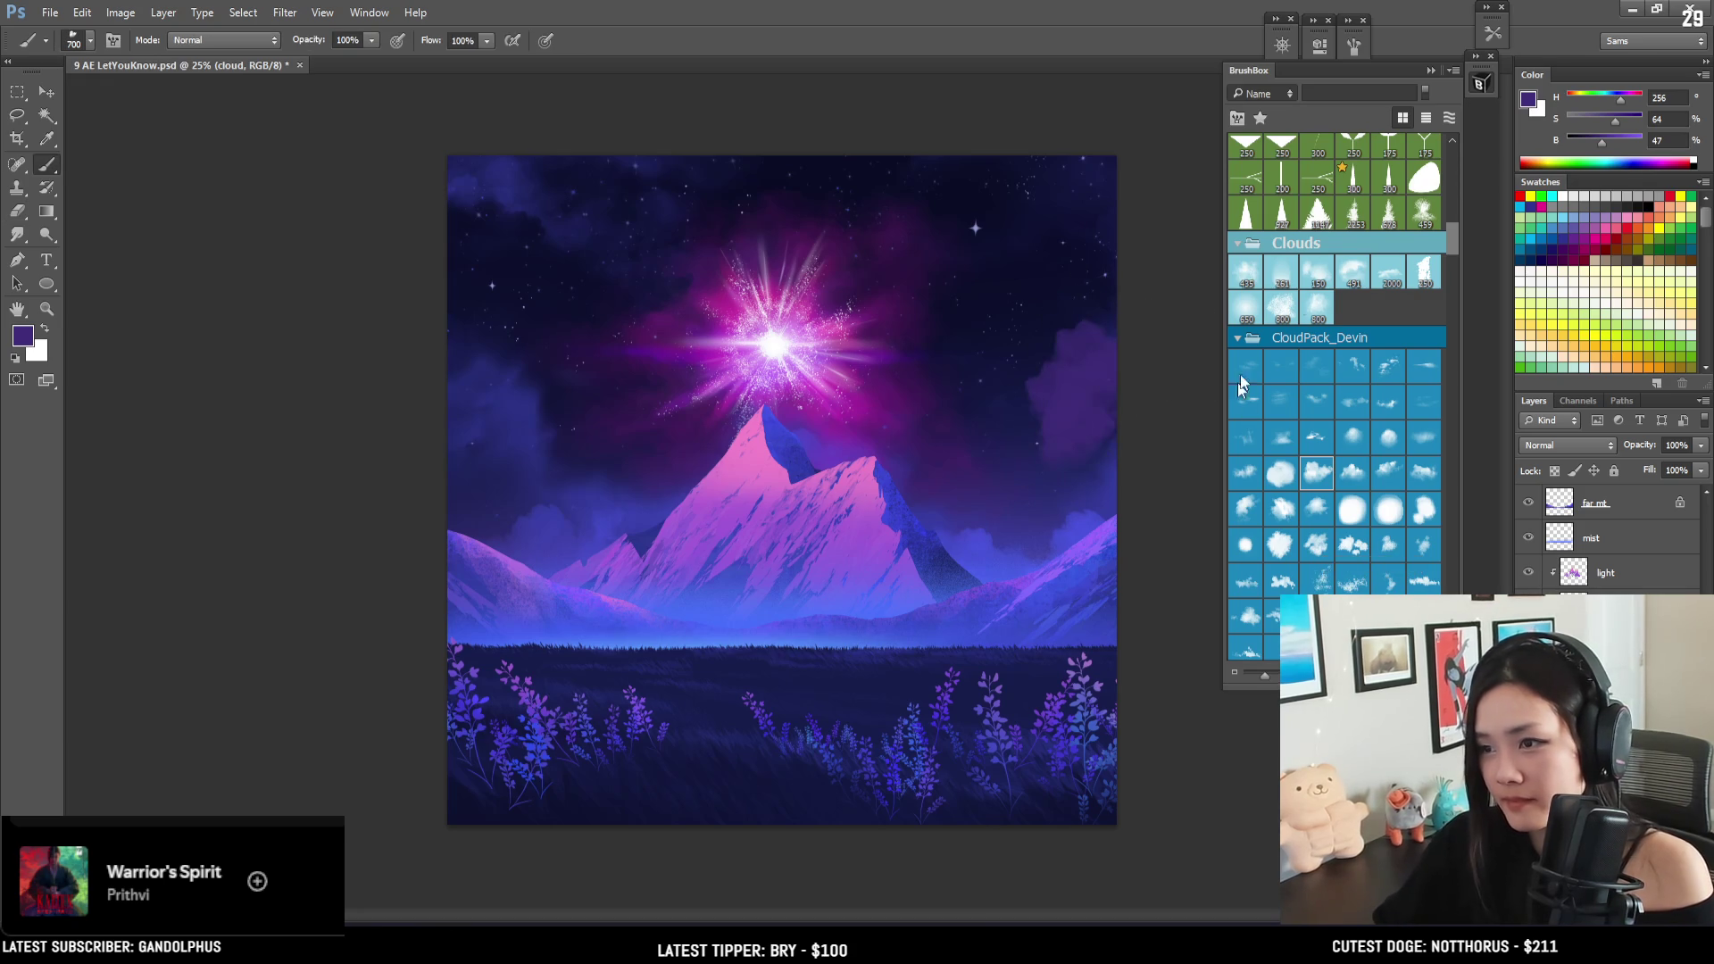
alt+click(1093, 514)
key(bracketright)
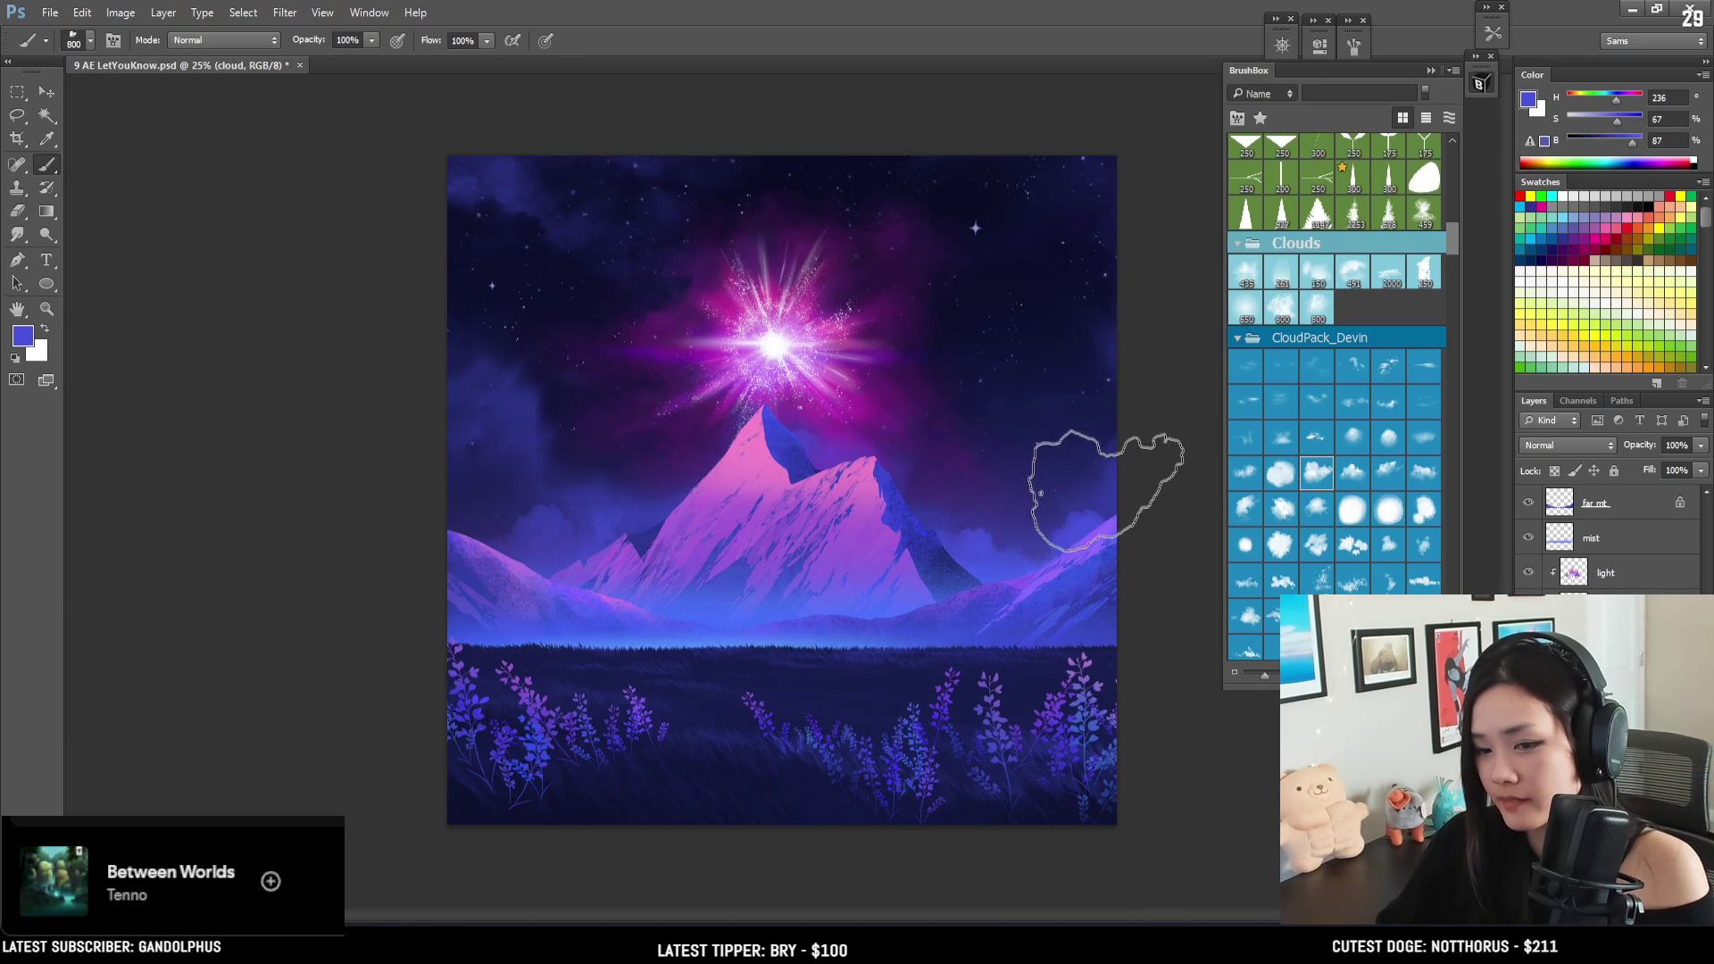
alt+click(1116, 349)
key(e)
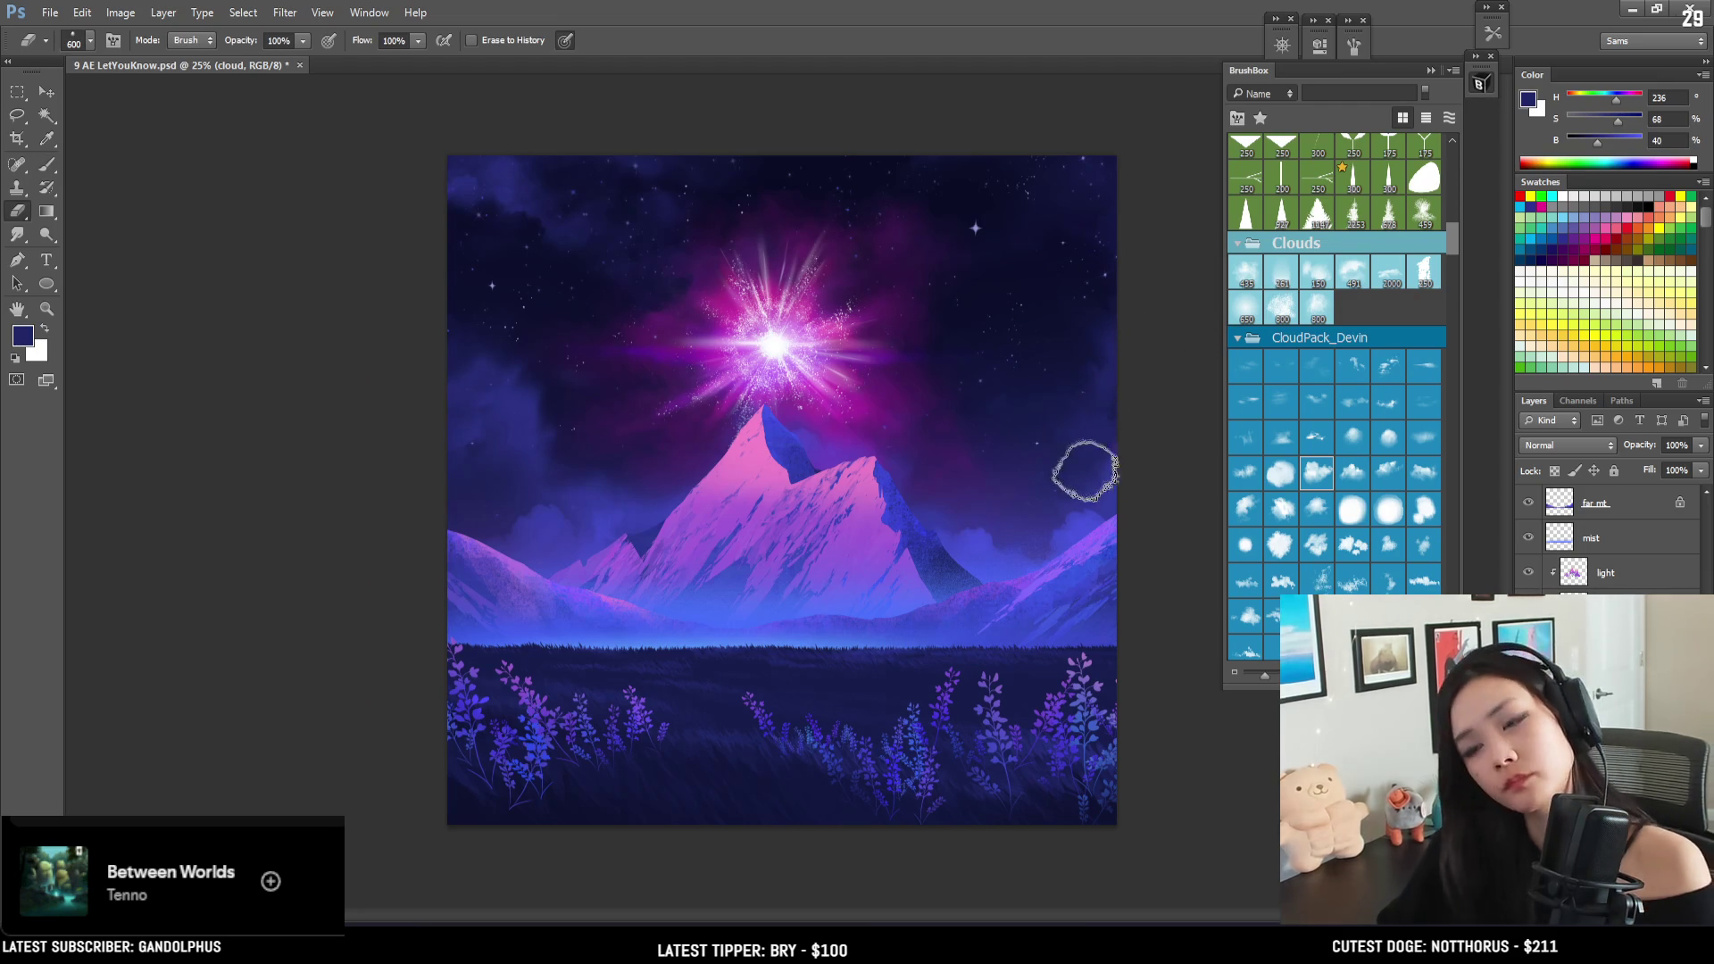
key(ctrl+minus)
key(ctrl+plus)
scroll(1340, 241, up, 5)
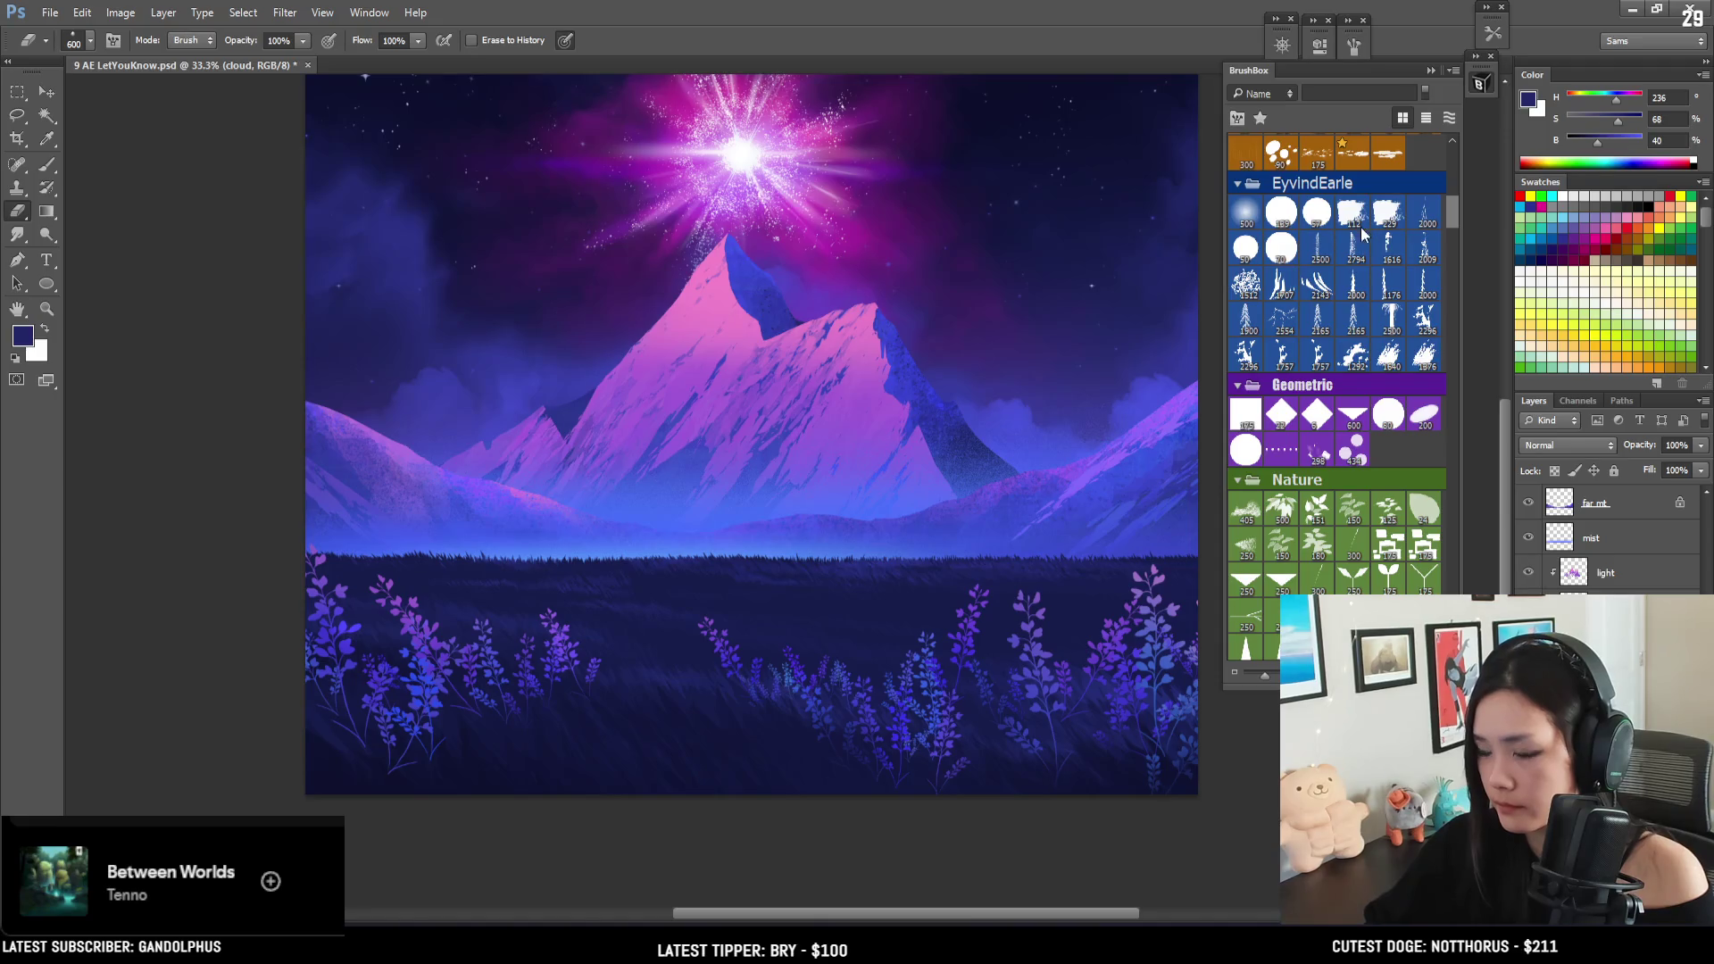
- Select the flowers layer, unlock its transparency, and sample a purple from the flowers
scroll(1437, 214, up, 5)
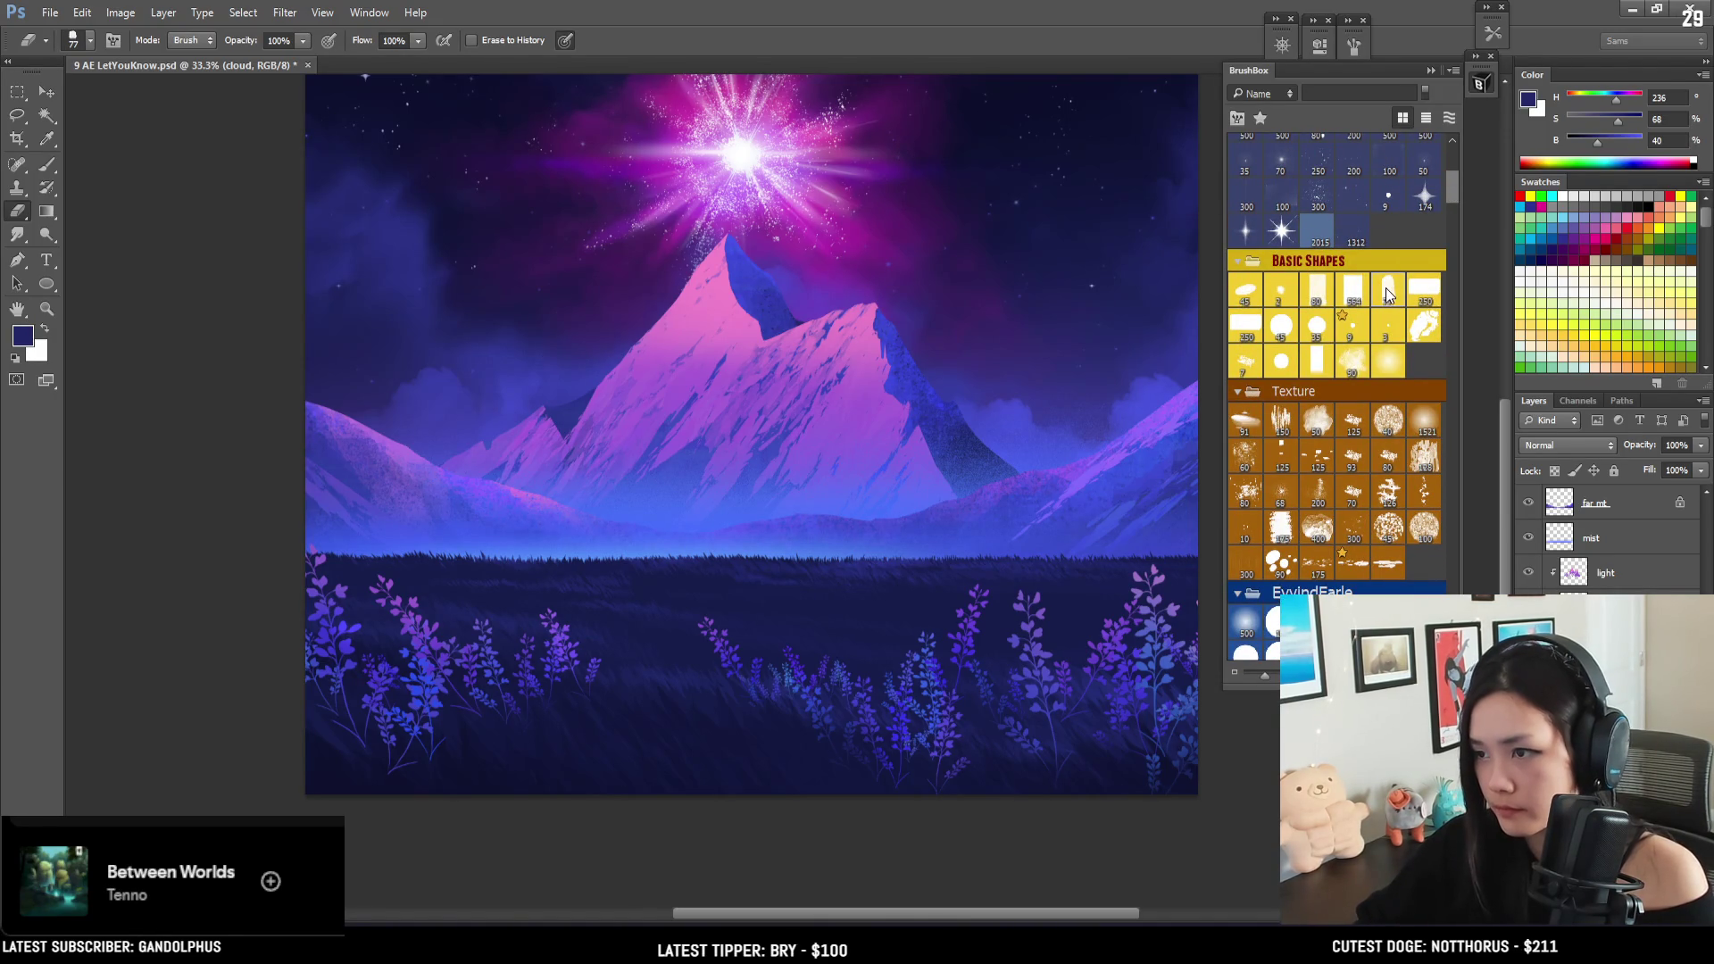
key(b)
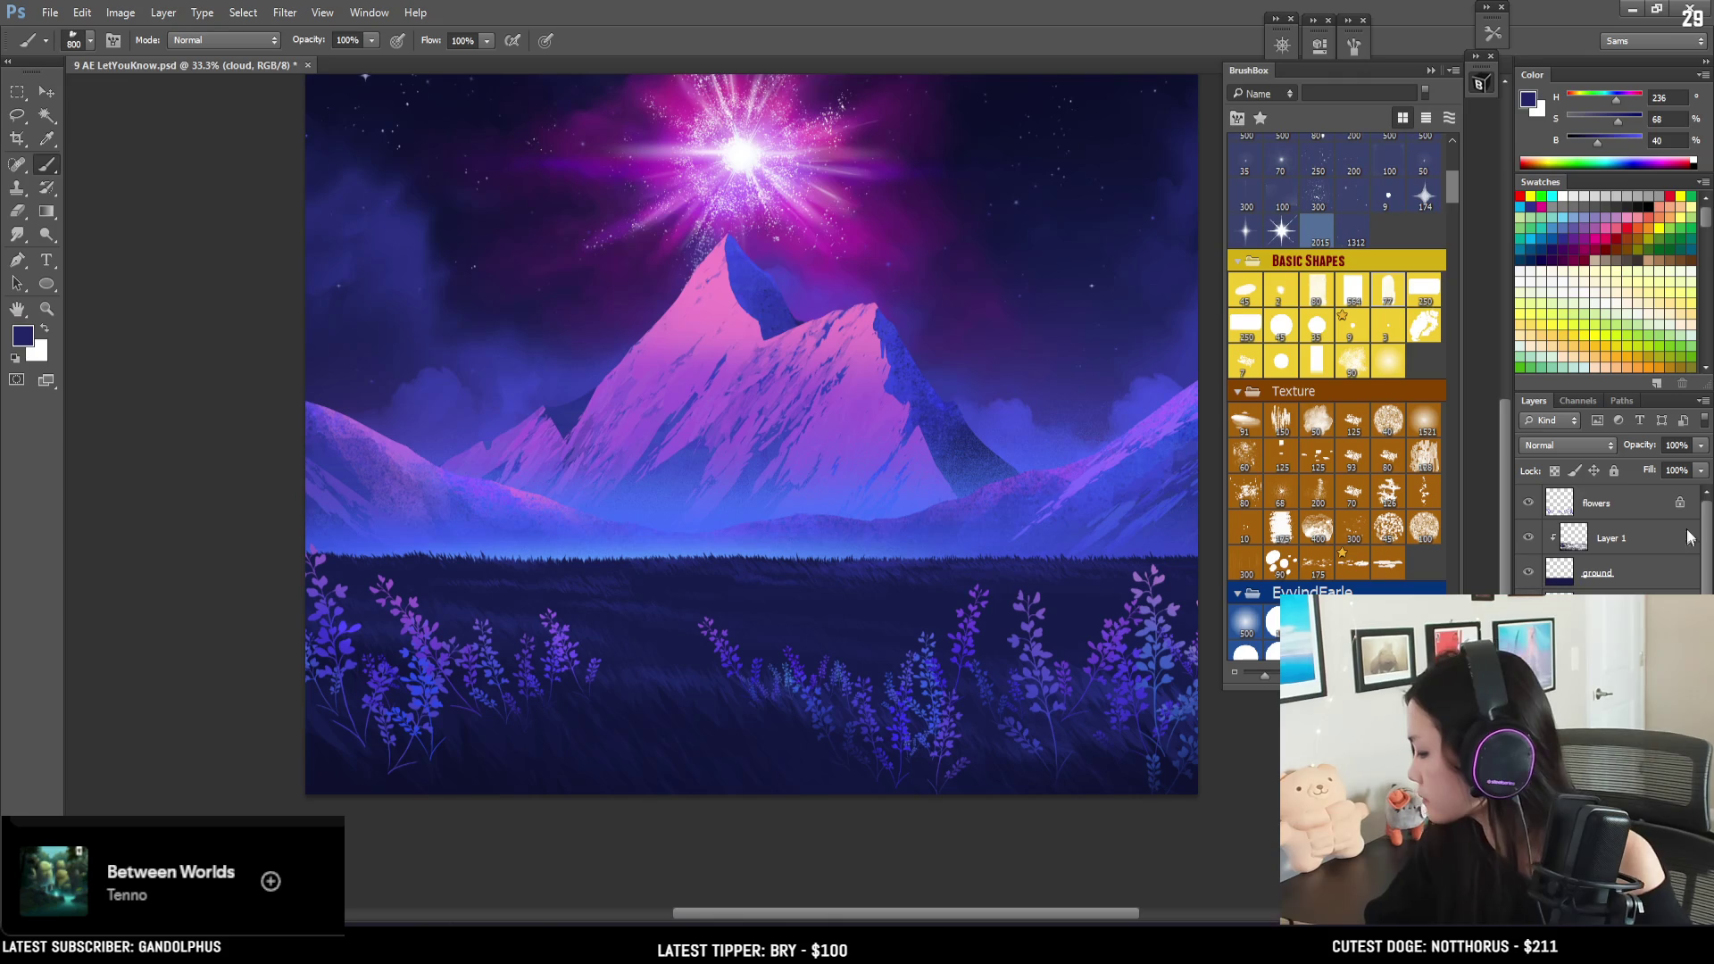
click(1556, 470)
click(1555, 471)
alt+click(314, 554)
key(l)
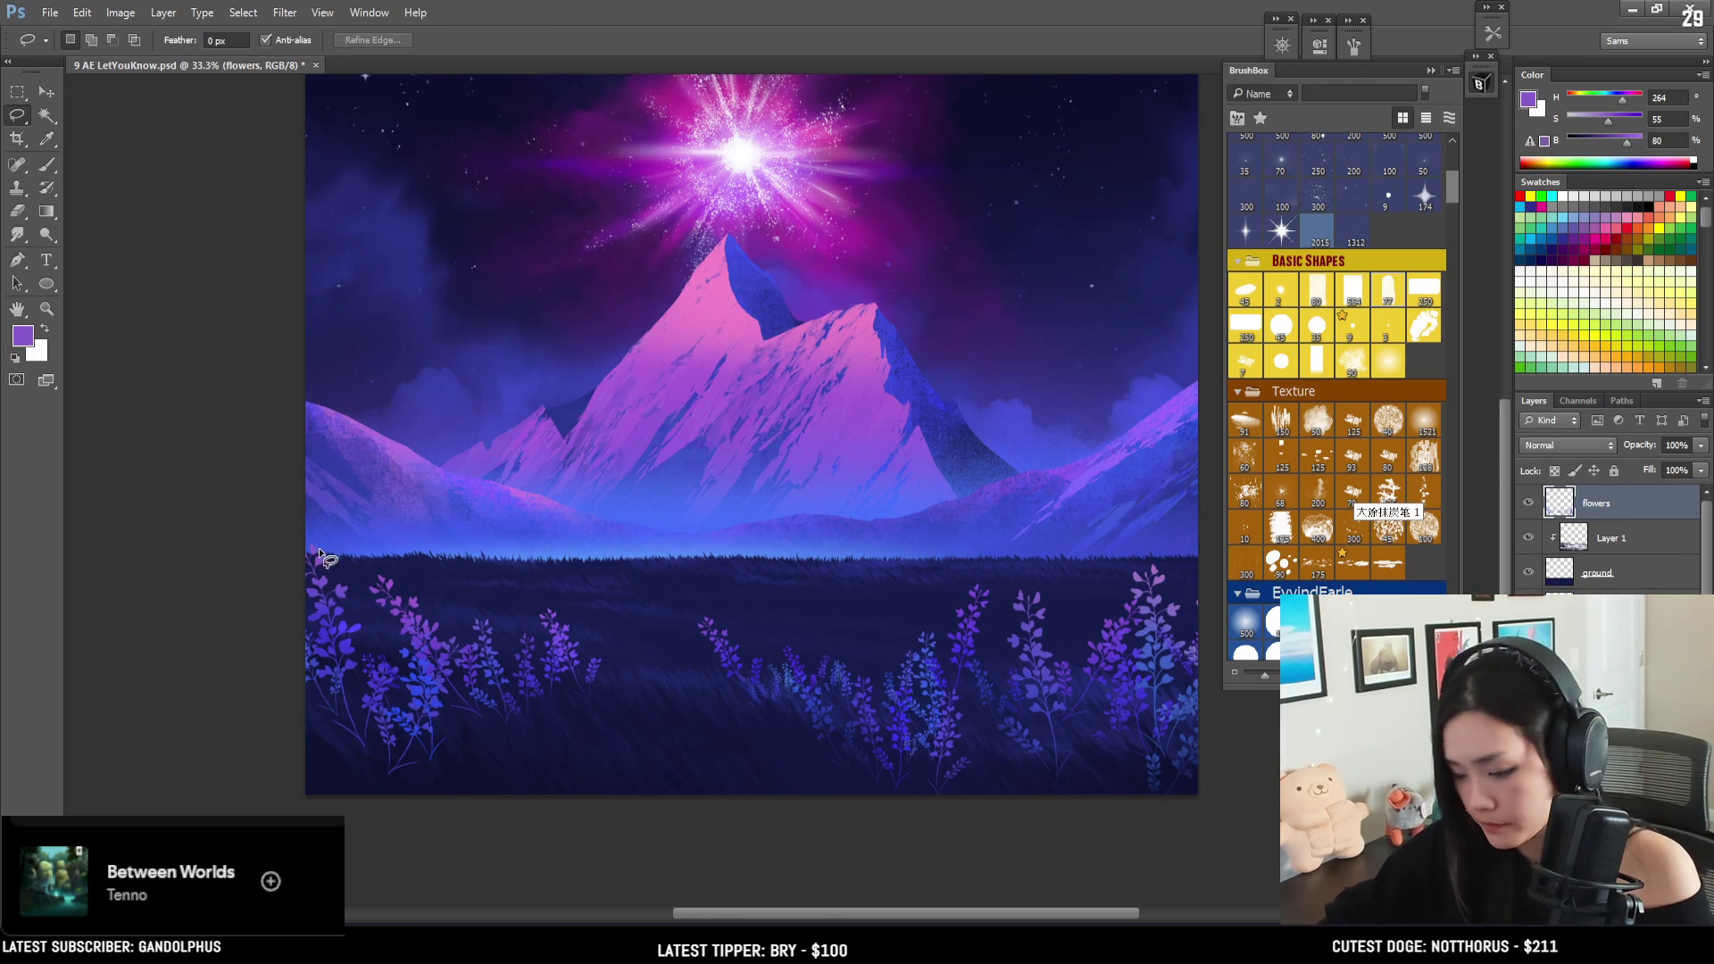
key(b)
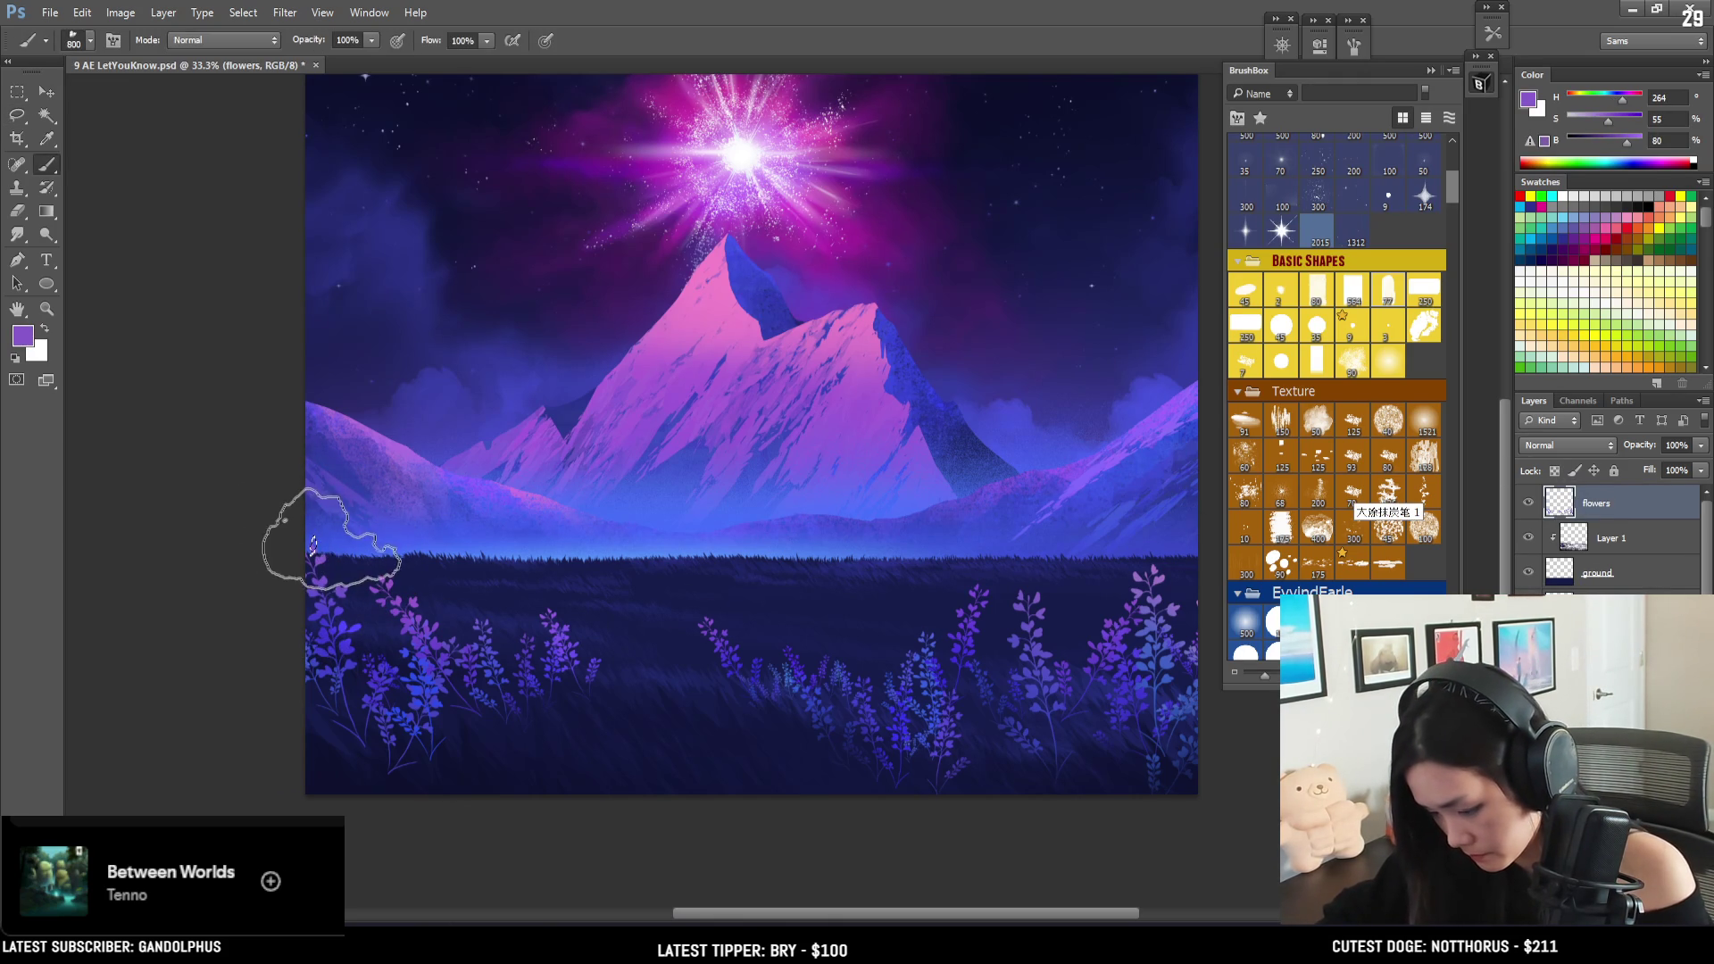
- Set a basic brush tip at 400, sample navy and mid blues from the flowers, and add a new layer
key(bracketleft)
key(bracketleft)
key(bracketleft)
alt+click(402, 728)
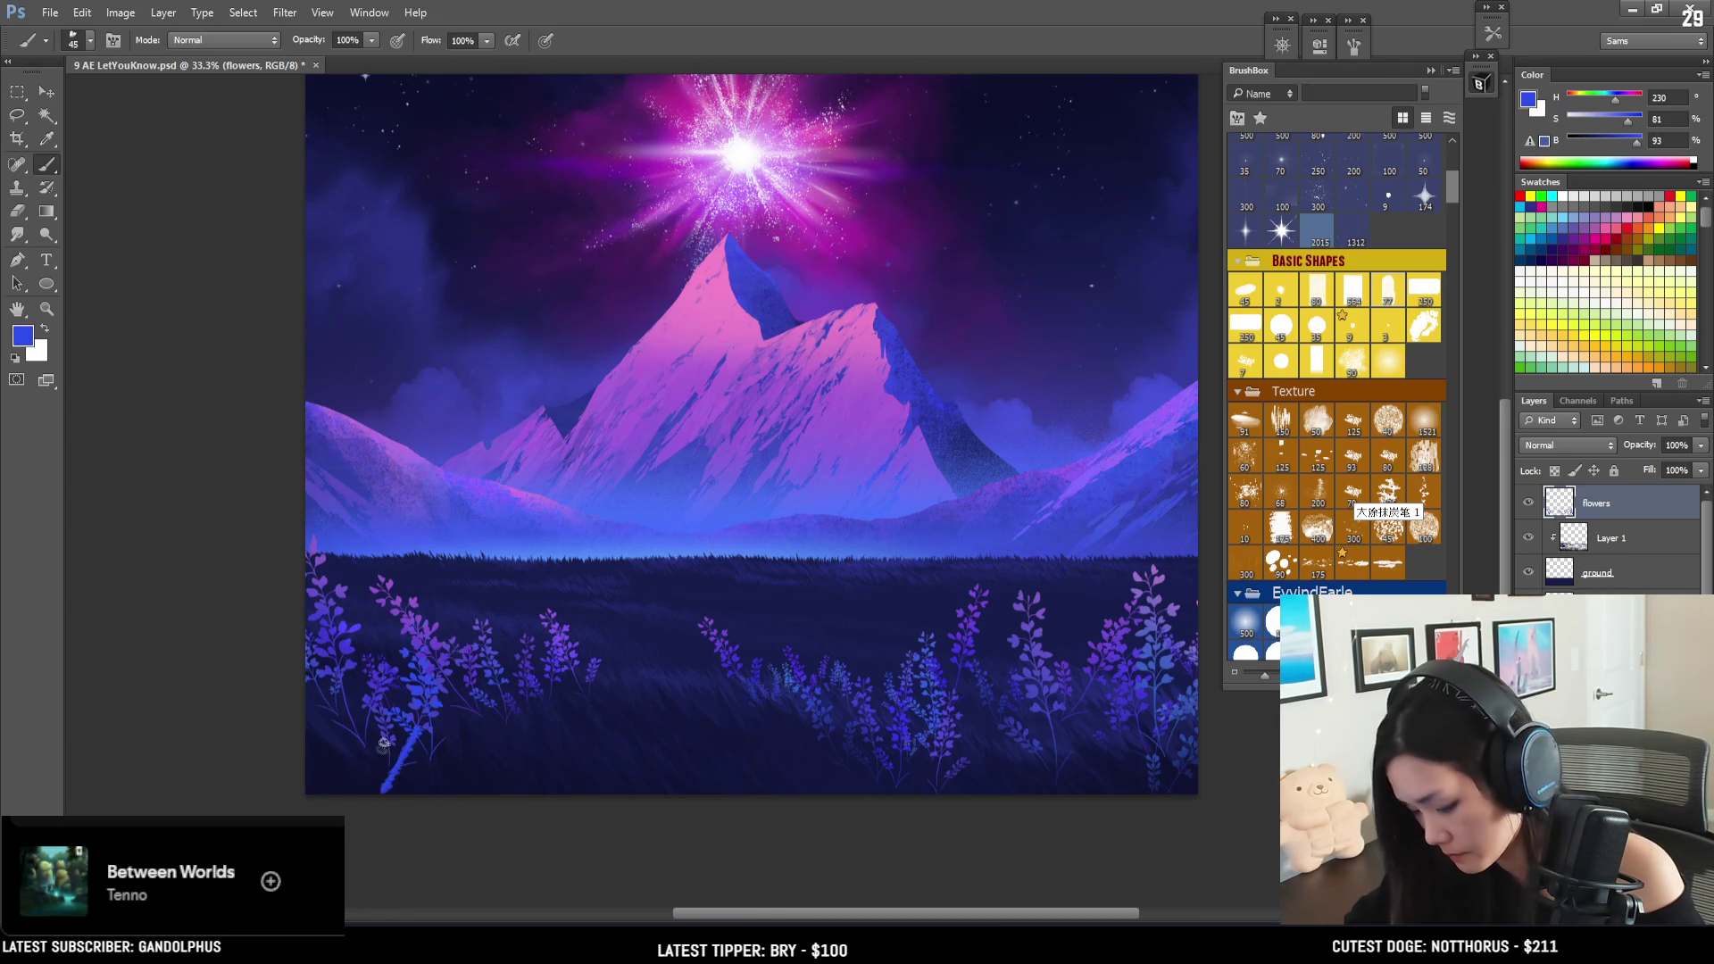
click(1389, 293)
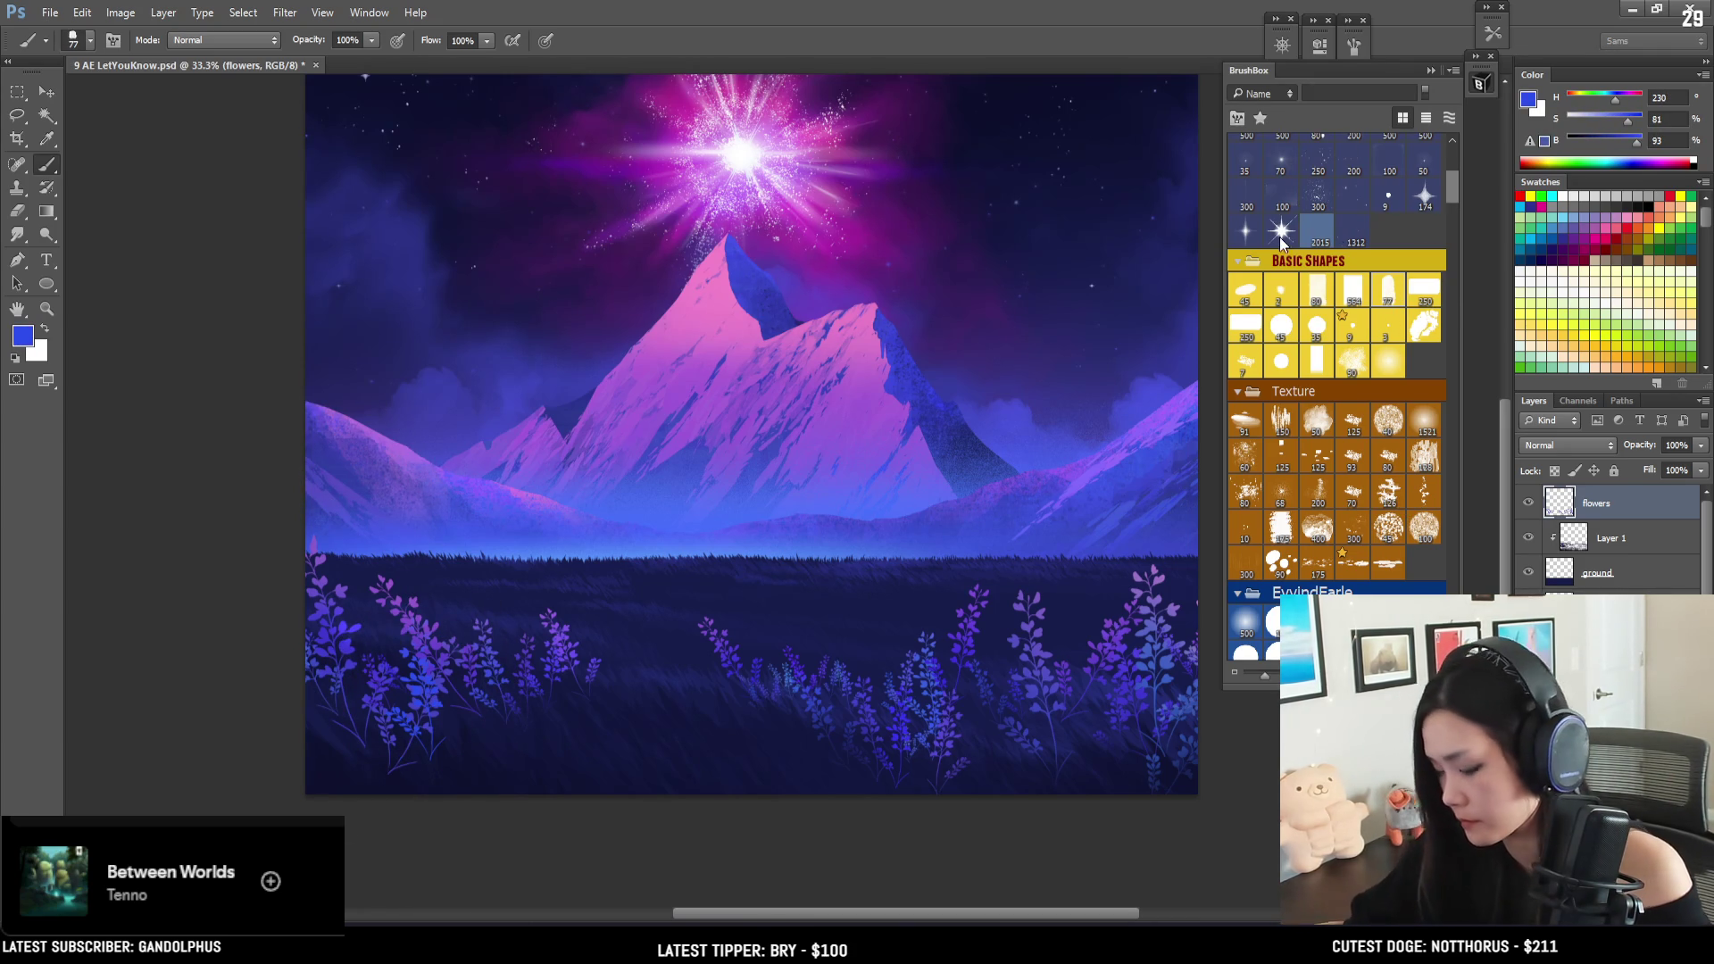
alt+click(418, 735)
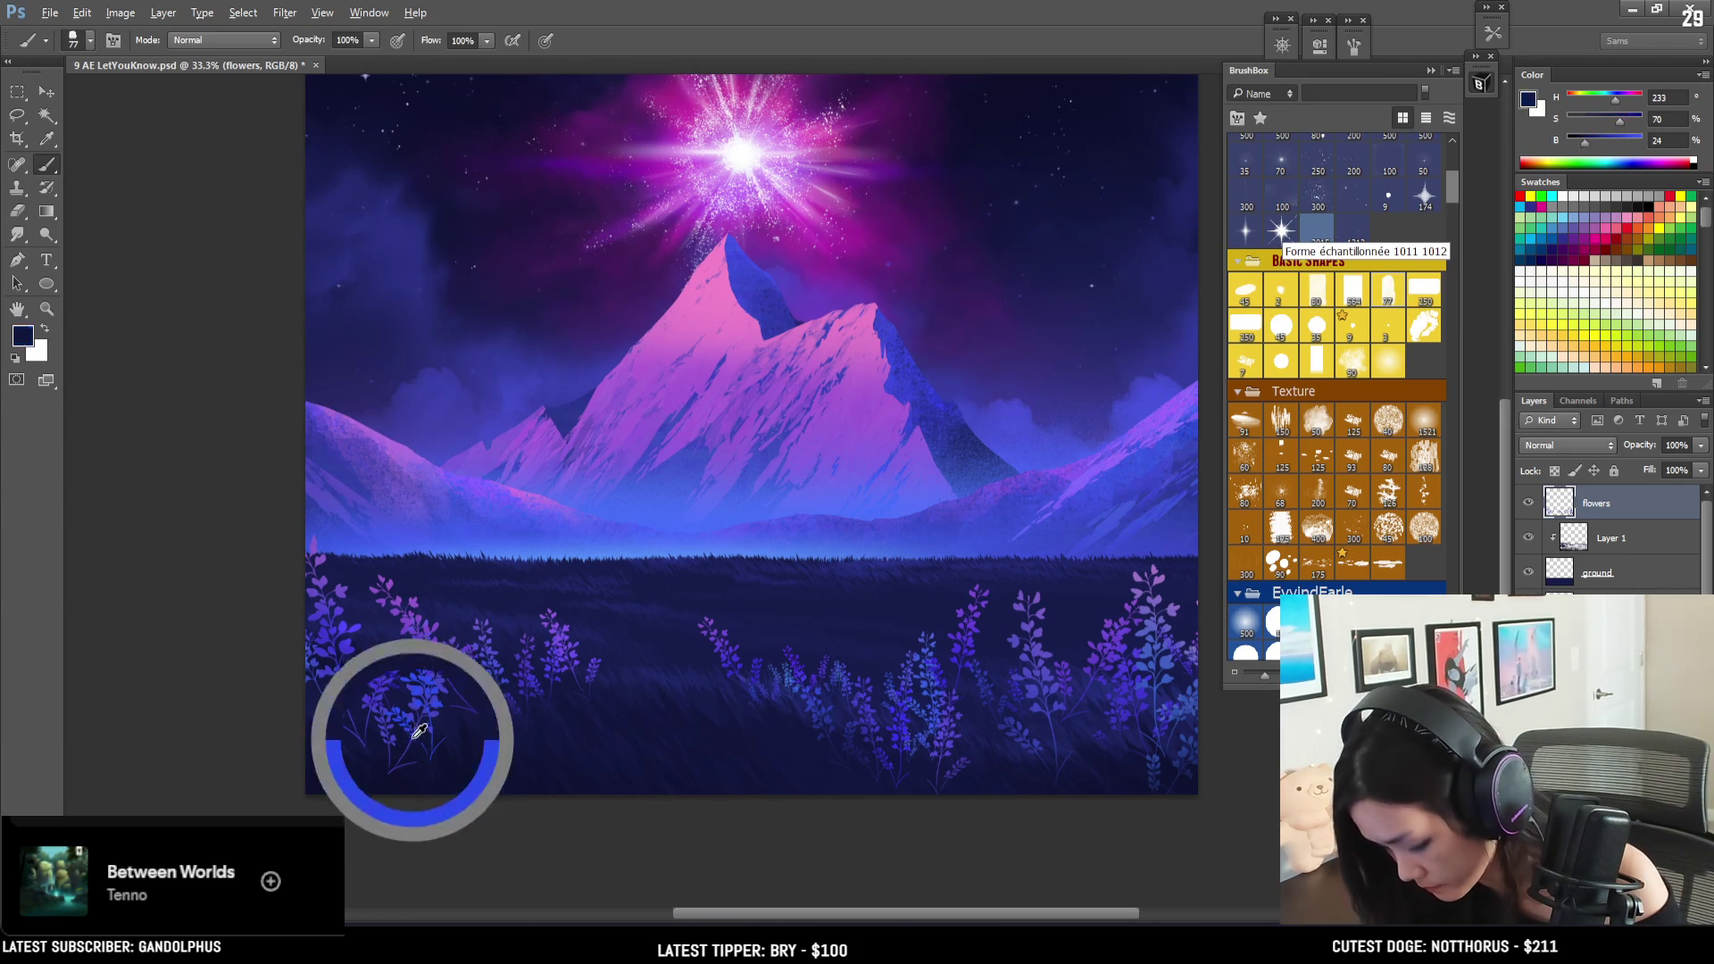
drag(418, 735, 402, 758)
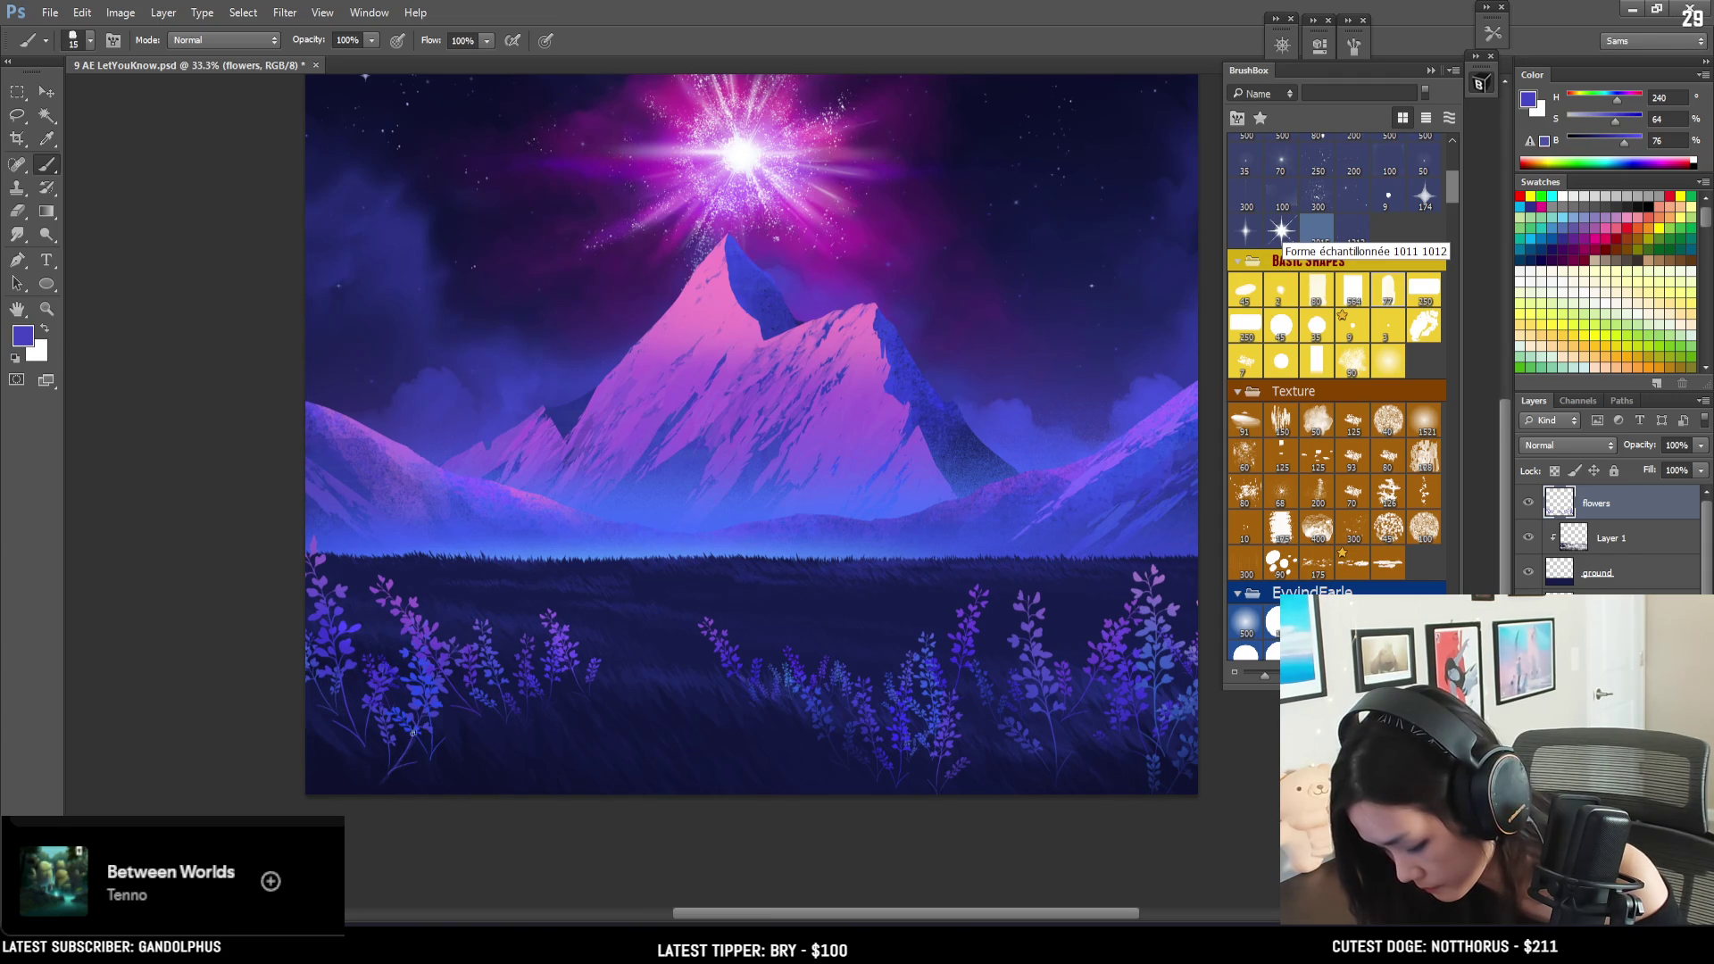
alt+drag(416, 727, 428, 762)
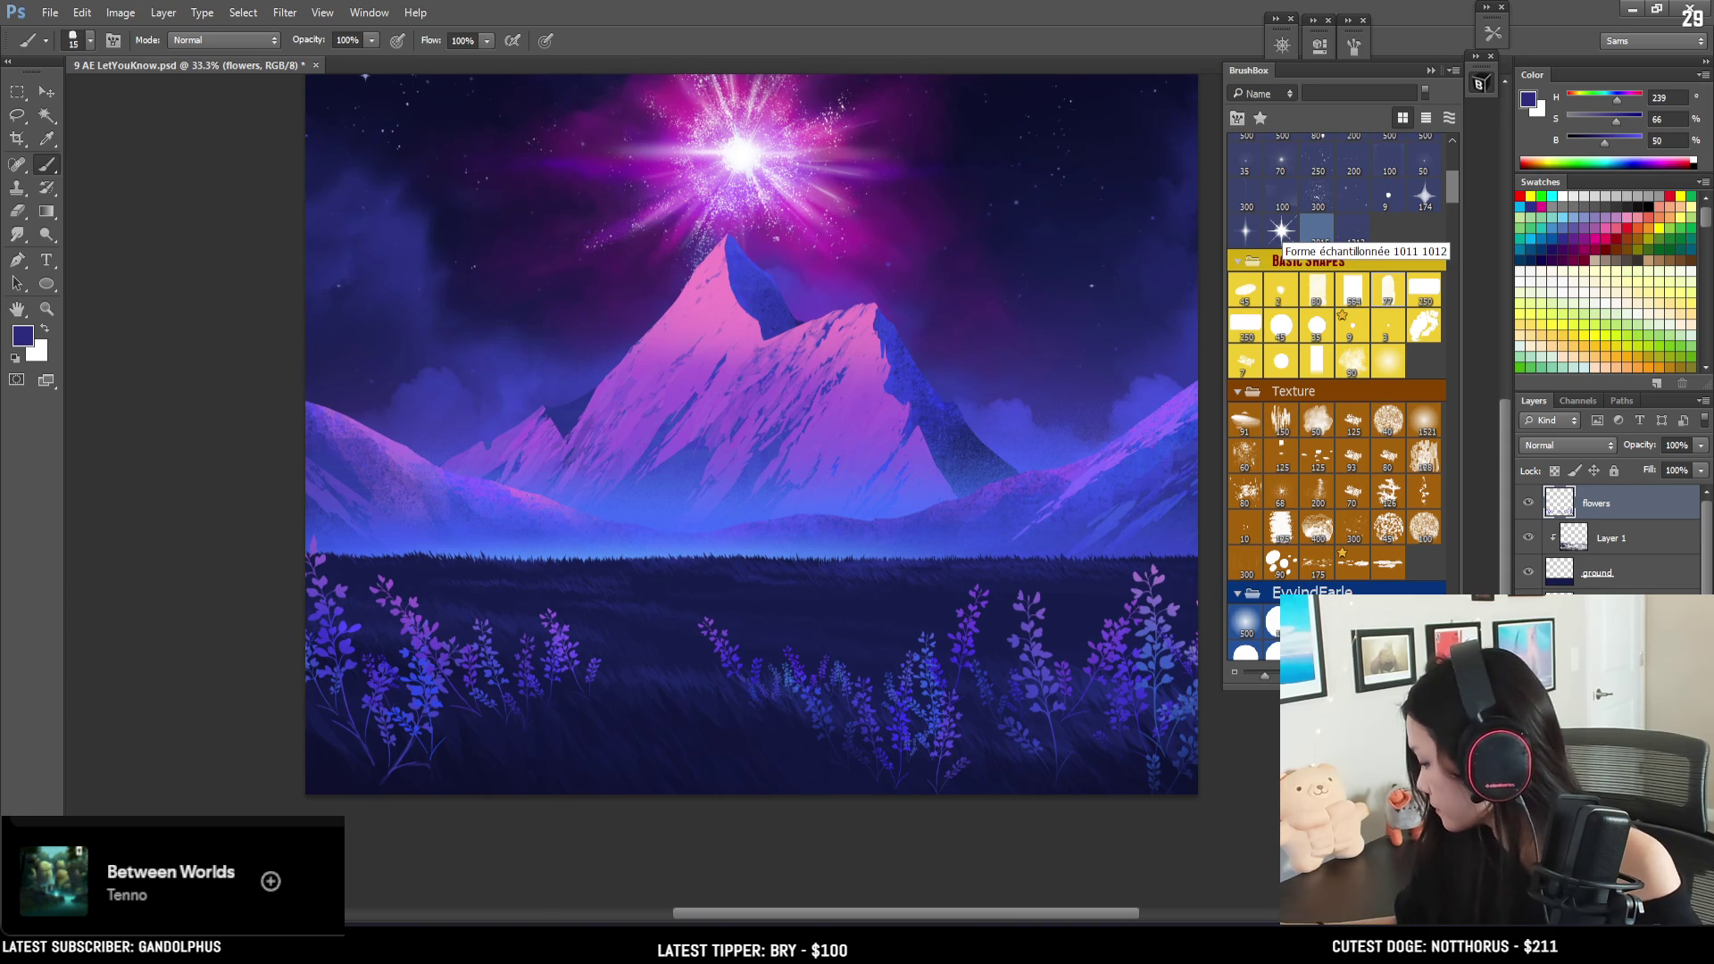
key(ctrl+shift+alt+n)
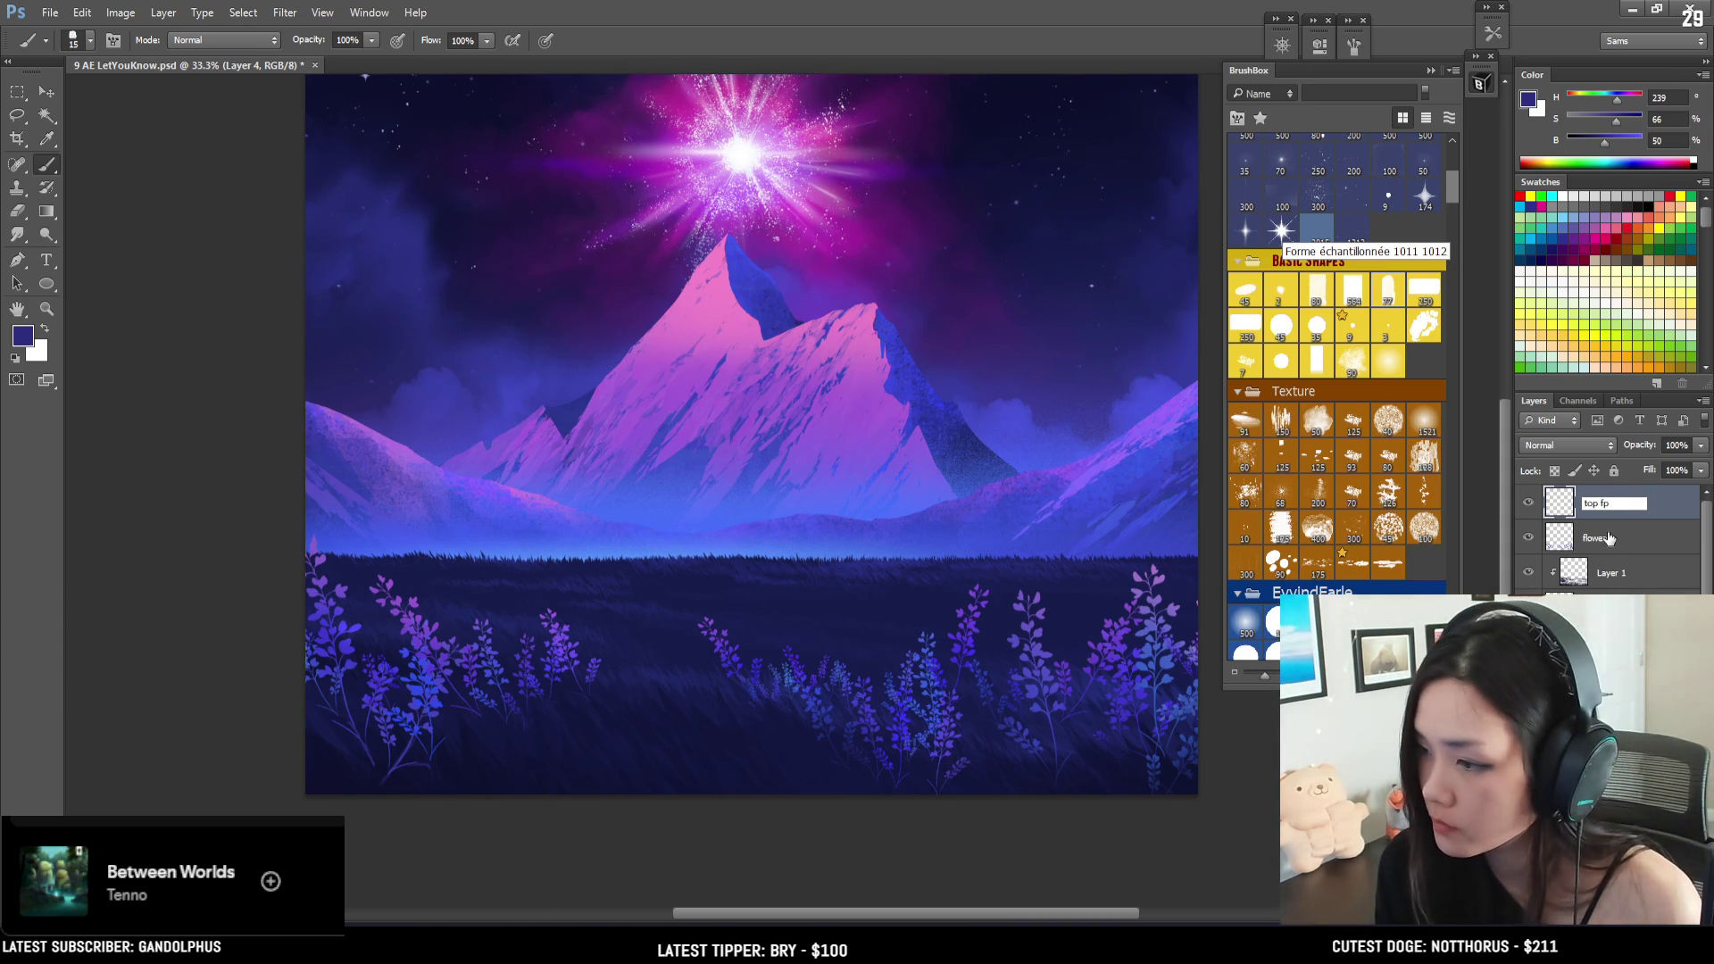
text(top f)
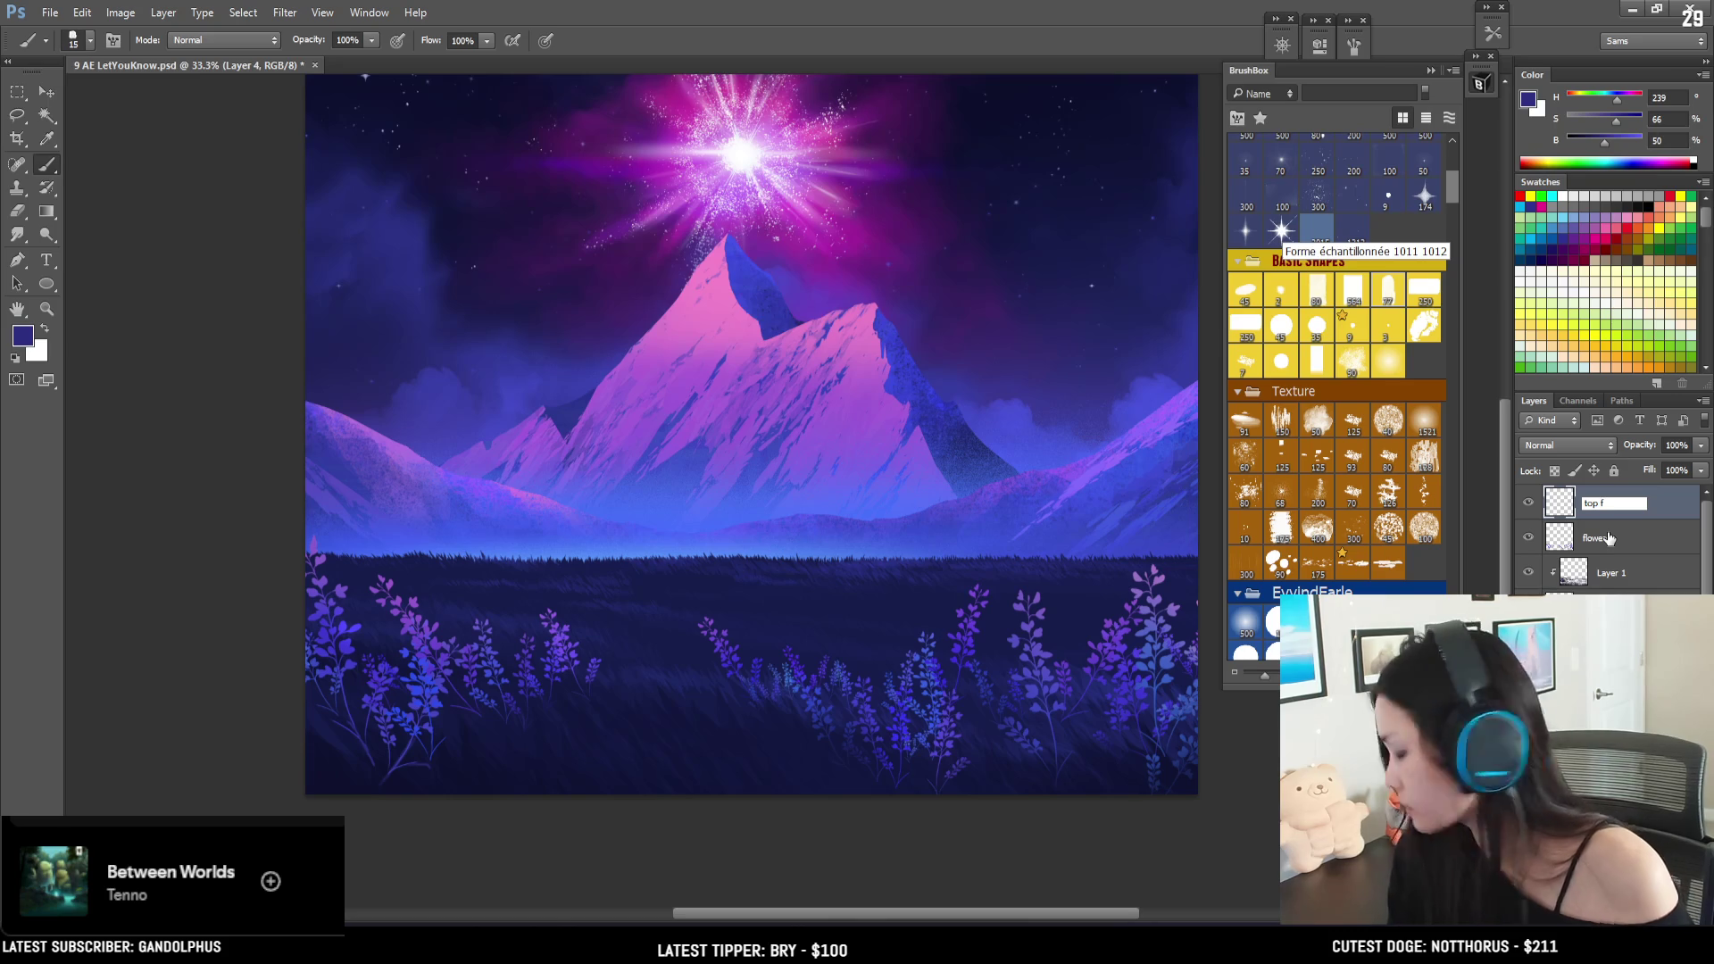
- Finish typing the layer name 'top foliage' and confirm it
text(o)
key(Return)
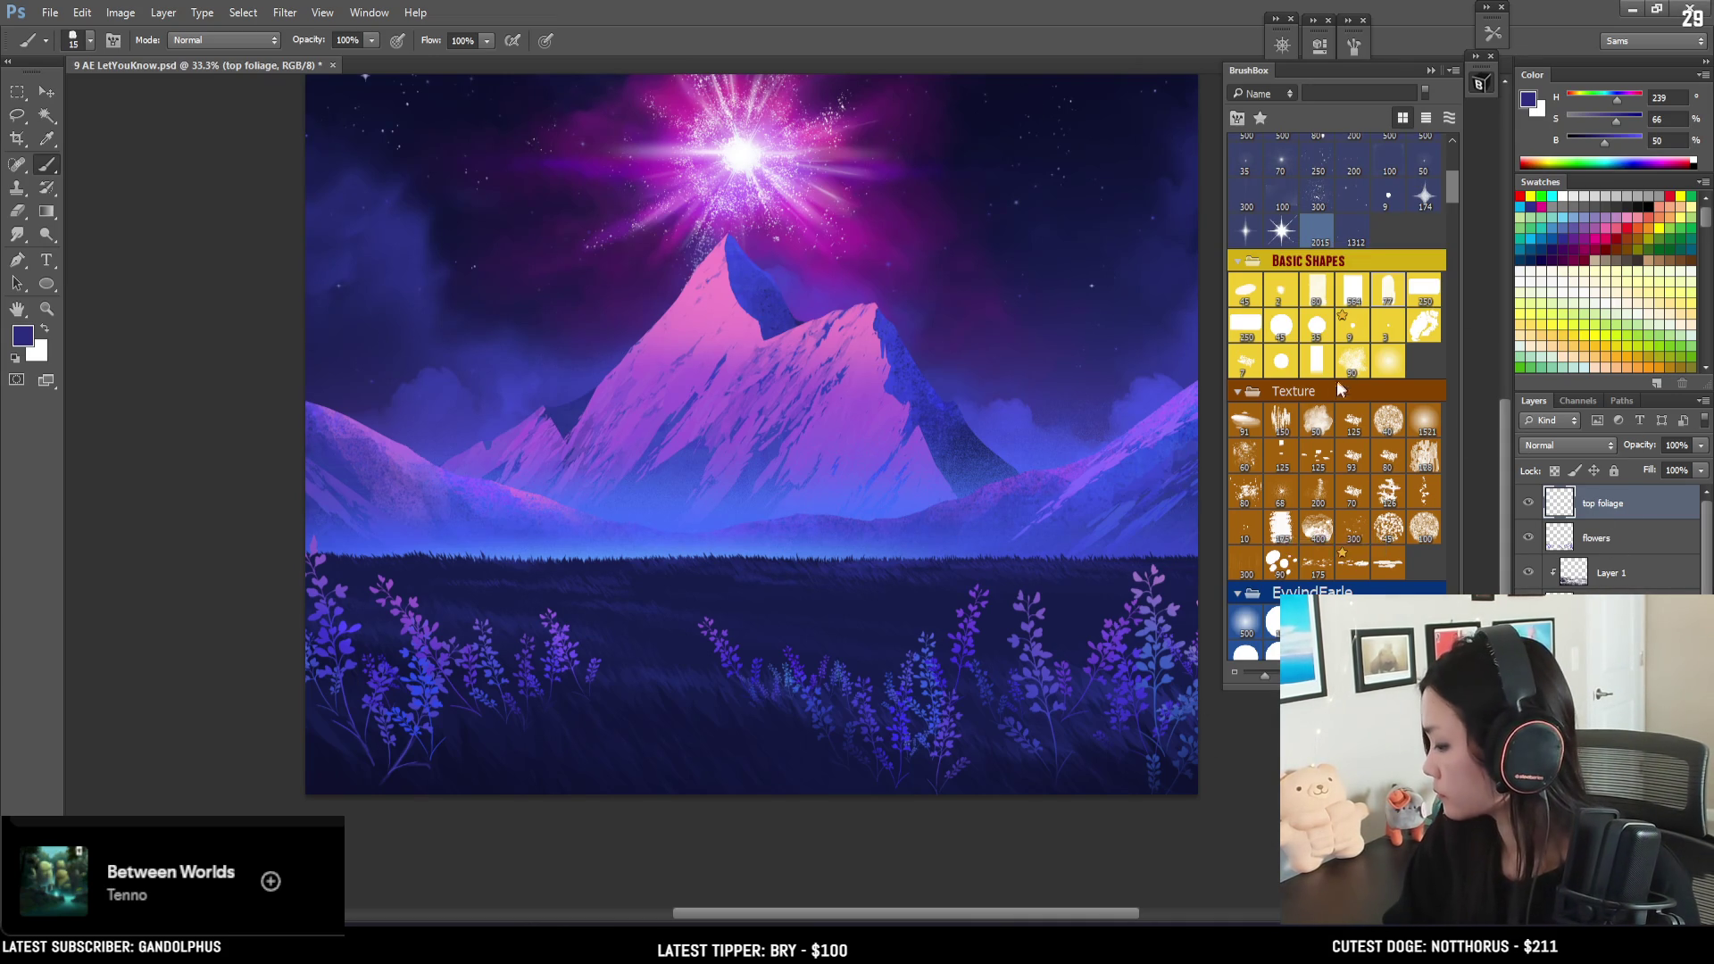
- Scroll BrushBox down to the foliage brushes and choose one
scroll(1342, 379, down, 10)
scroll(1344, 384, down, 5)
scroll(1347, 393, down, 3)
scroll(1349, 401, down, 3)
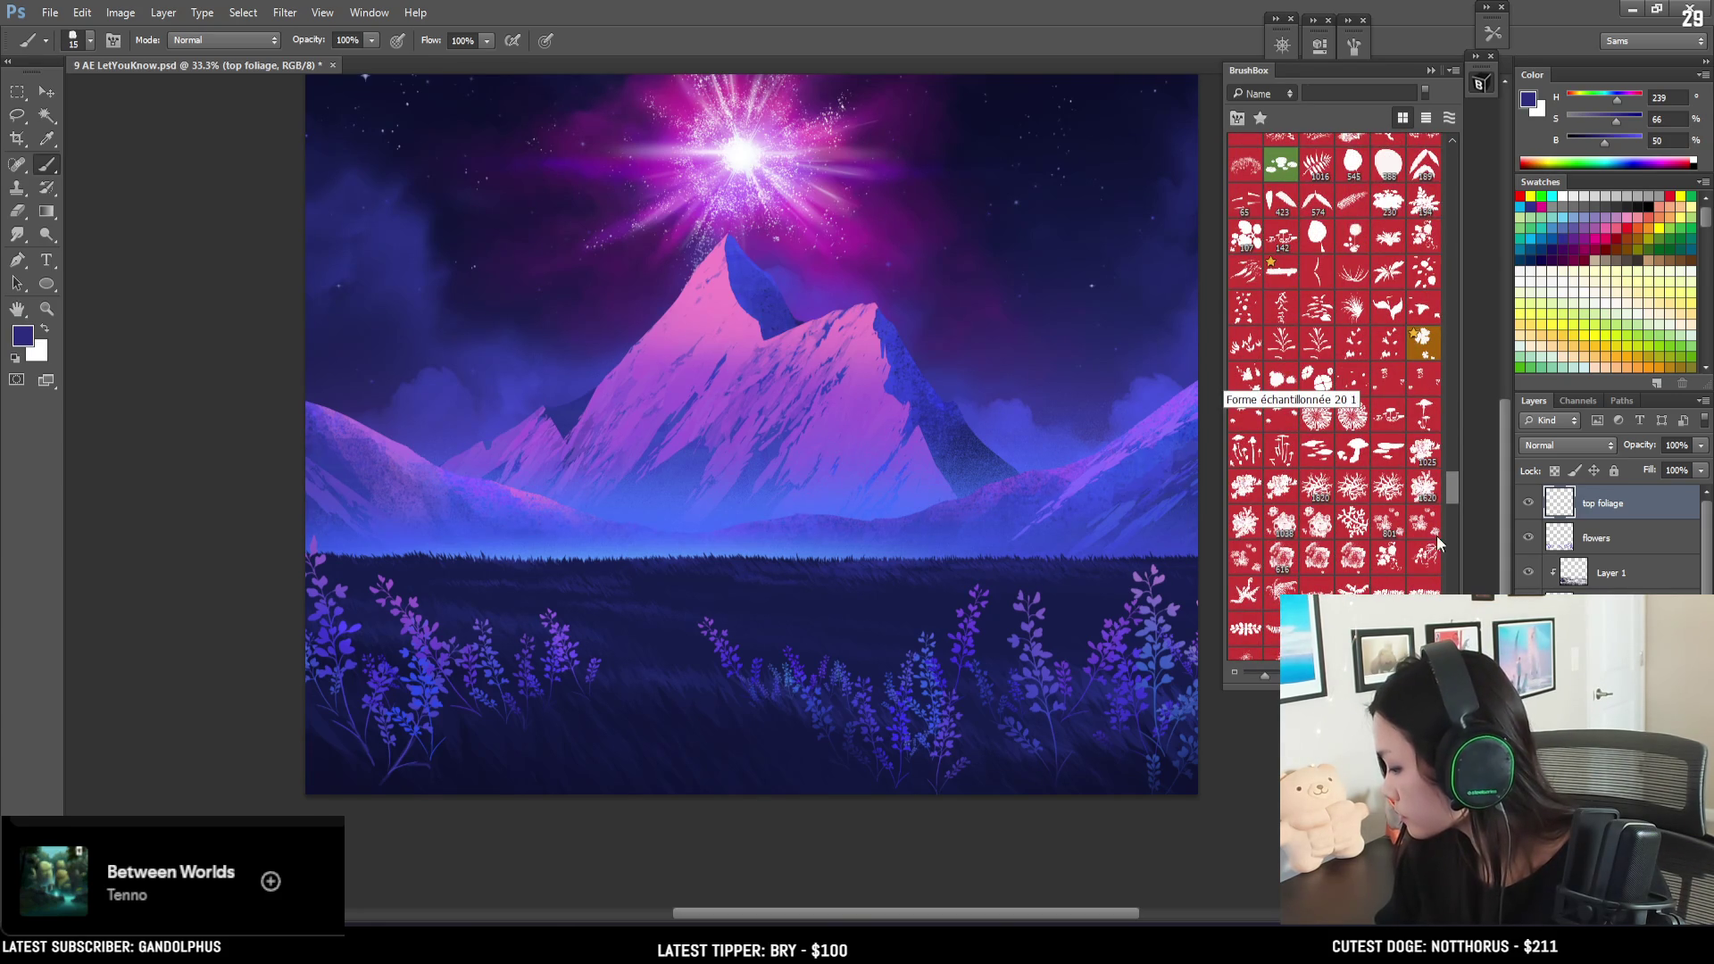
scroll(1406, 511, down, 5)
scroll(1405, 507, down, 6)
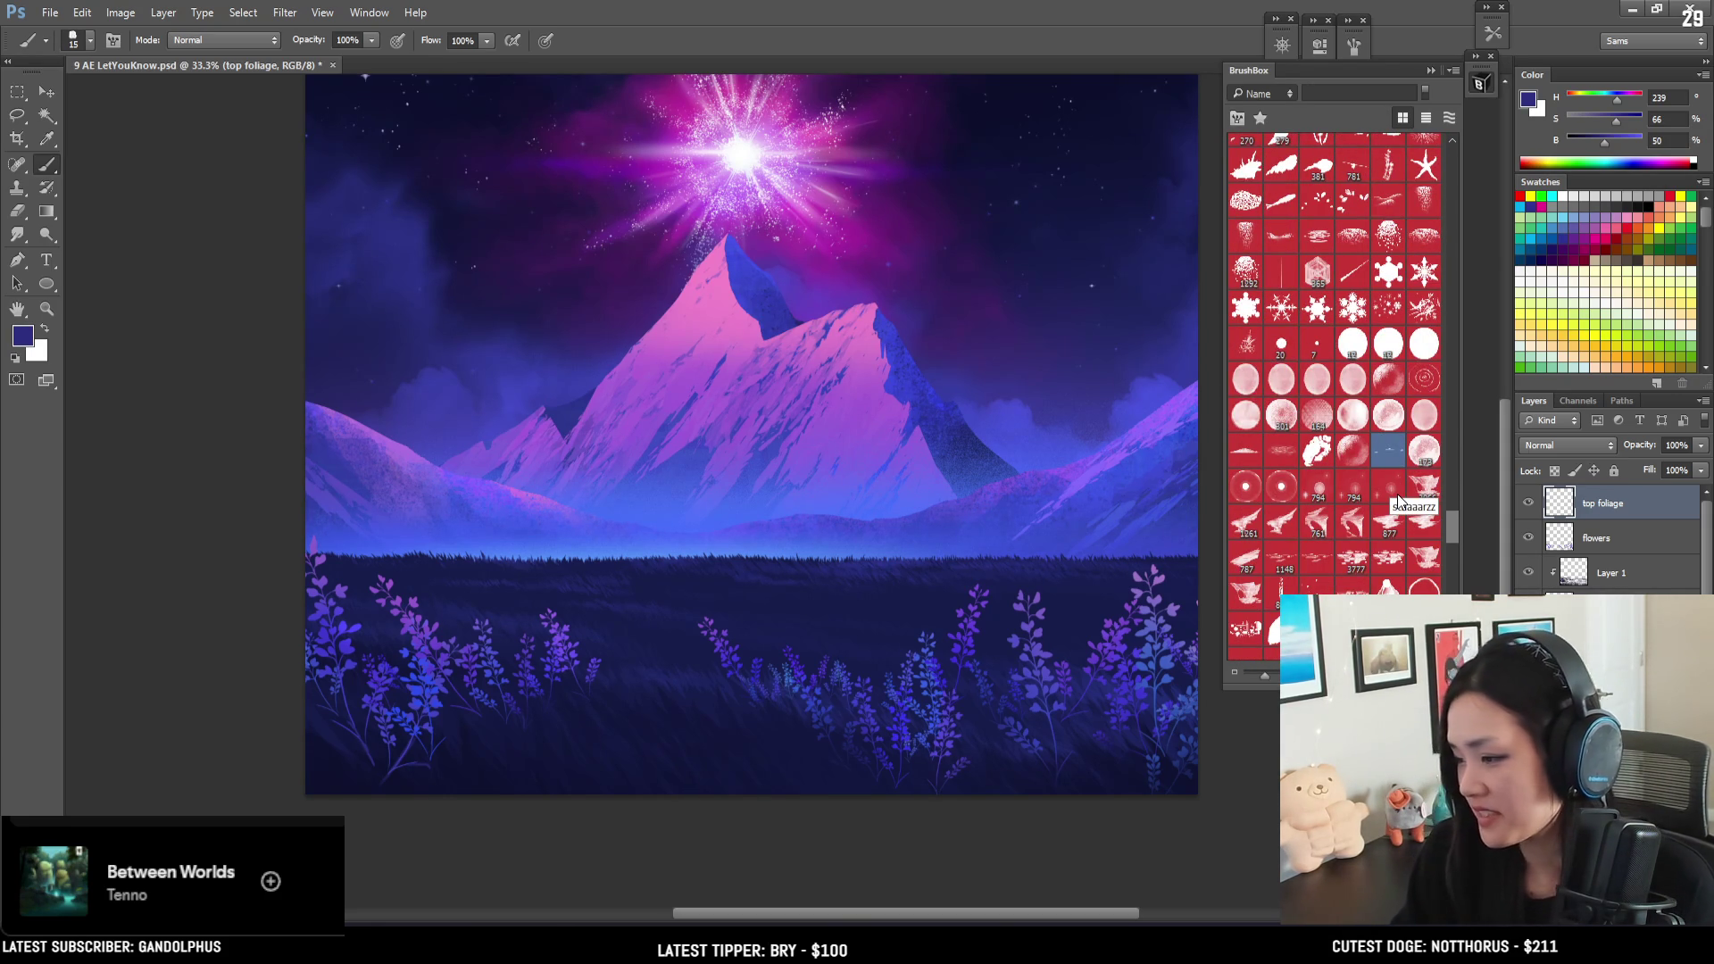
scroll(1384, 495, down, 5)
scroll(1354, 446, down, 2)
scroll(1354, 447, down, 2)
scroll(1355, 447, down, 2)
scroll(1354, 447, down, 2)
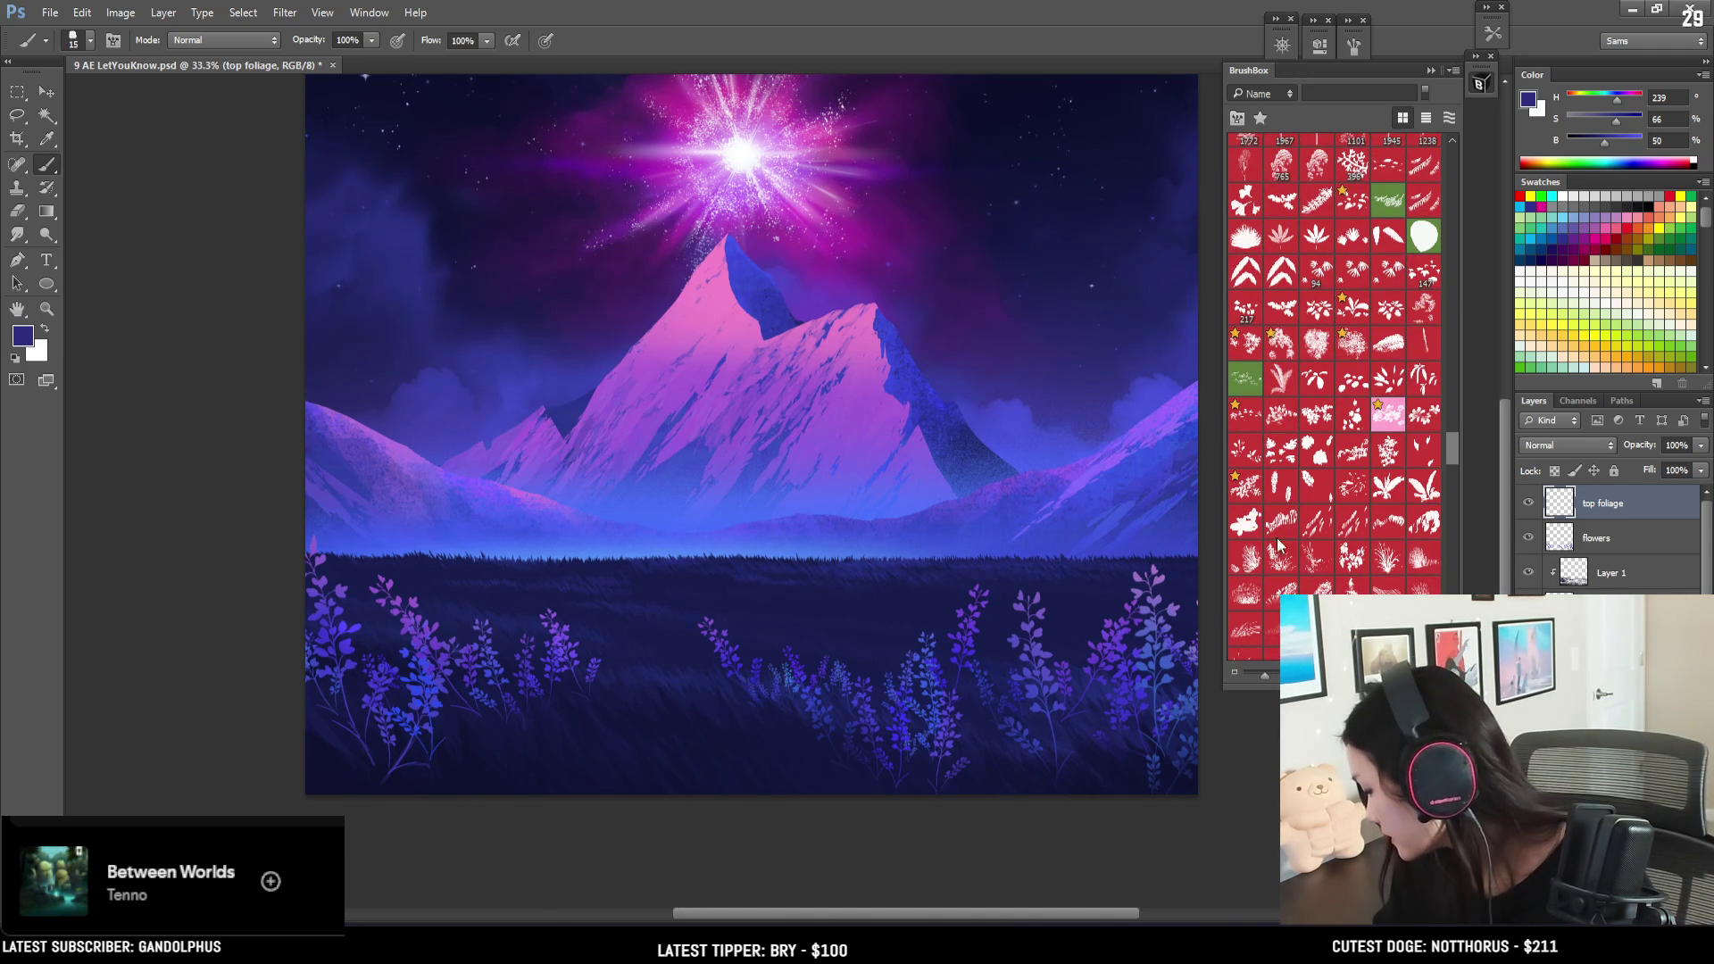
click(1318, 558)
- Sample a dark navy, lower its saturation and brightness, and enlarge the brush to 800
alt+click(1026, 785)
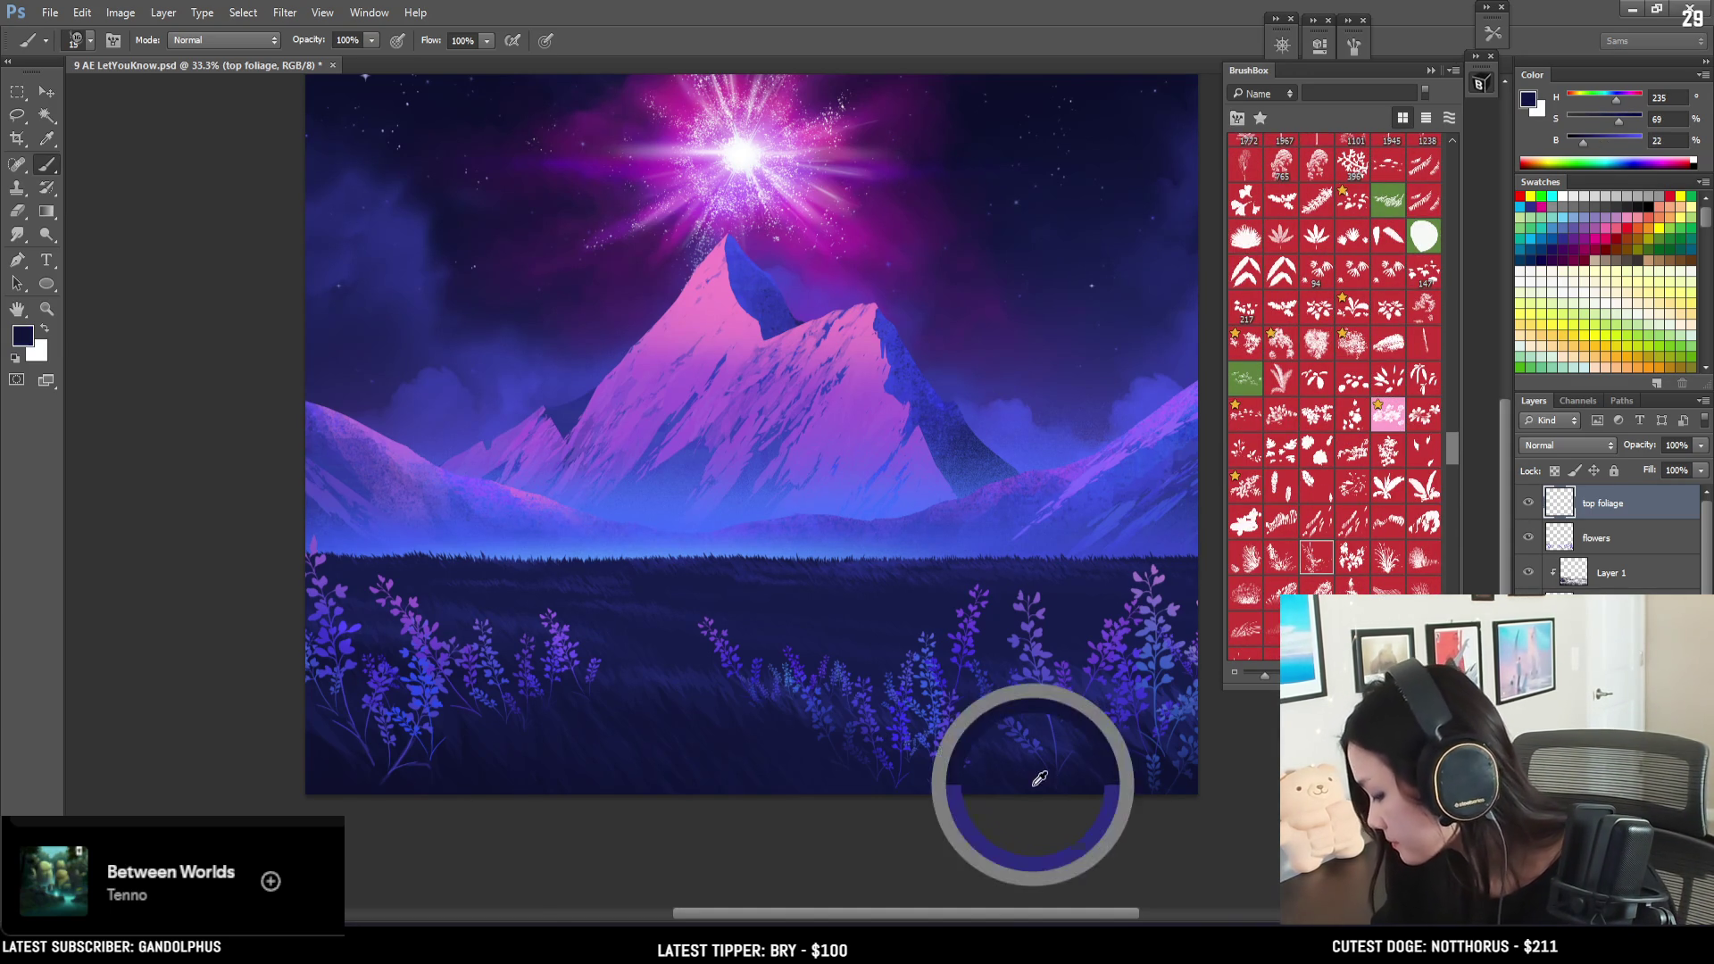
click(1605, 123)
drag(1586, 148, 1580, 147)
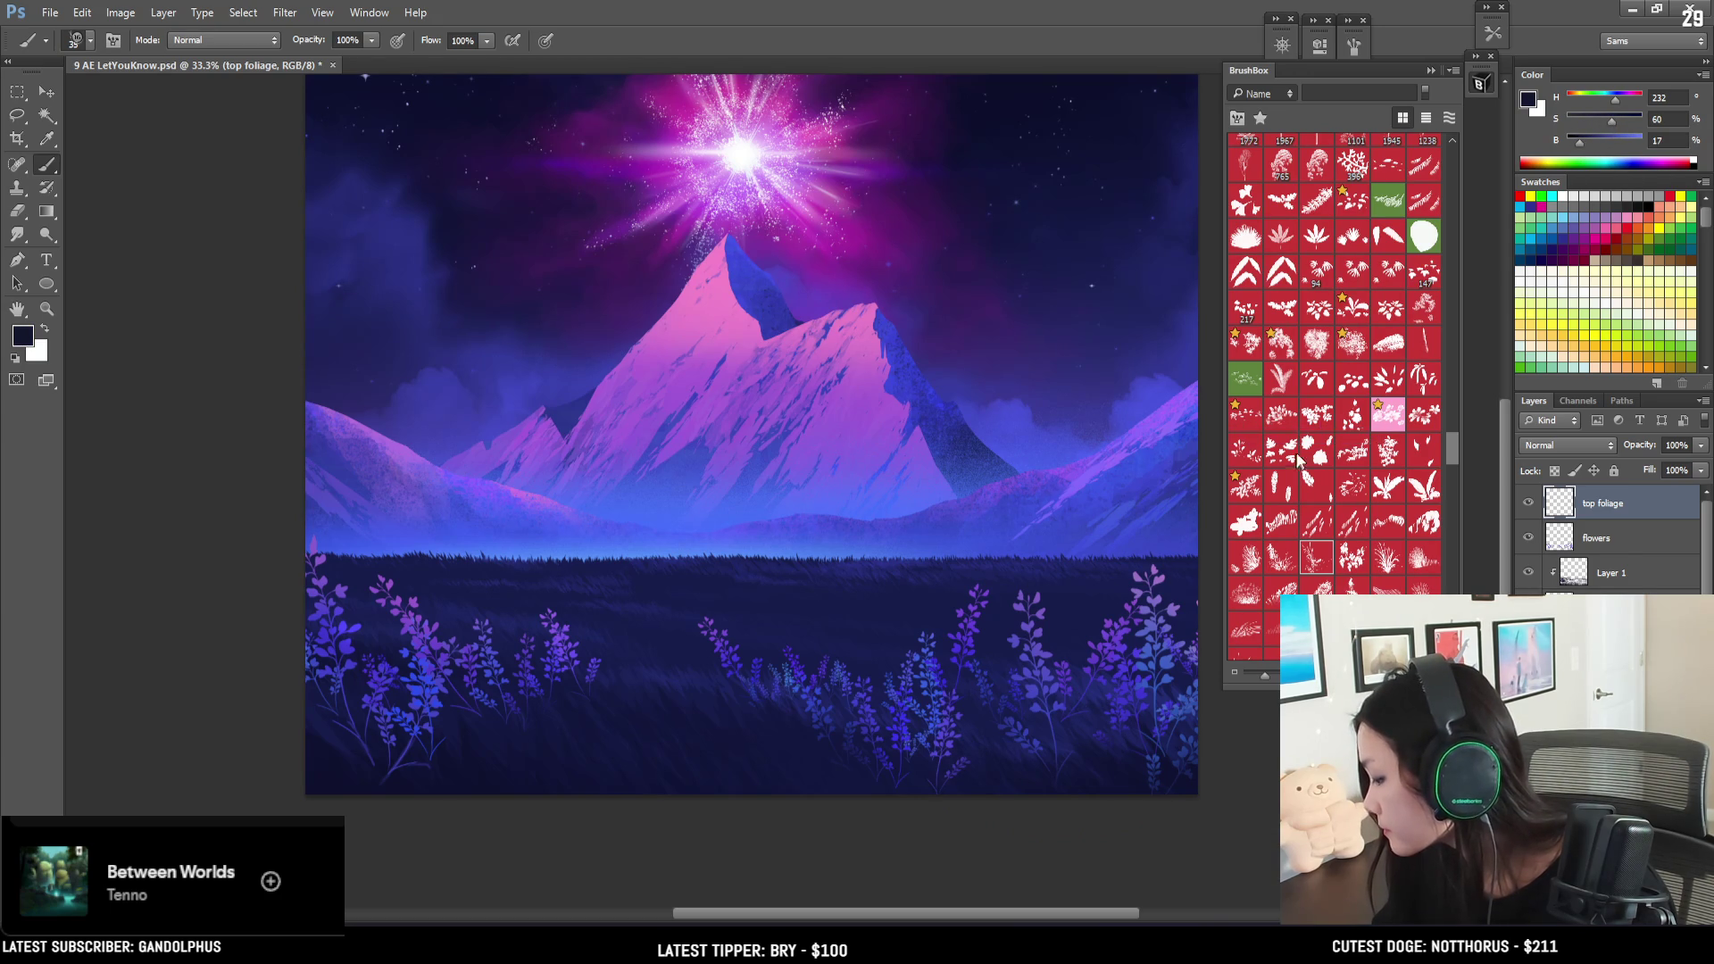
key(])
key(])
key(])
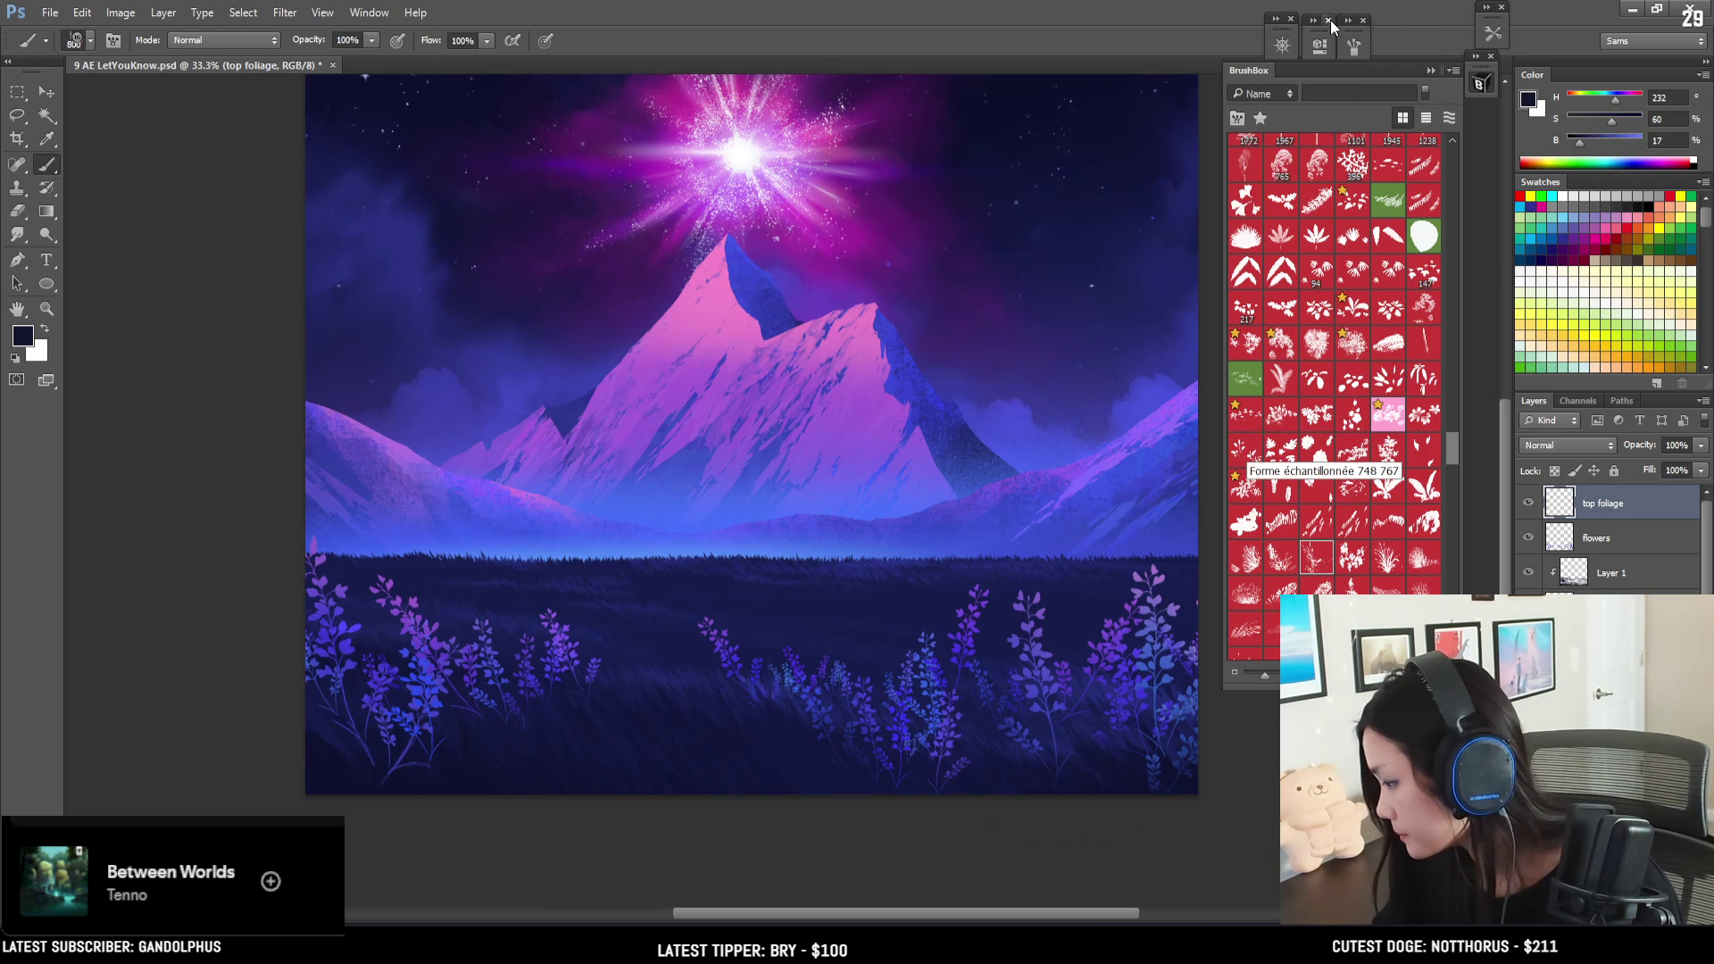
click(1356, 46)
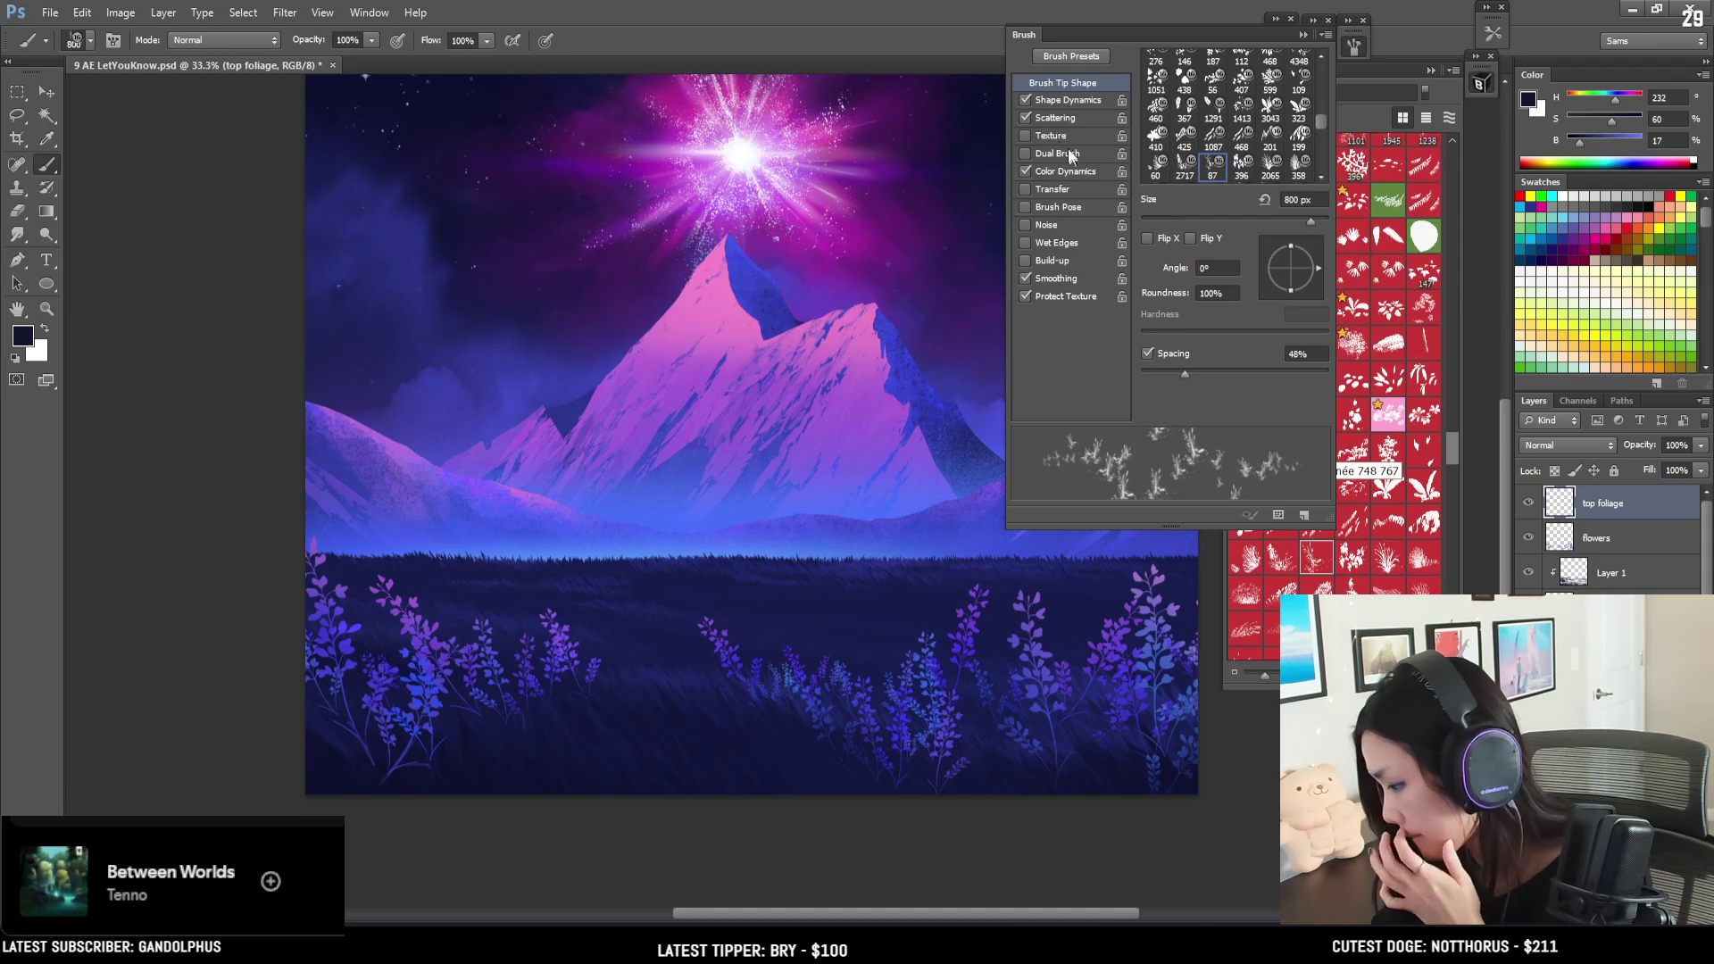
- Turn off brush Scattering and enlarge the foliage brush to about 2200 px
click(1025, 118)
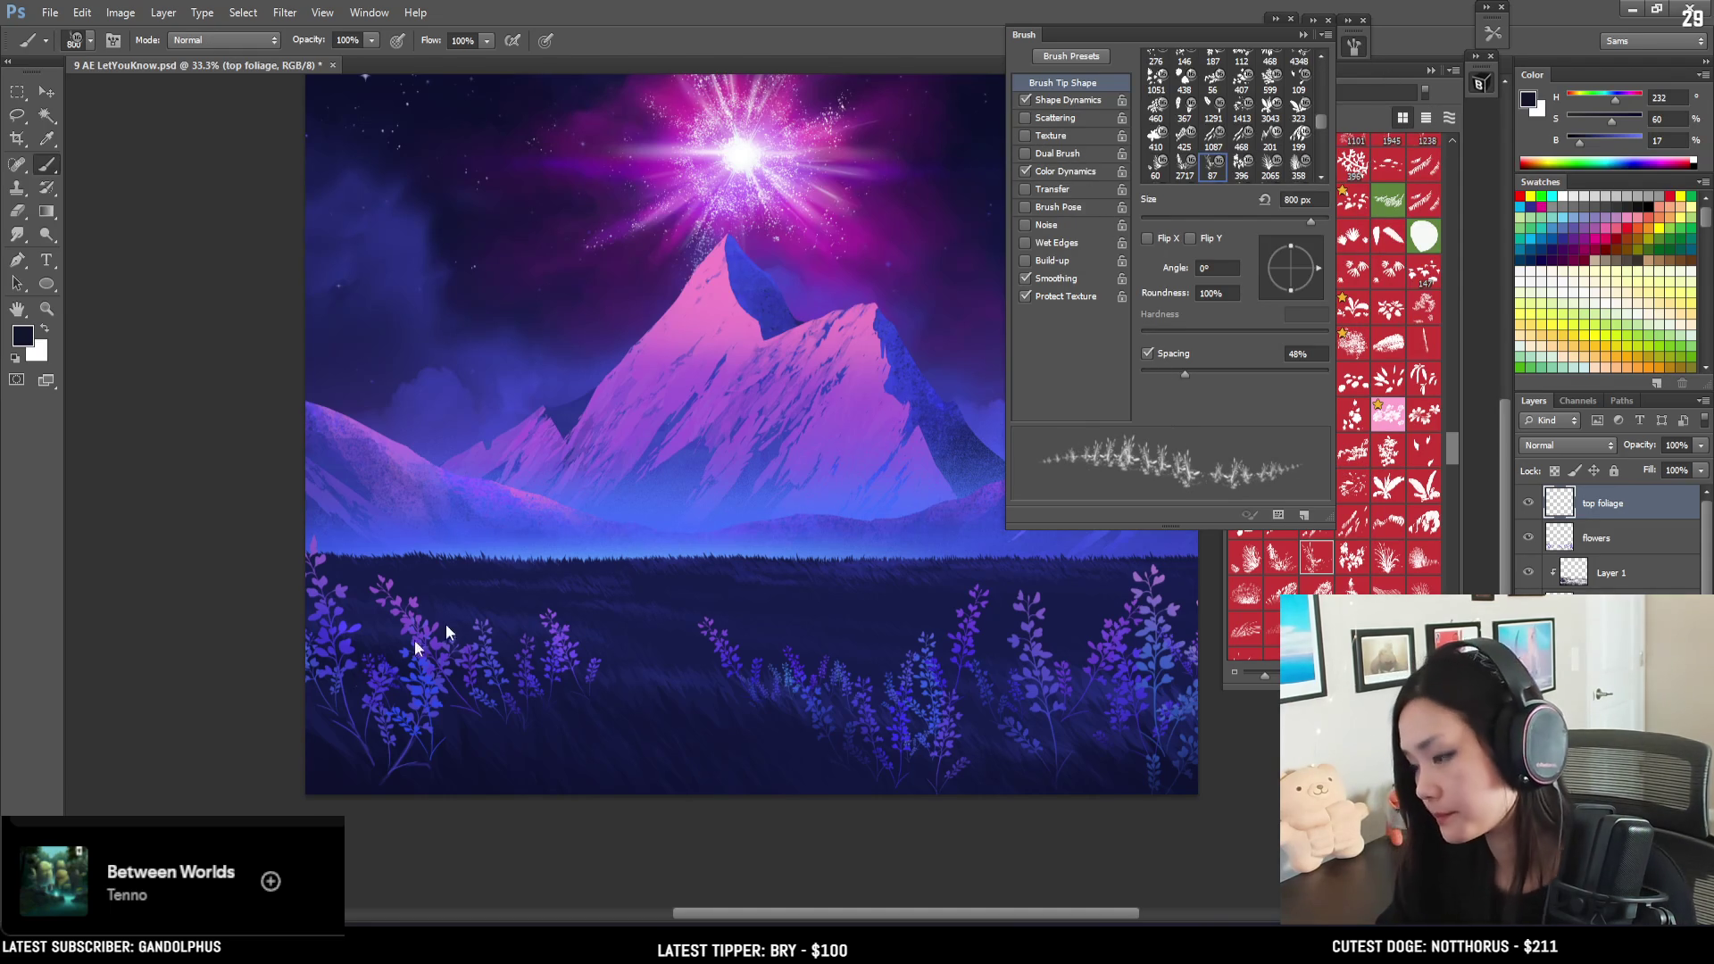
key(F5)
key(bracketright)
key(bracketright)
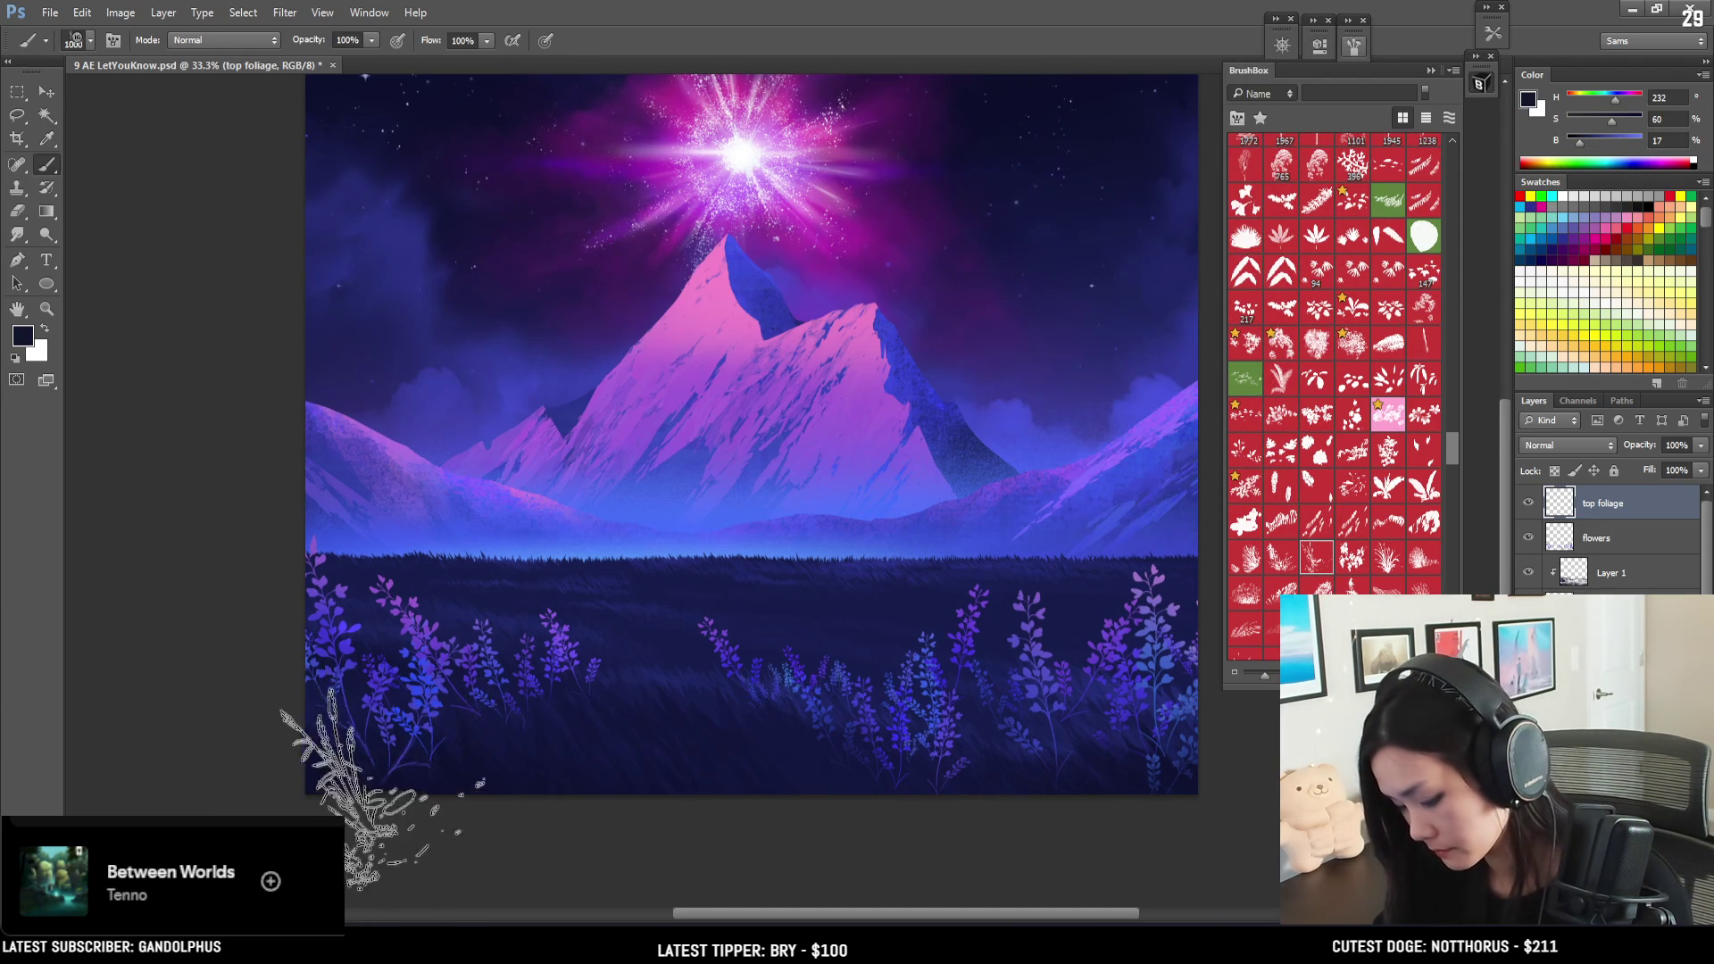
key(bracketright)
key(bracketright)
key(bracketright)
key(bracketright)
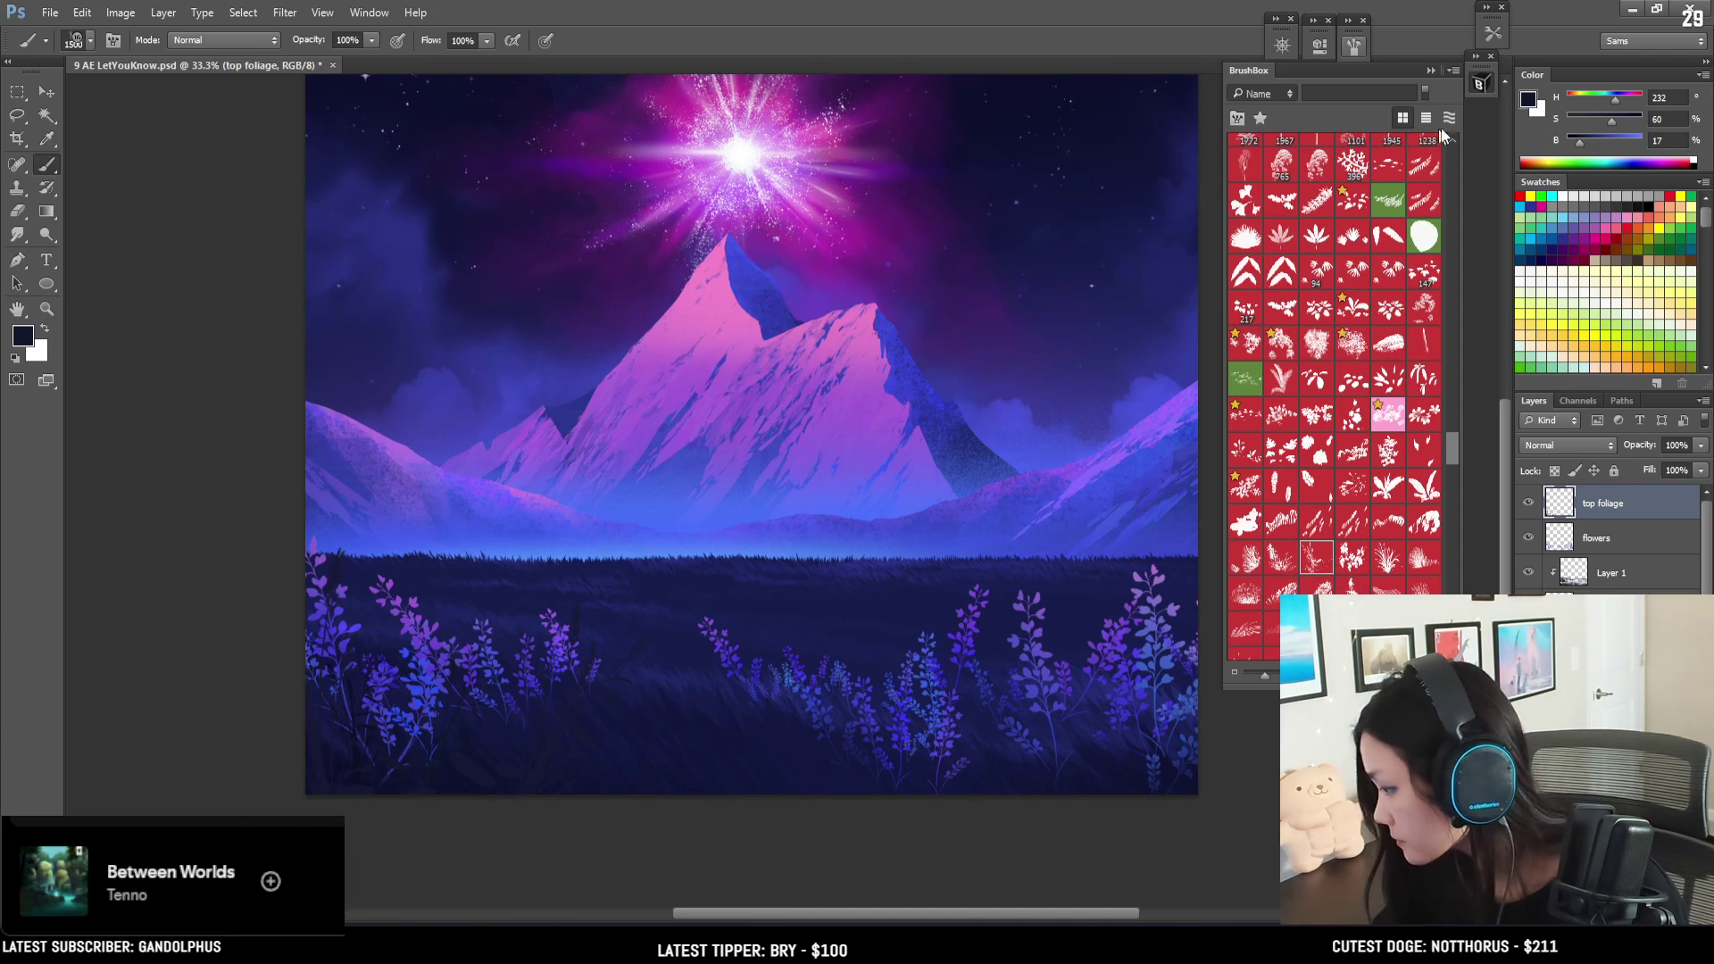
click(1354, 40)
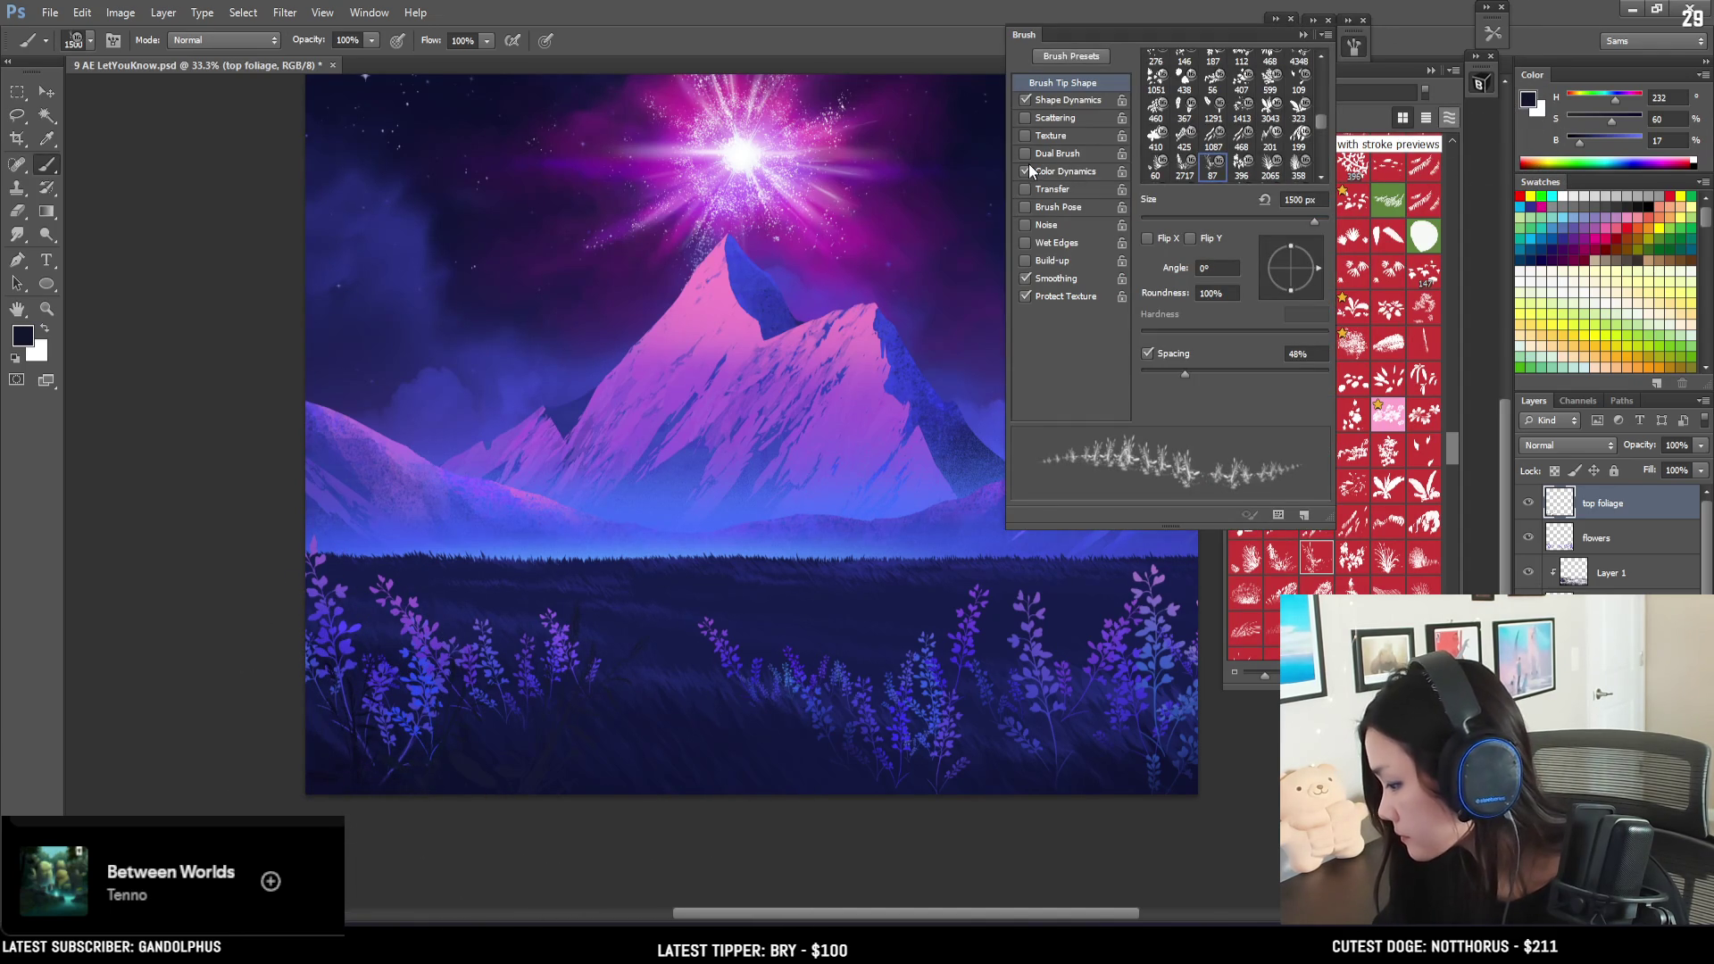
click(1361, 46)
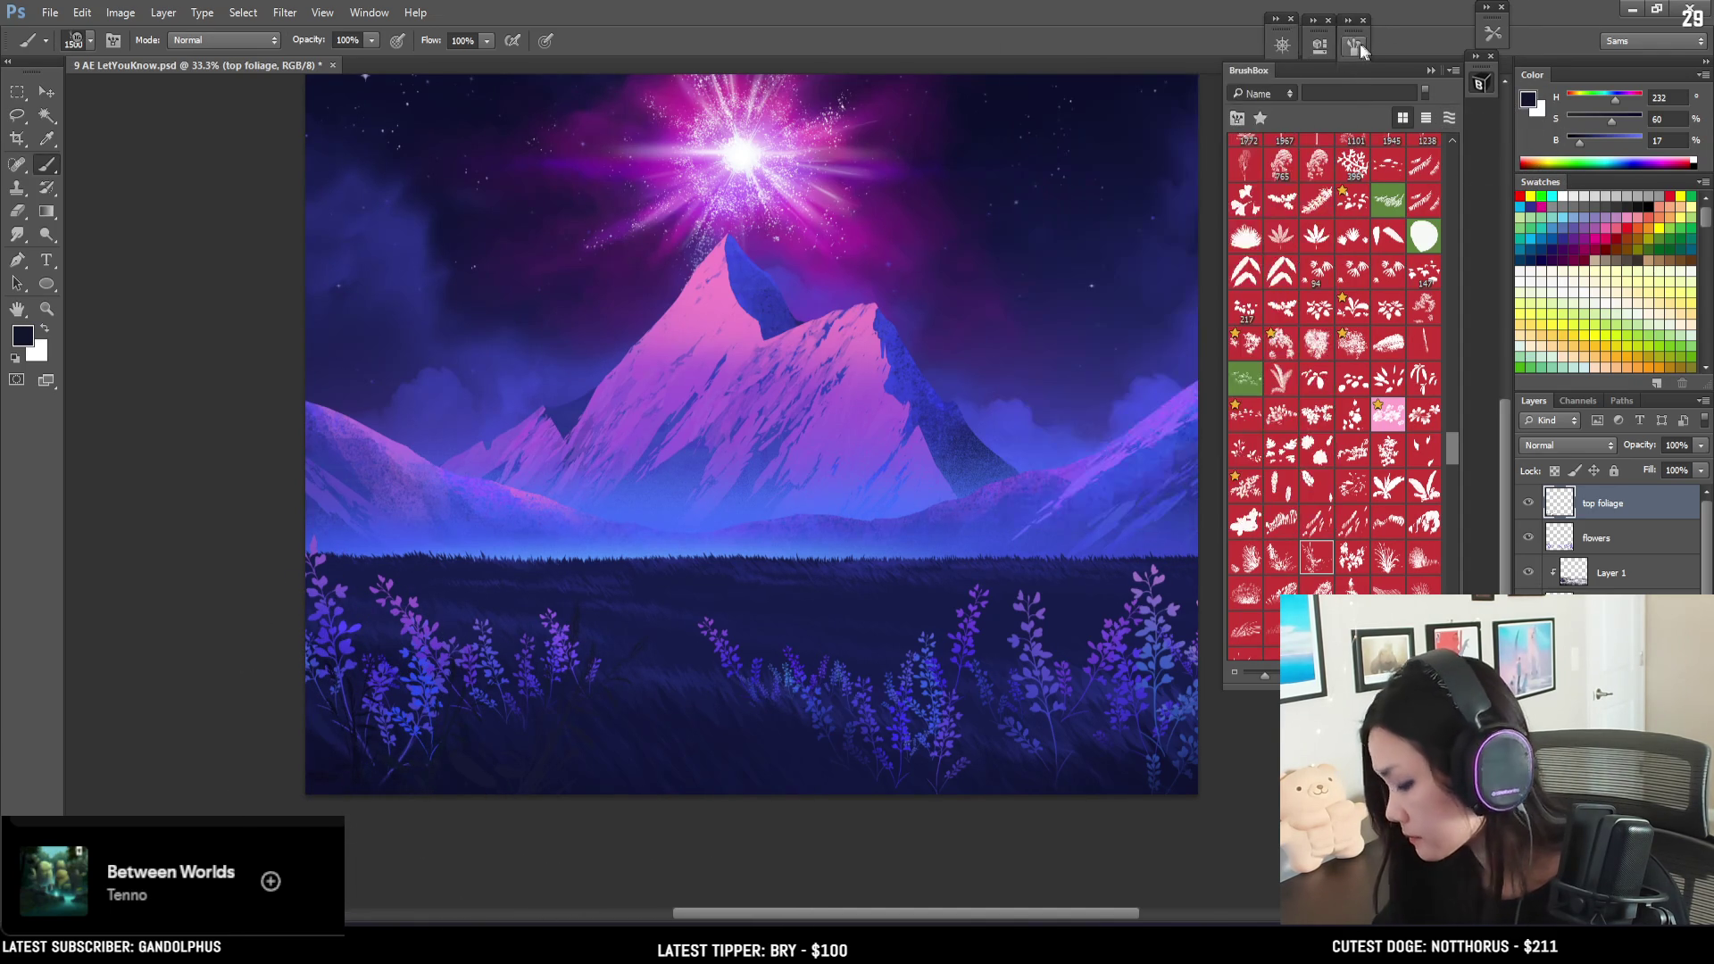
key(bracketright)
key(bracketright)
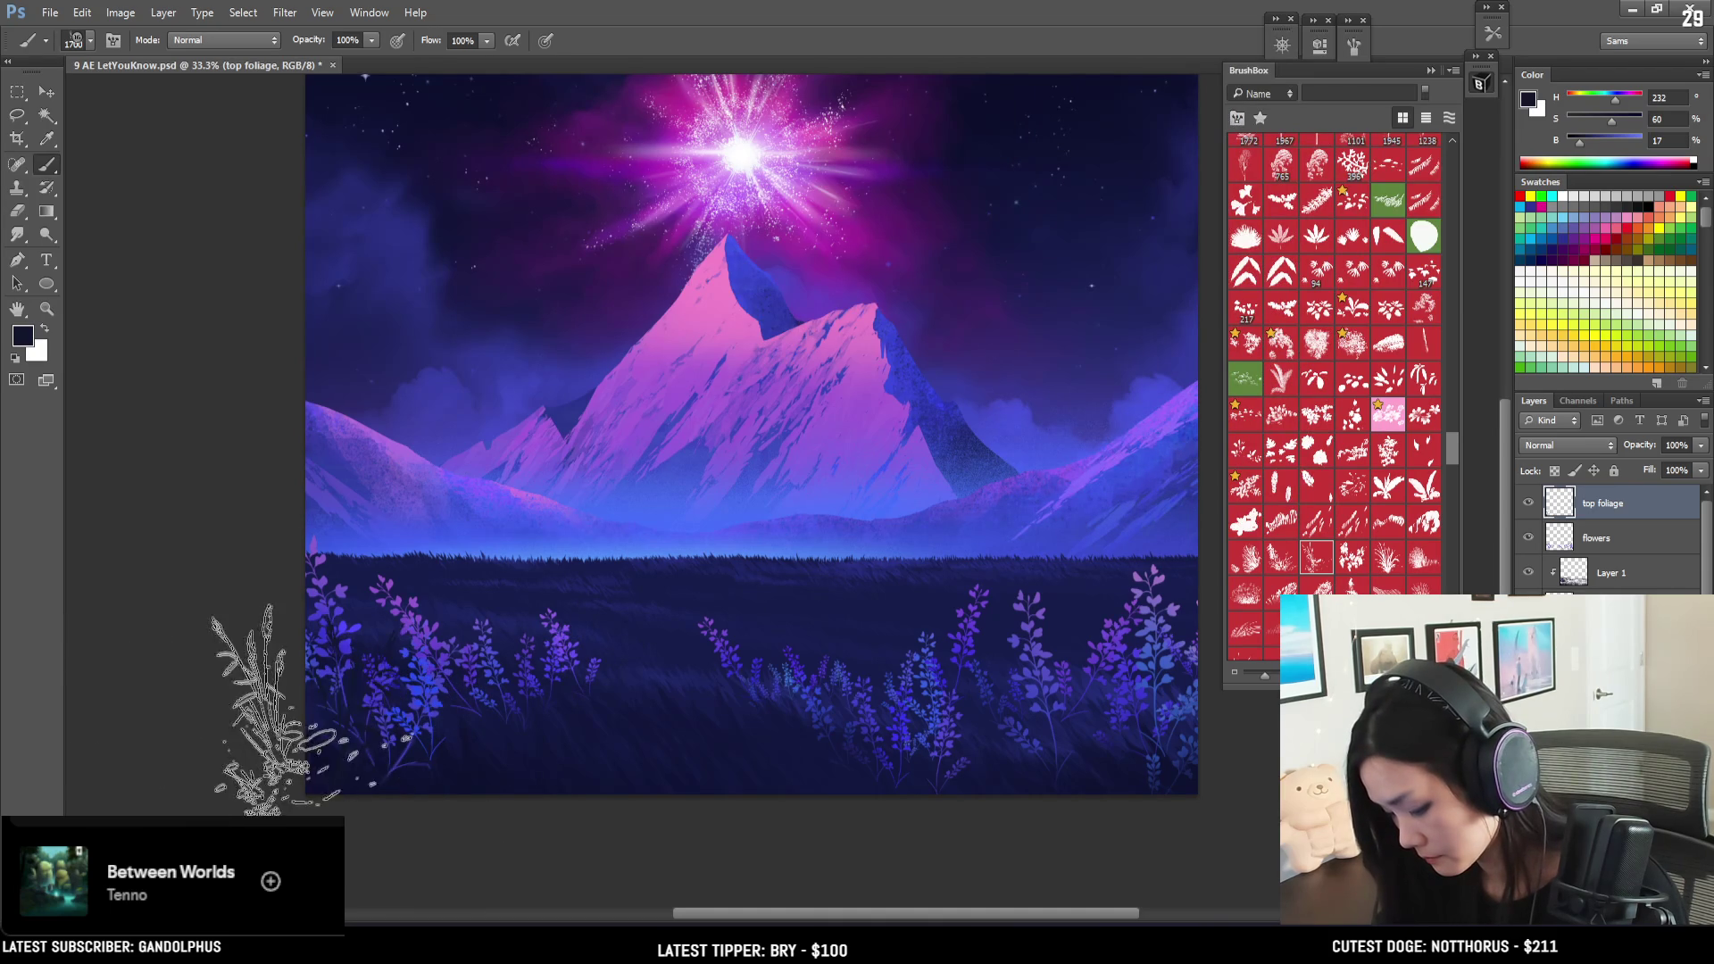
key(bracketright)
key(bracketright)
key(bracketright)
- Stamp dark navy grass blades at the right edge, undoing and resizing the brush to 1700–2100 px
click(1067, 706)
key(bracketleft)
key(bracketleft)
key(bracketleft)
key(ctrl+z)
key(bracketleft)
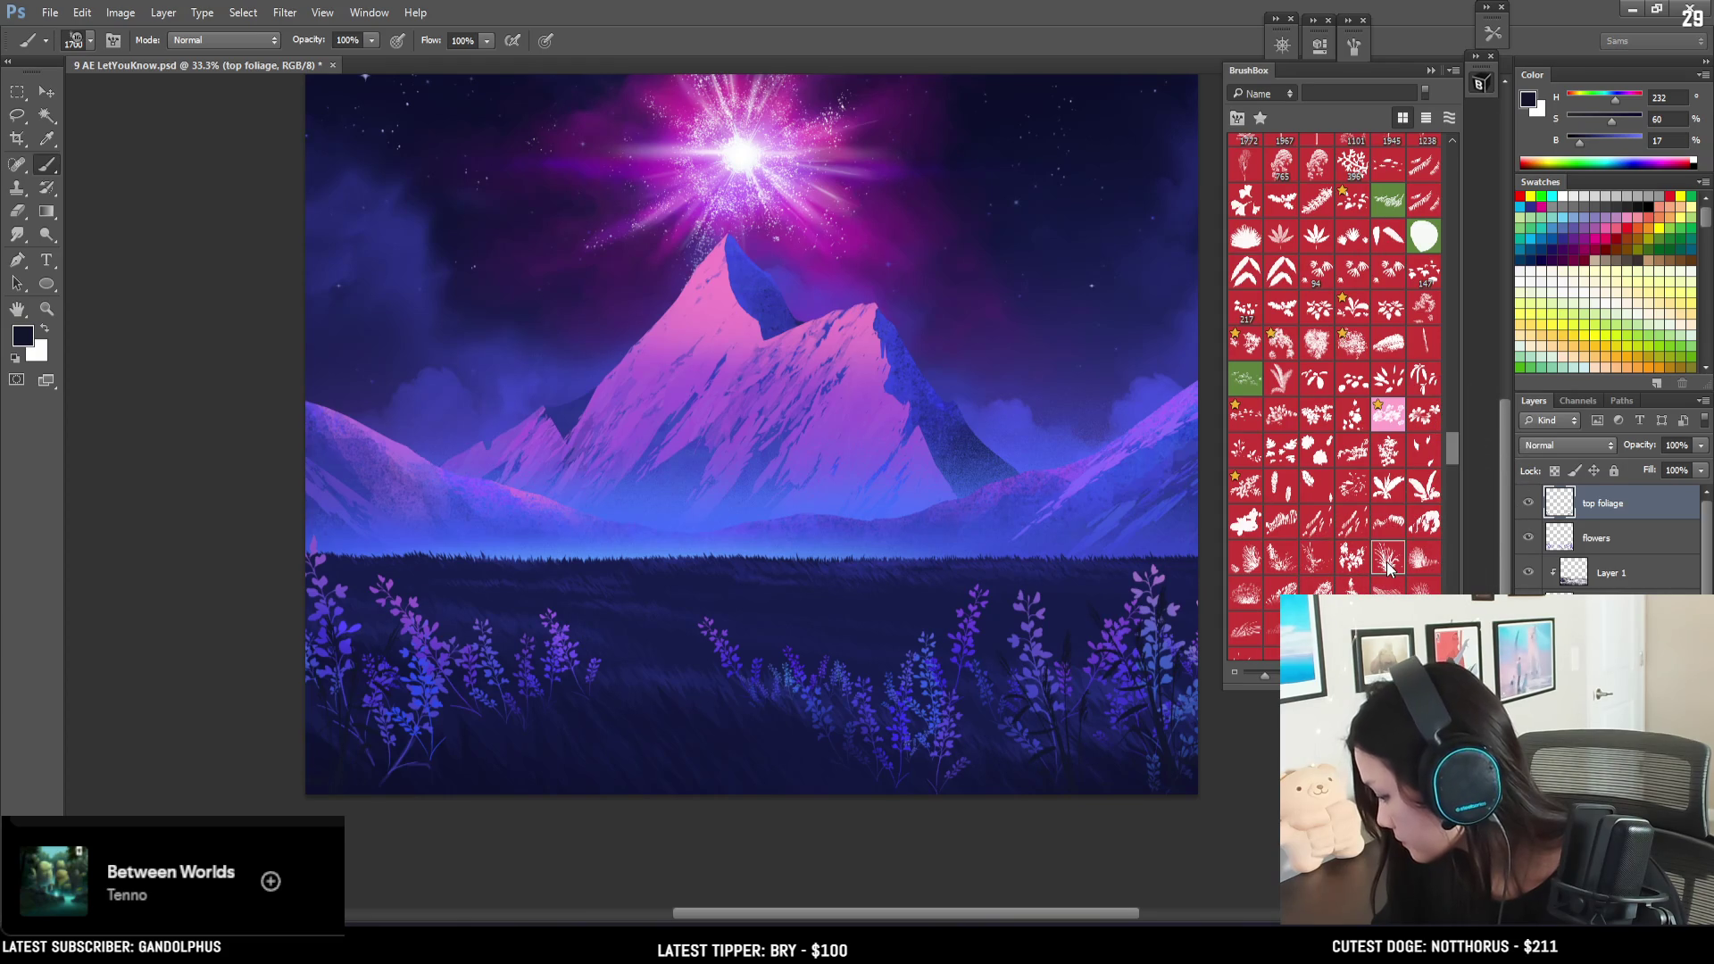
click(1359, 49)
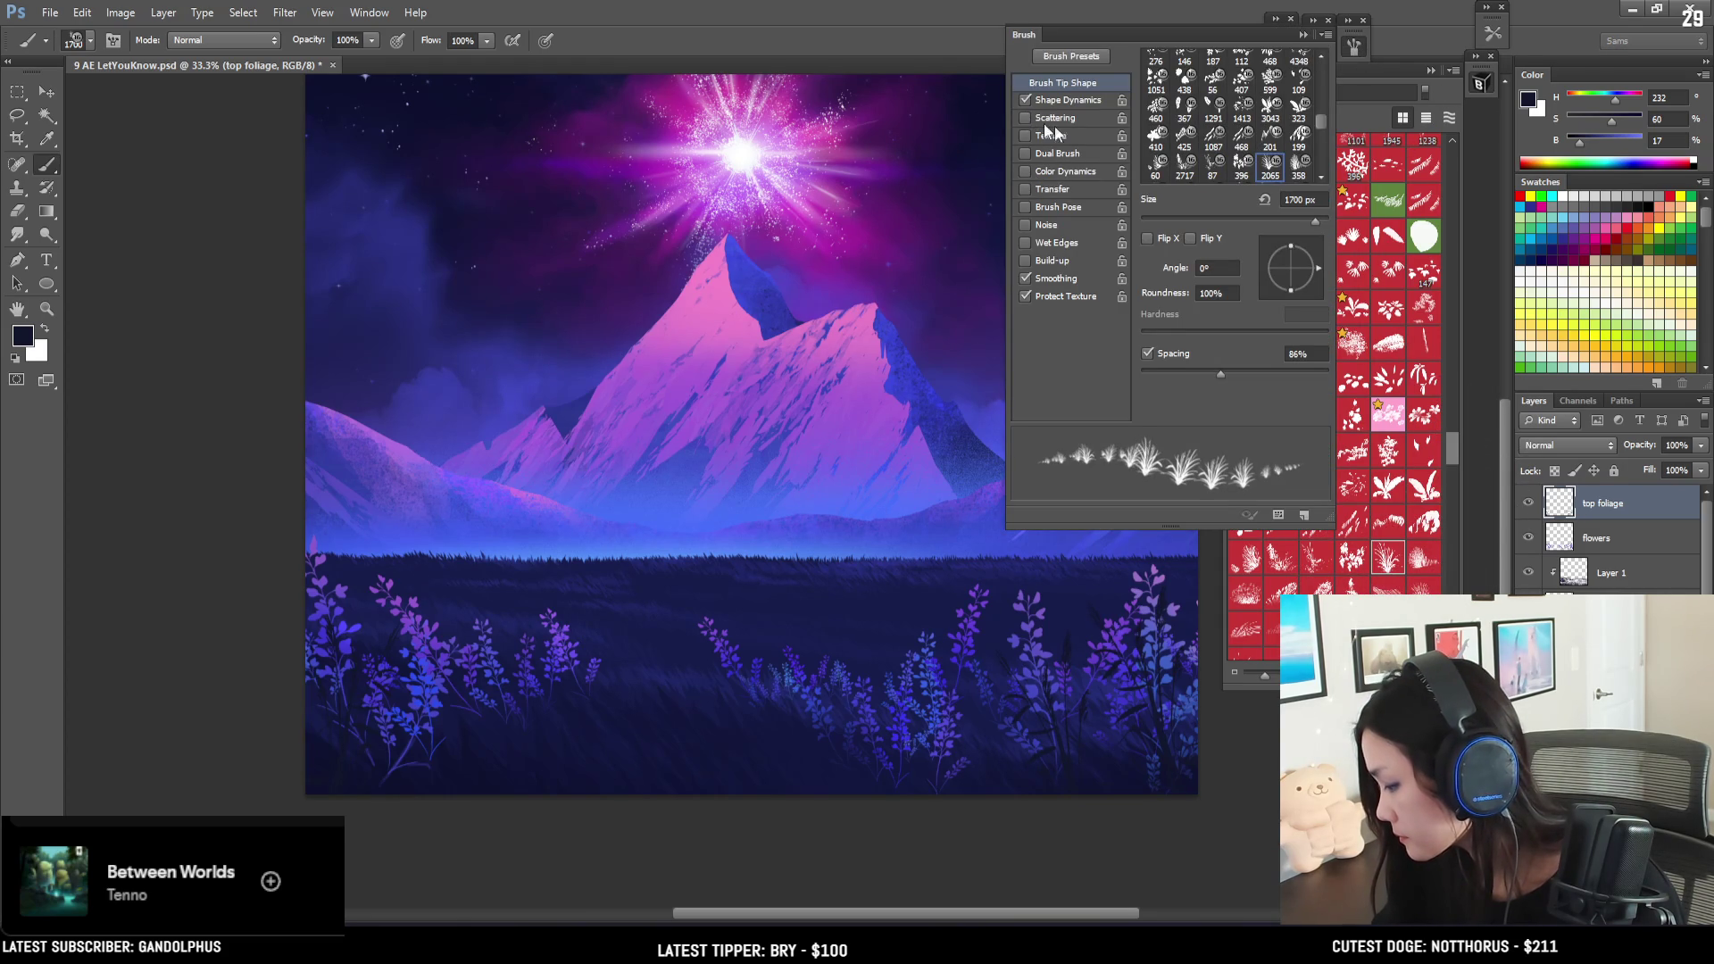
click(1359, 47)
key(bracketright)
key(bracketright)
key(bracketright)
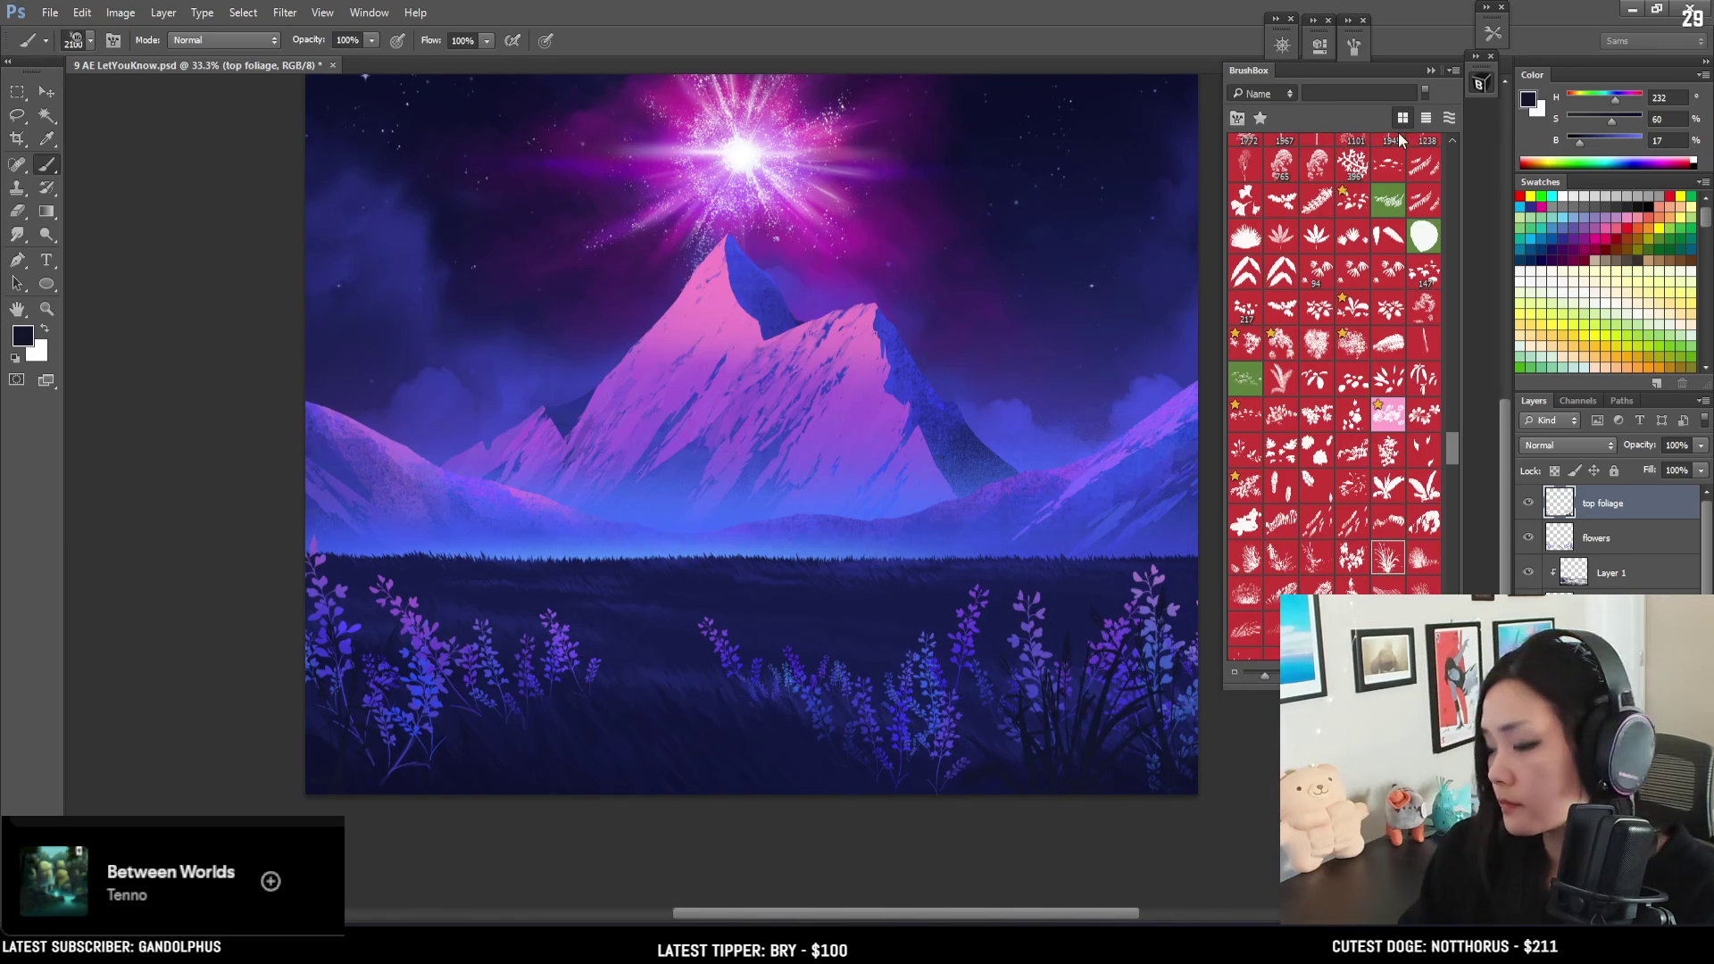
scroll(870, 655, down, 1)
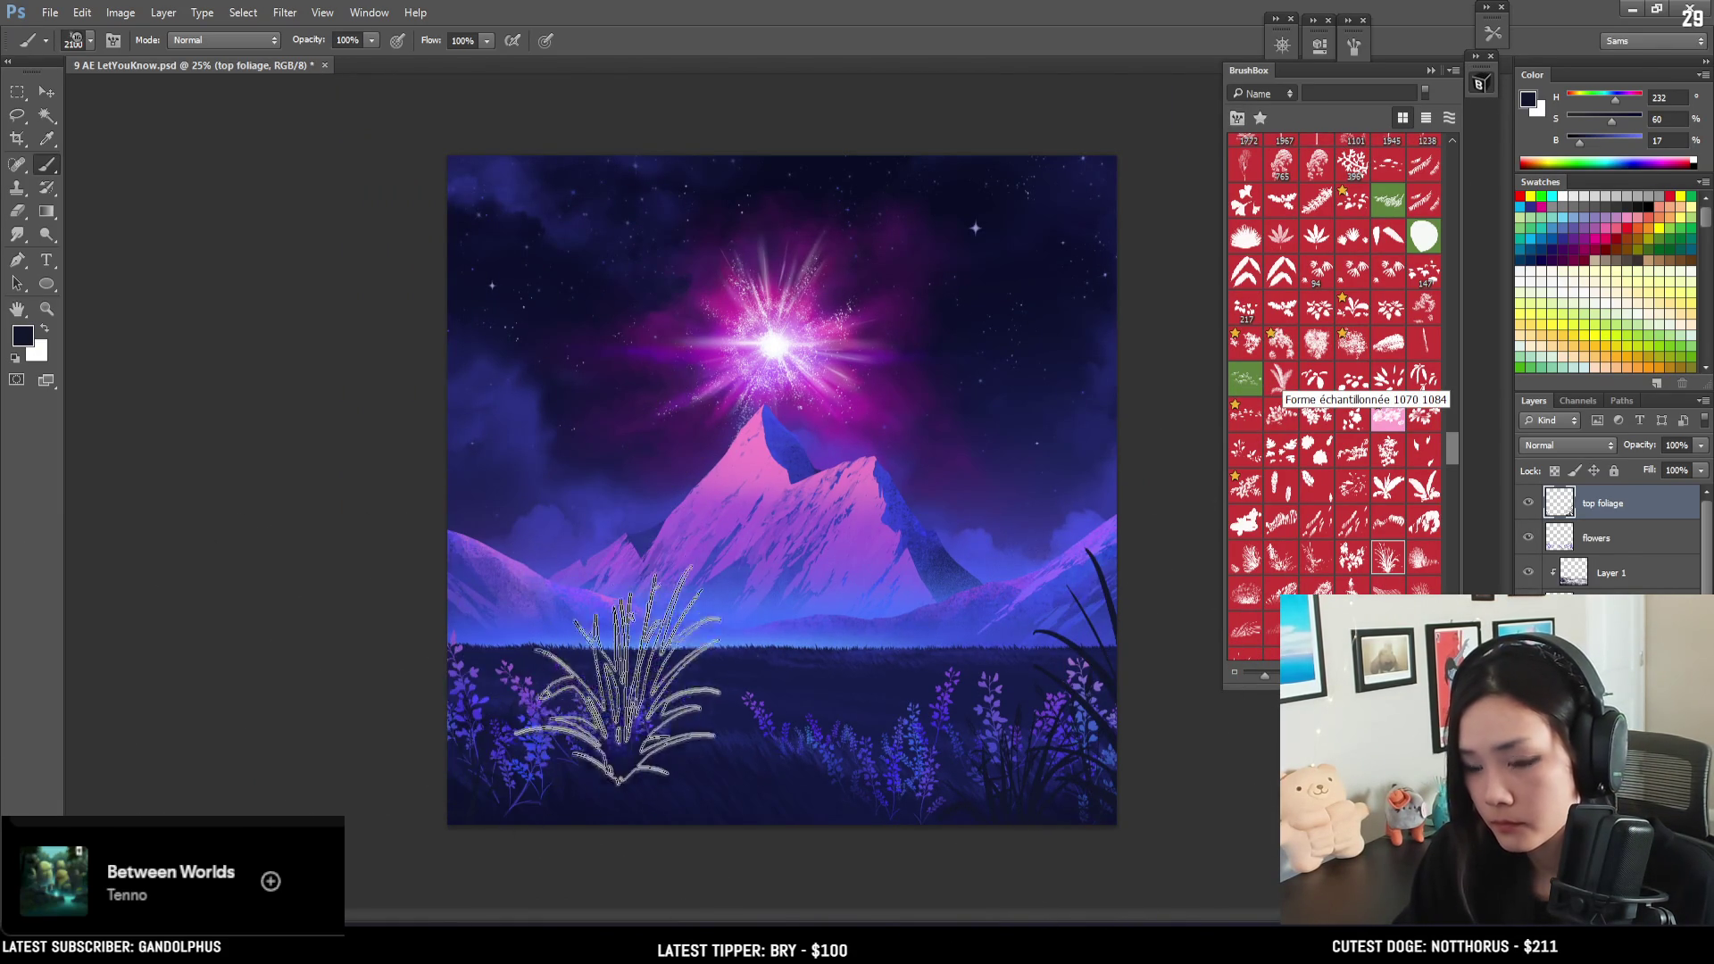
- Undo the right-edge grass stroke, shrink the brush, and paint dark grass tufts at lower right
key(ctrl+z)
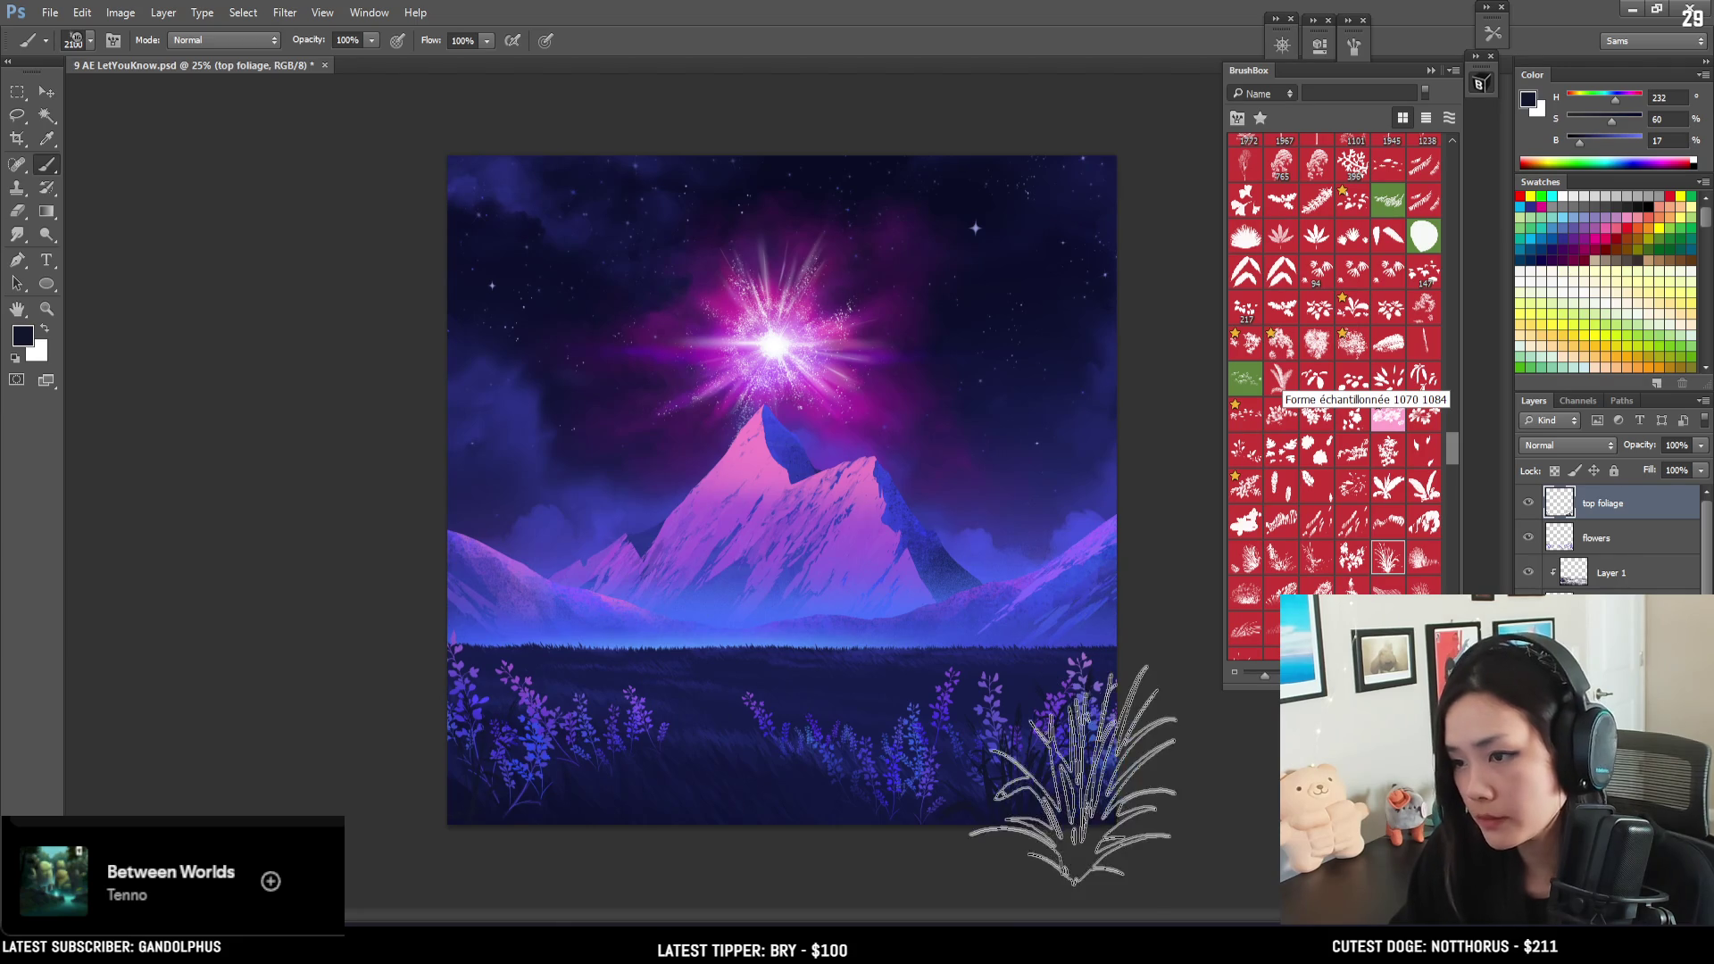
key(bracketleft)
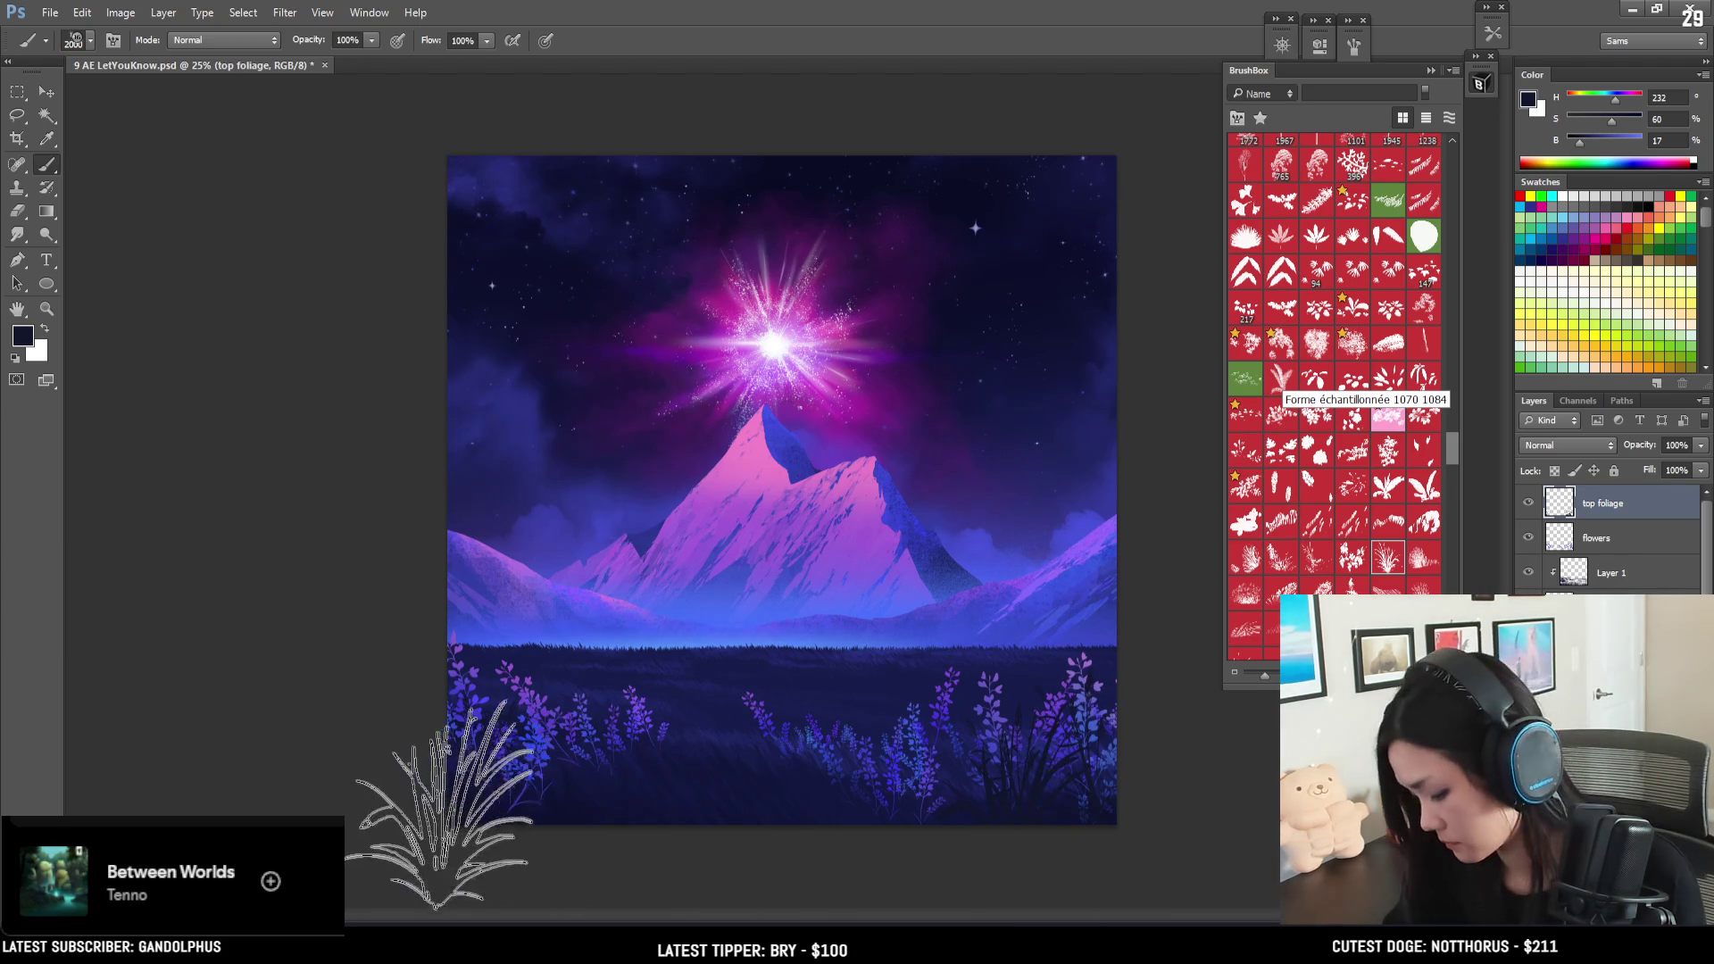
key(bracketleft)
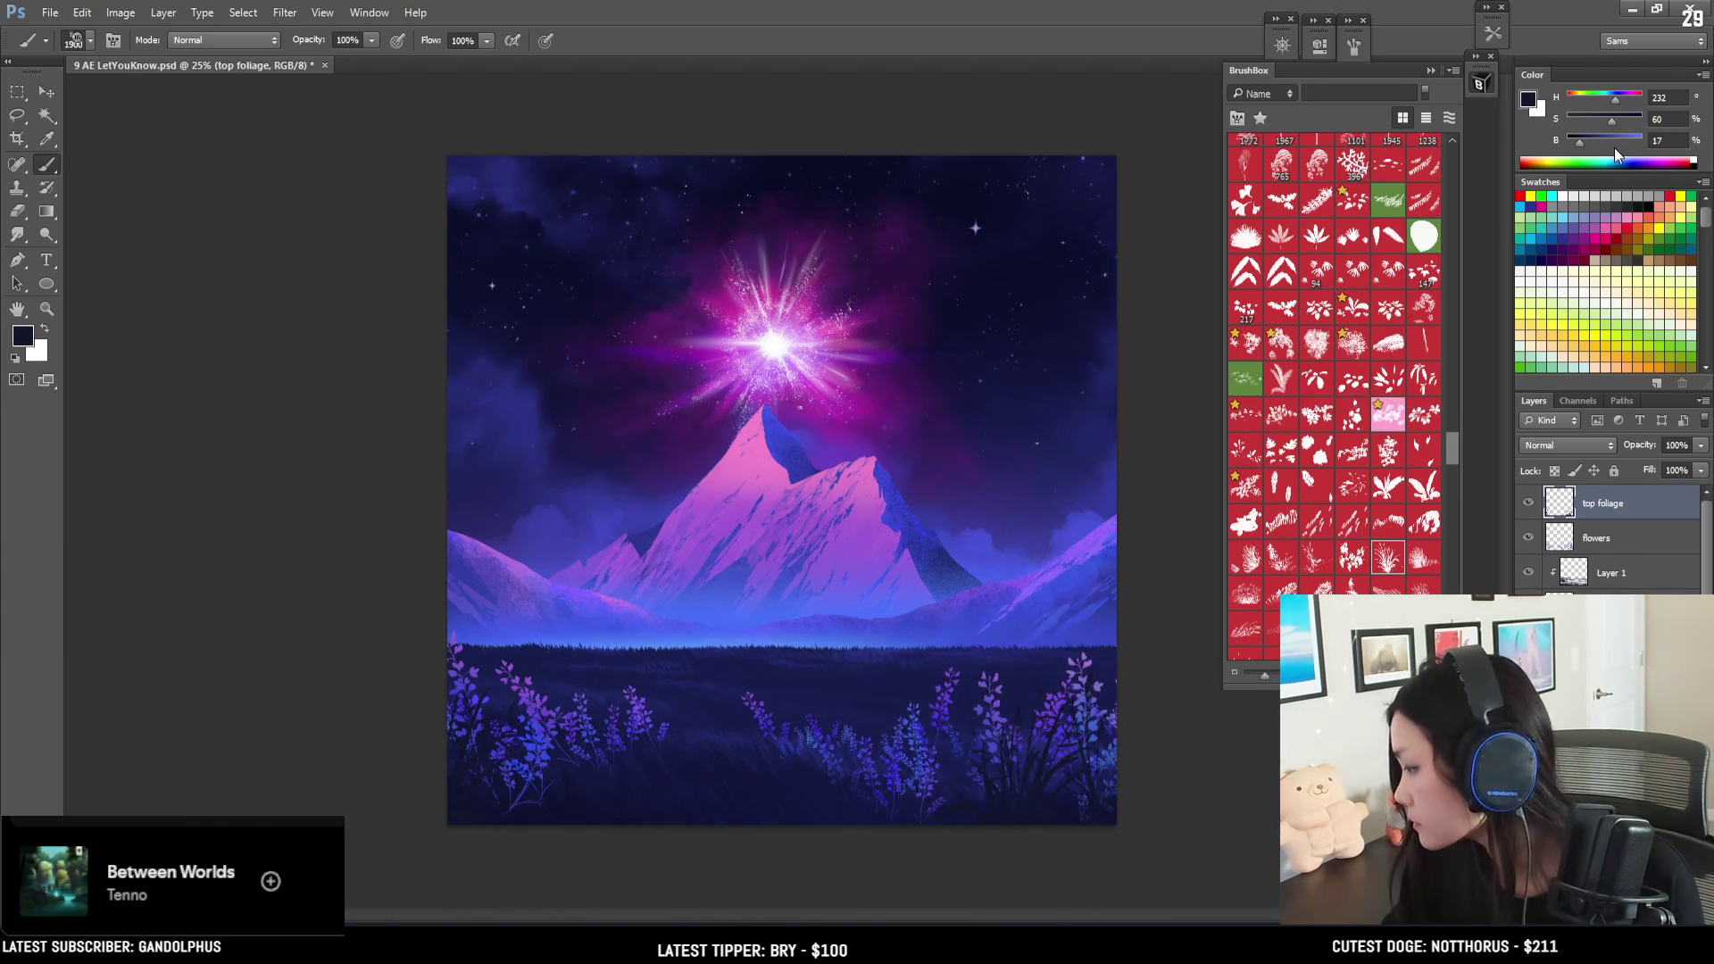
key(bracketleft)
key(bracketleft)
key(bracketleft)
key(bracketleft)
key(bracketleft)
key(bracketleft)
key(bracketleft)
key(bracketleft)
key(bracketleft)
key(bracketleft)
click(837, 766)
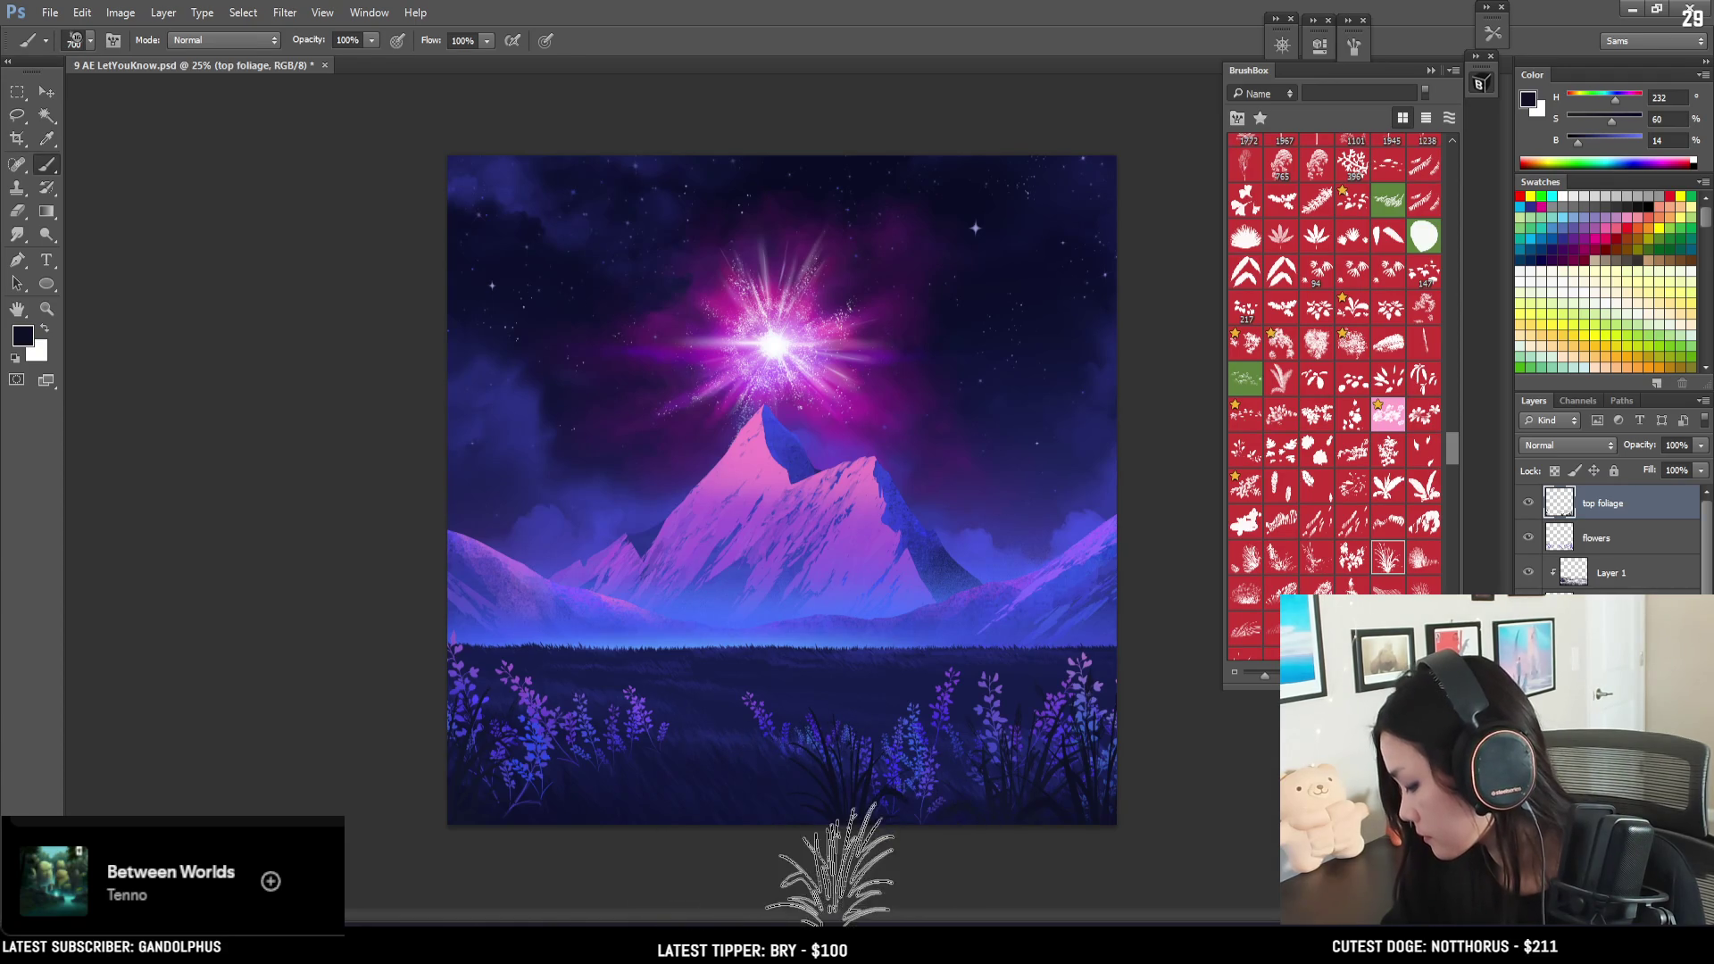
key(e)
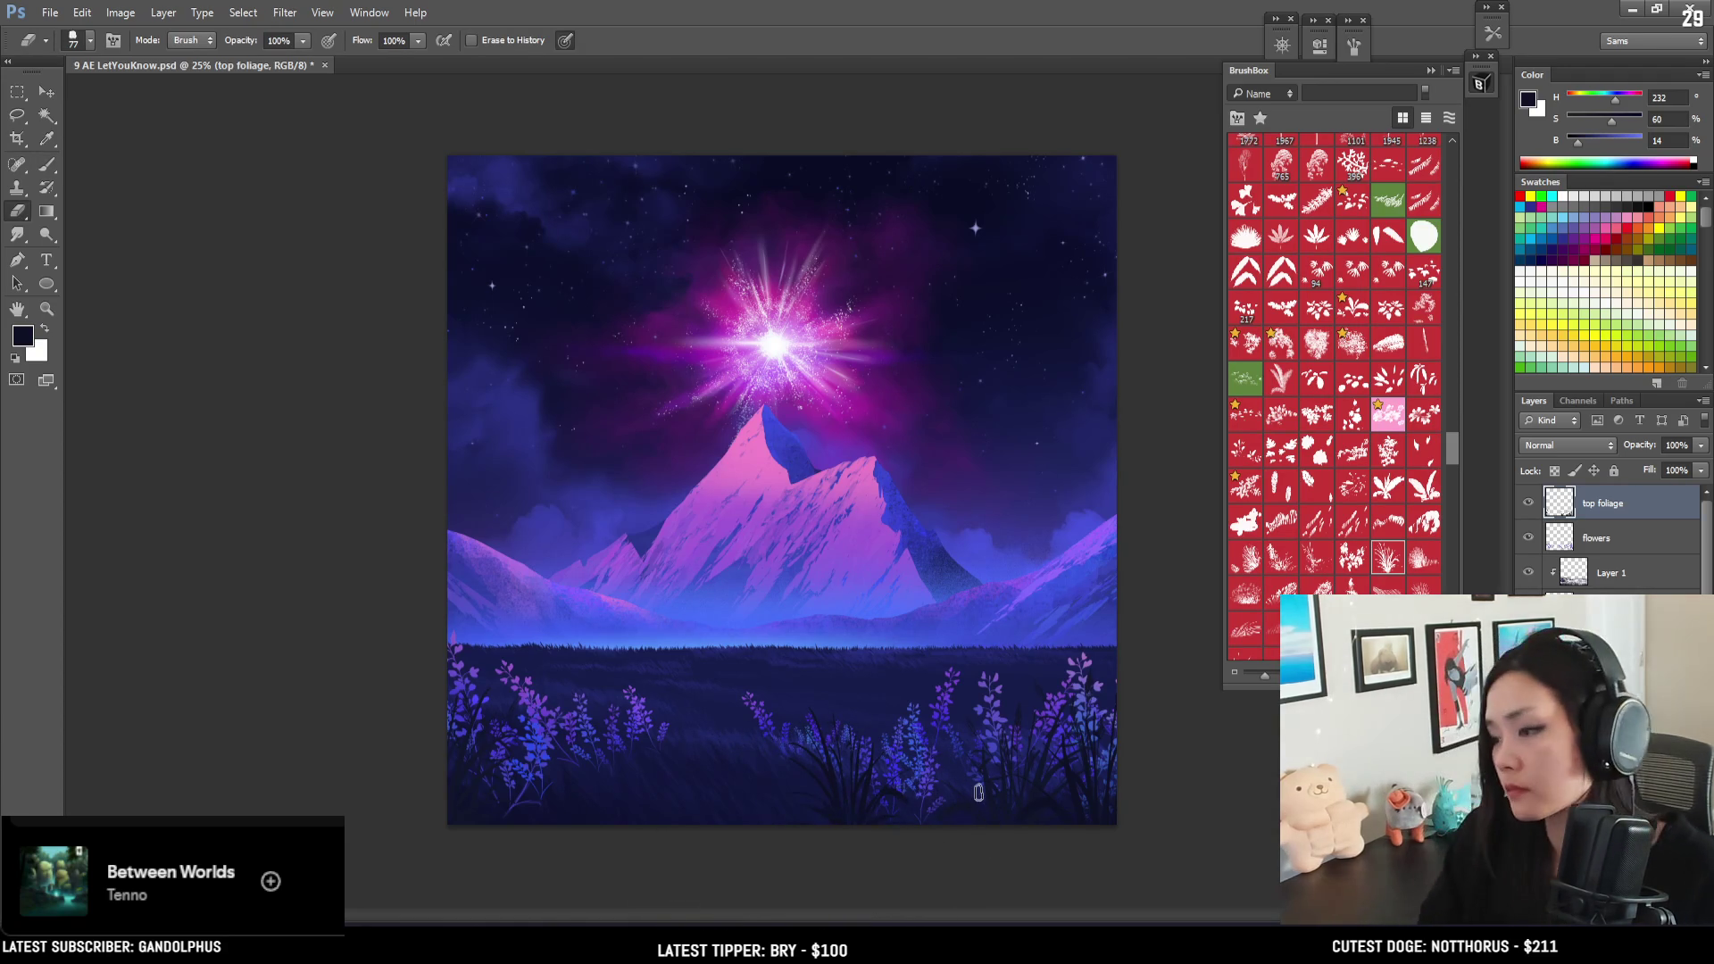
key(b)
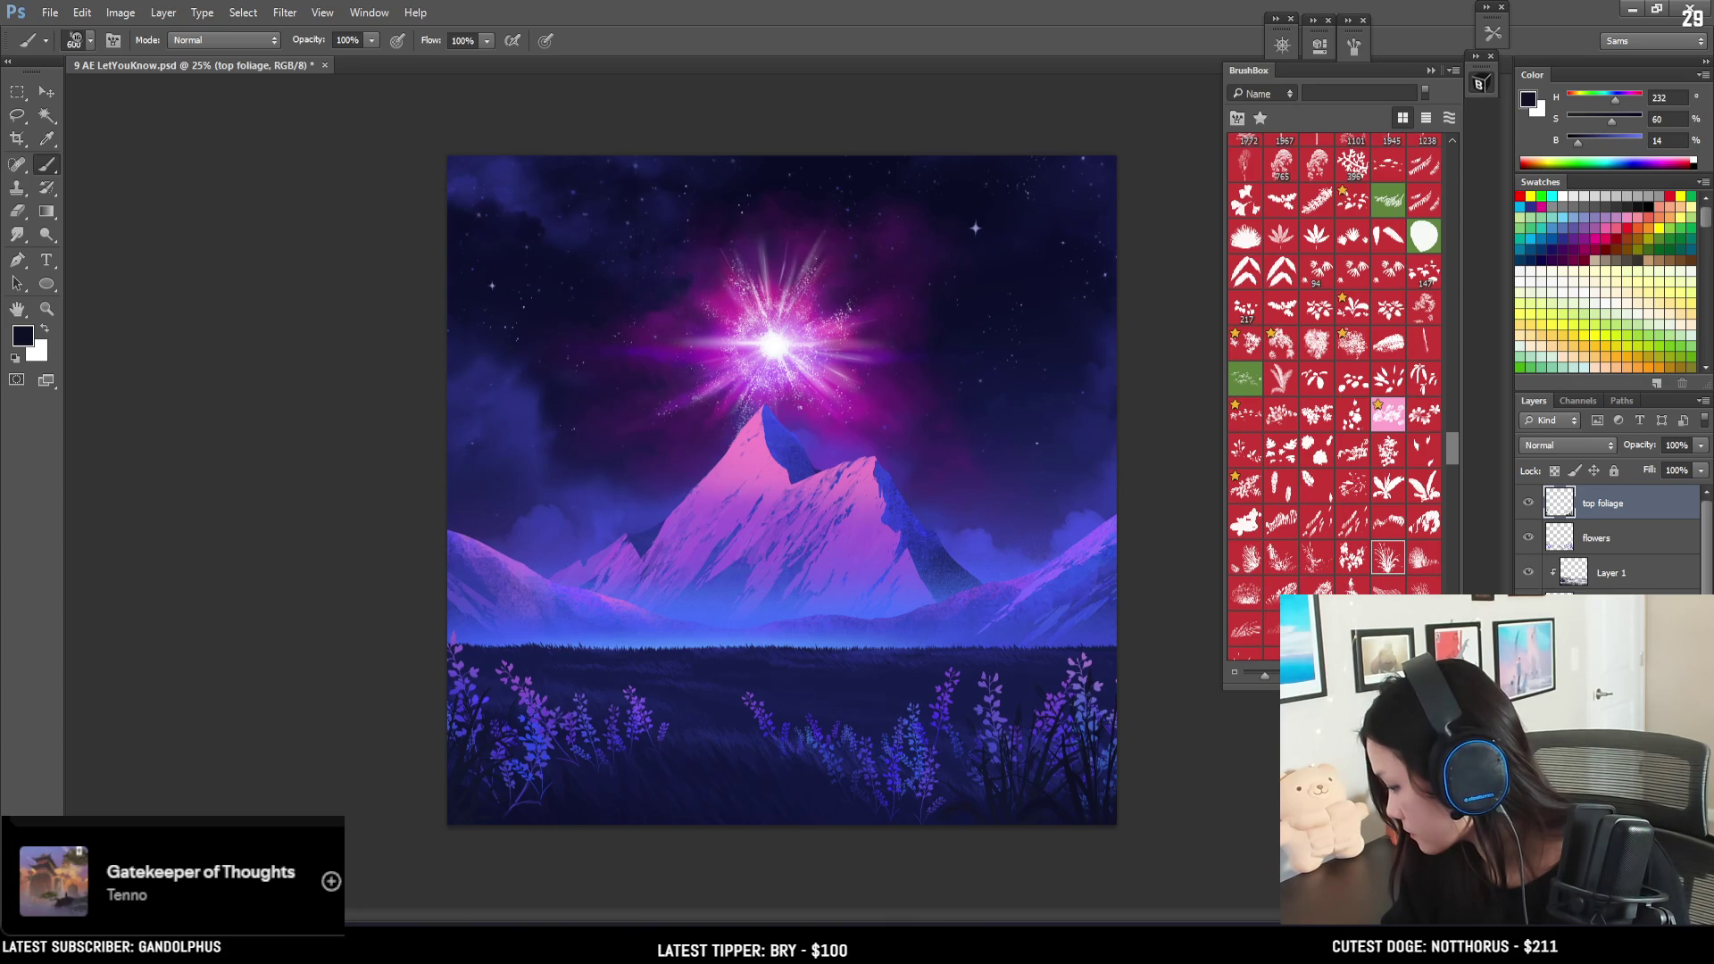
click(1353, 46)
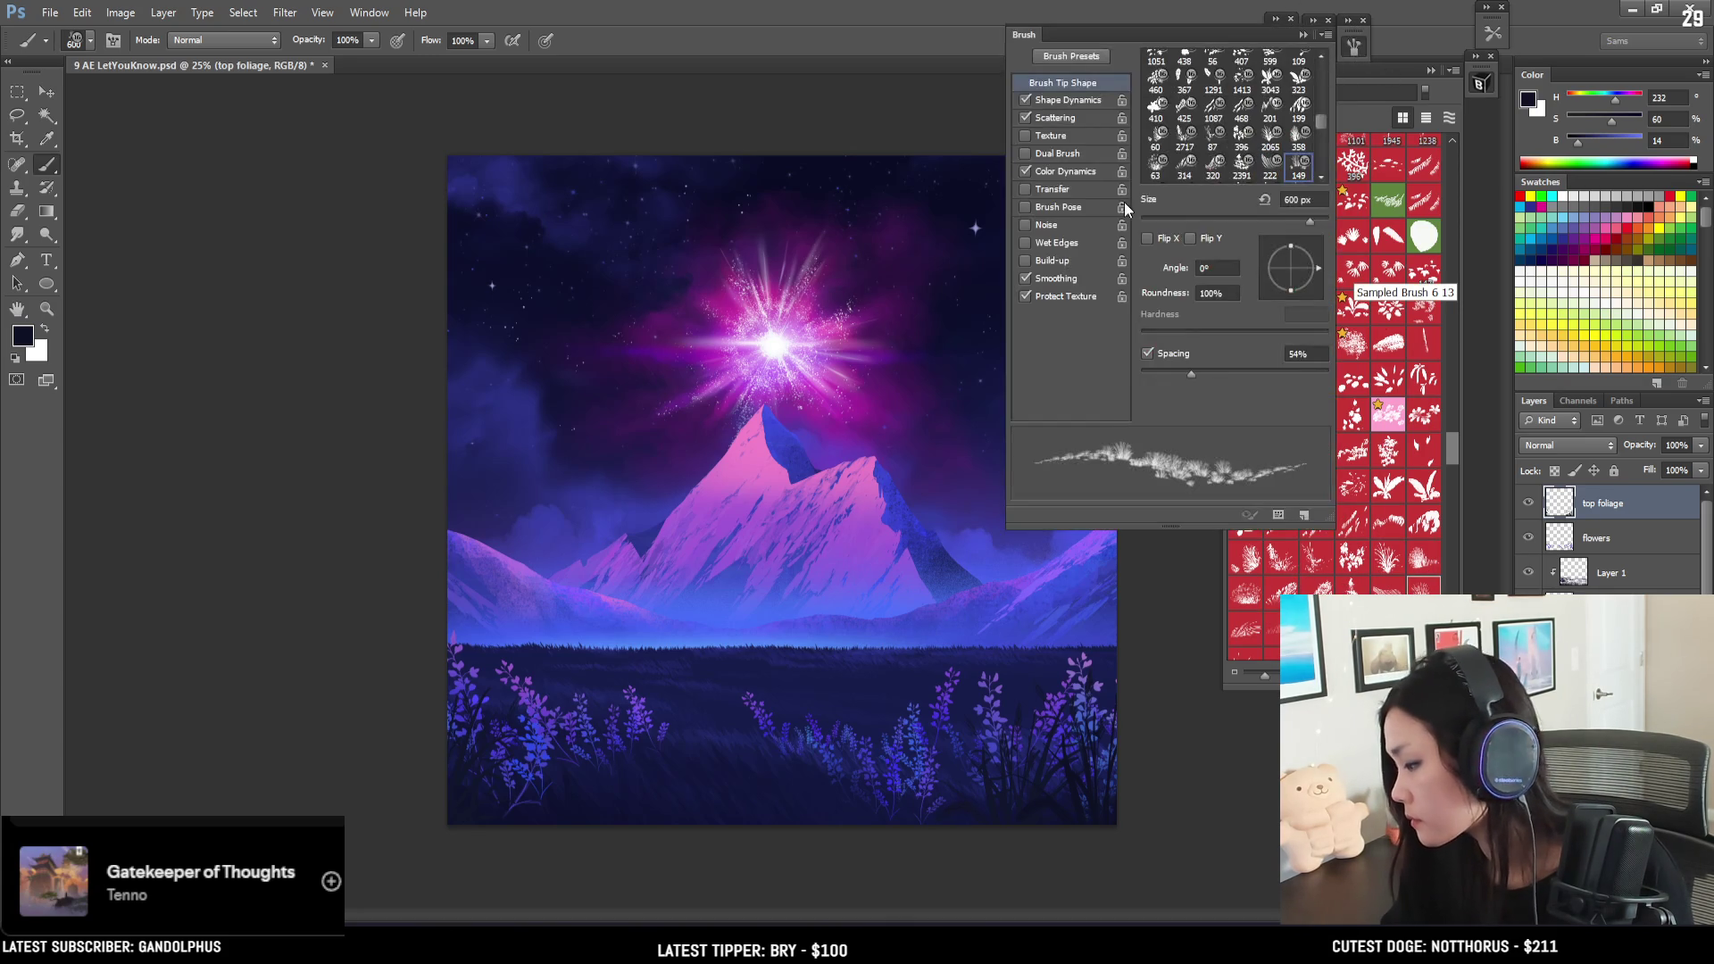
- Stamp dark grass near the bottom centre with a 600 px brush, then resize to 900 px
click(1357, 48)
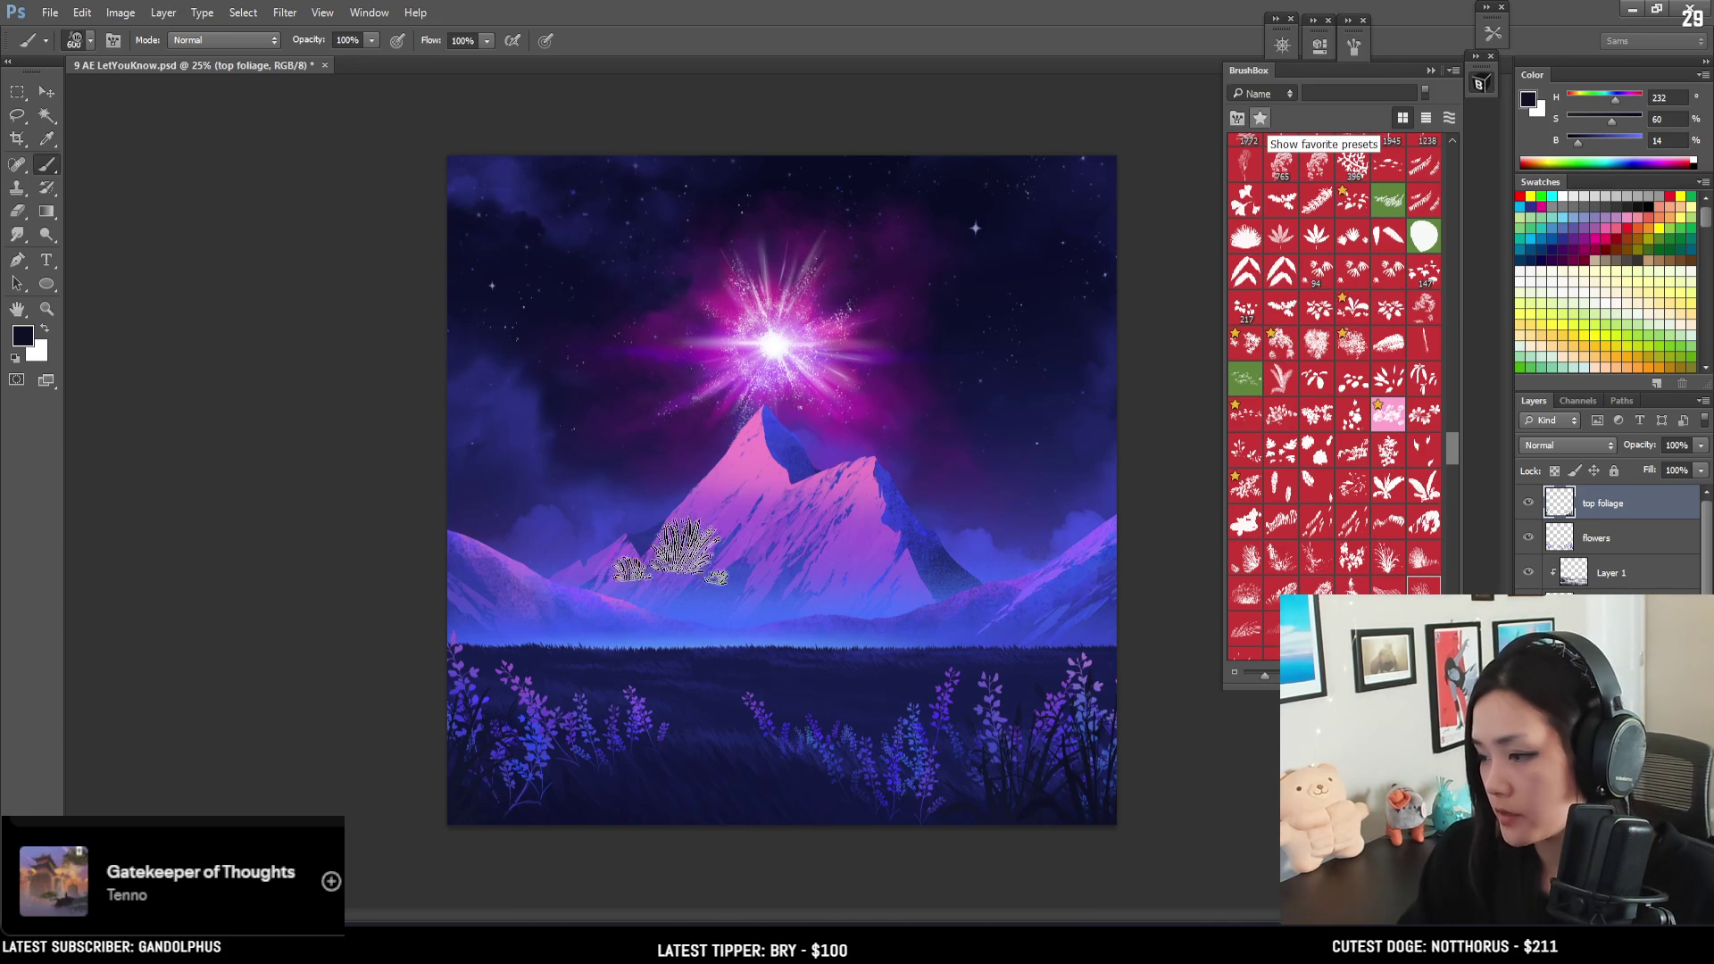
key(bracketright)
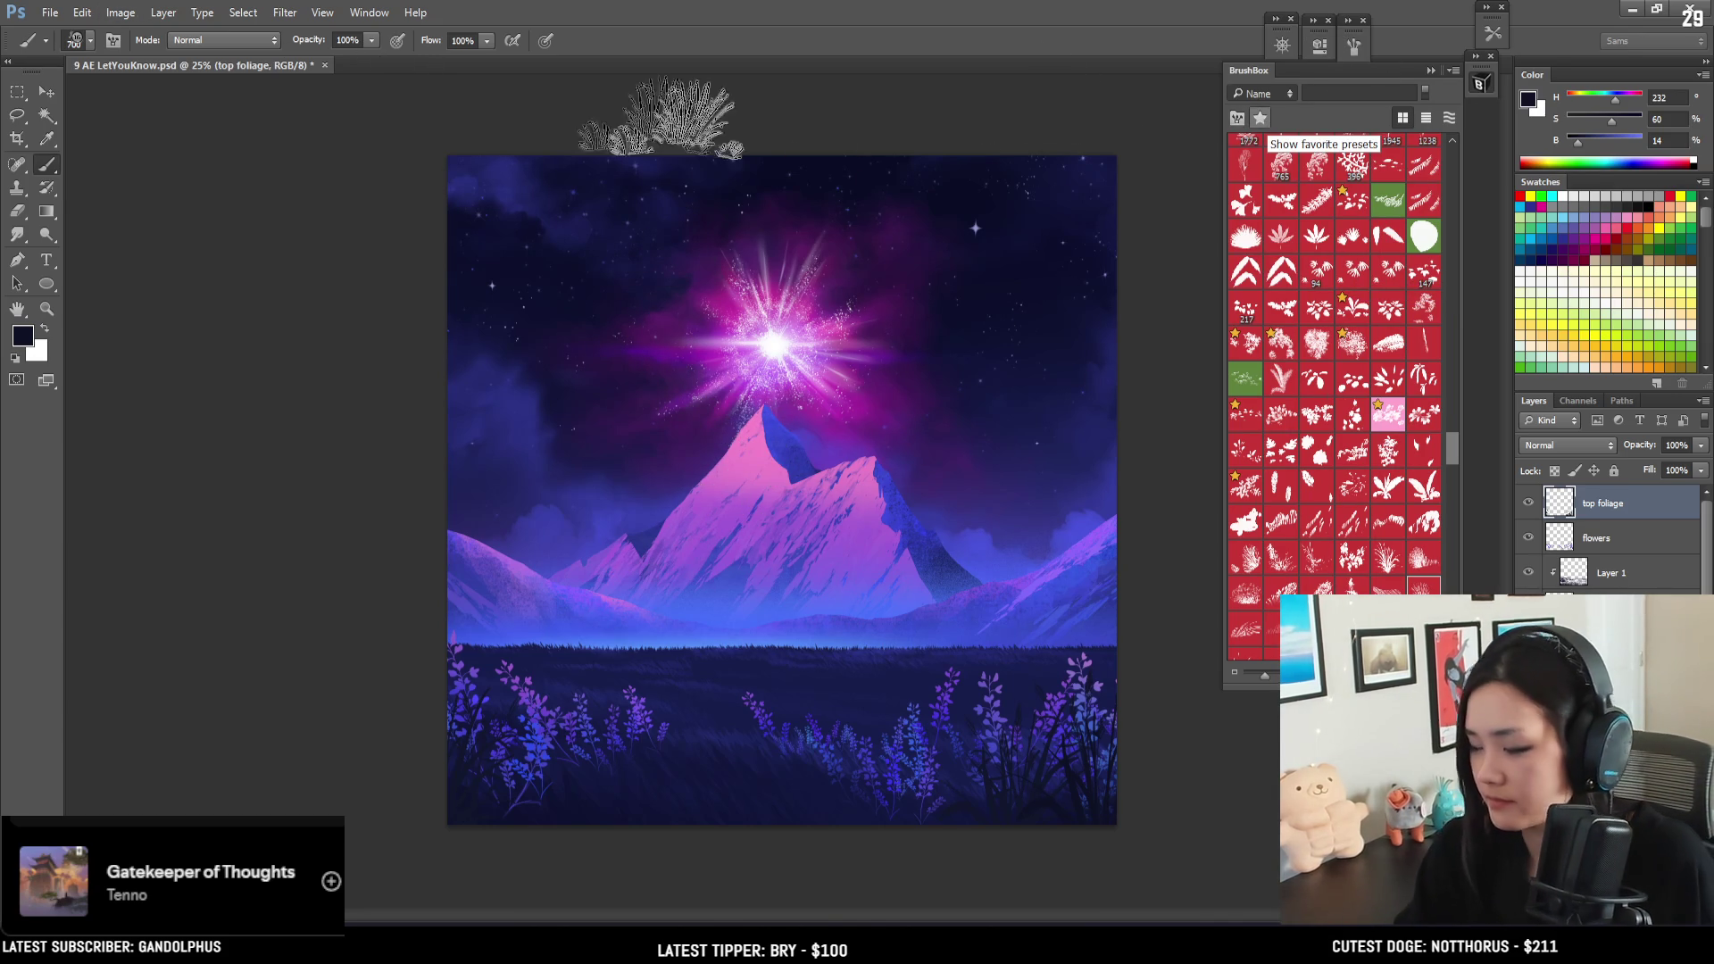
click(1352, 48)
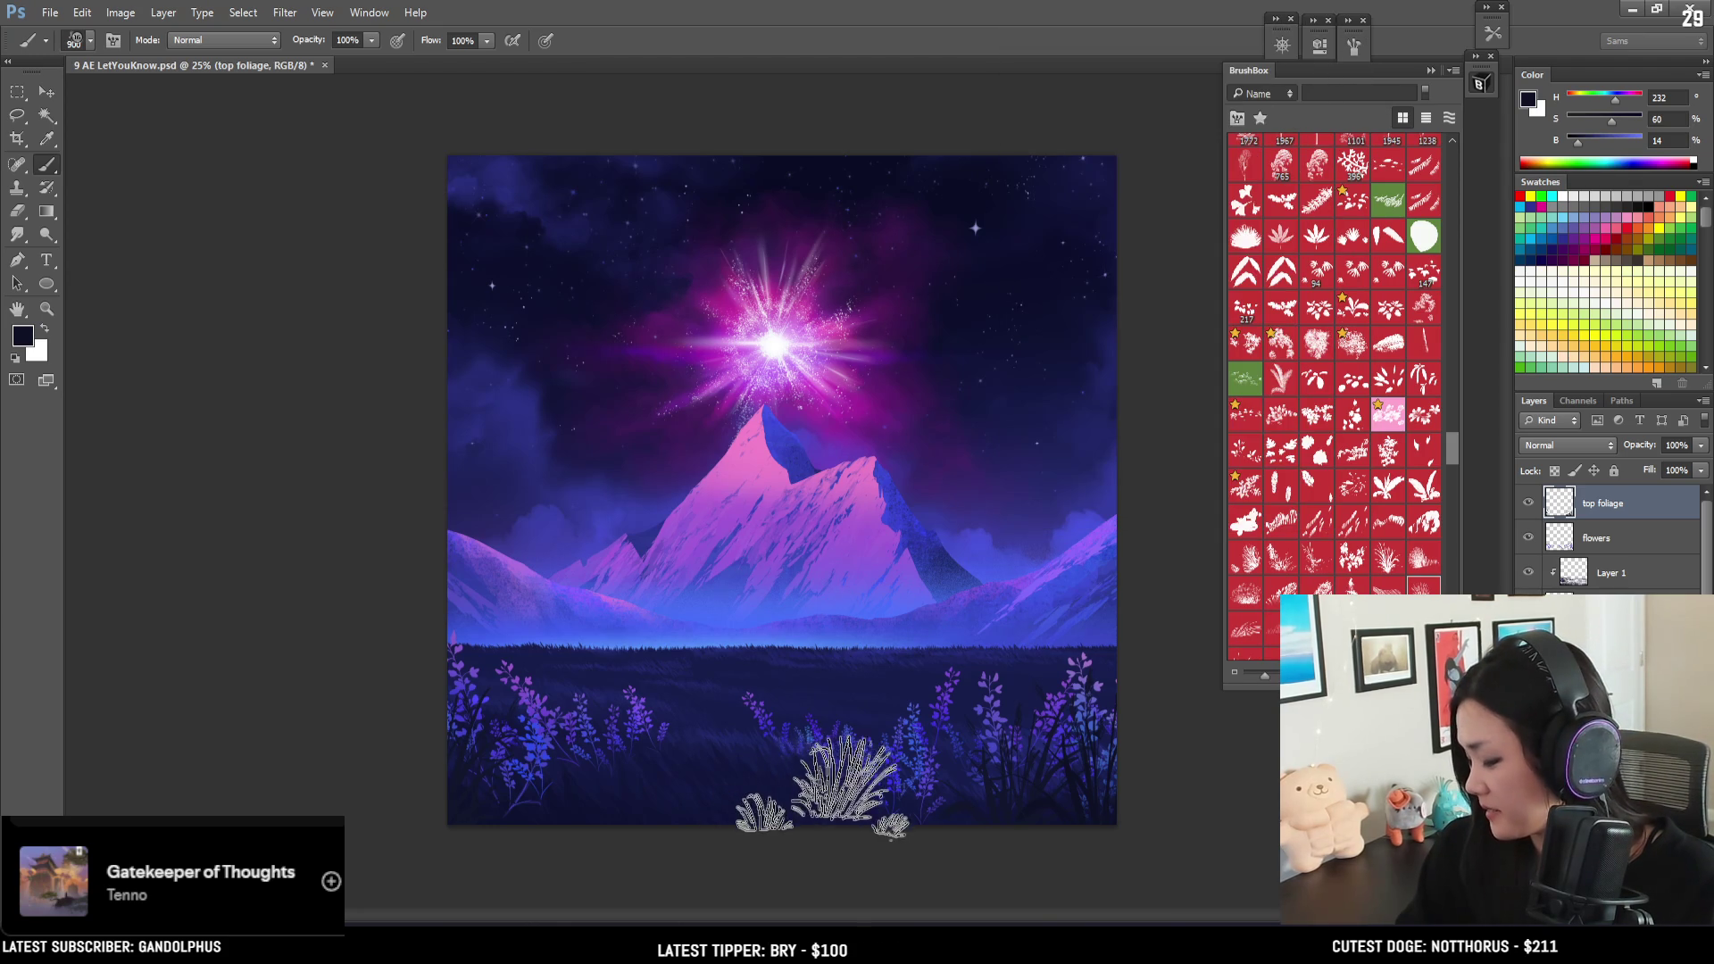
key(bracketright)
key(bracketright)
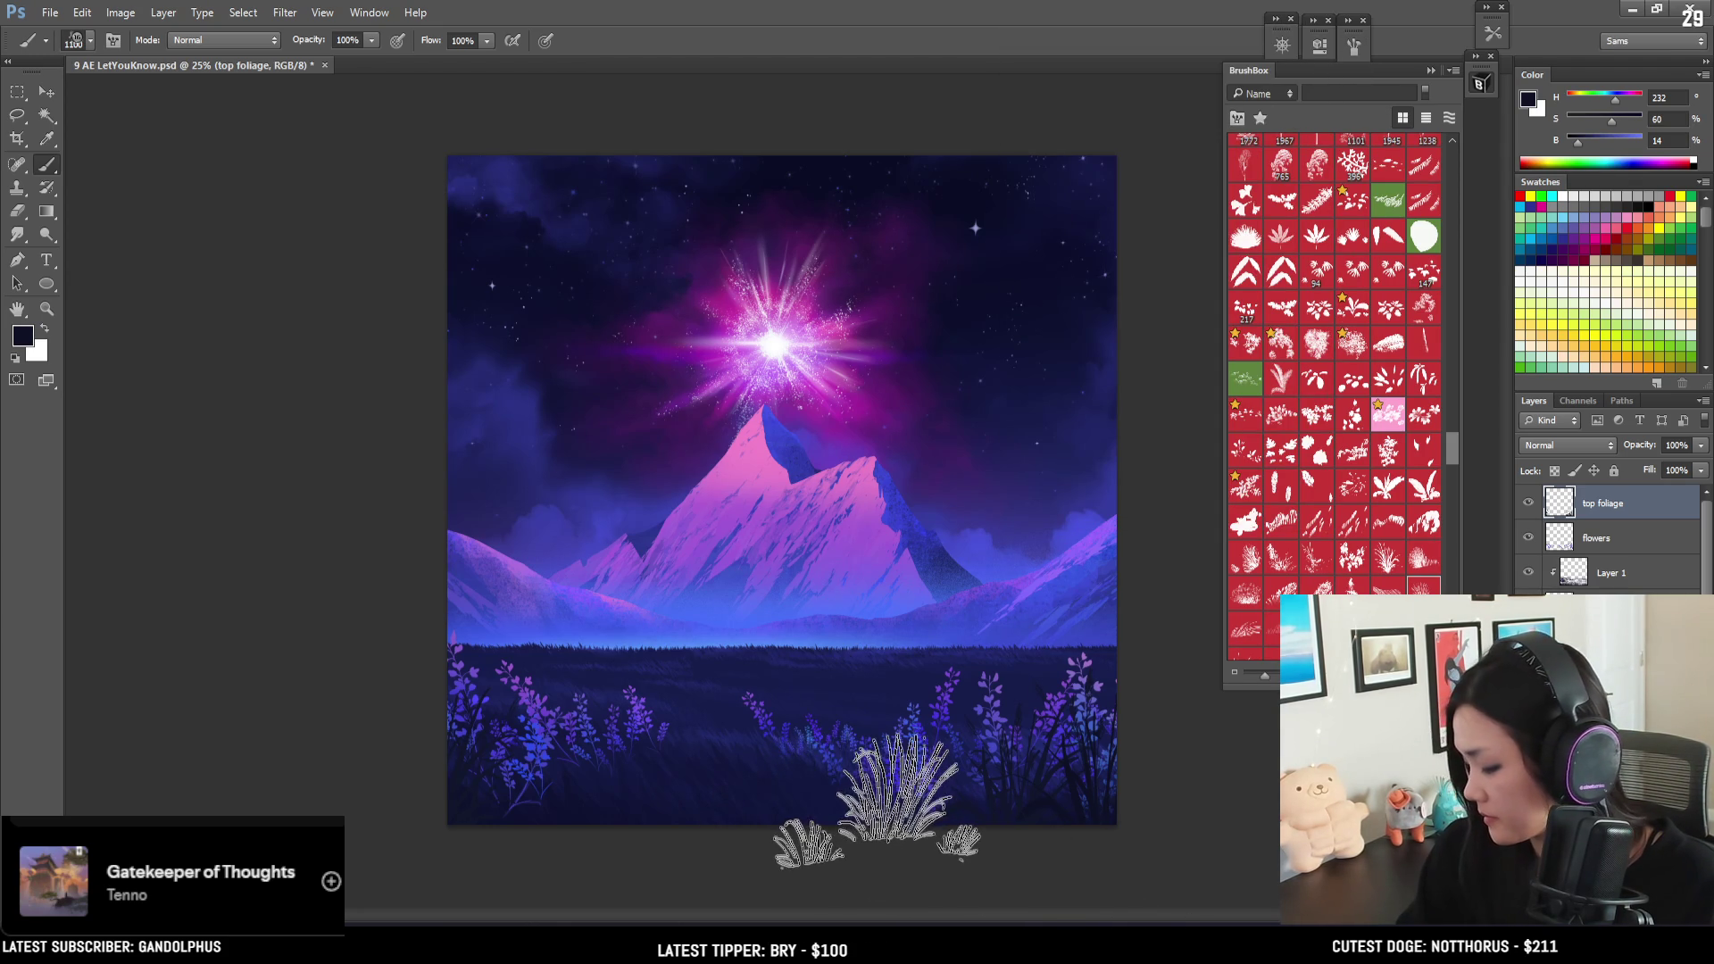
key(bracketleft)
key(bracketleft)
key(bracketleft)
click(887, 803)
key(bracketright)
key(bracketright)
key(bracketright)
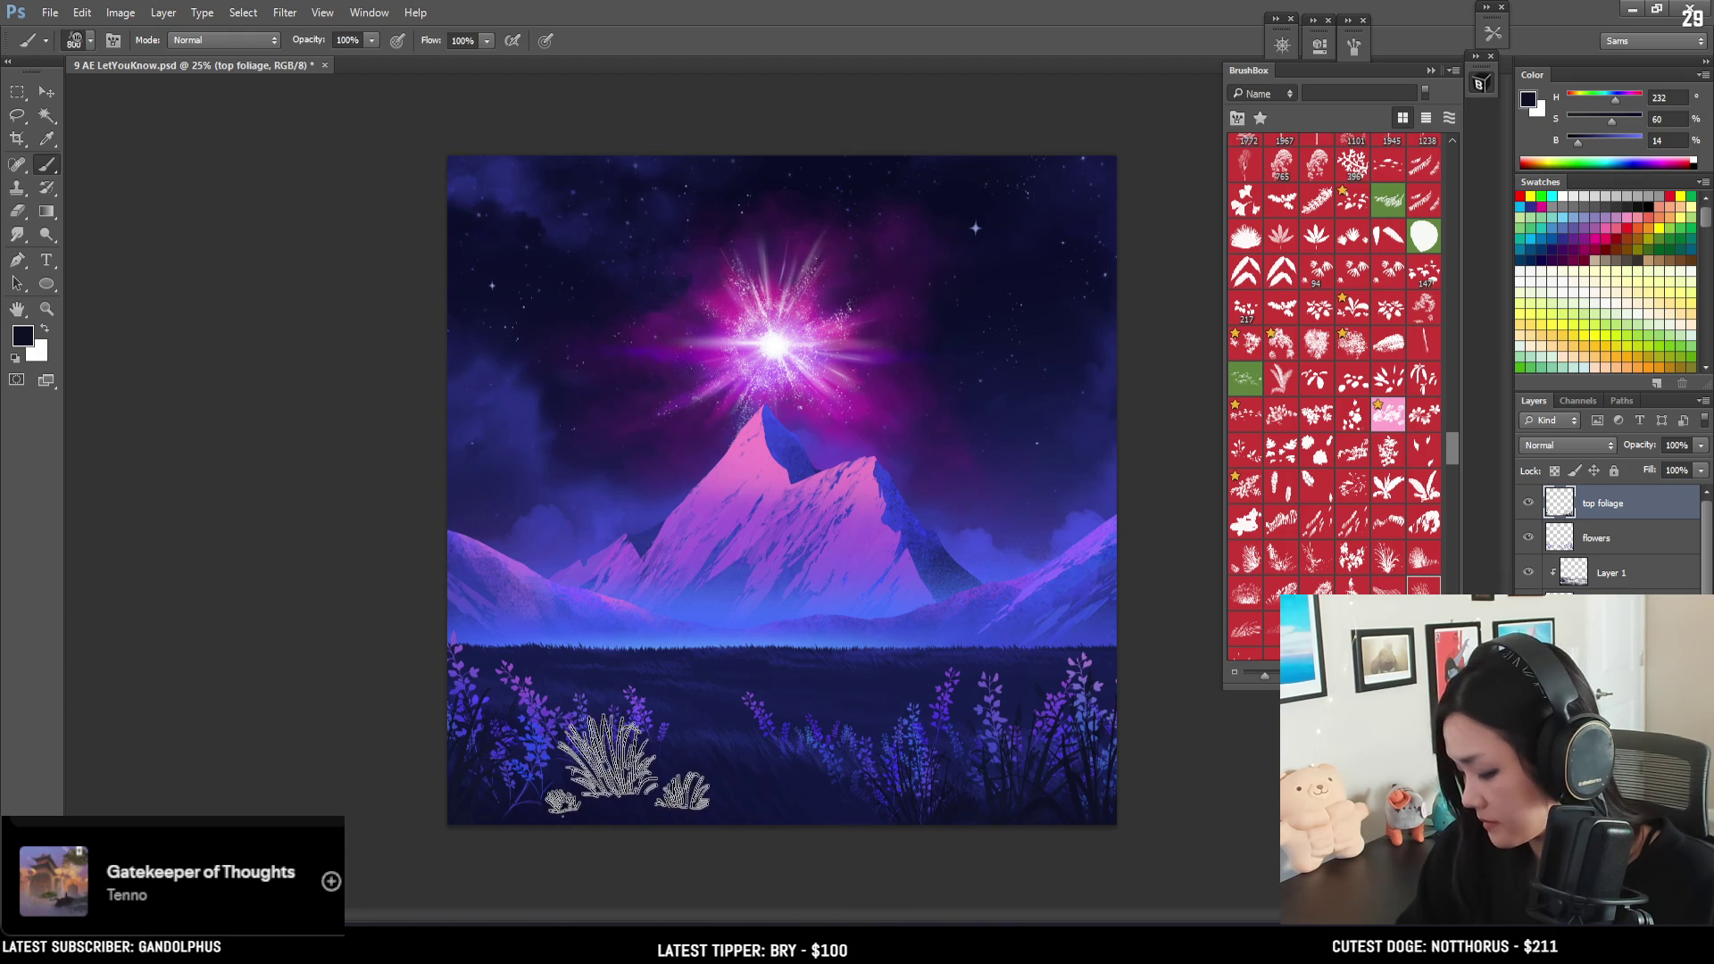
key(e)
key(bracketright)
key(bracketright)
key(bracketright)
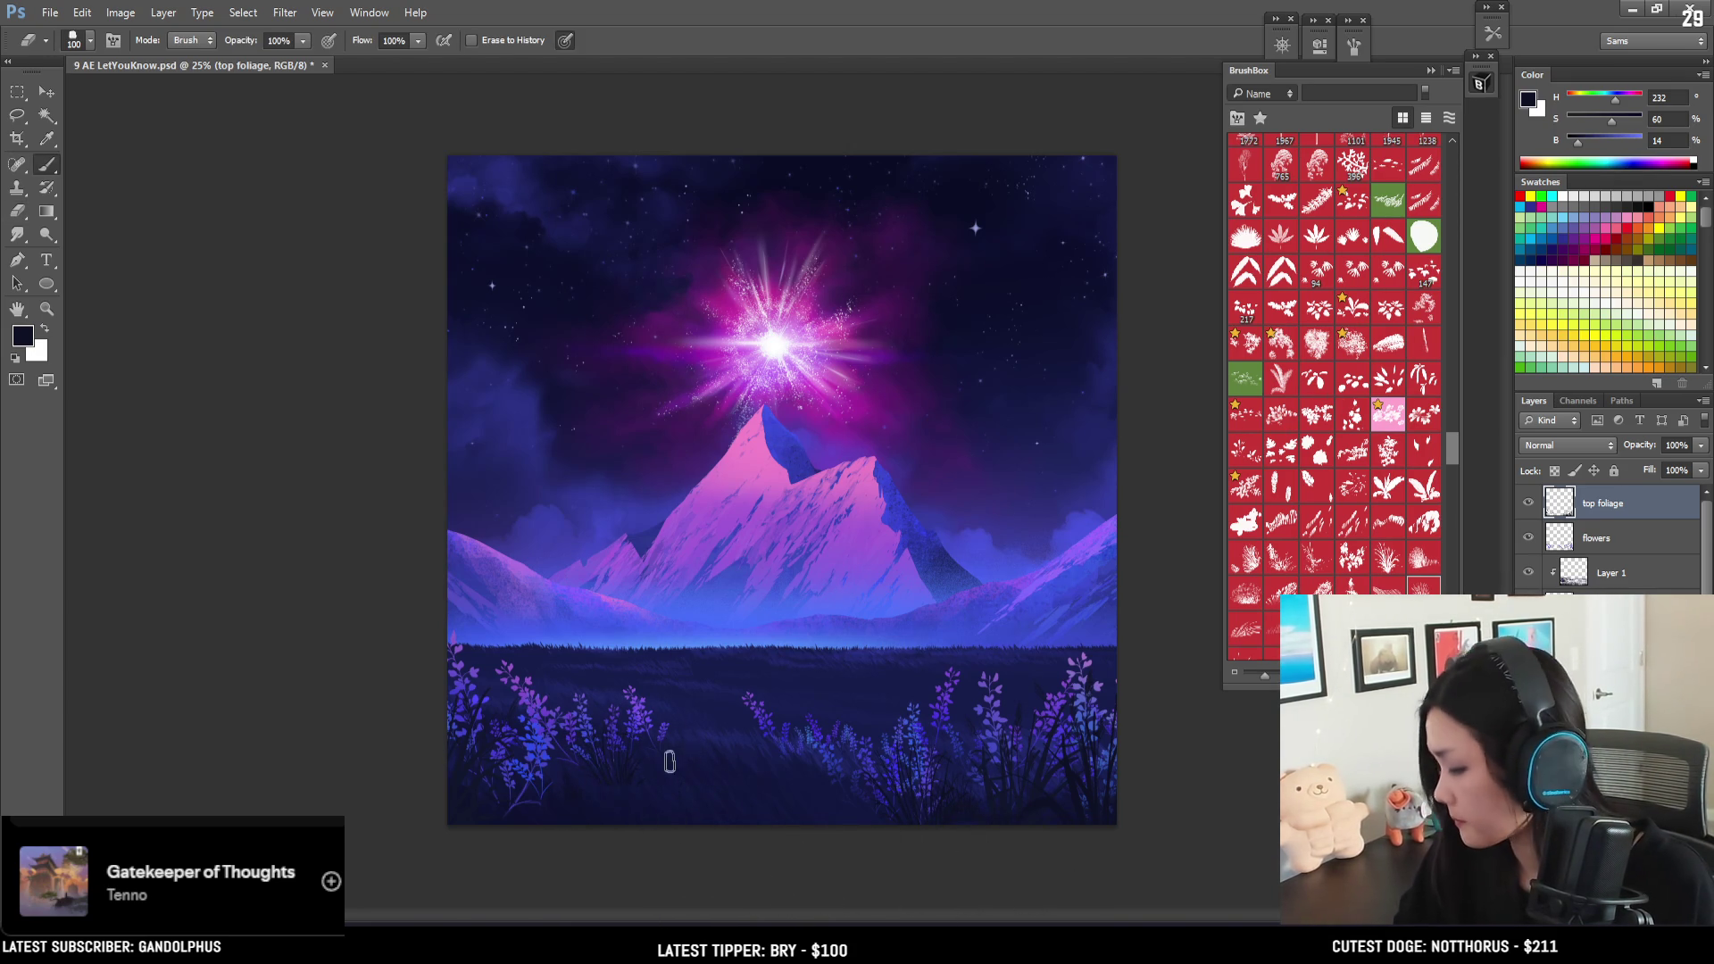
key(b)
mouse_move(1451, 428)
mouse_down()
mouse_move(1452, 157)
mouse_move(1447, 194)
mouse_up()
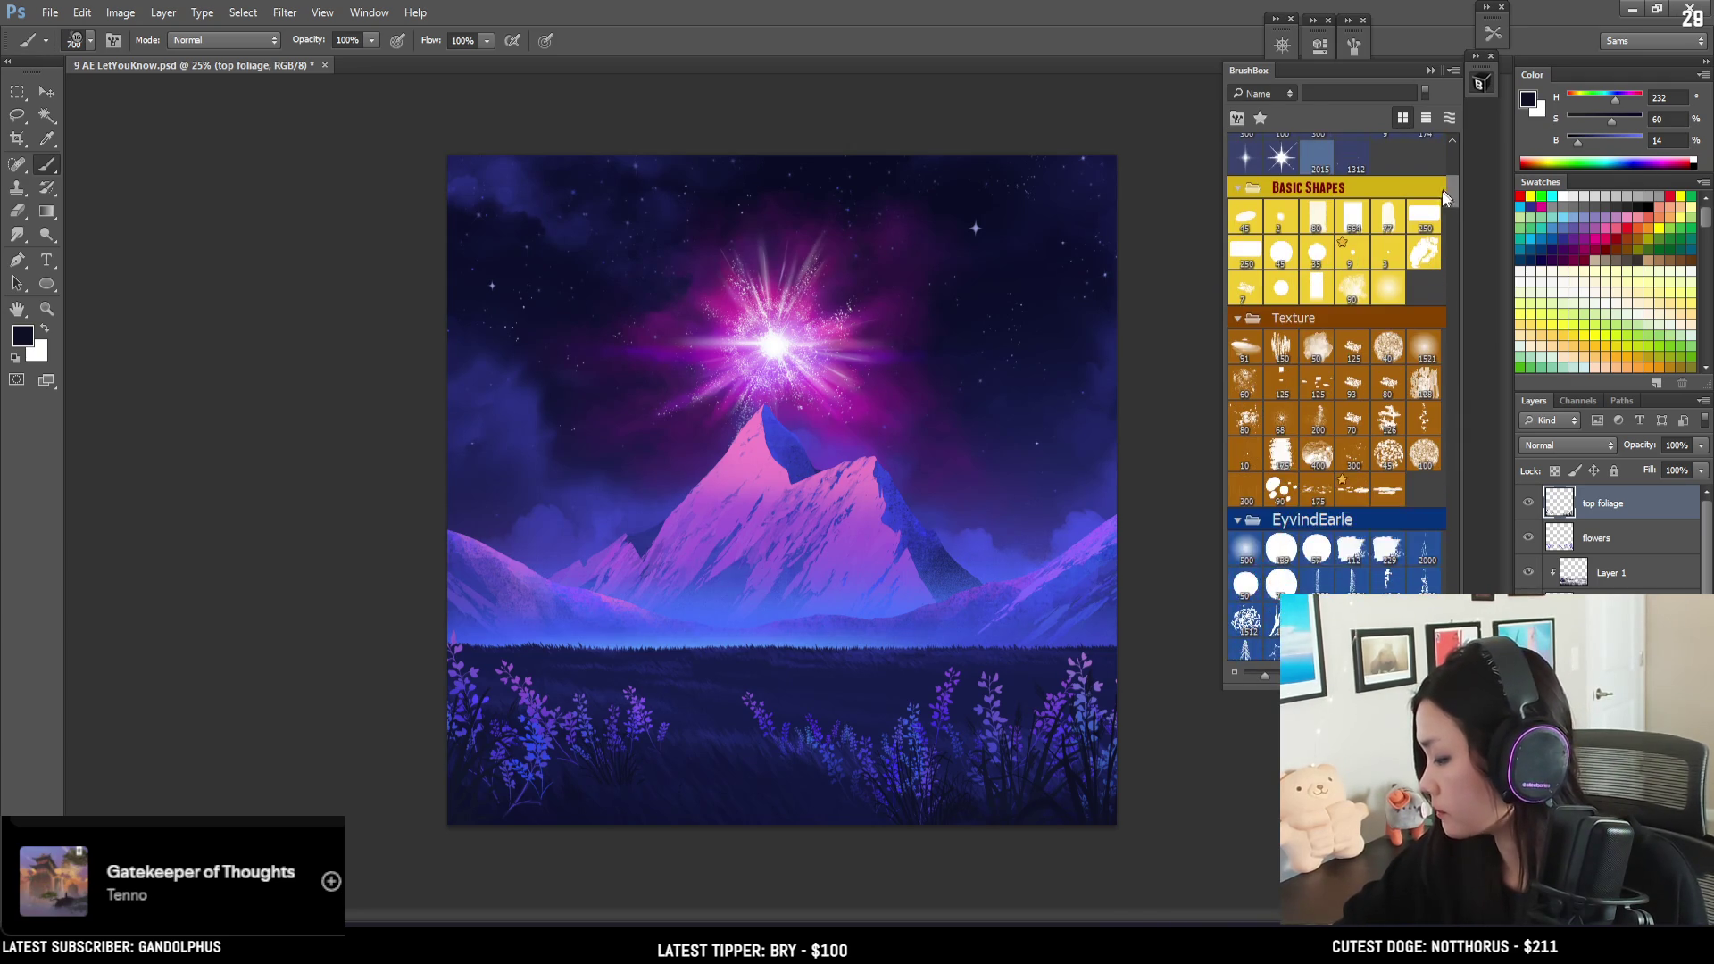
- Select the first EyvindEarle brush, lock top foliage transparency, and pick a dark blue paint colour
click(1244, 556)
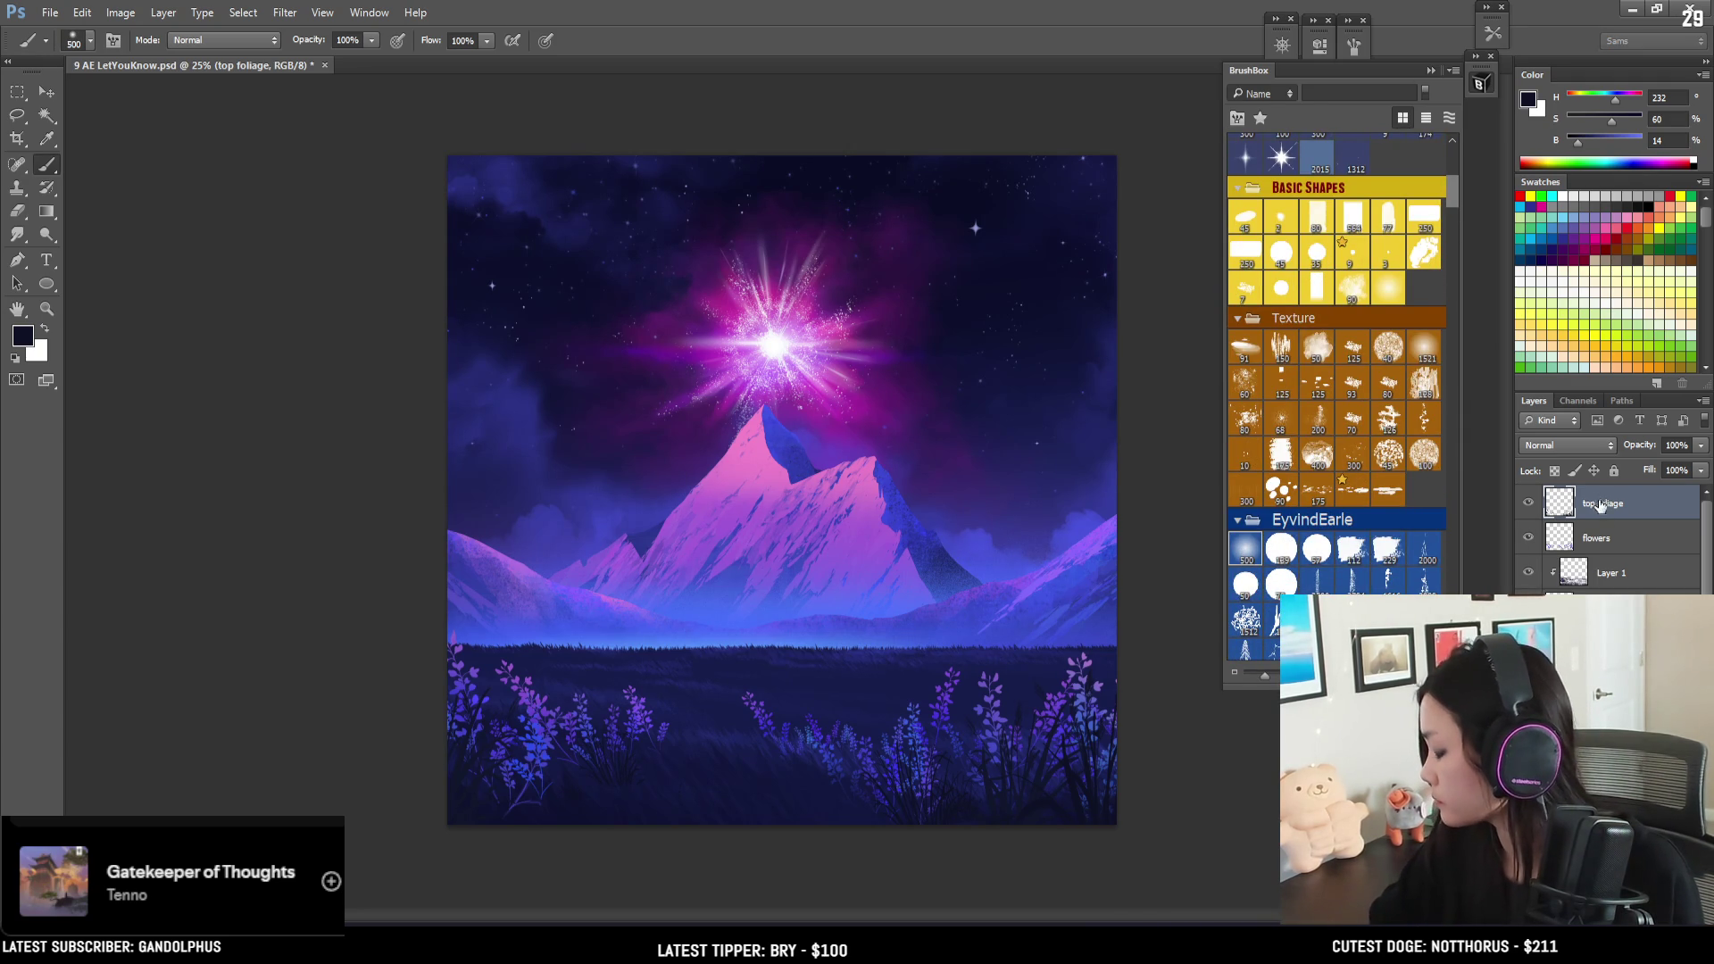
click(1556, 473)
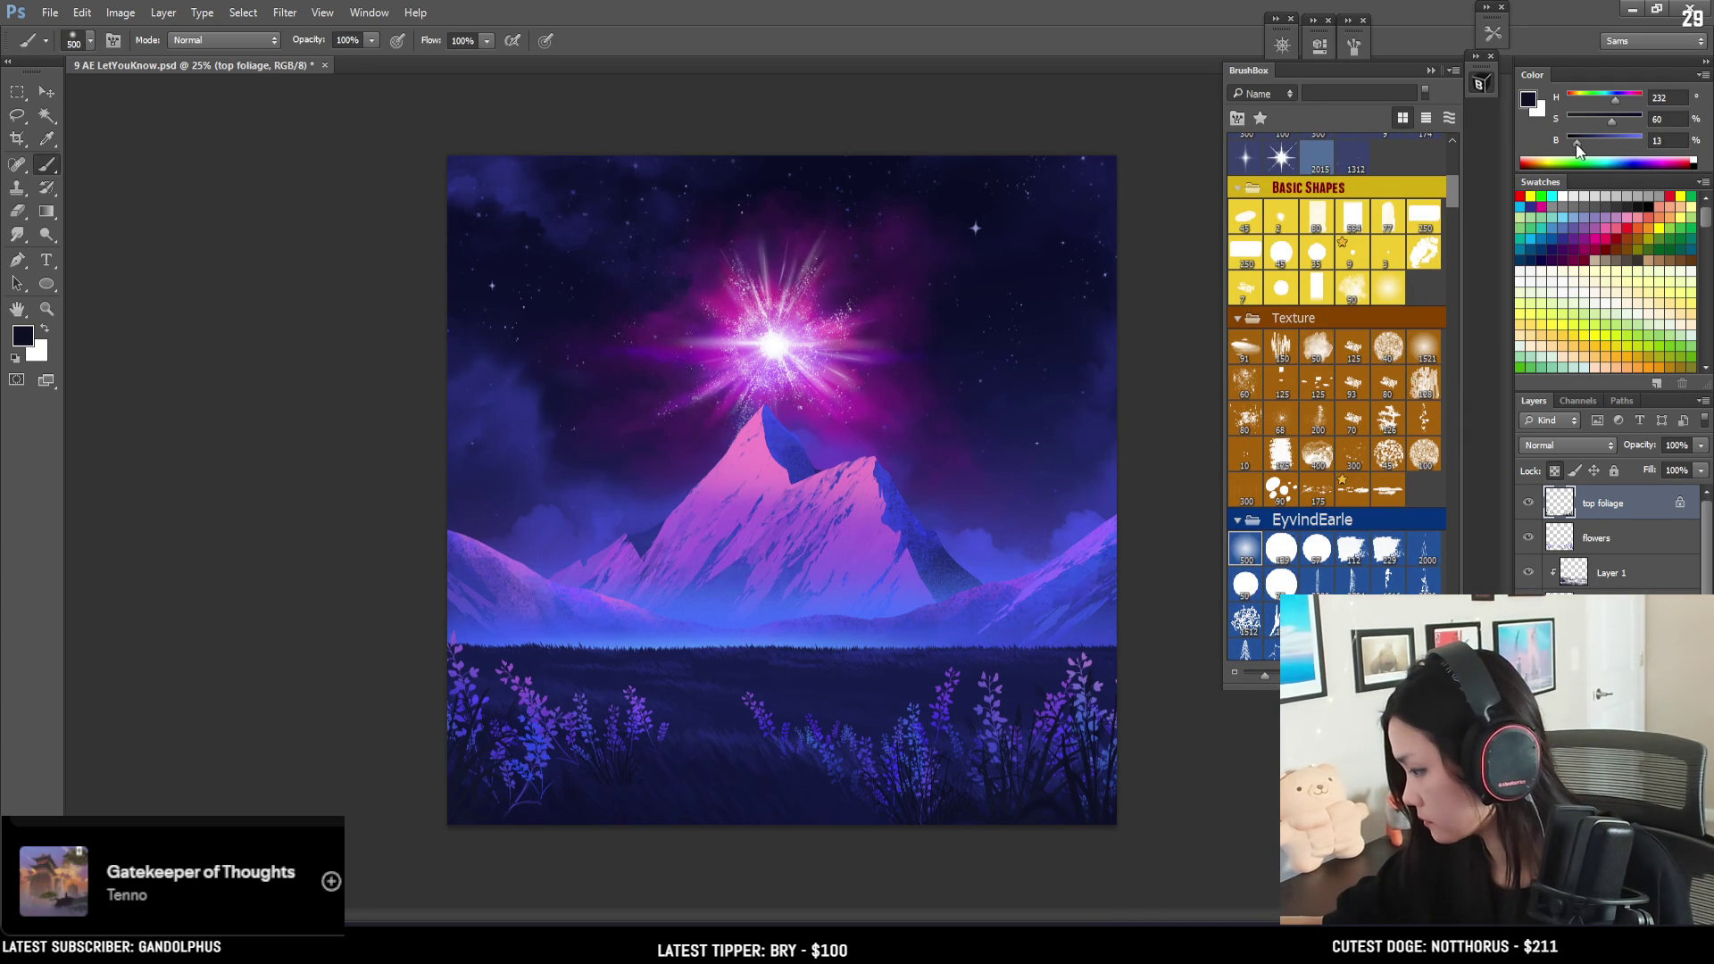
key(bracketright)
key(bracketright)
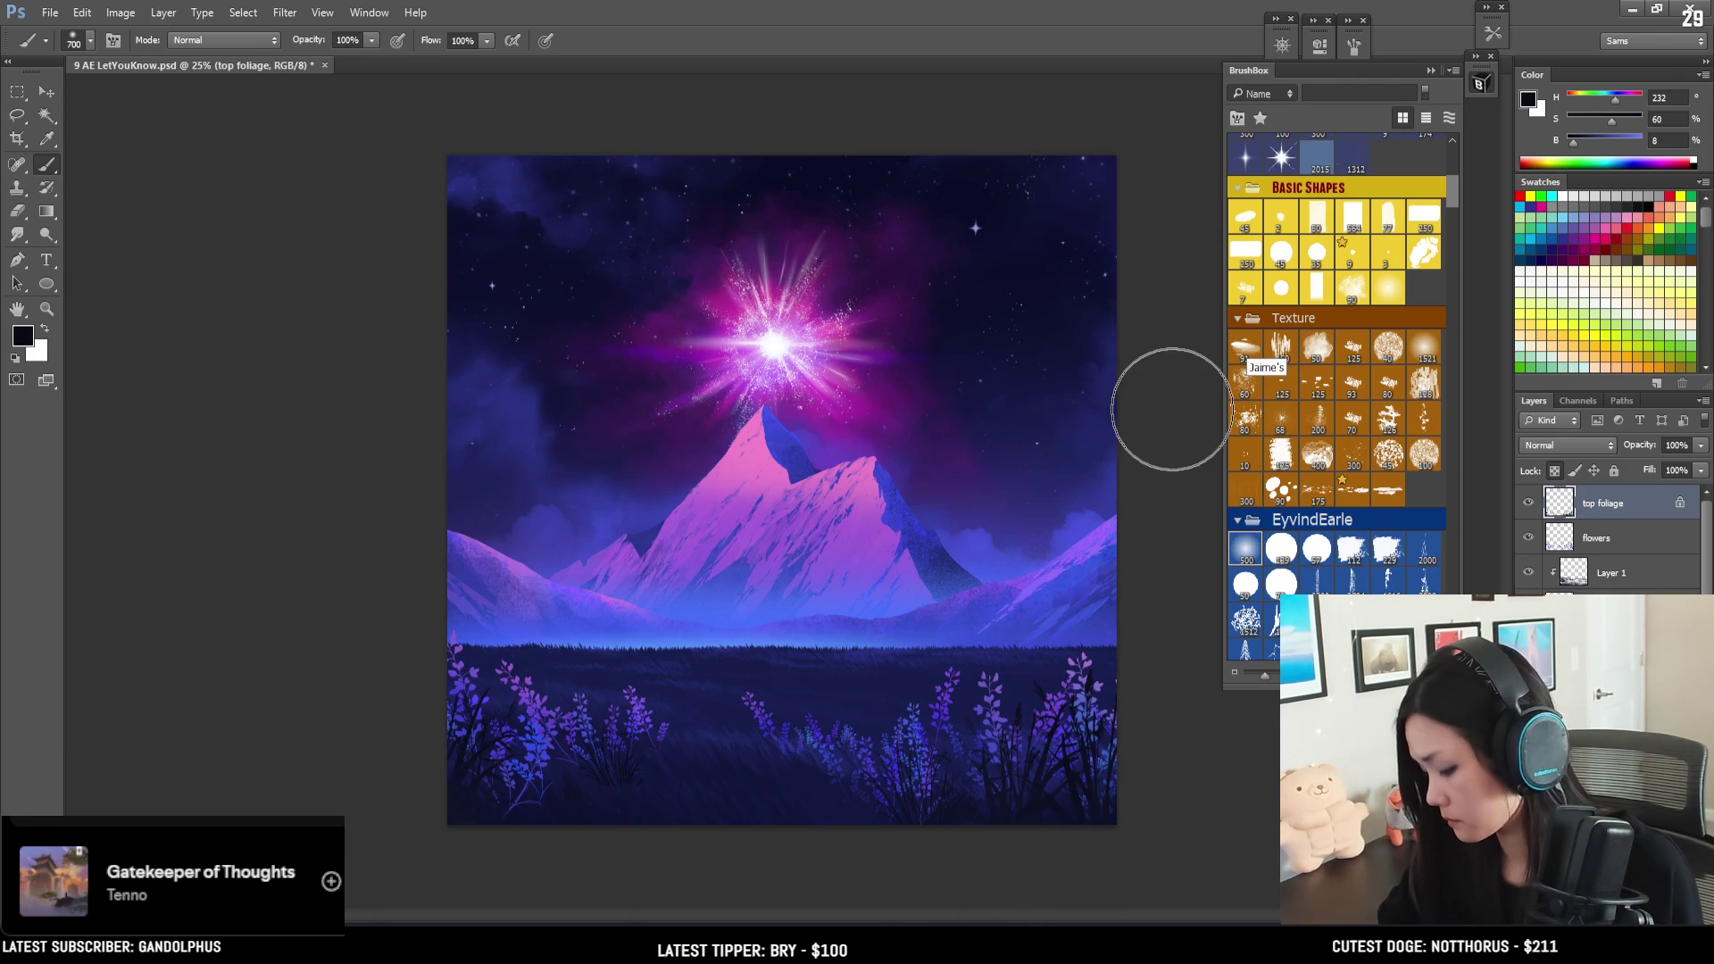
key(e)
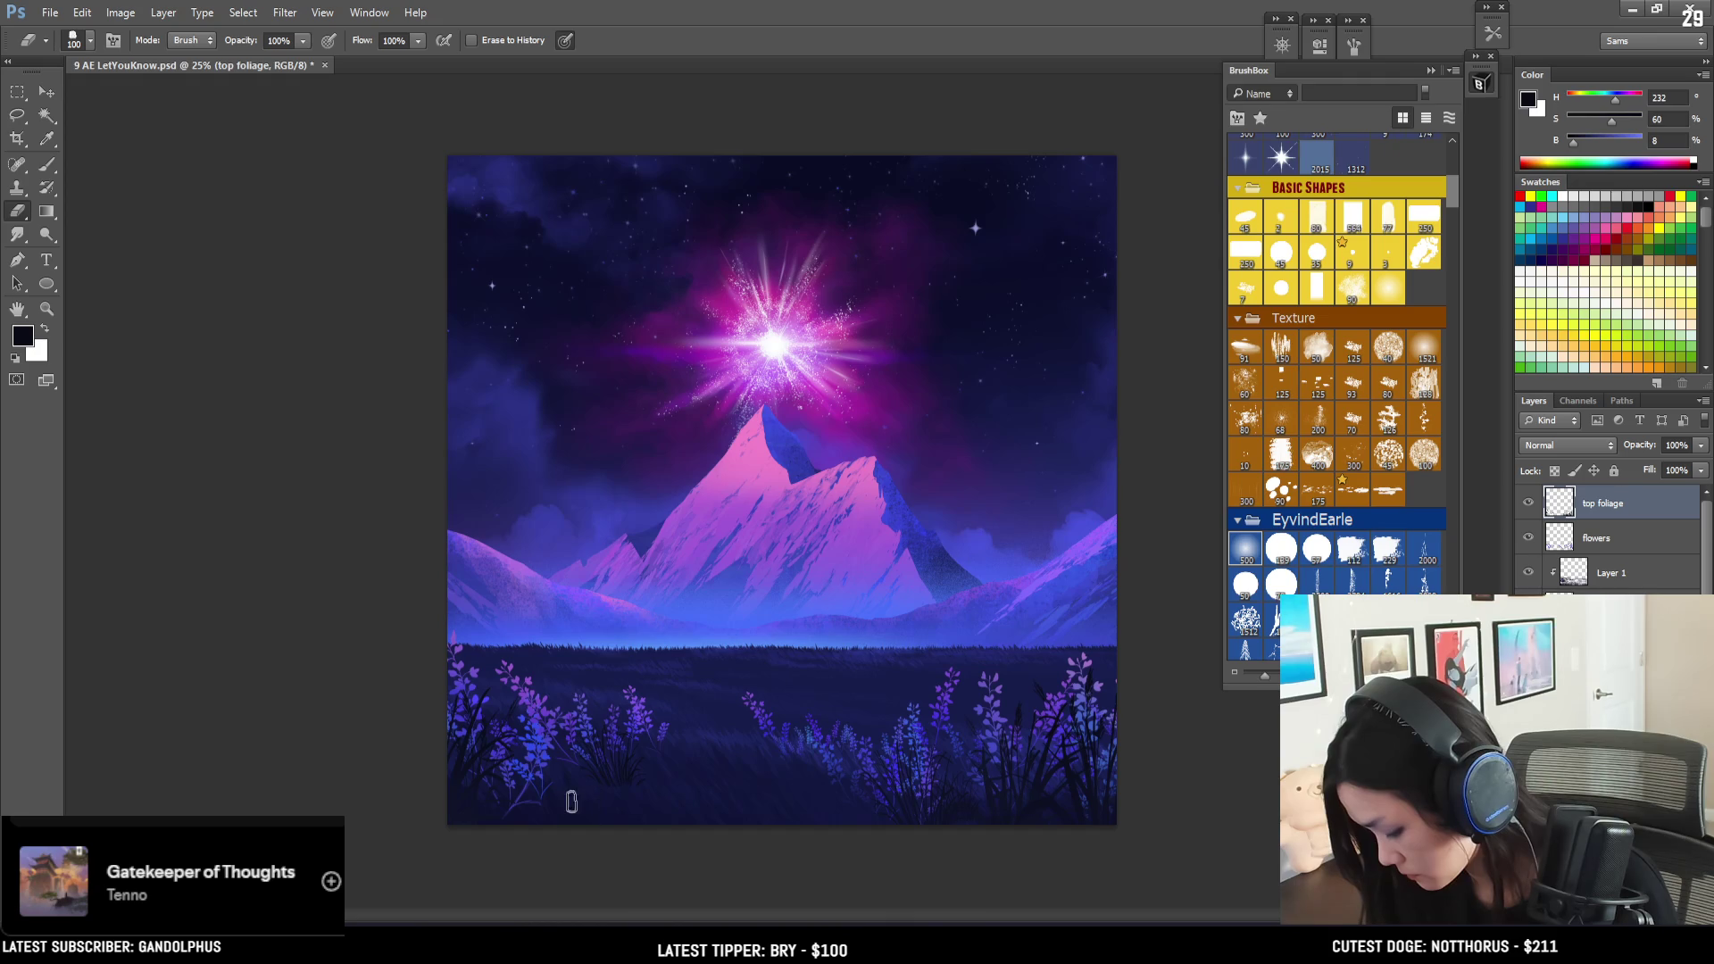
key(b)
key(slash)
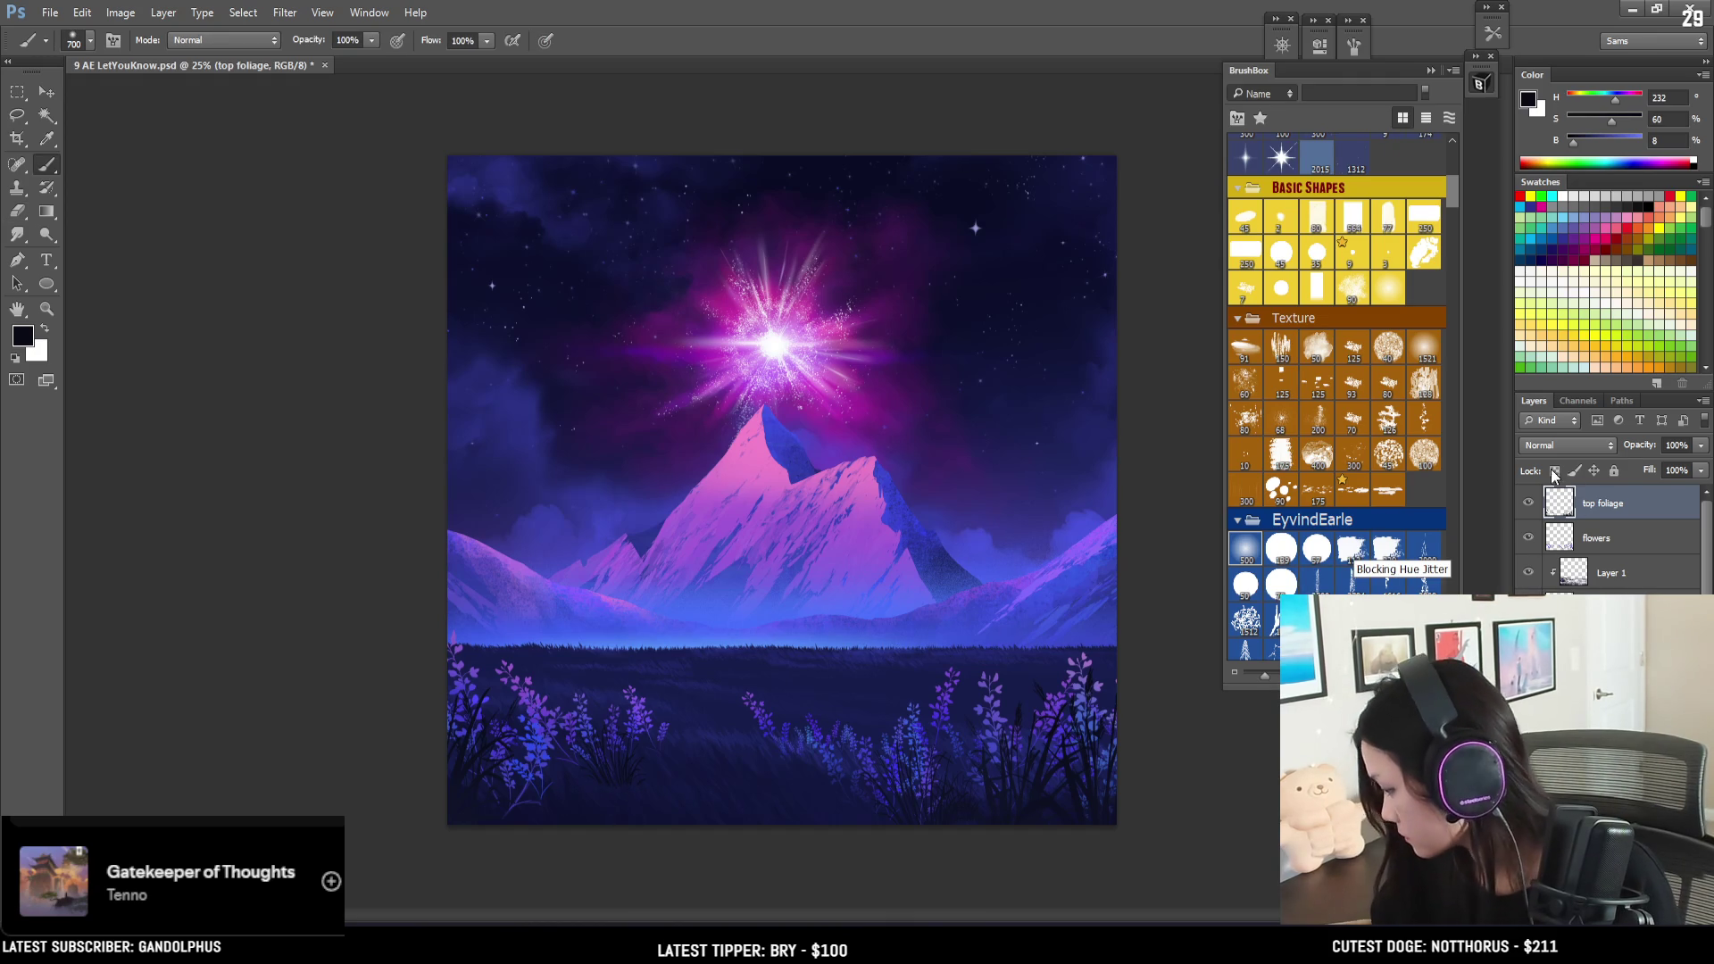
alt+click(684, 751)
key(bracketleft)
key(bracketleft)
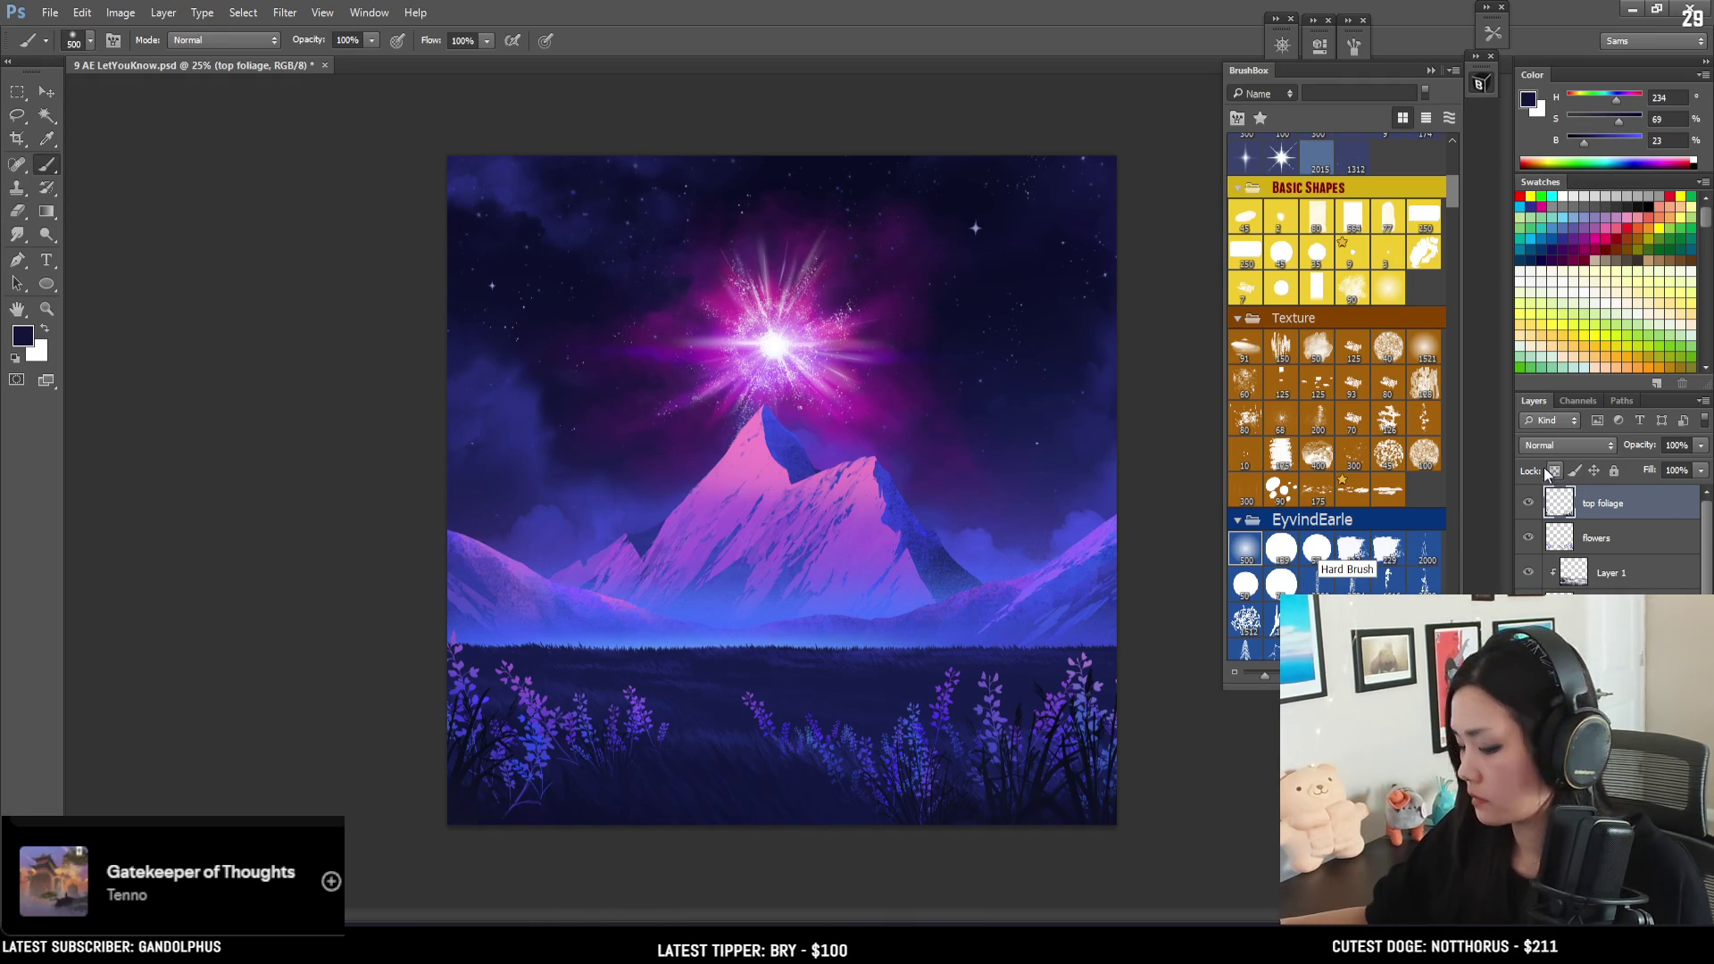
- Apply Filter > Blur > Gaussian Blur with a 1.6-pixel radius to the top foliage layer
click(284, 13)
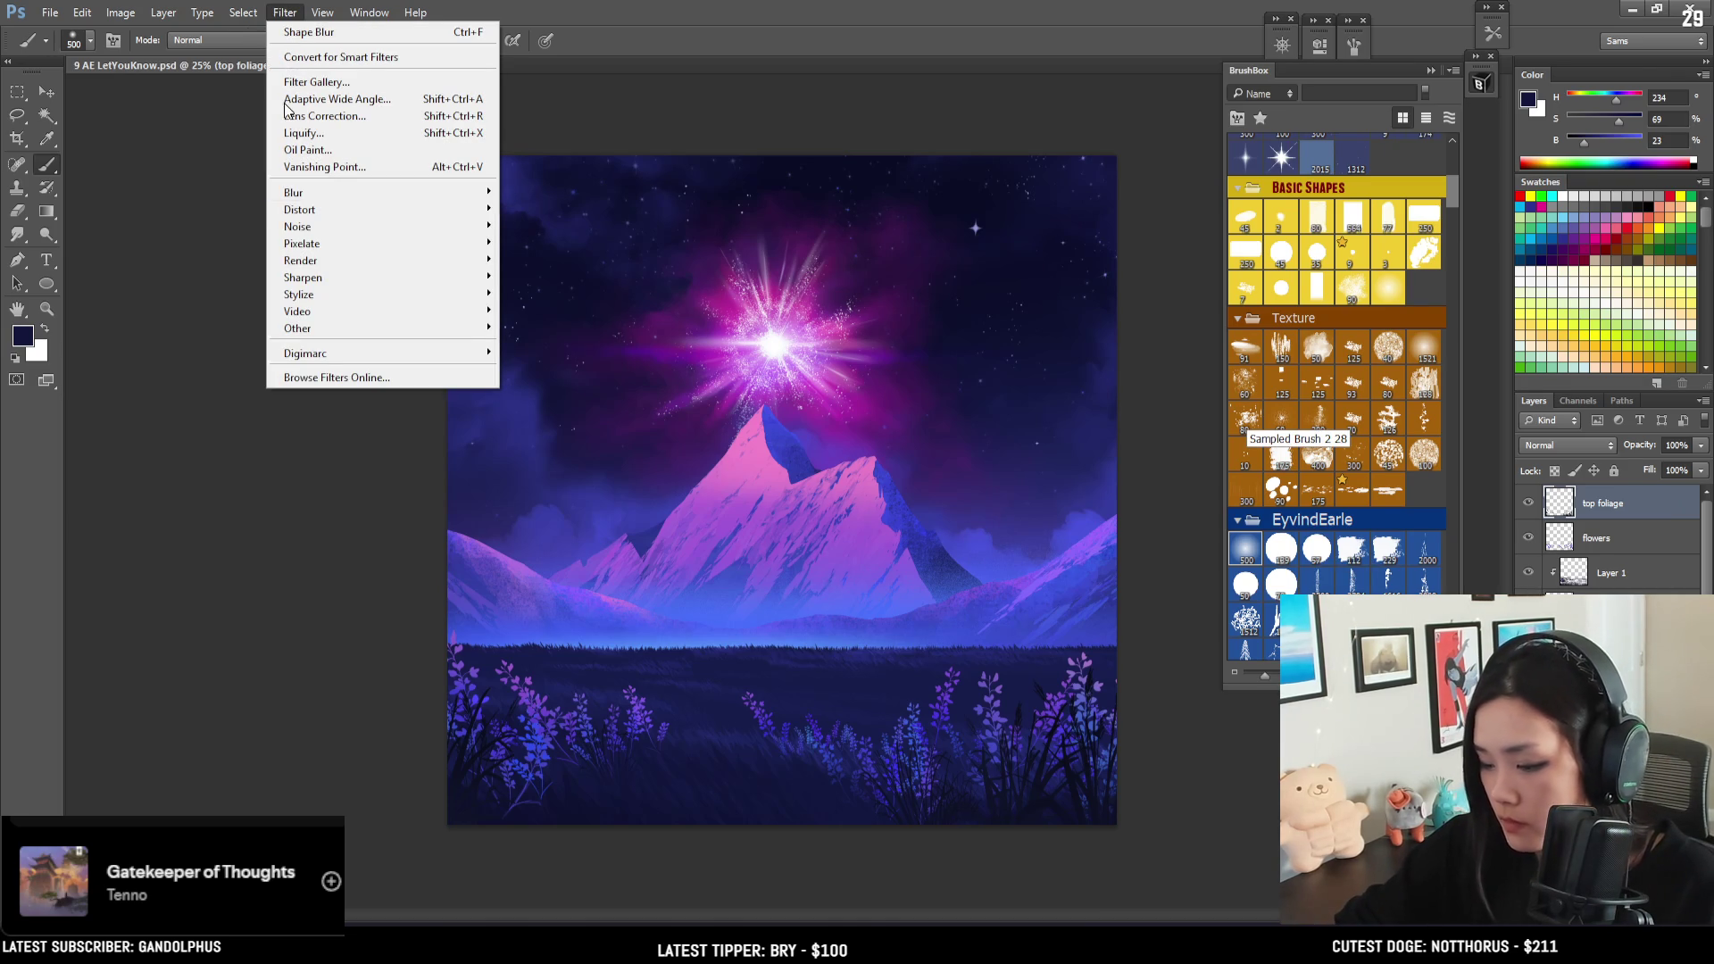
mouse_move(348, 193)
click(561, 320)
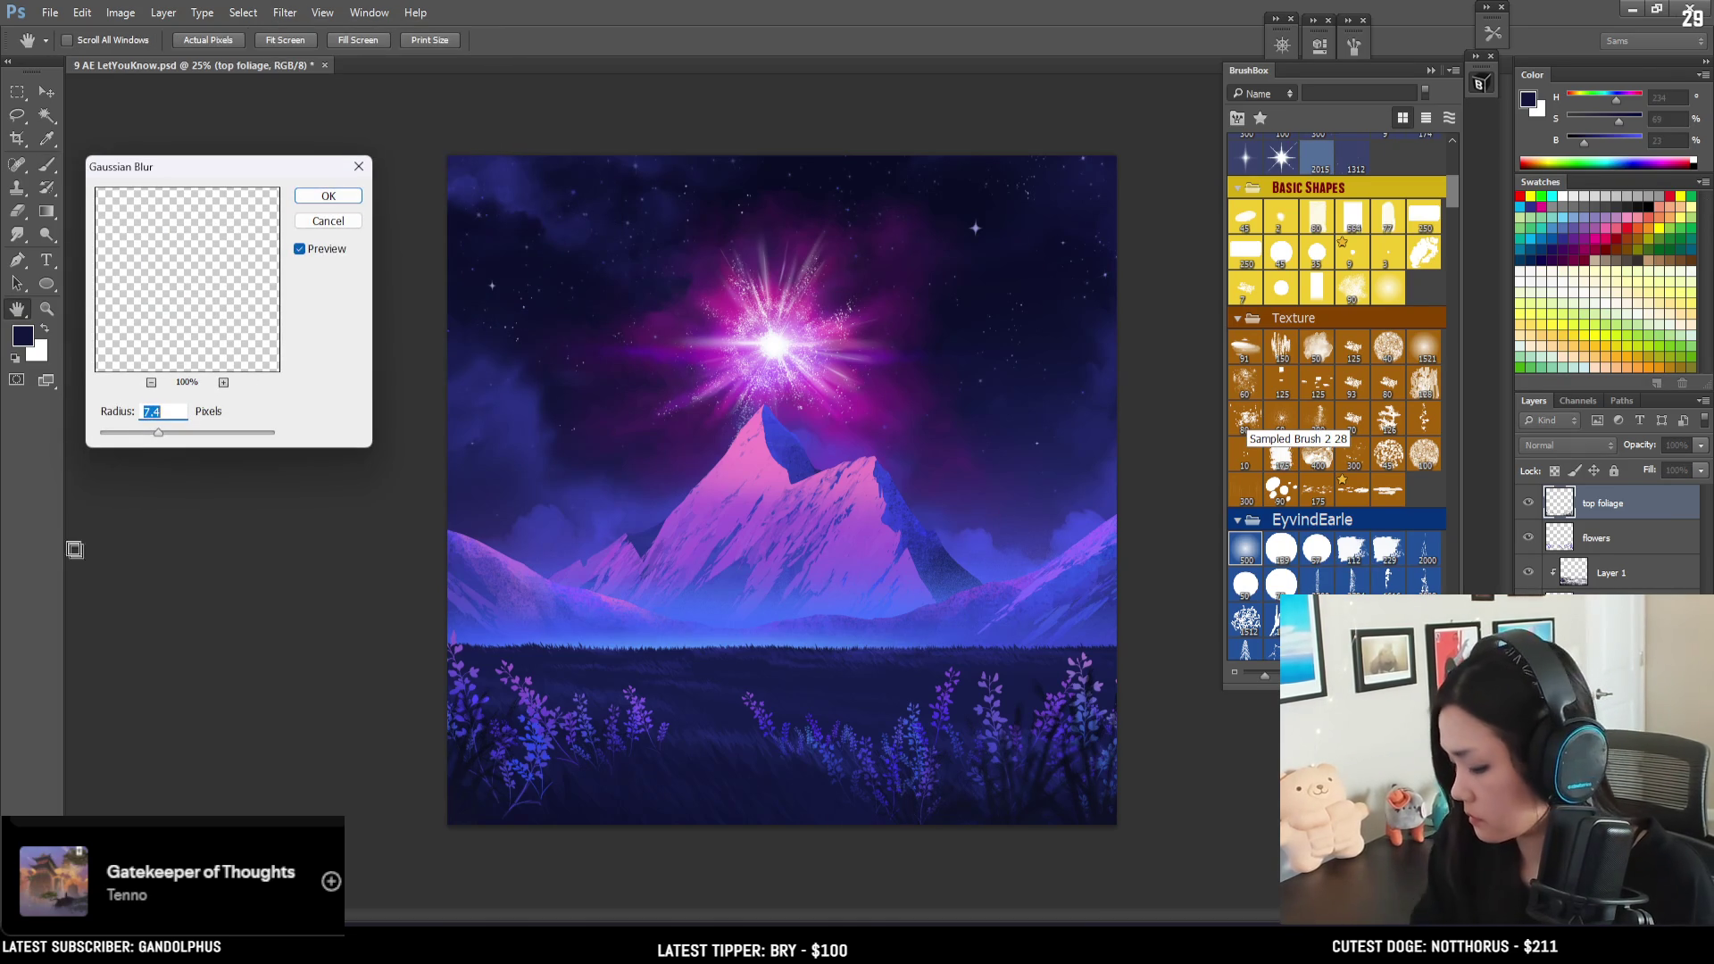
drag(171, 436, 122, 435)
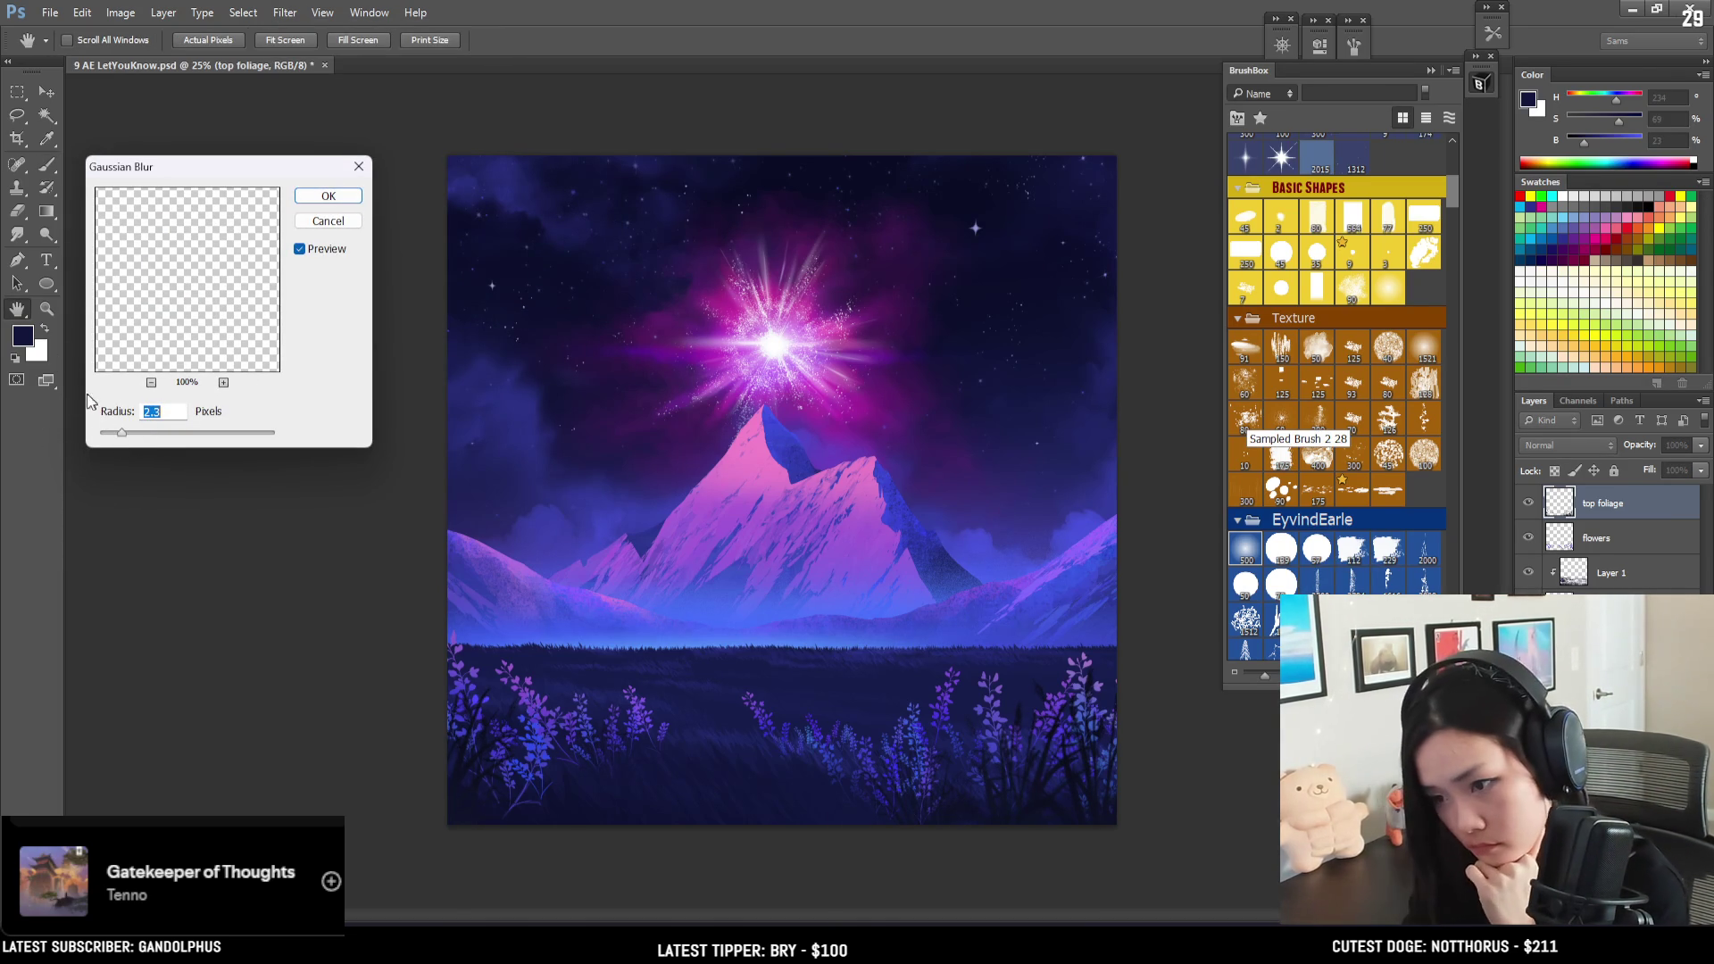
drag(121, 434, 113, 433)
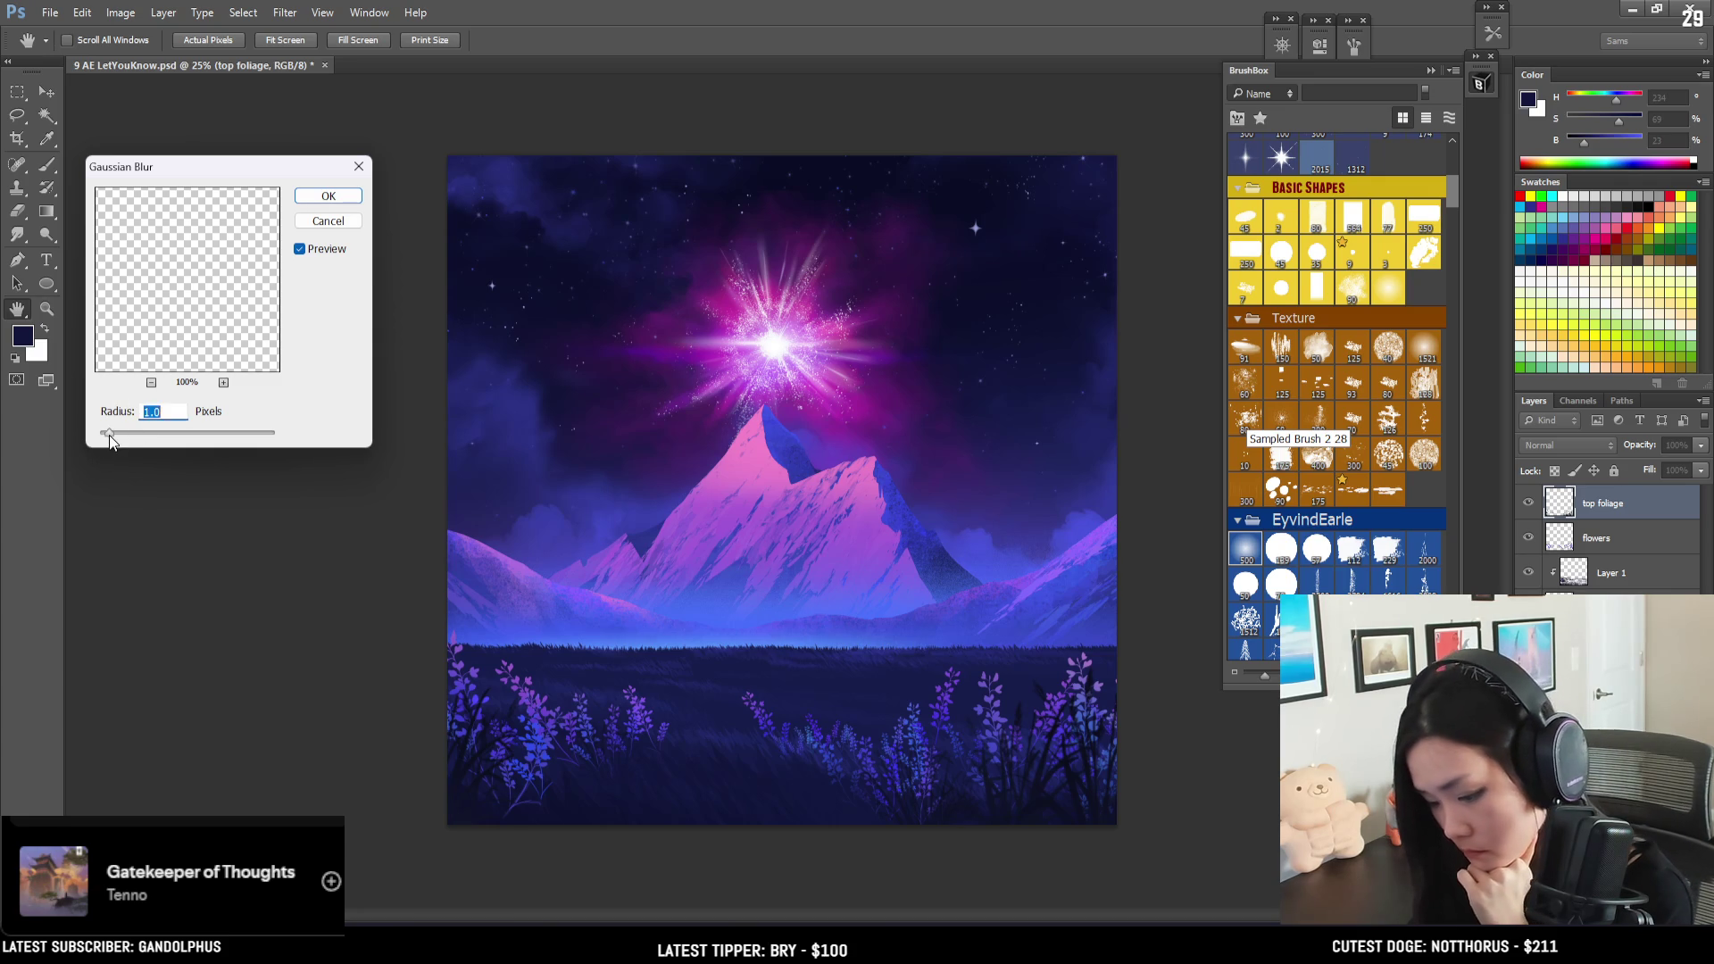
click(332, 196)
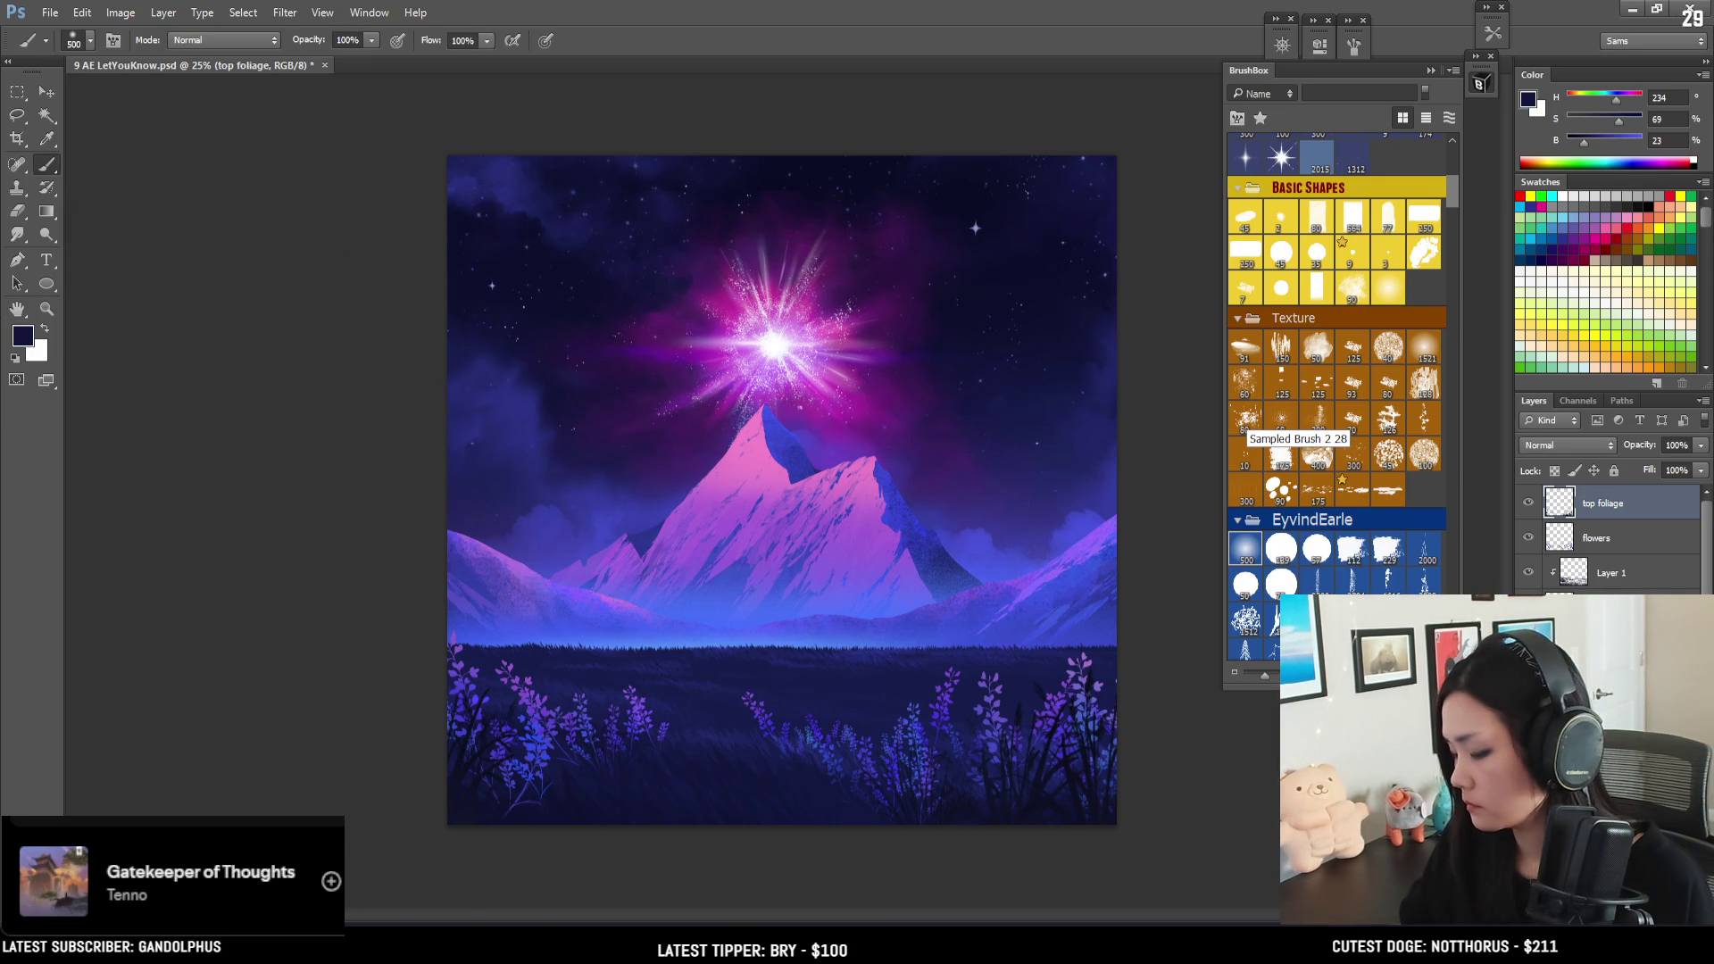
- Add a new layer above Layer 1 and rename it 'far flowers'
key(alt+bracketleft)
key(alt+bracketleft)
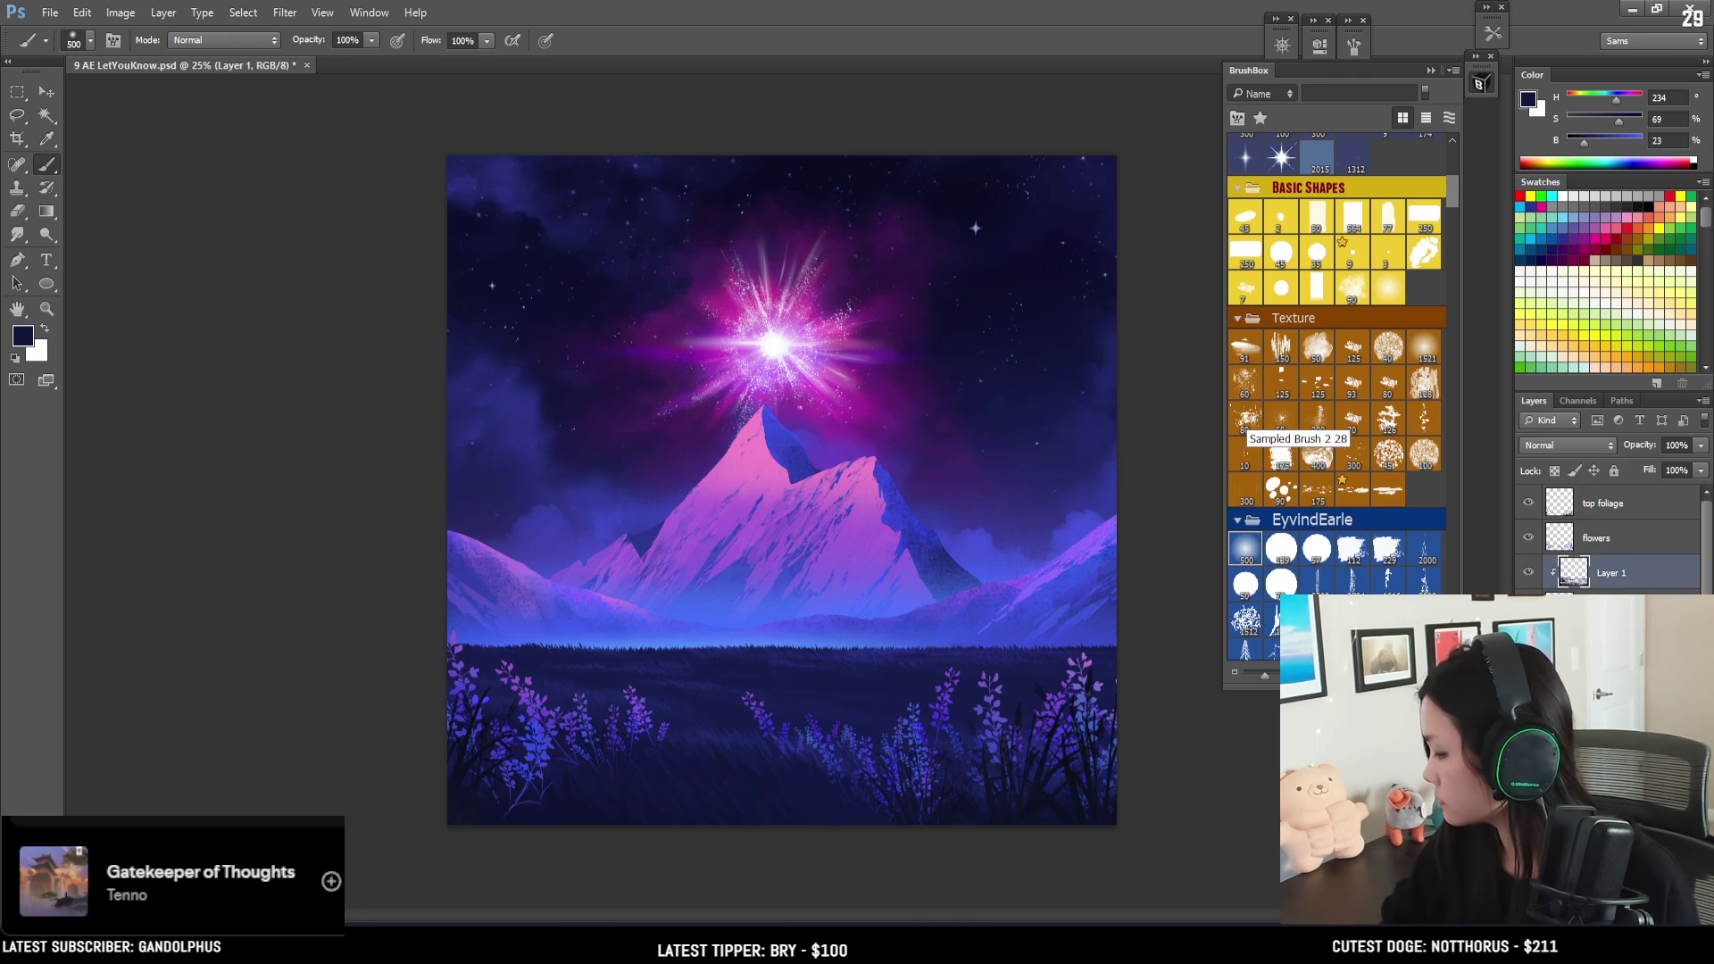
key(ctrl+shift+alt+n)
double_click(1597, 572)
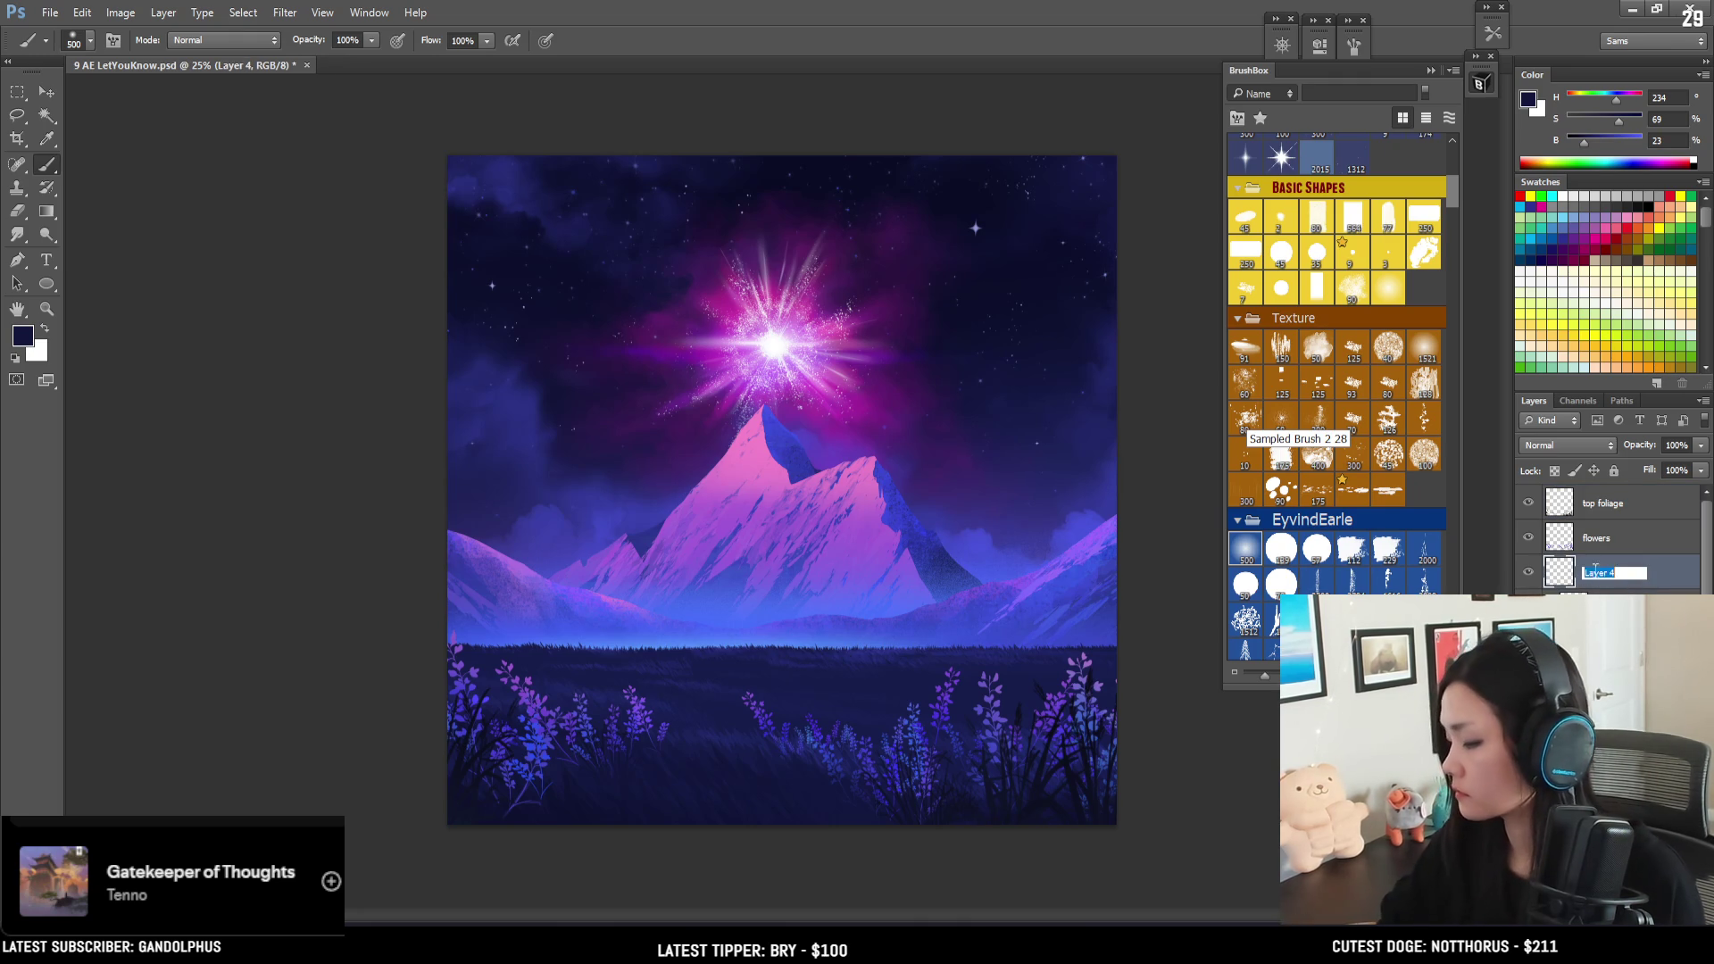
text(far f)
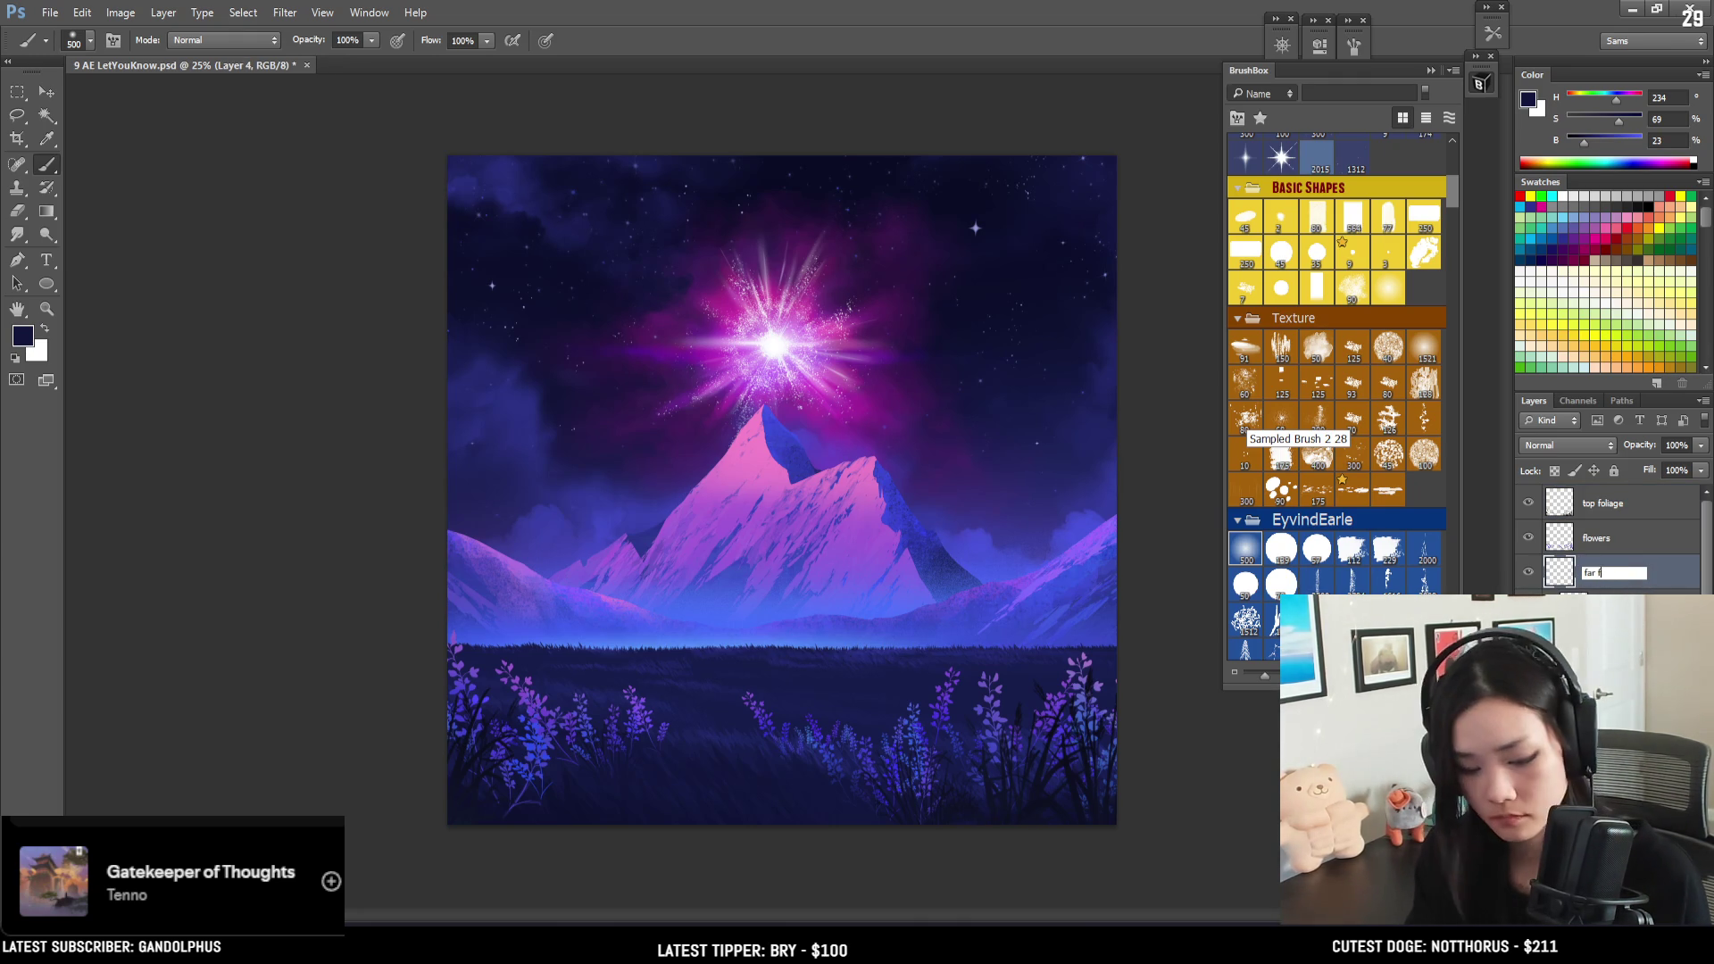
text(grs)
key(Return)
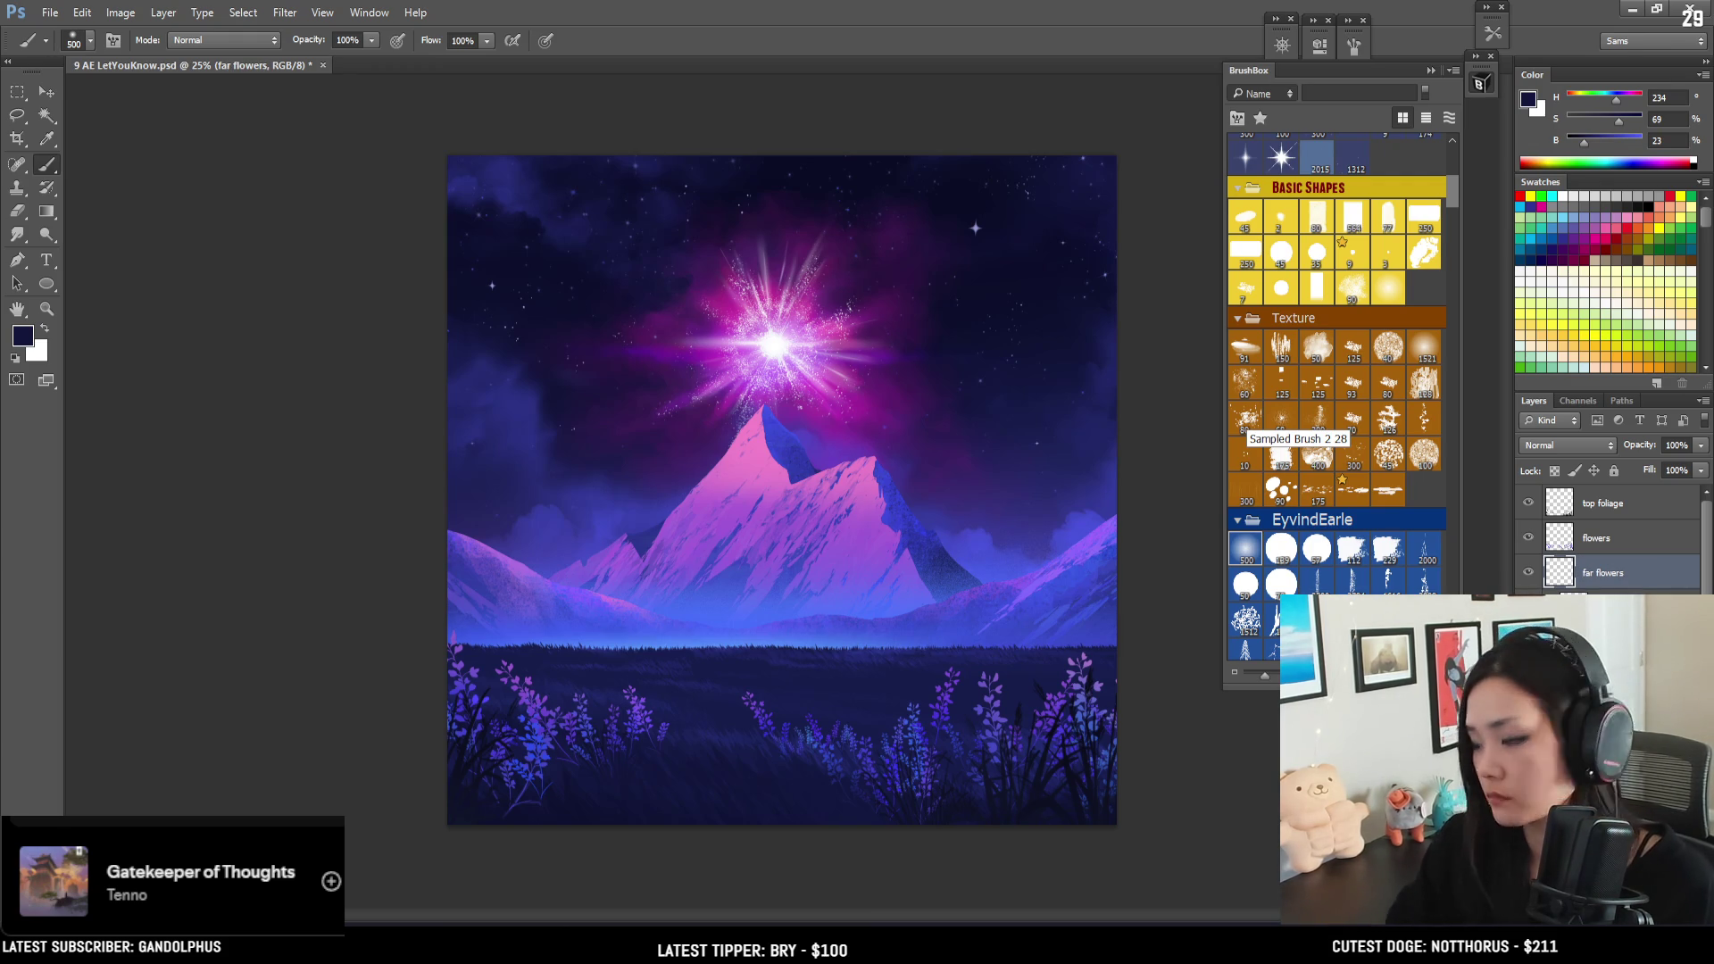
drag(1450, 191, 1448, 279)
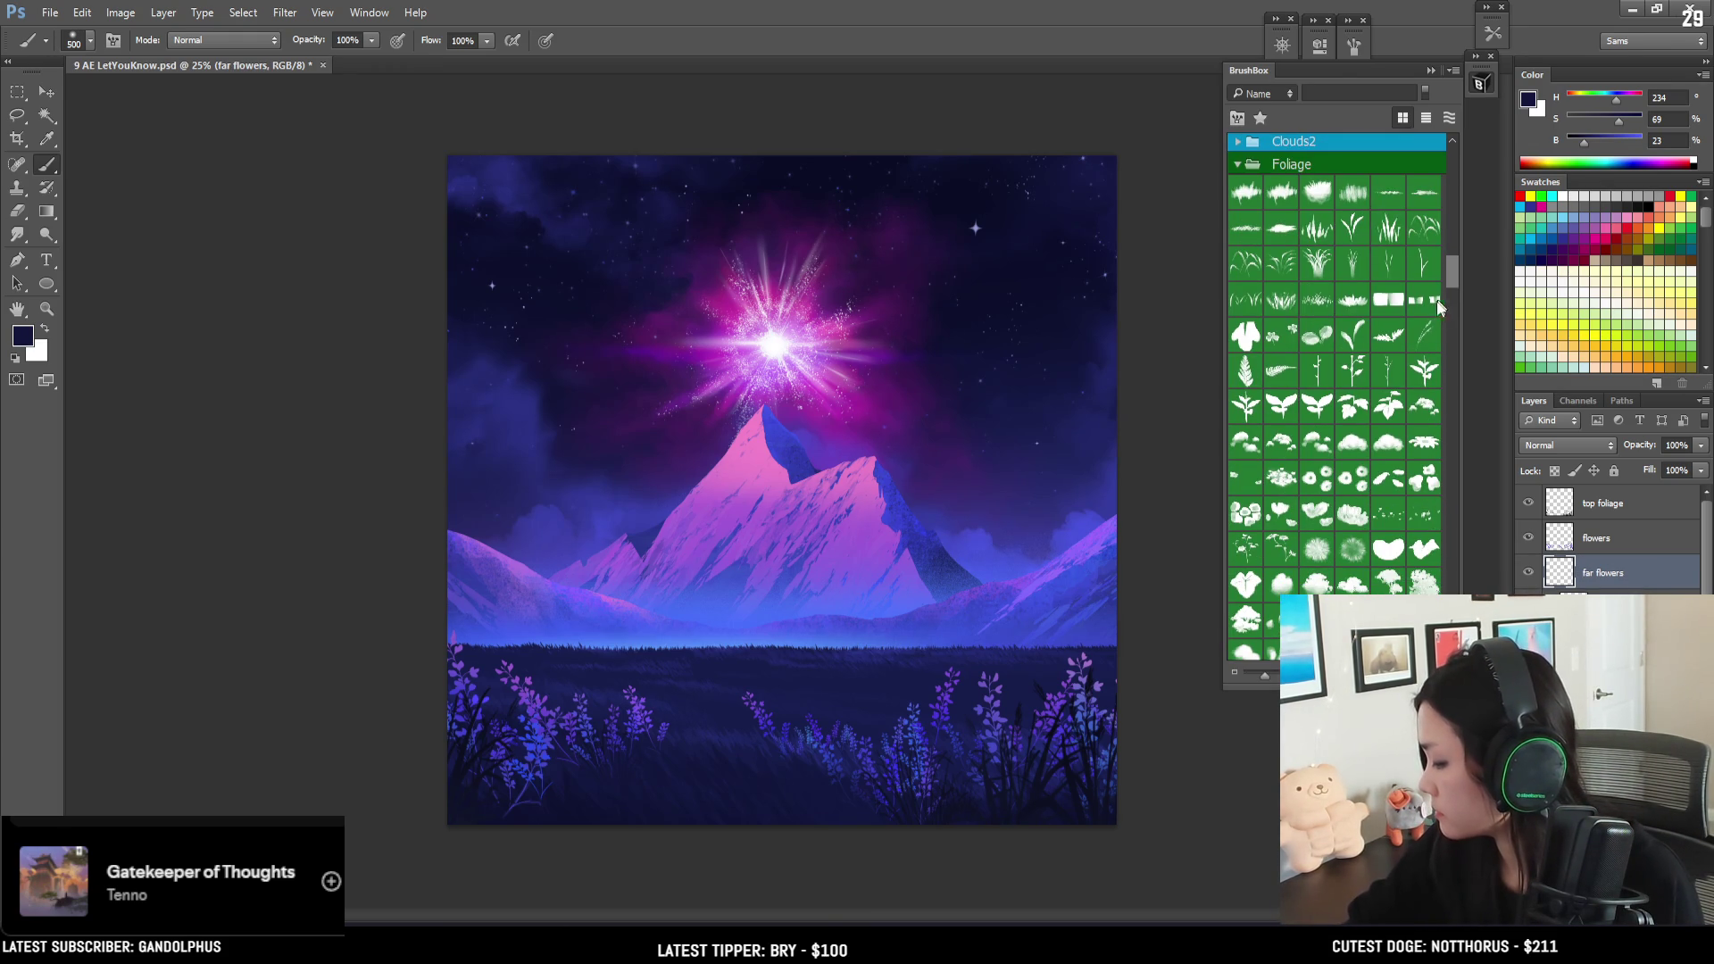
- Load a foliage brush, sample the lavender flower purple, and shrink the brush to 125 px
click(1388, 516)
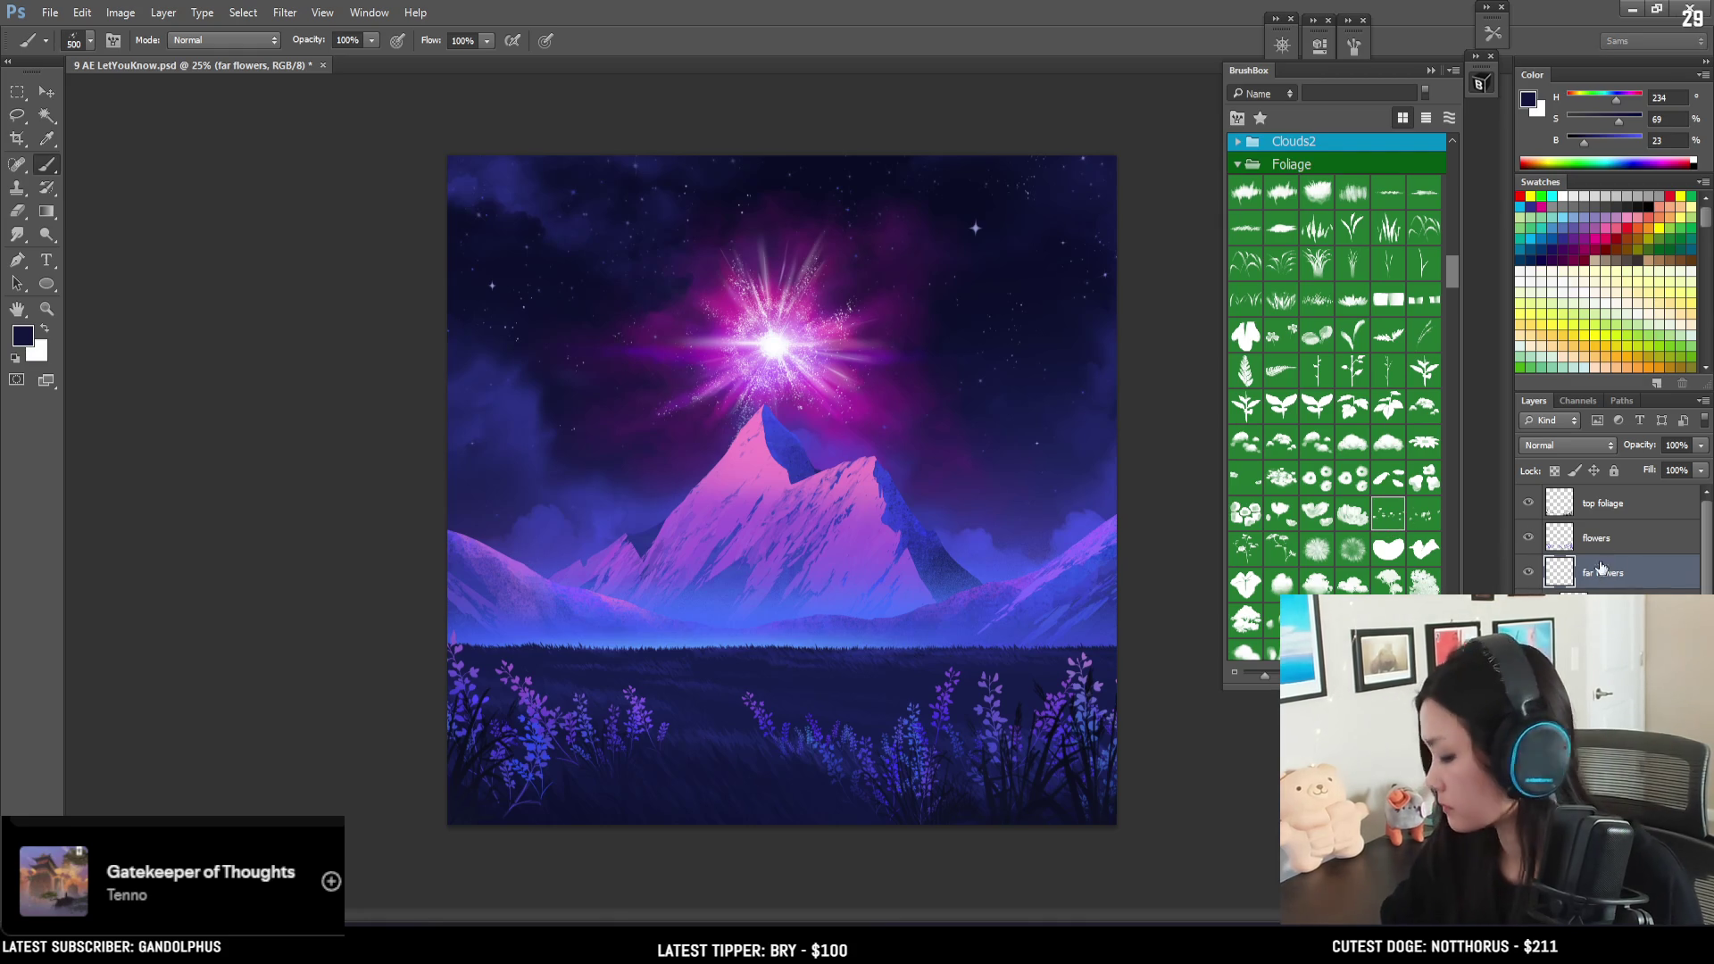
alt+click(645, 701)
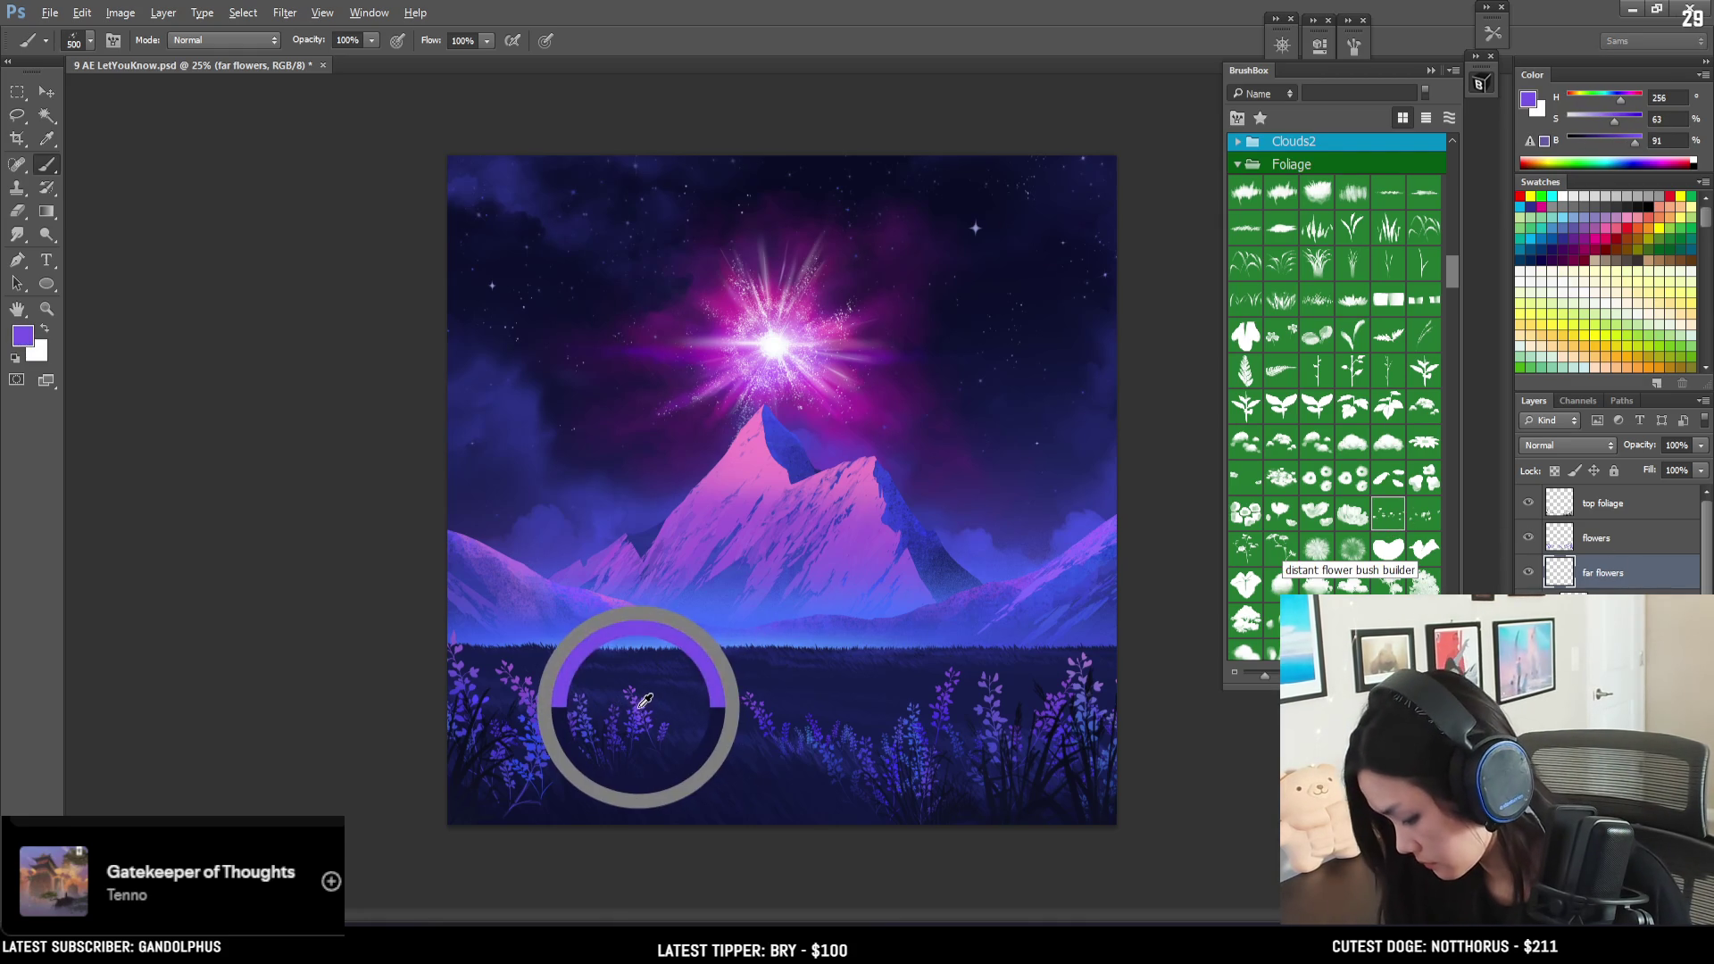
key(bracketleft)
key(bracketleft)
key(bracketleft)
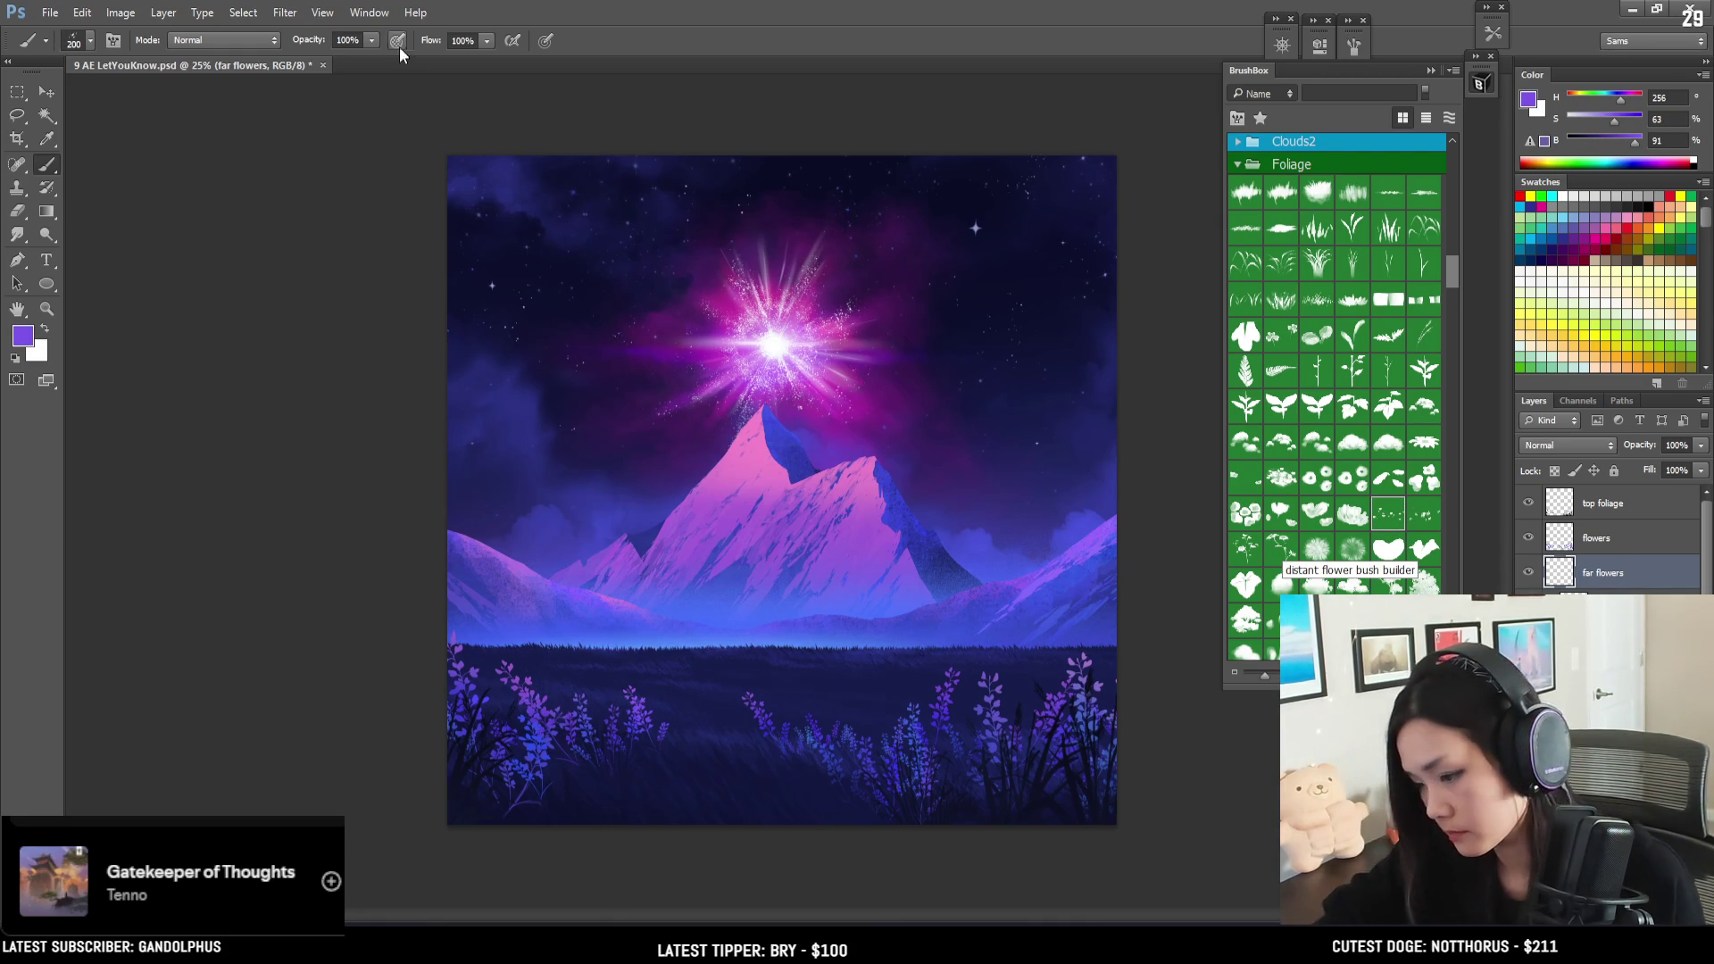
key(F5)
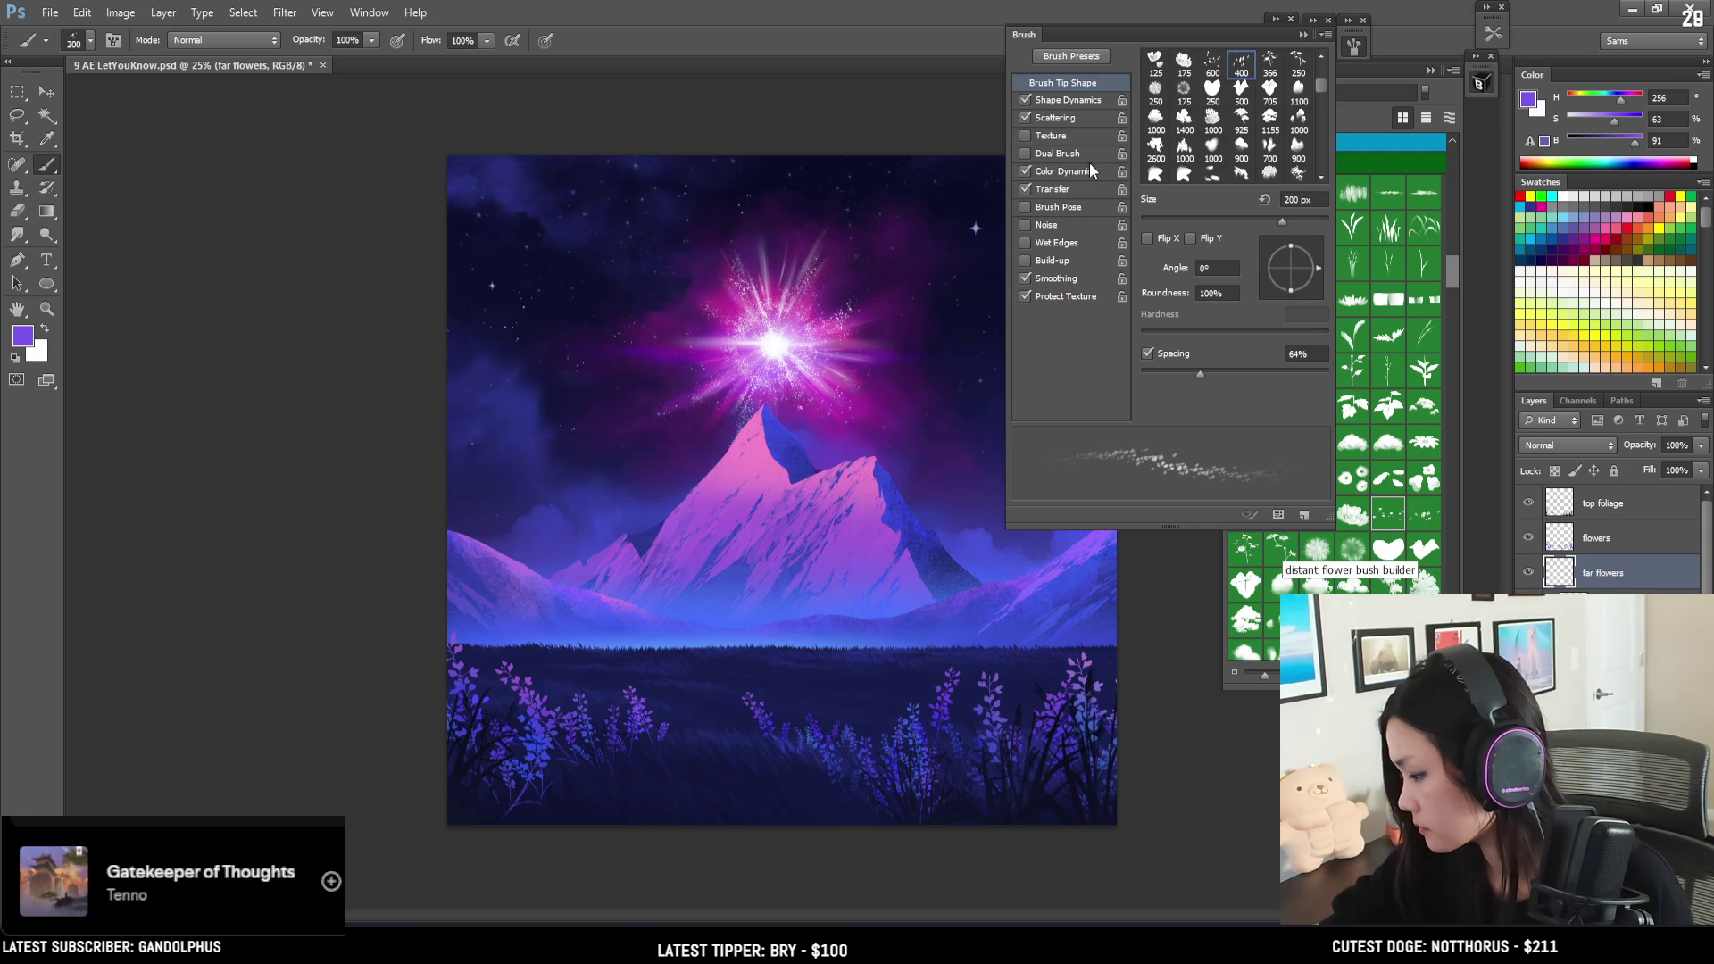
click(1327, 46)
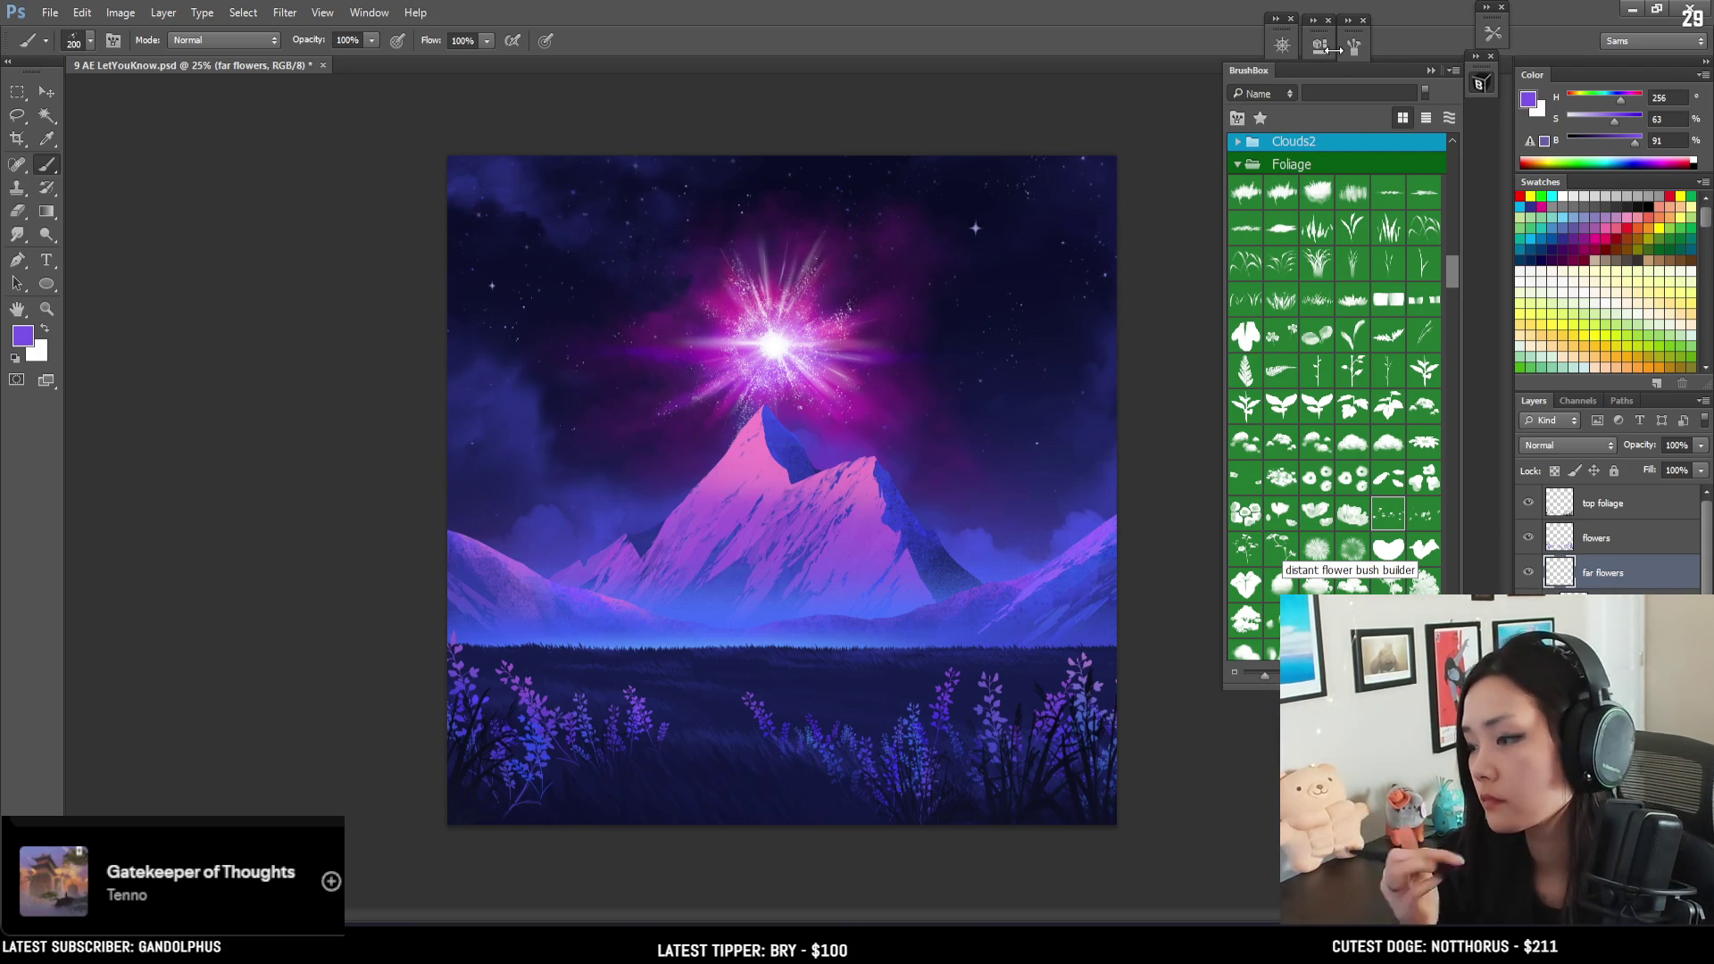
- Paint a faint band of distant purple flowers along the horizon, touching up with the eraser
drag(525, 660, 707, 664)
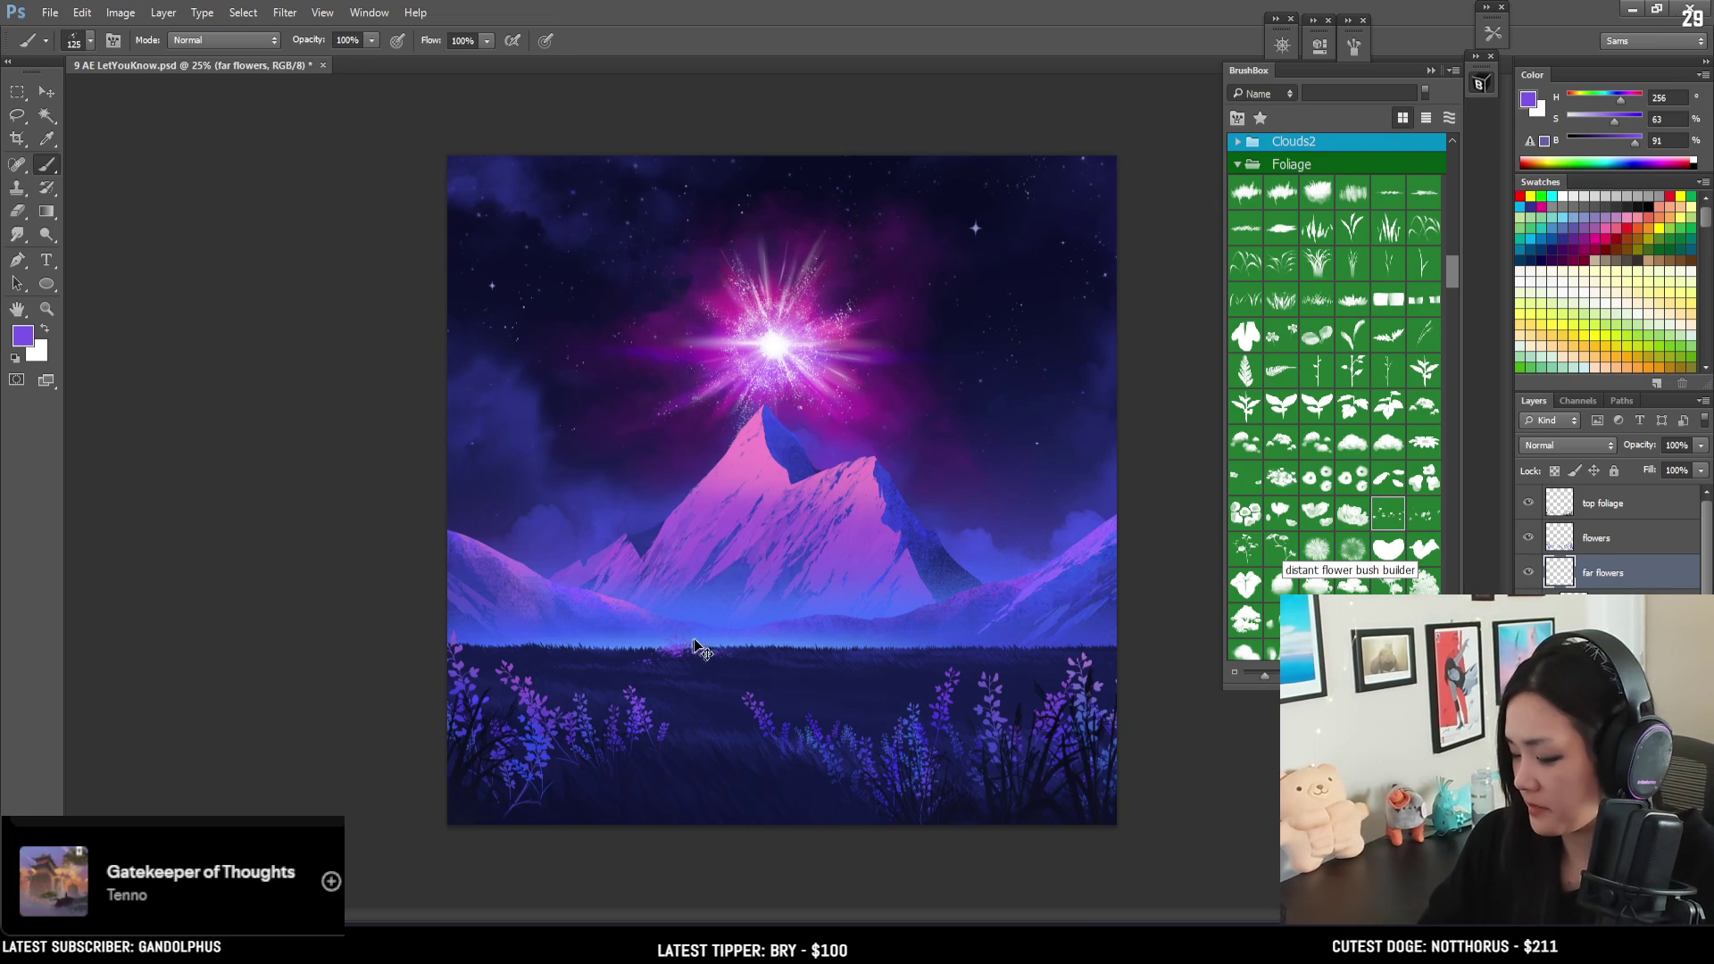
key(e)
key(b)
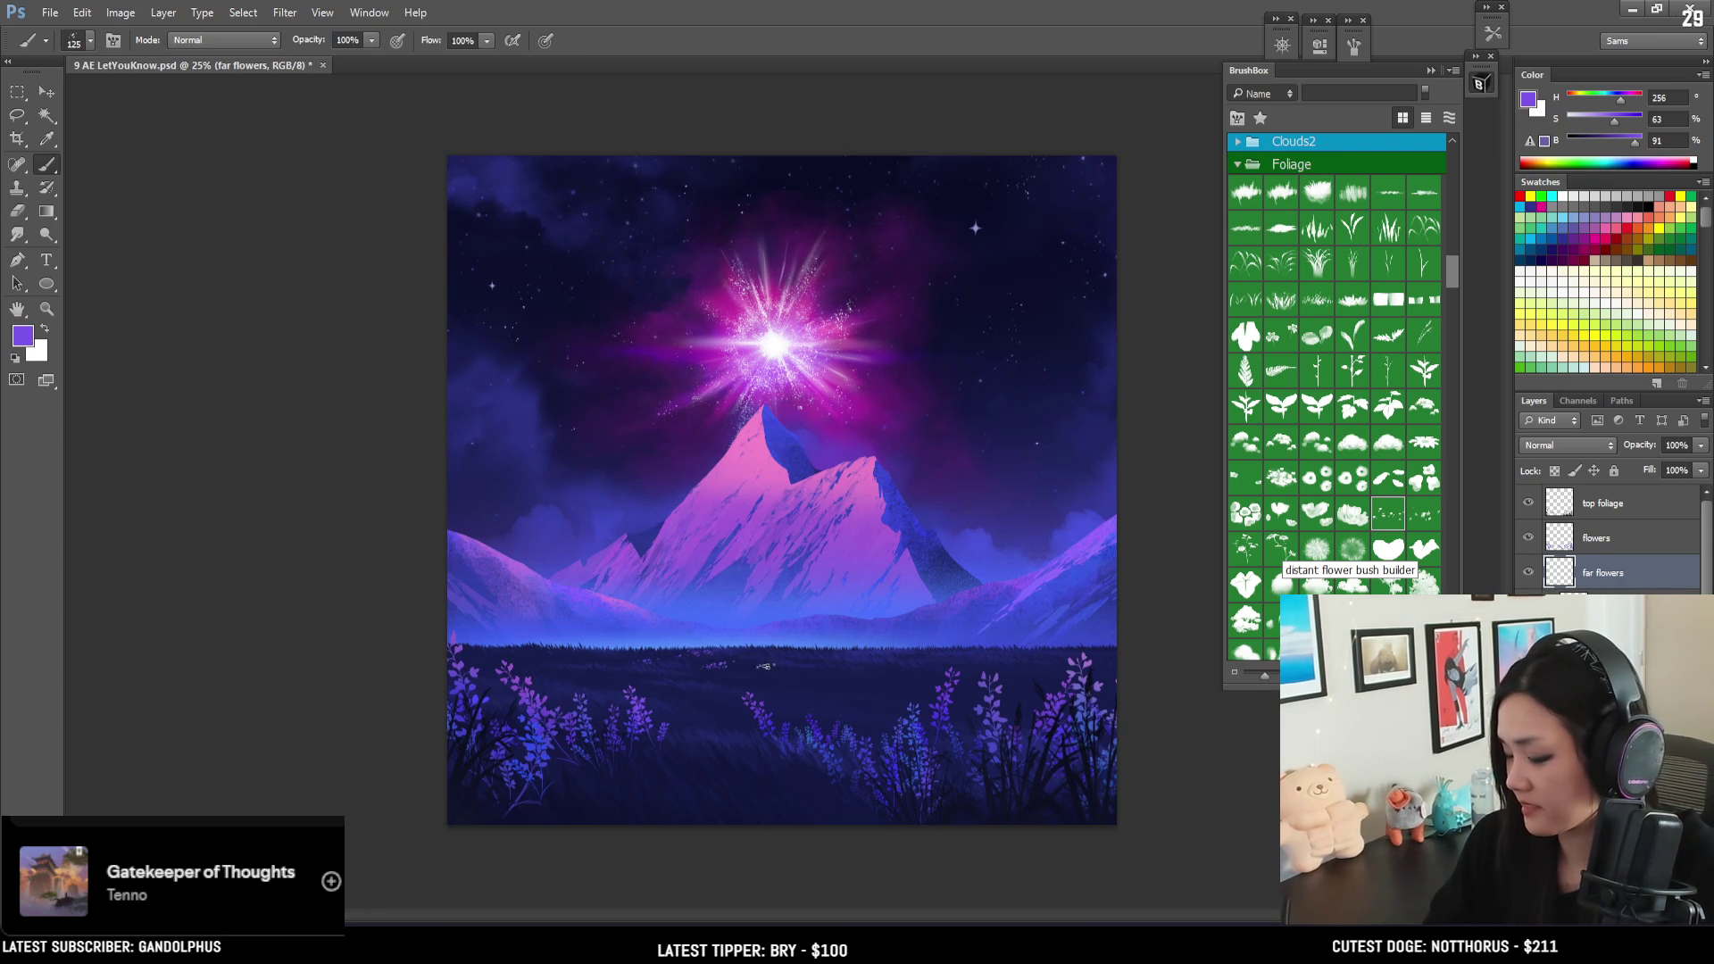
click(1327, 48)
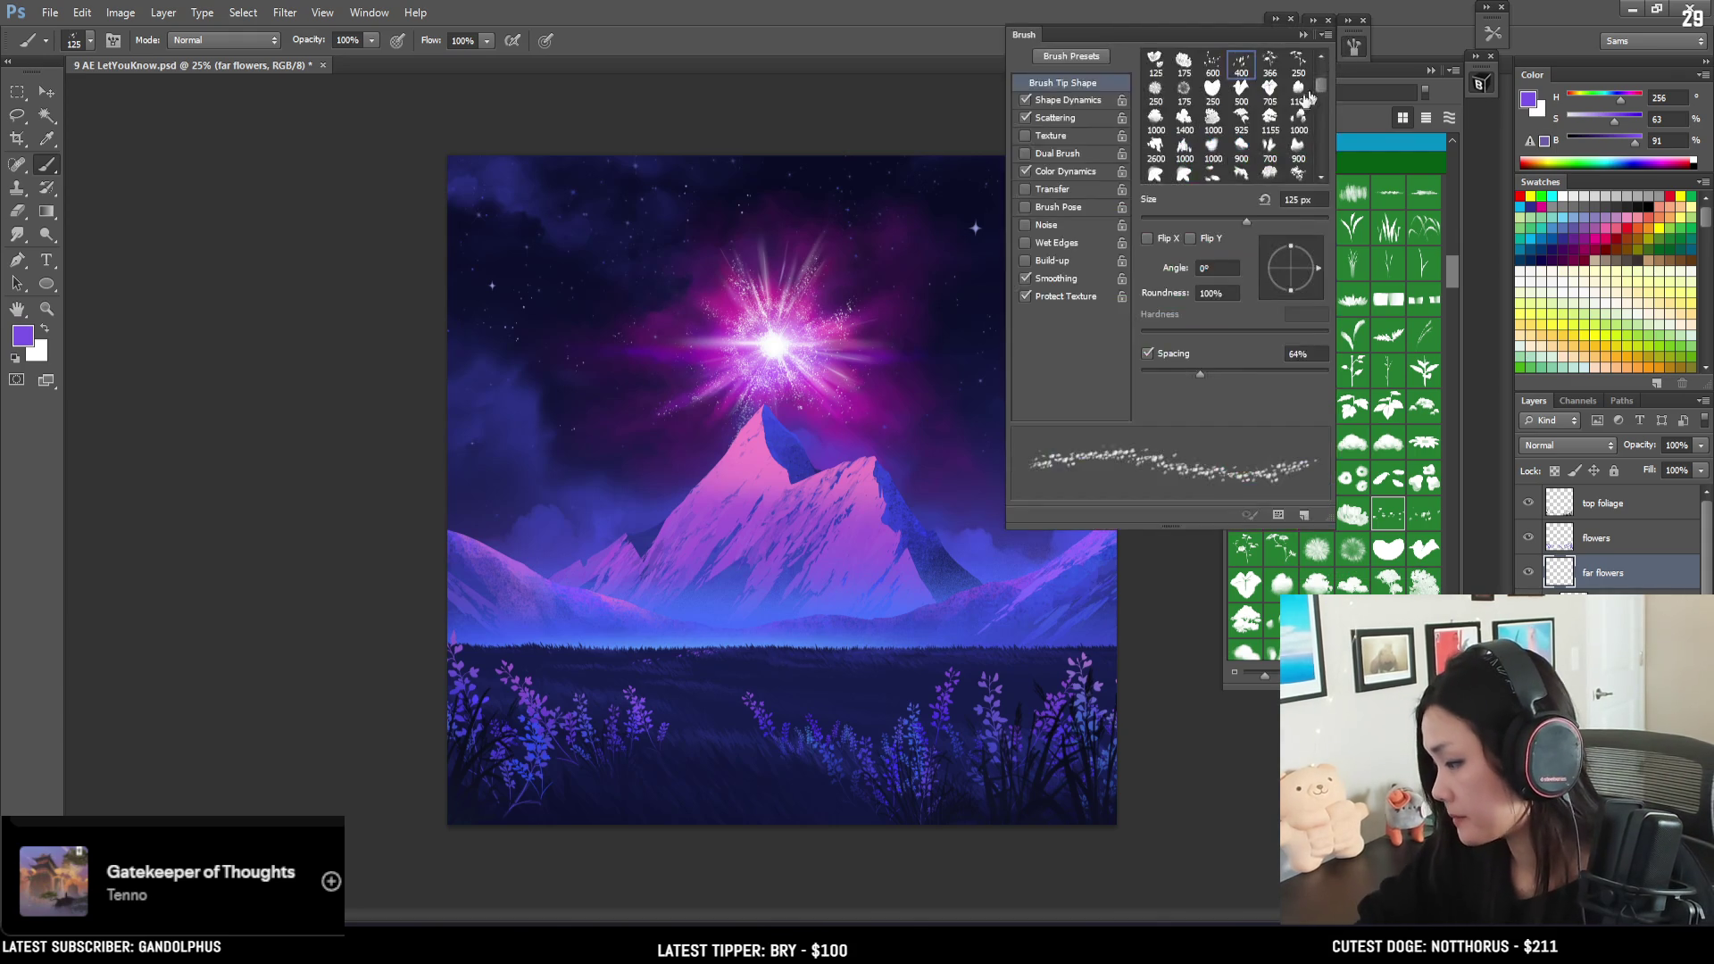
click(1348, 50)
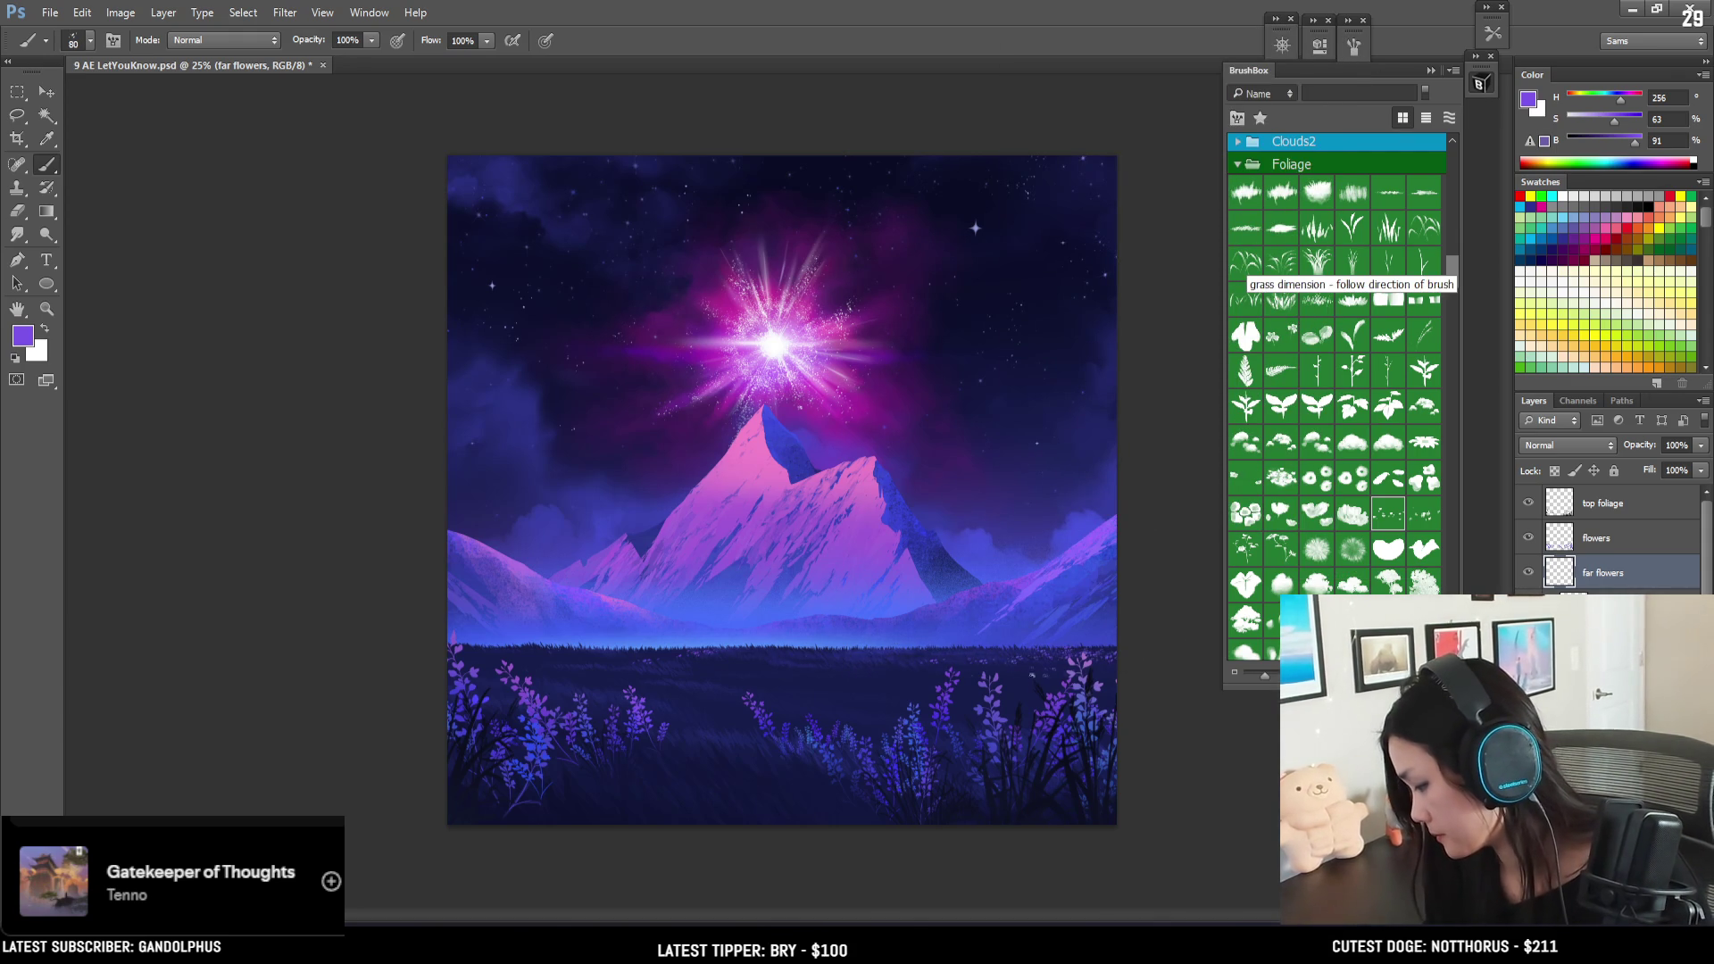
- Dot distant flowers across the mid field, erasing back any that look wrong
key(e)
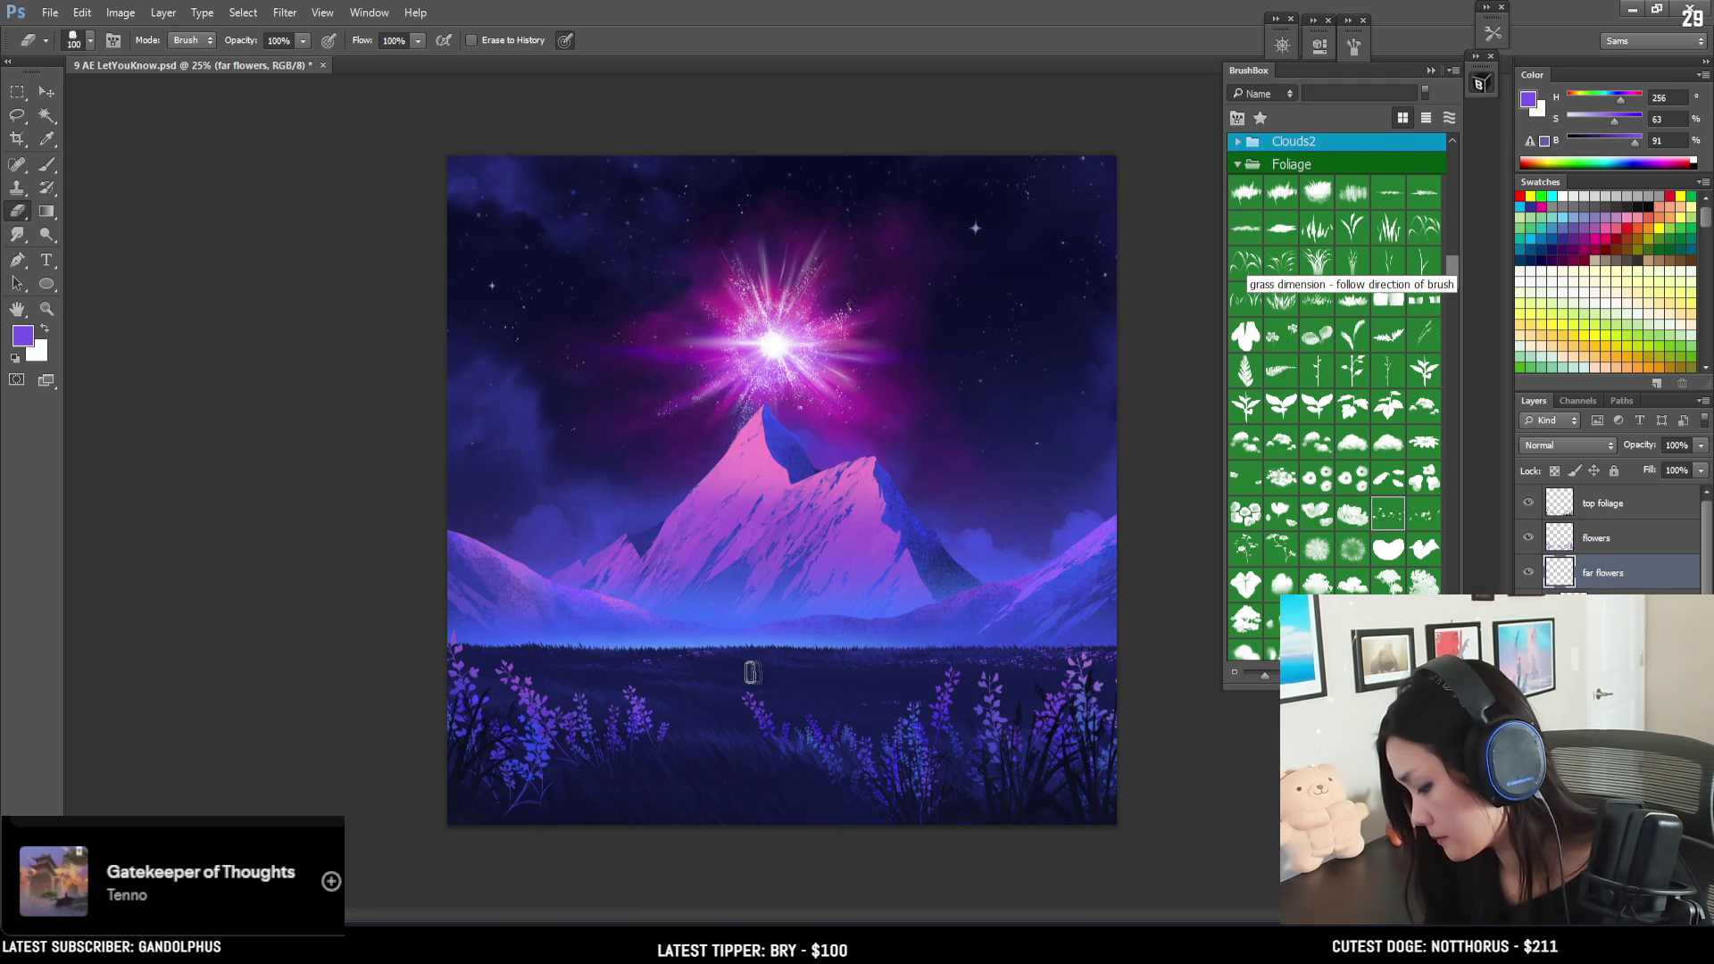
key(b)
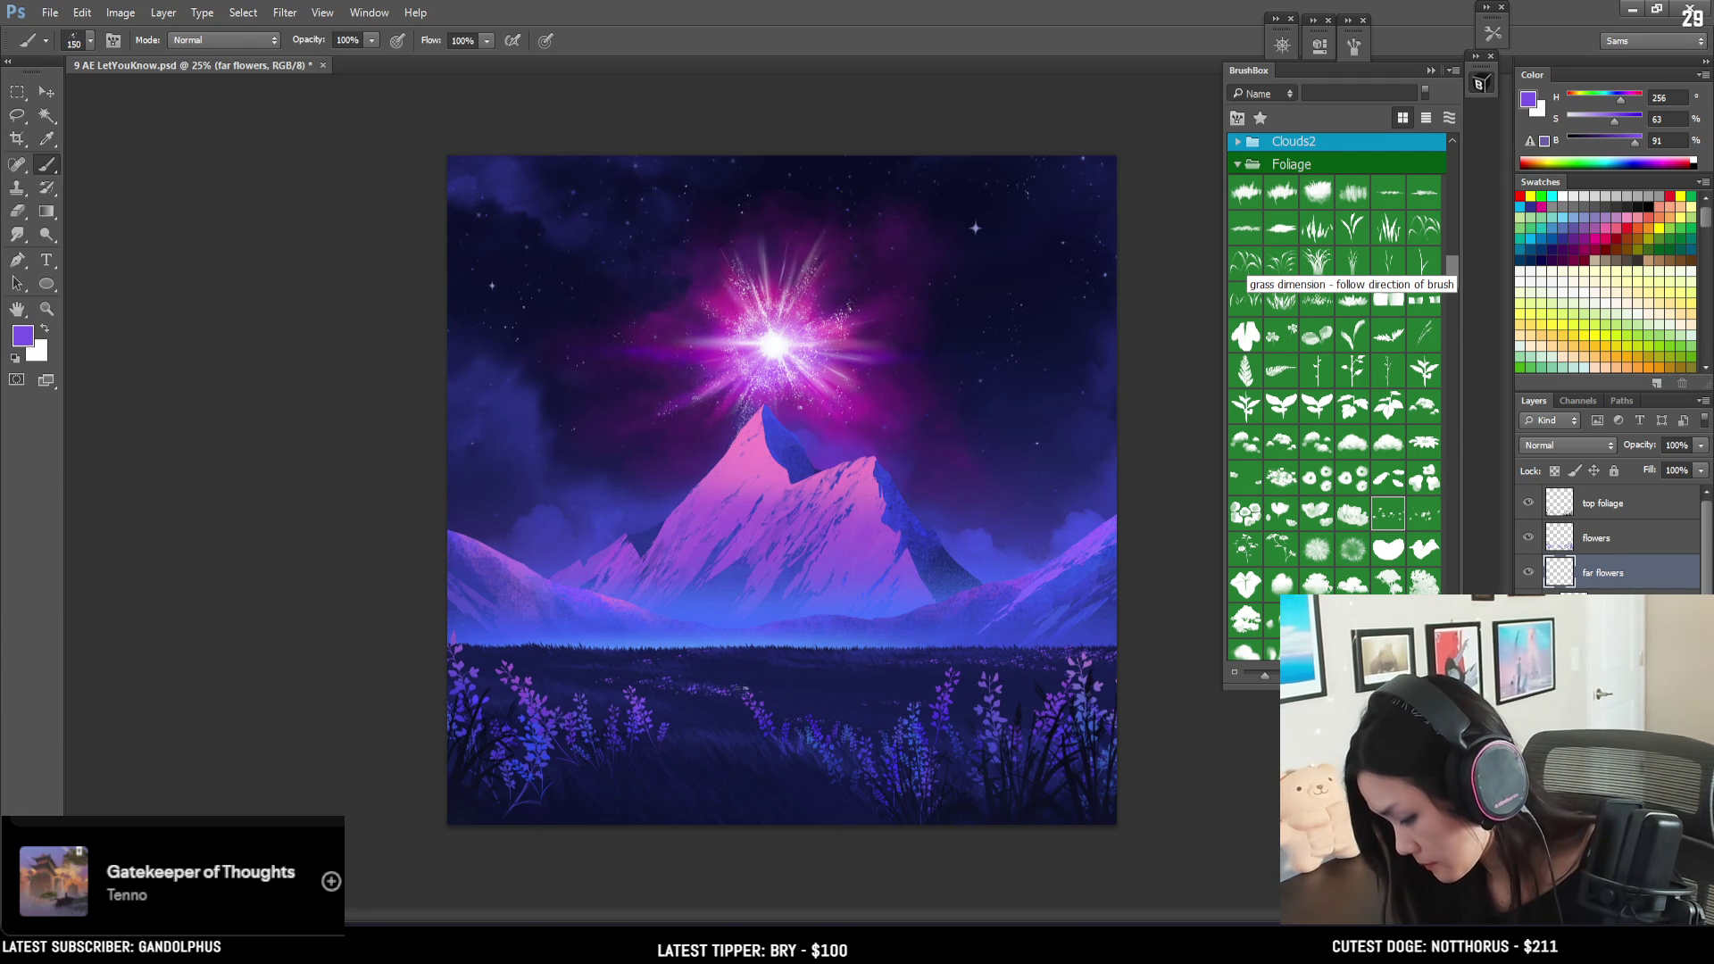
key(e)
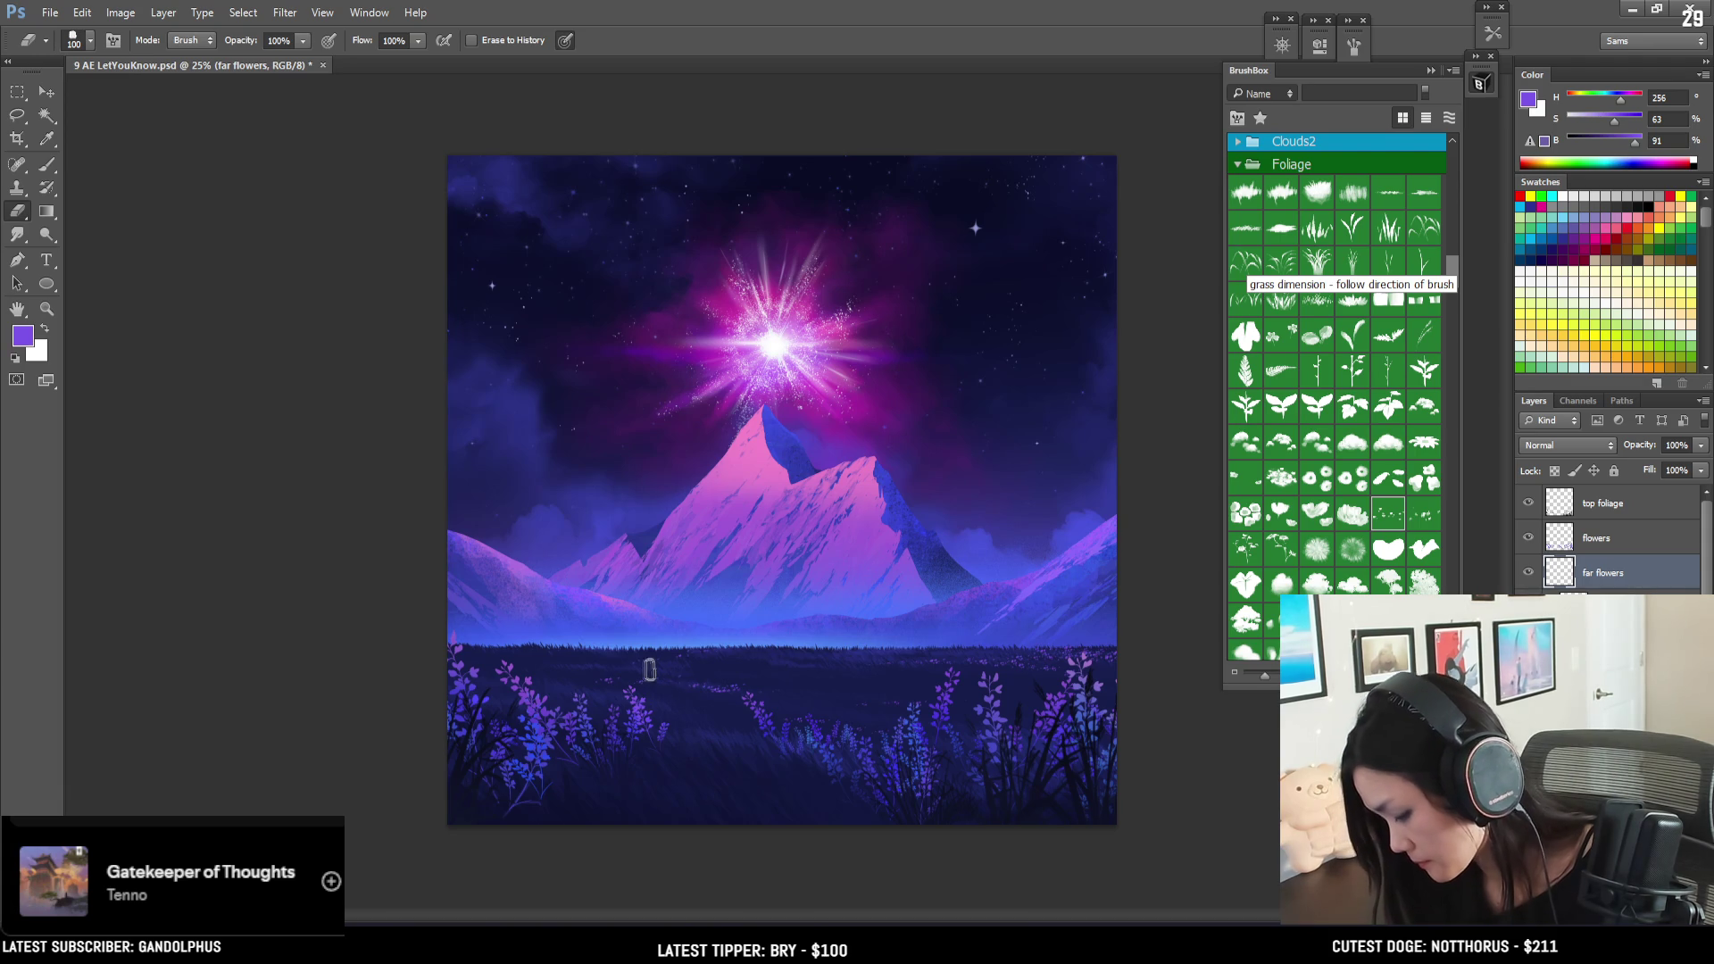
key(b)
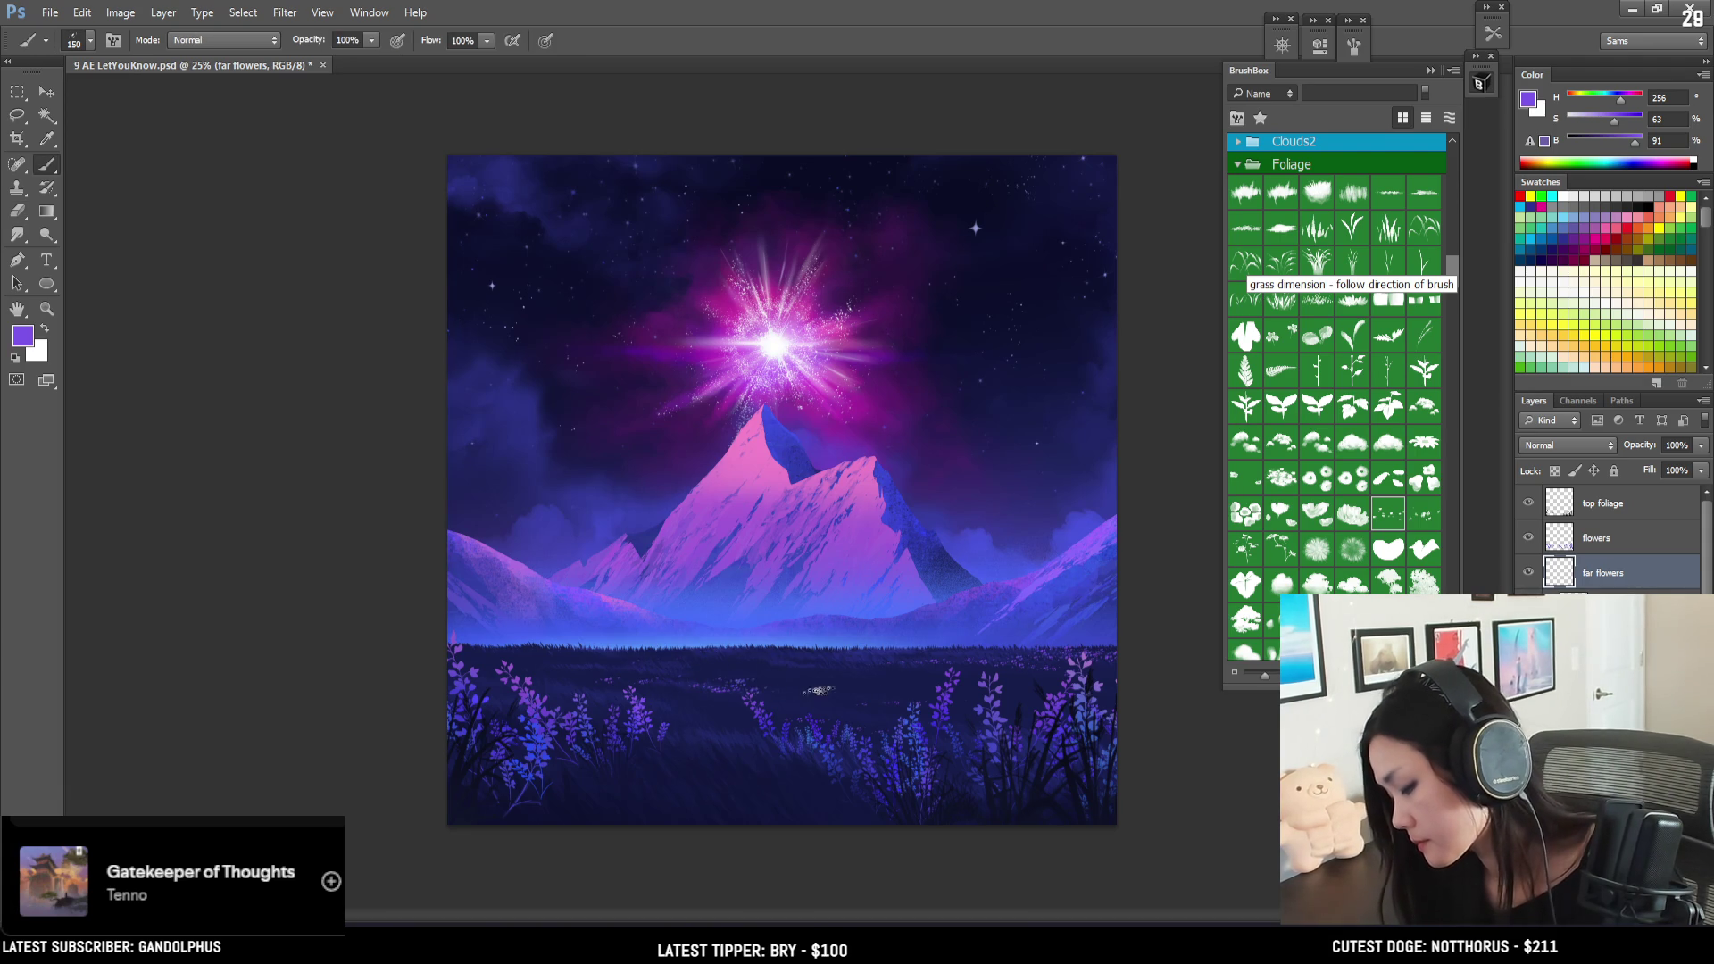
key(e)
key(b)
- Sample a dark blue from the field and reduce both brush and eraser sizes
mouse_move(715, 685)
alt+mouse_down()
mouse_move(625, 730)
mouse_move(607, 701)
alt+mouse_up()
key(bracketleft)
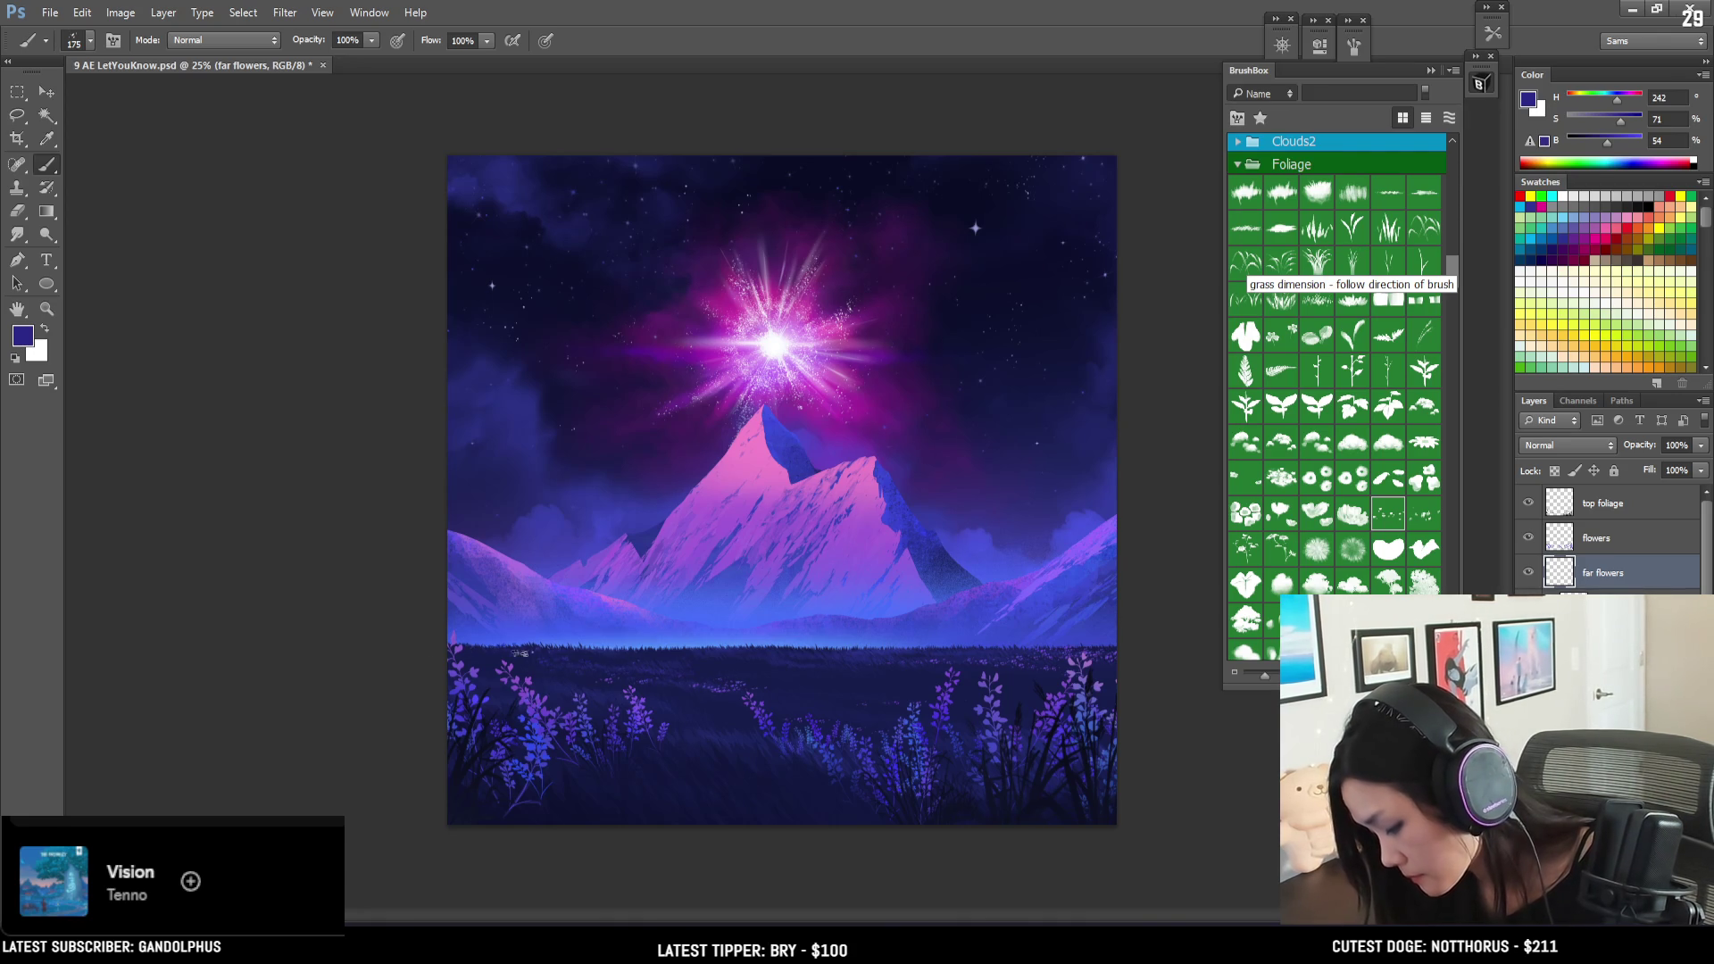
key(e)
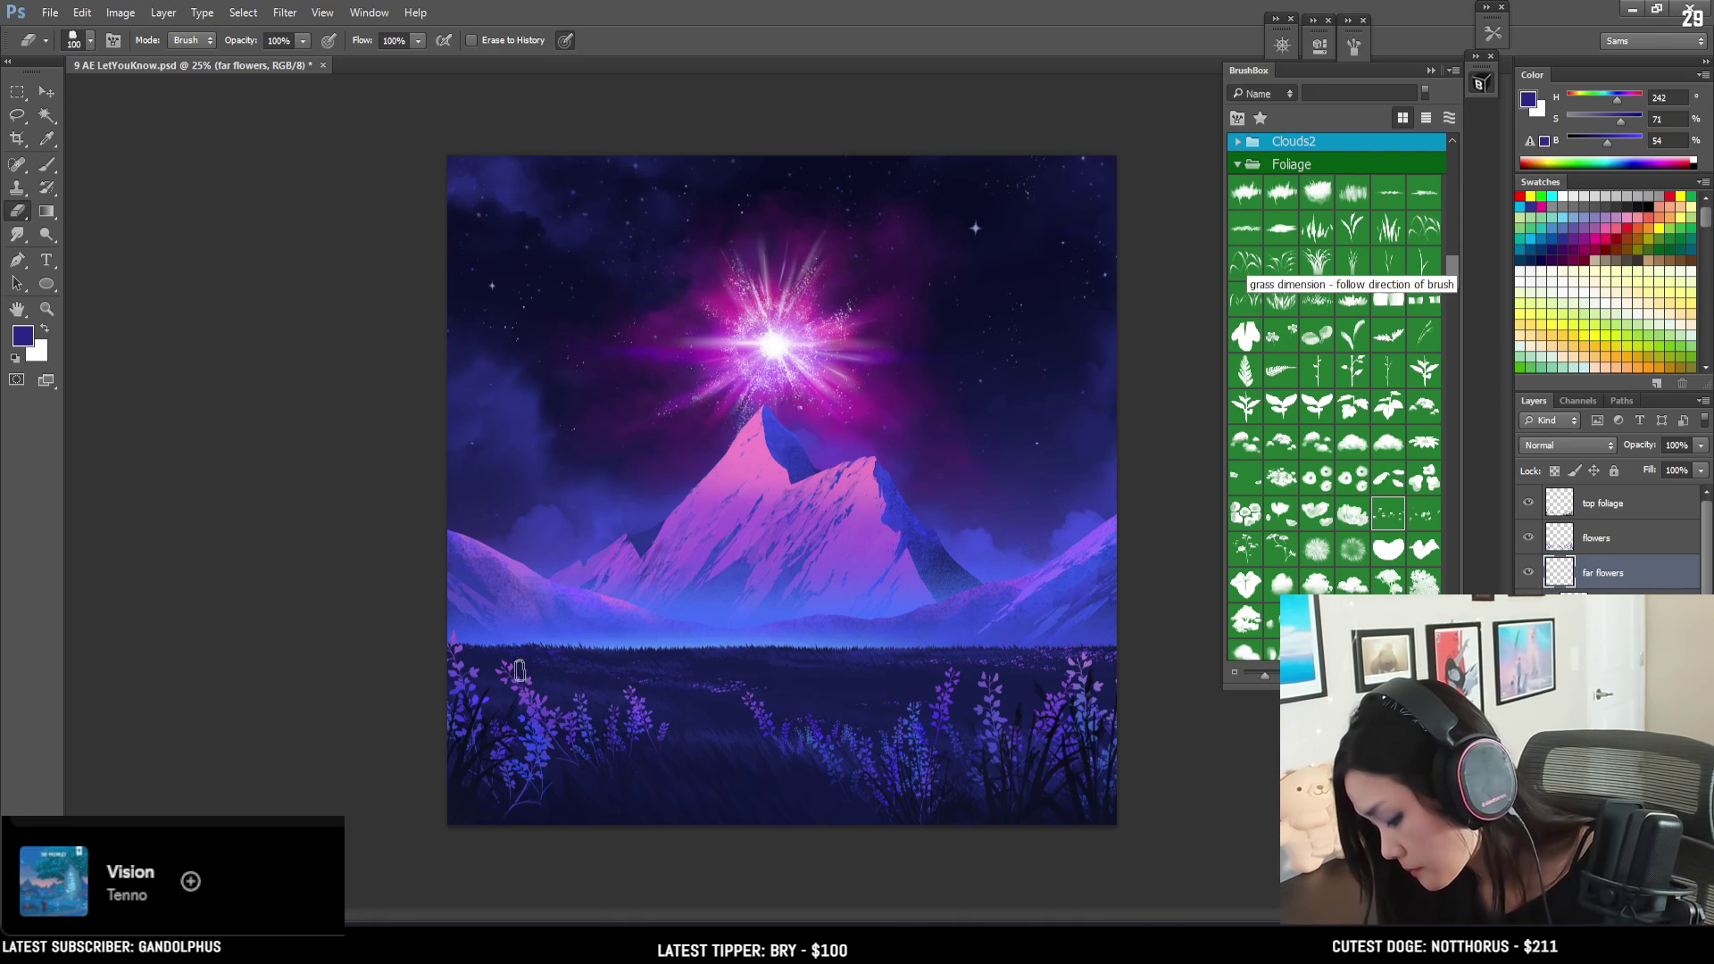
key(bracketleft)
key(bracketleft)
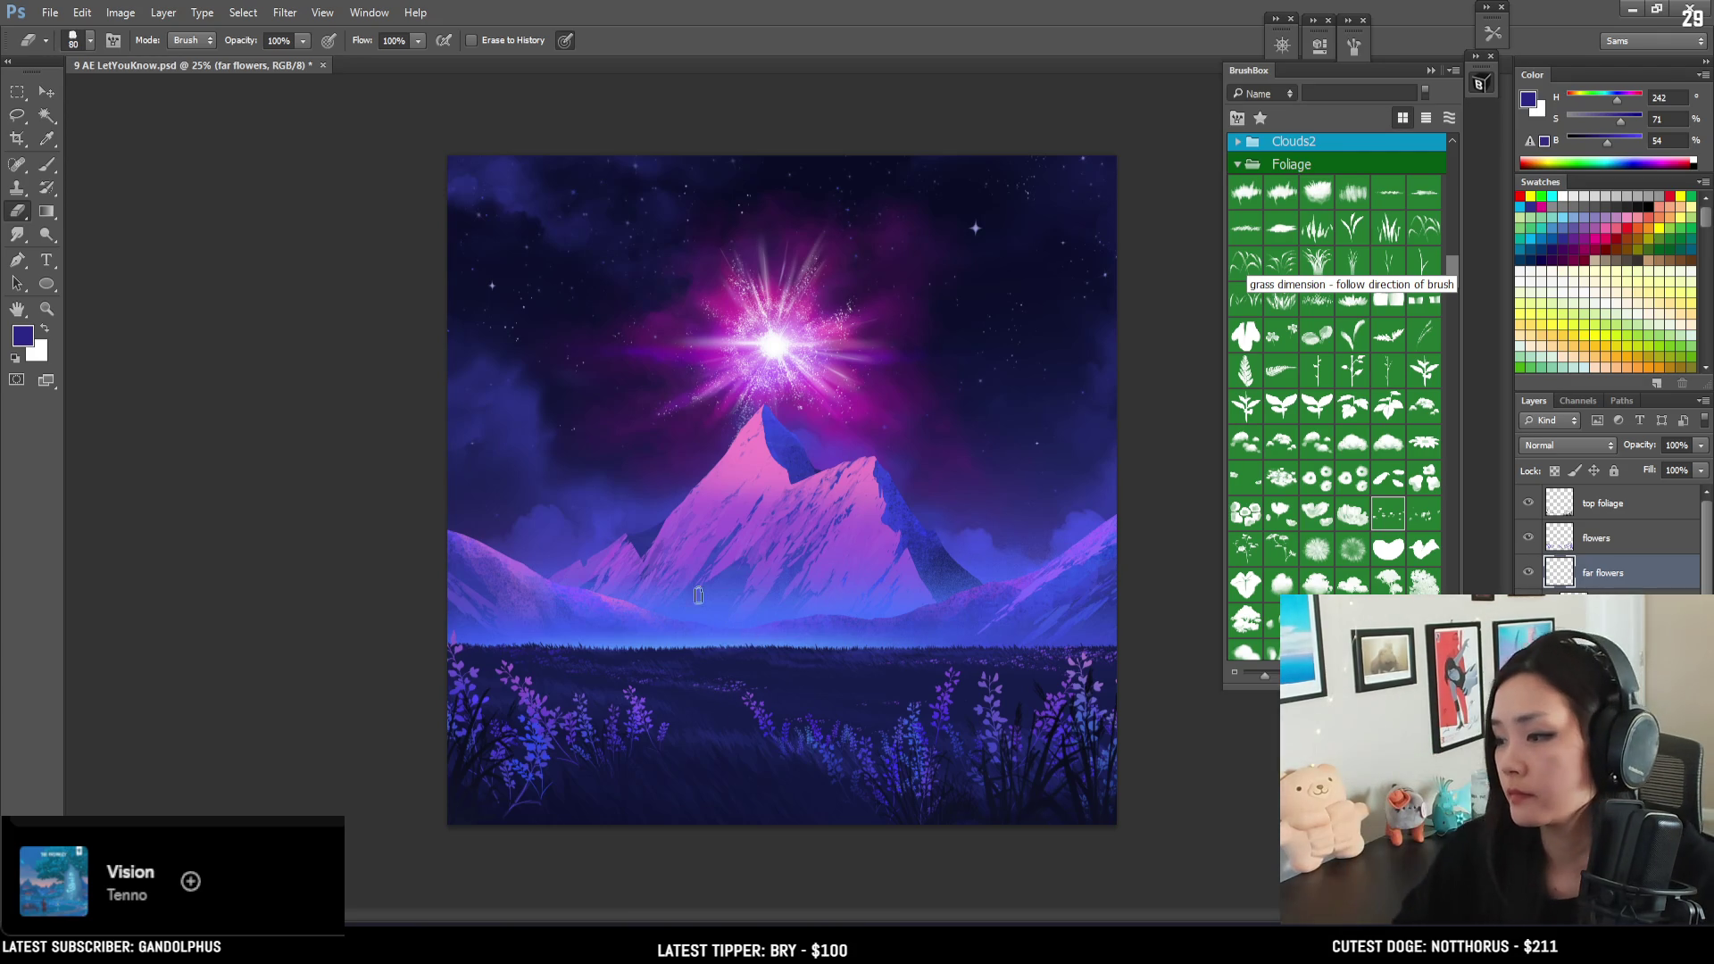
key(b)
key(bracketleft)
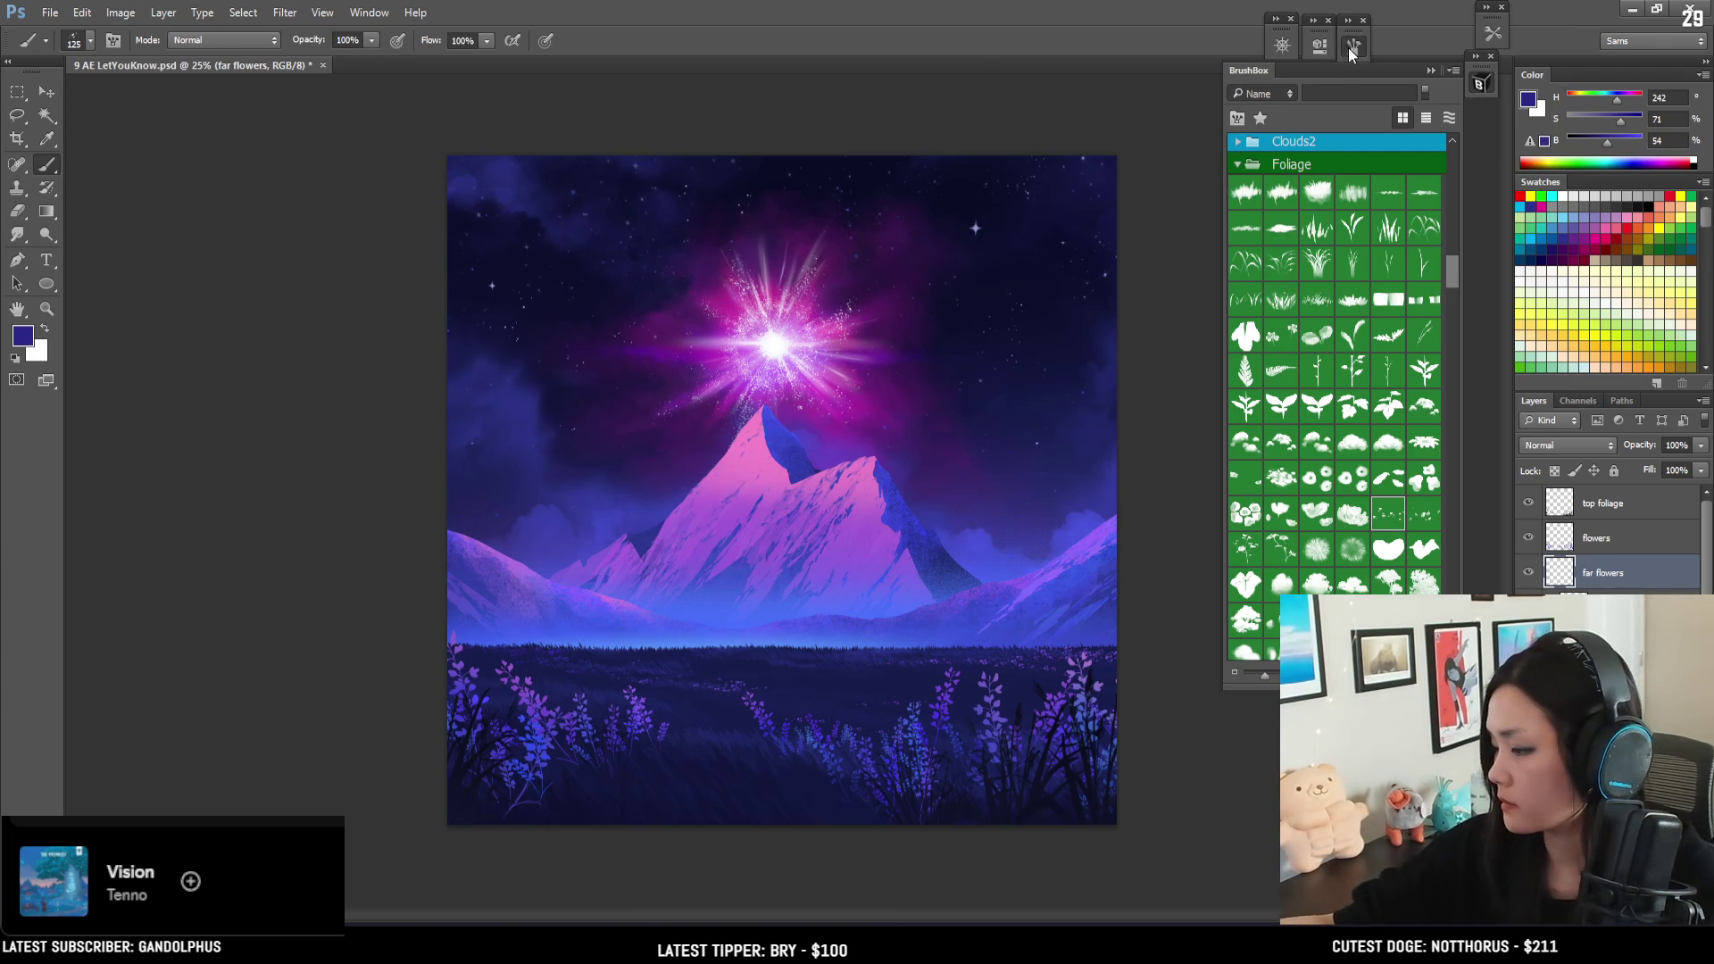
- Choose a different BrushBox foliage brush and raise its spacing to 174%
click(1353, 45)
drag(1216, 375, 1288, 382)
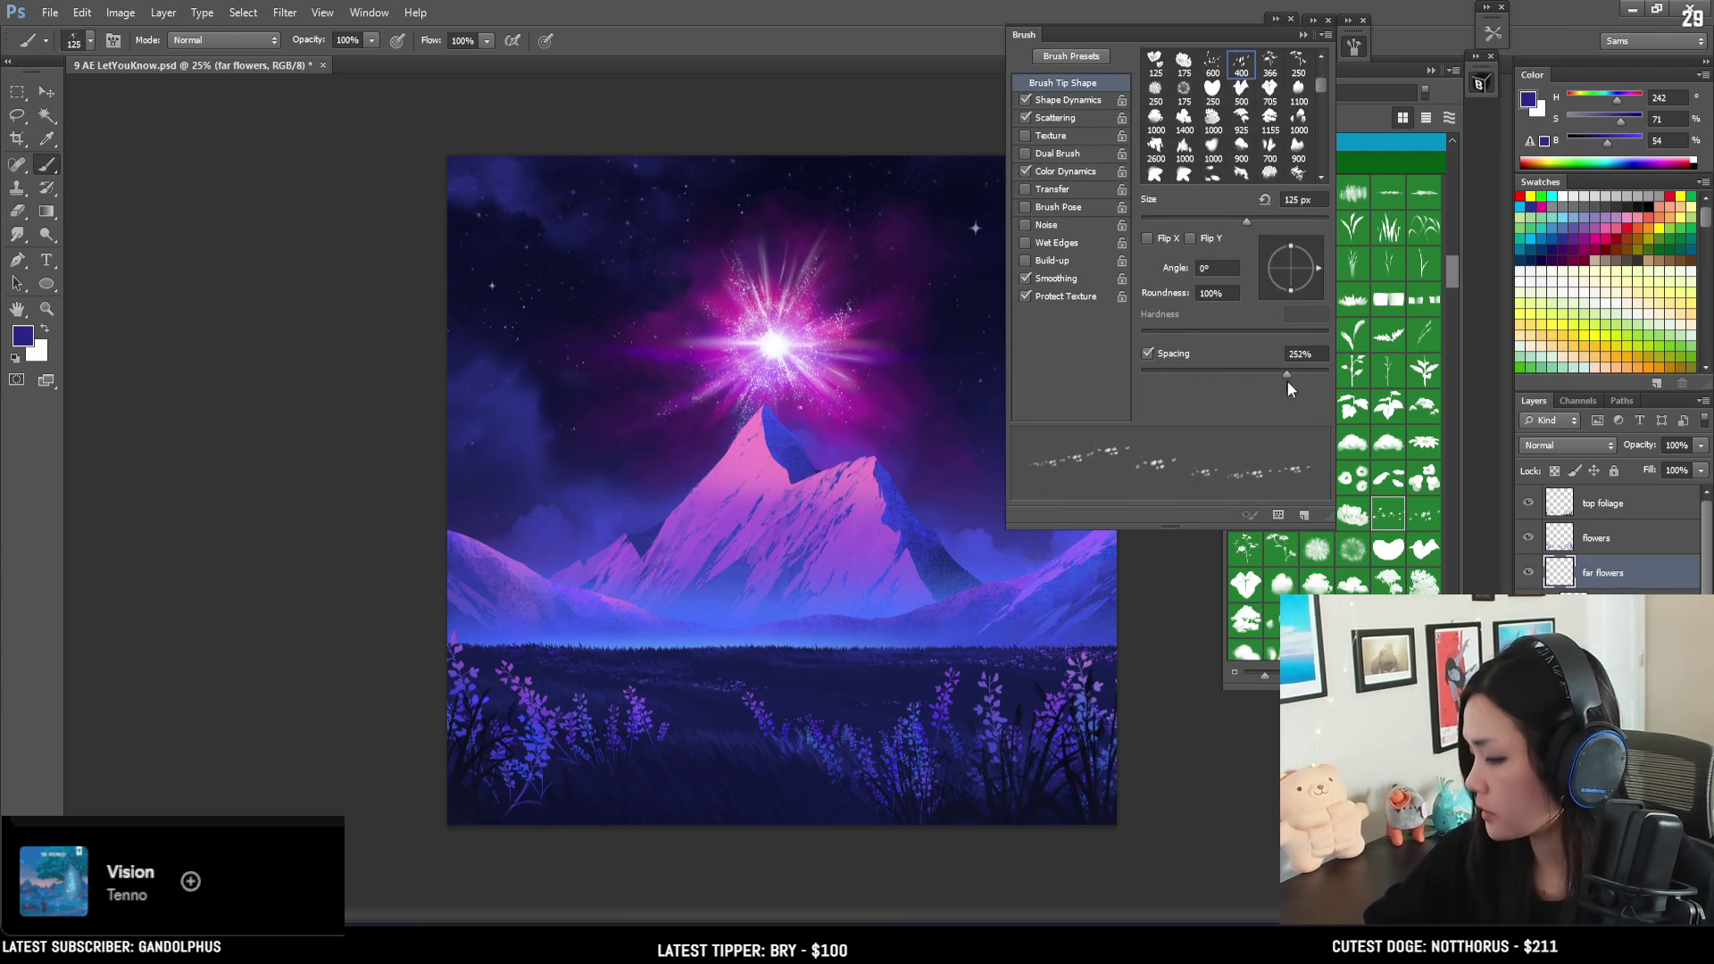
click(1353, 418)
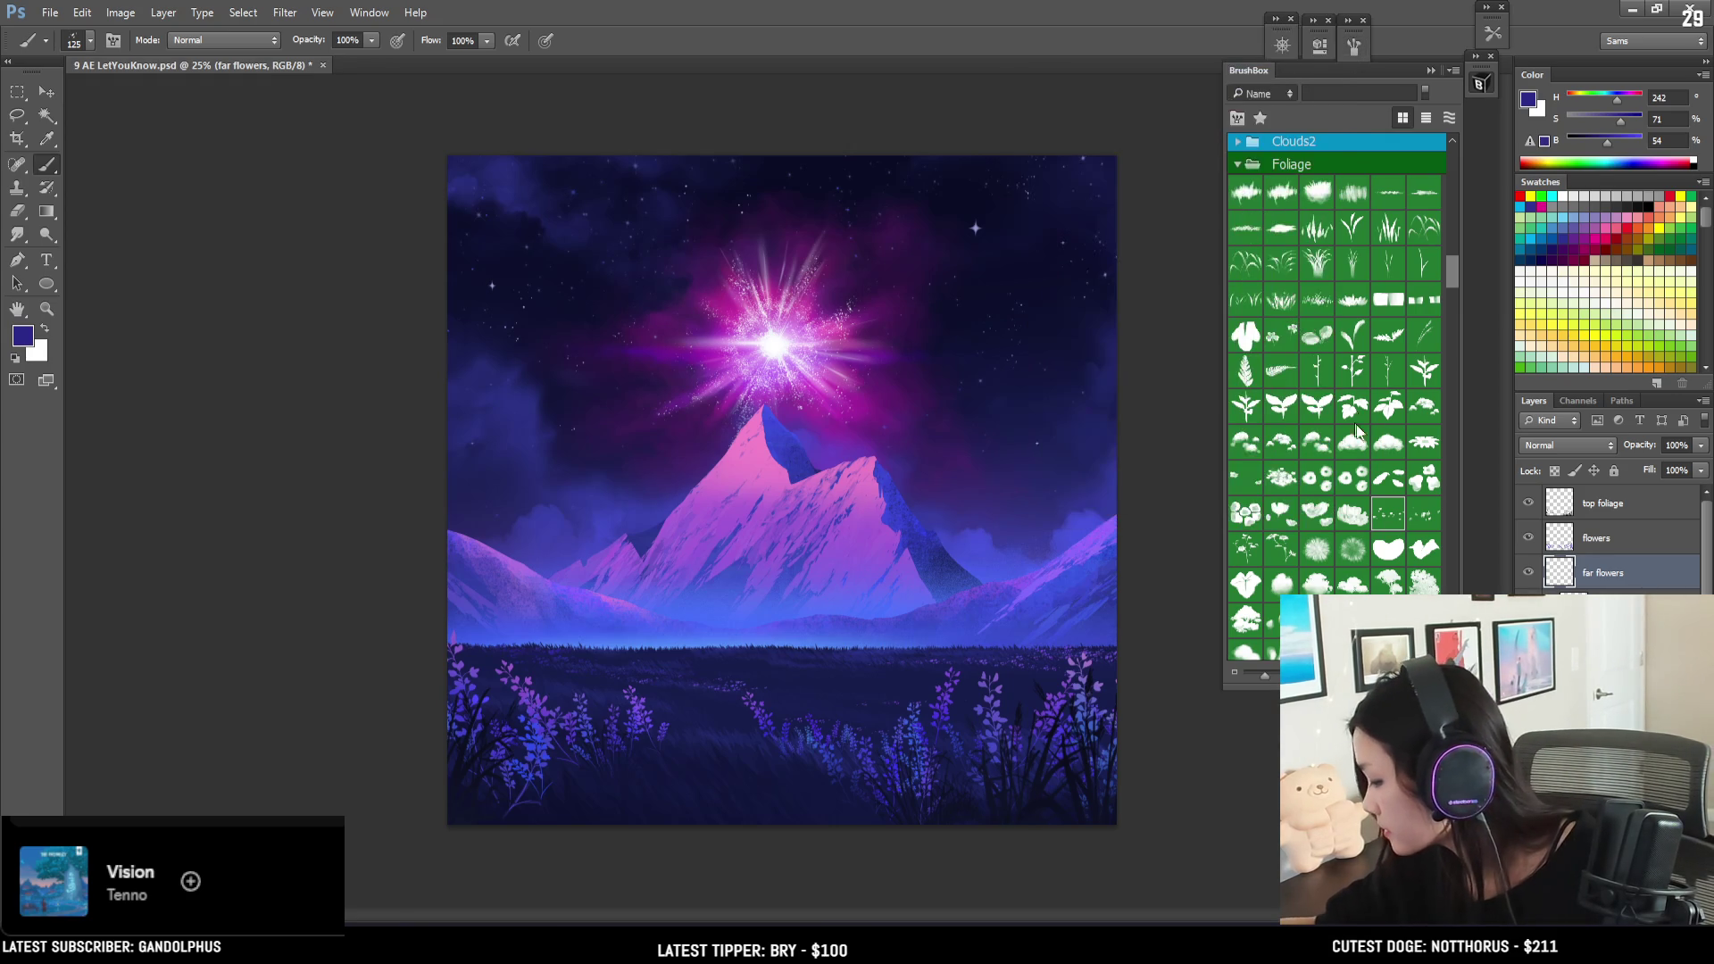
click(1424, 525)
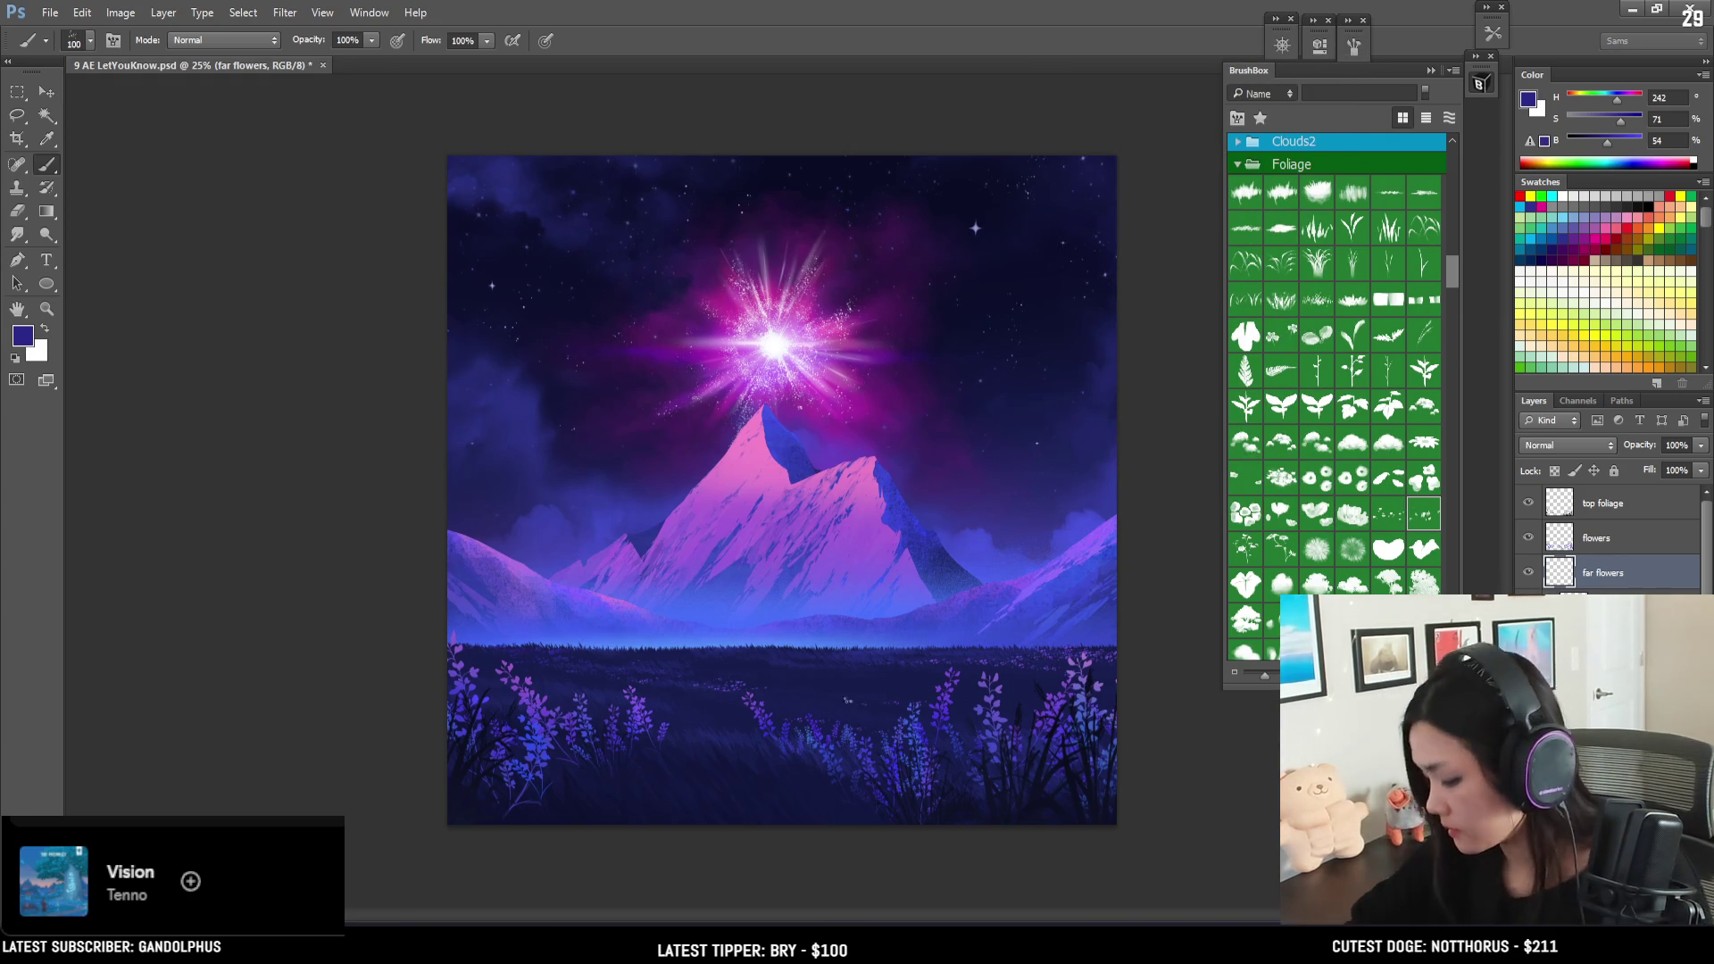
key(bracketright)
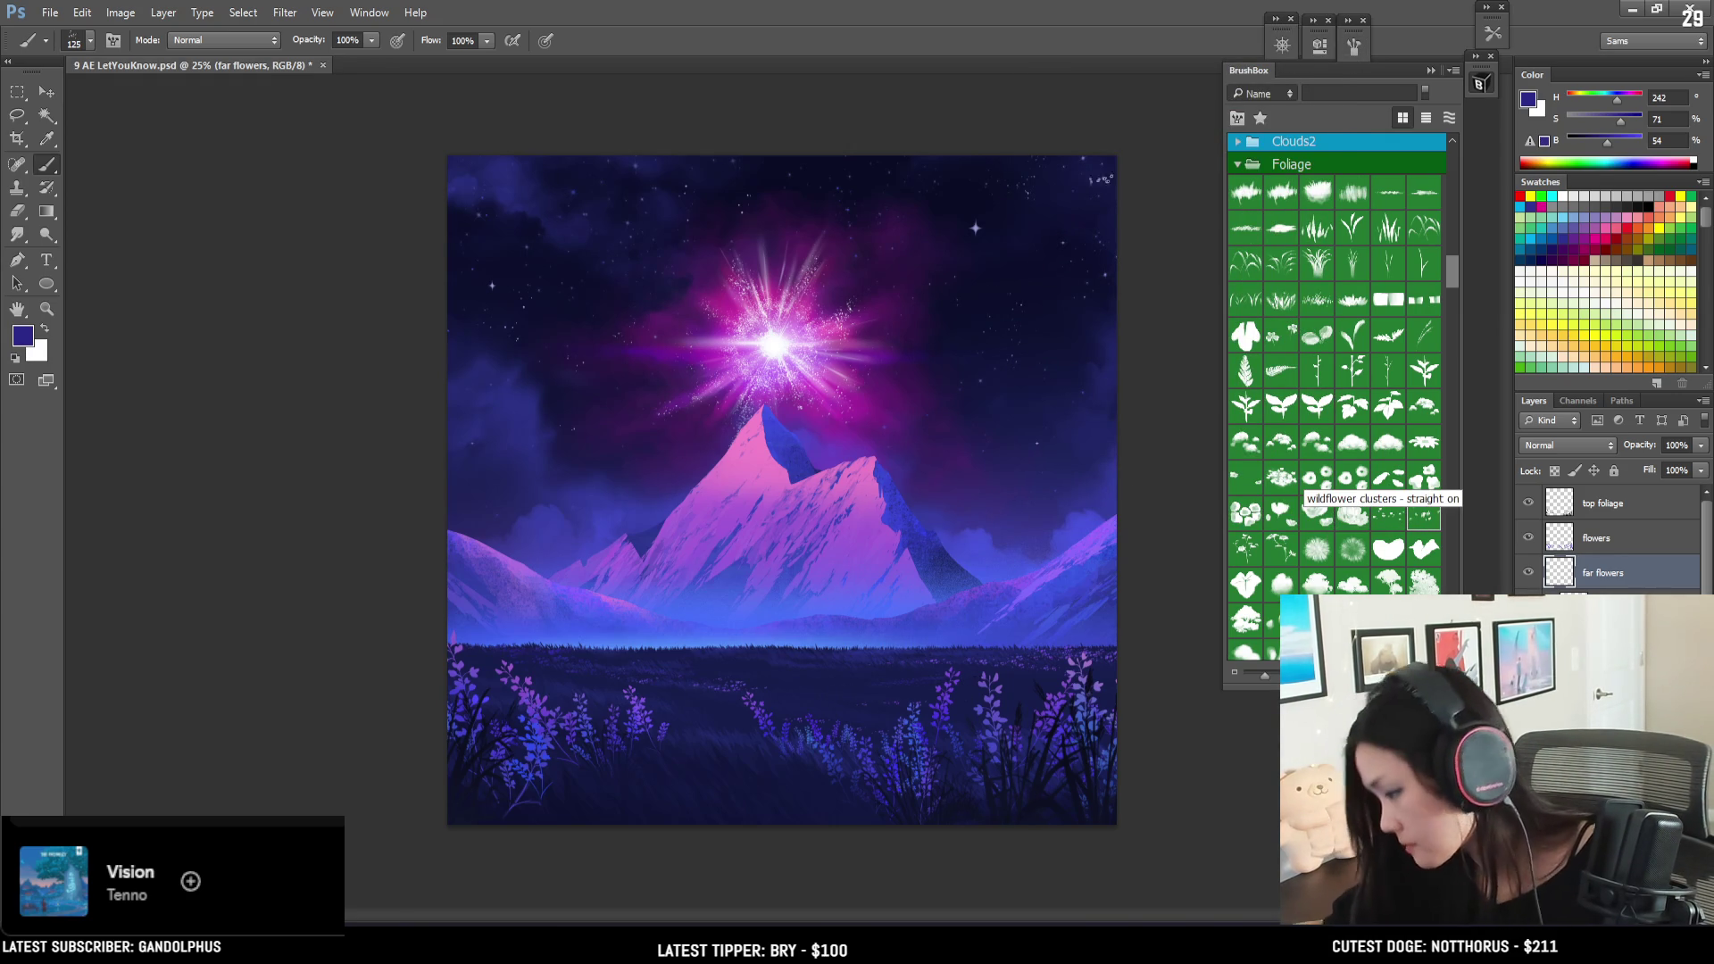
click(1352, 48)
click(1270, 373)
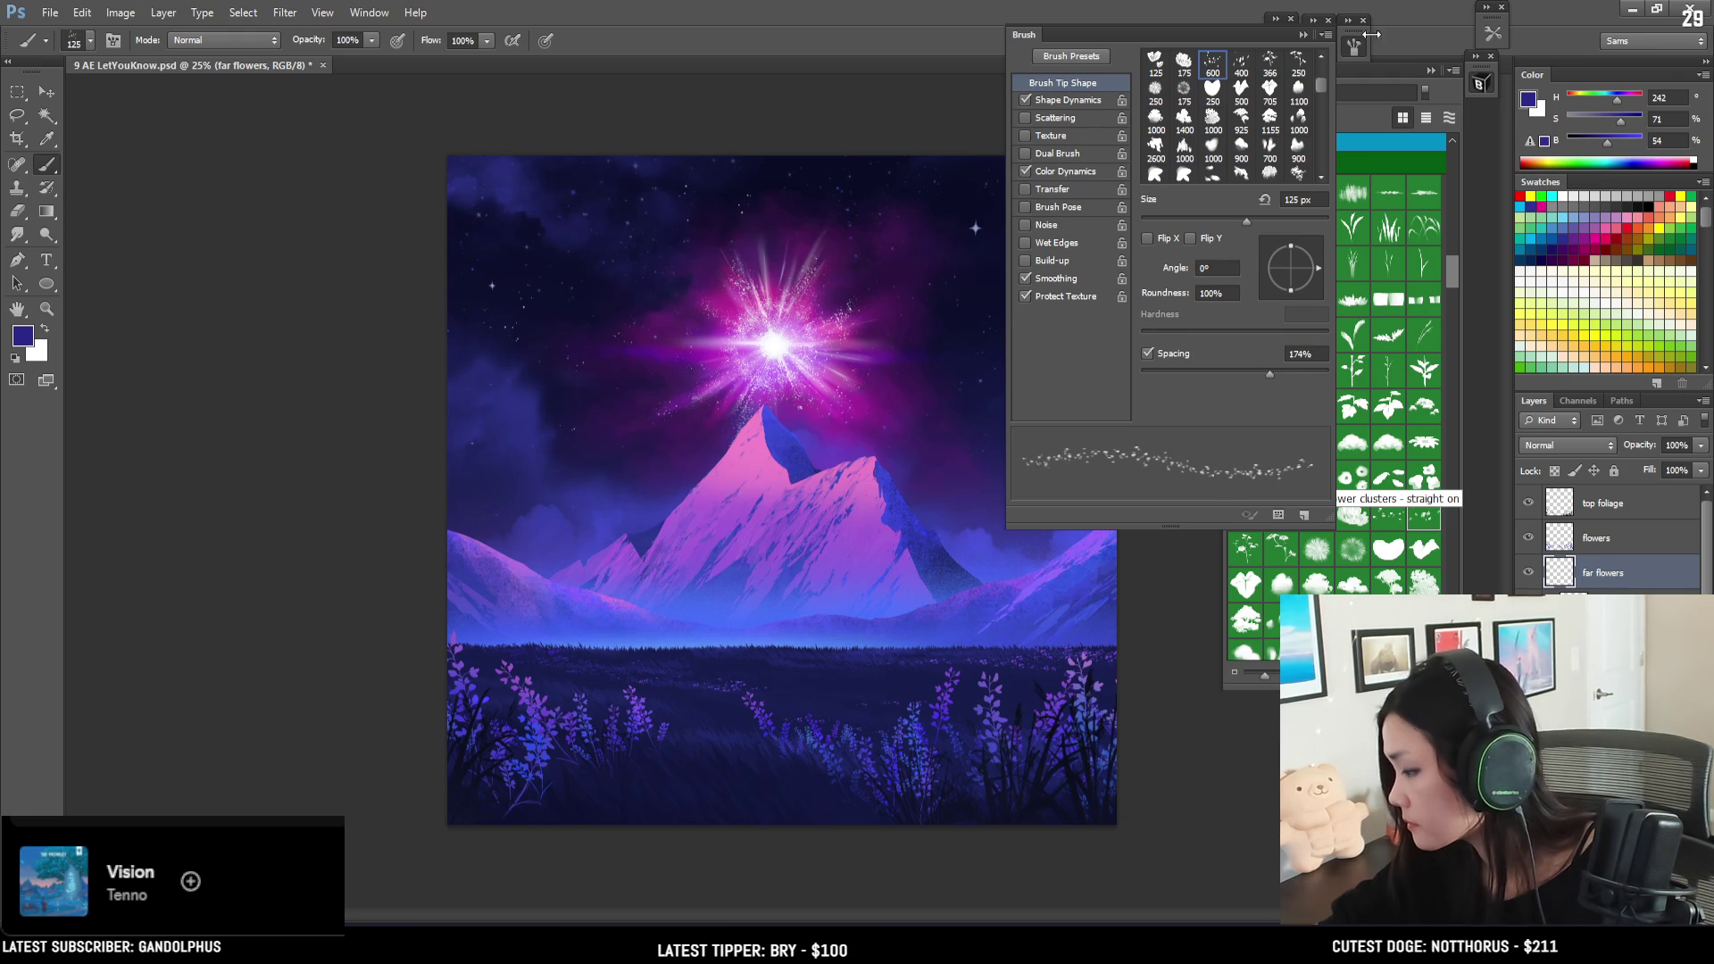
click(1354, 46)
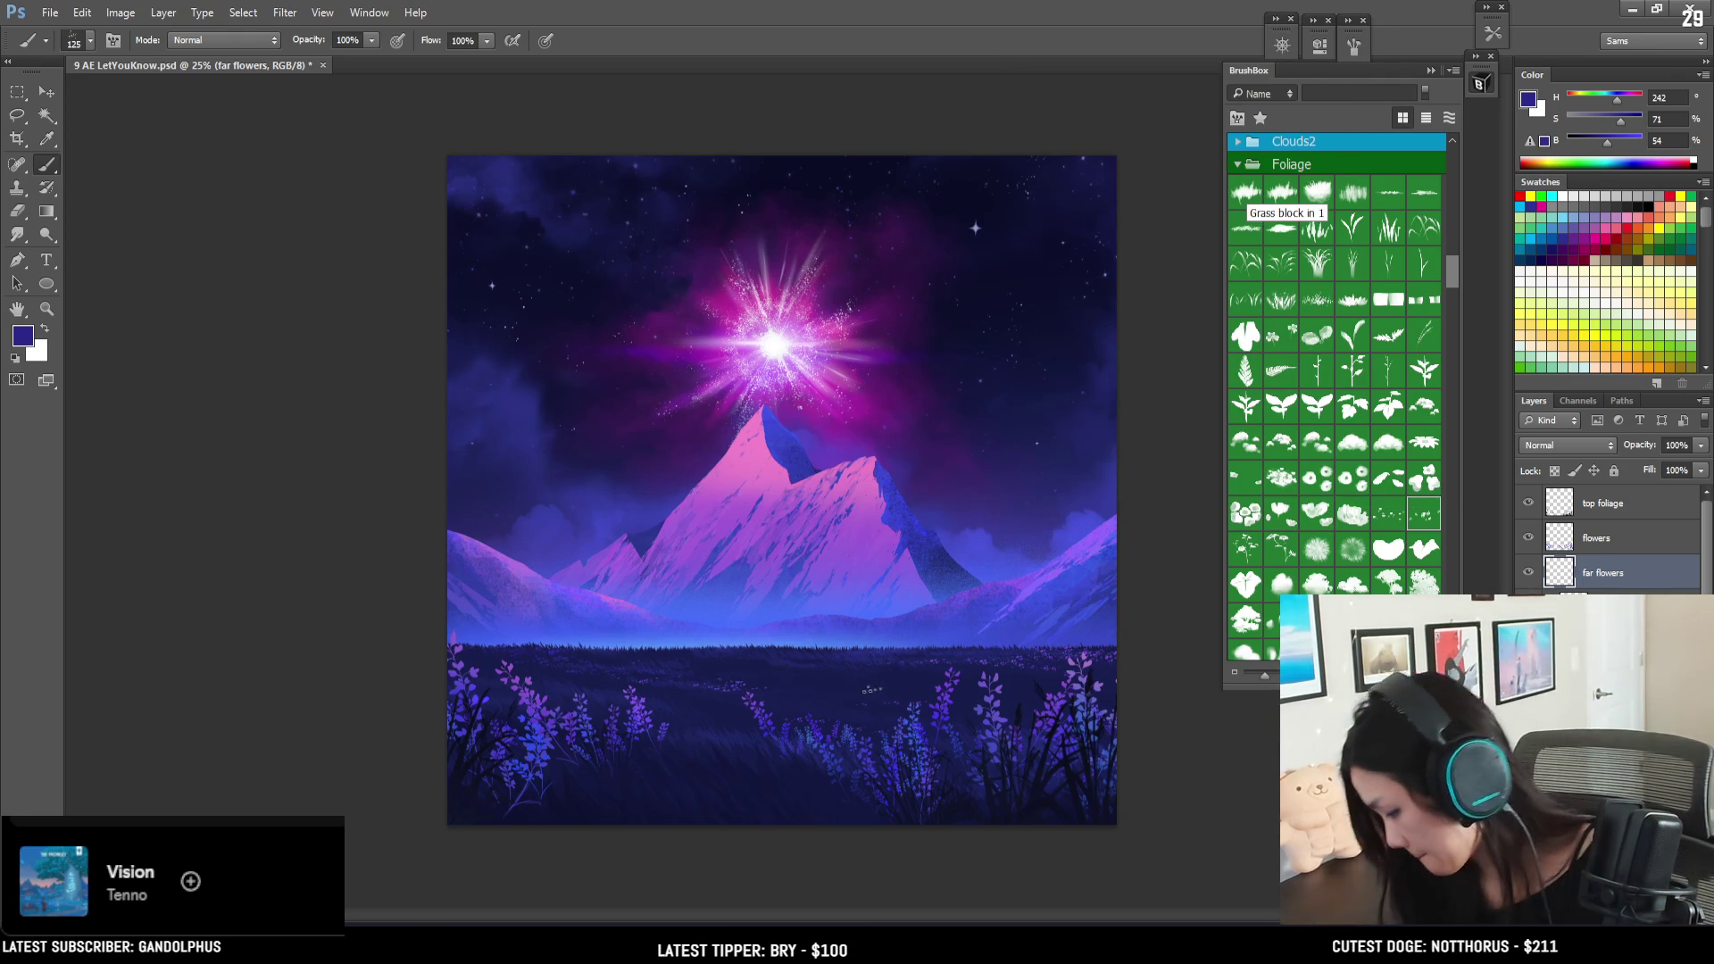
- Sample a brighter violet-blue from the lavender and paint sparse far flower clusters
key(bracketleft)
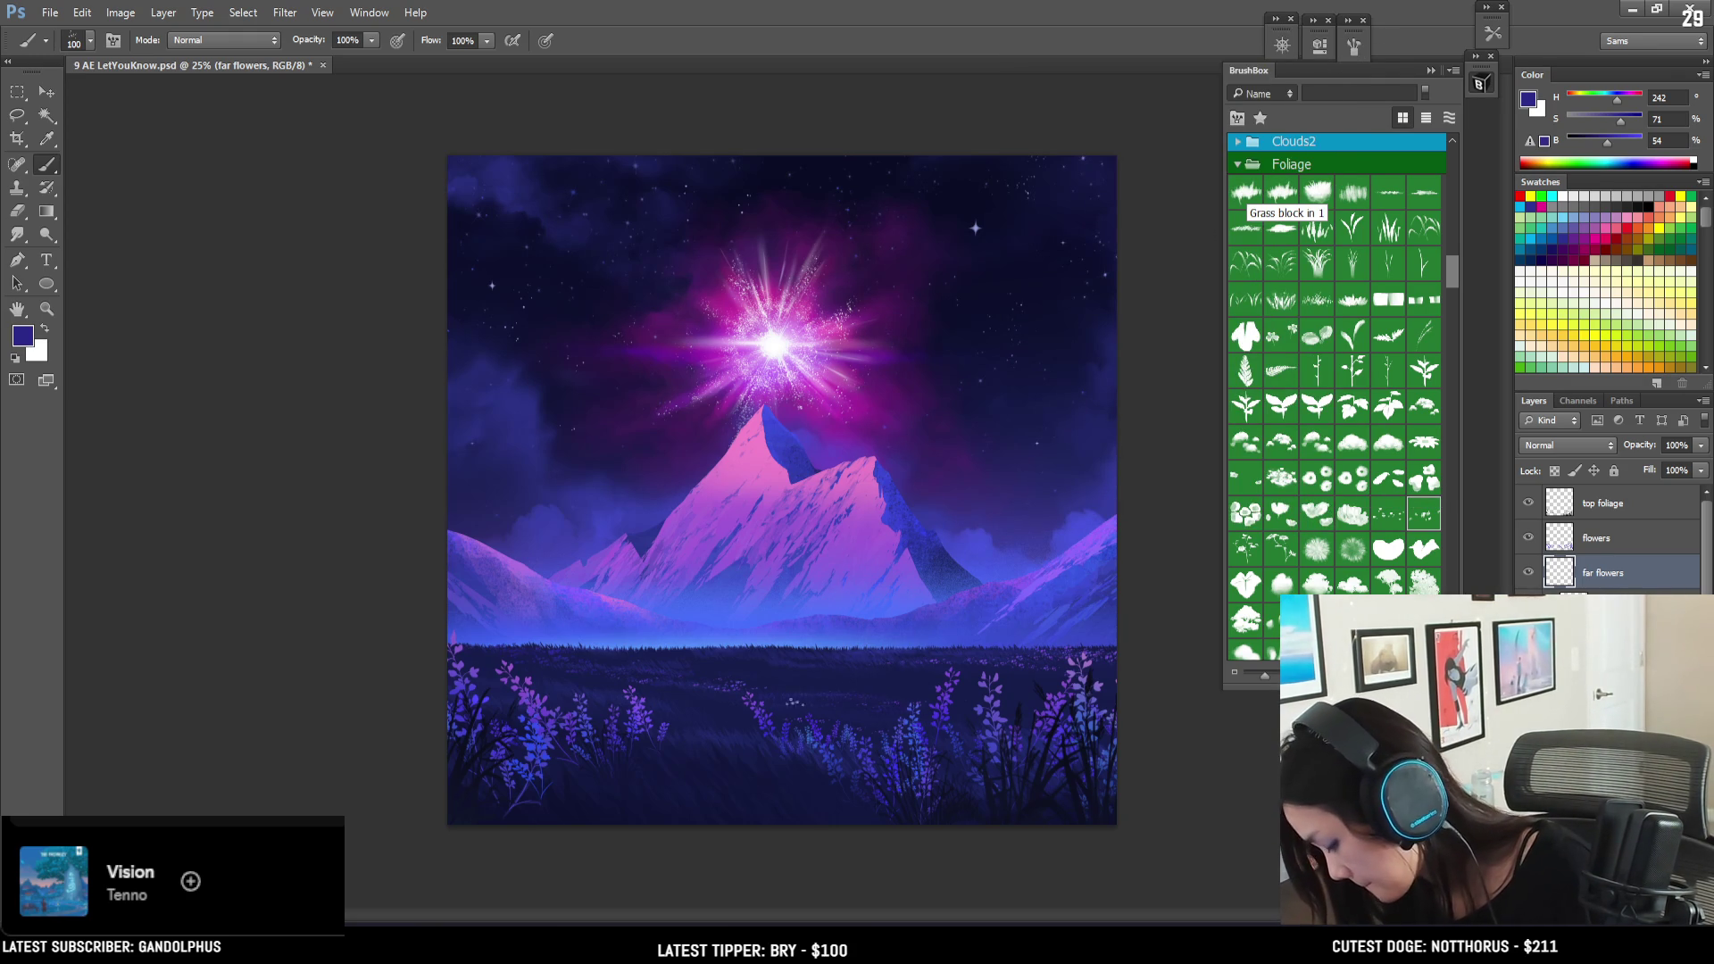
key(e)
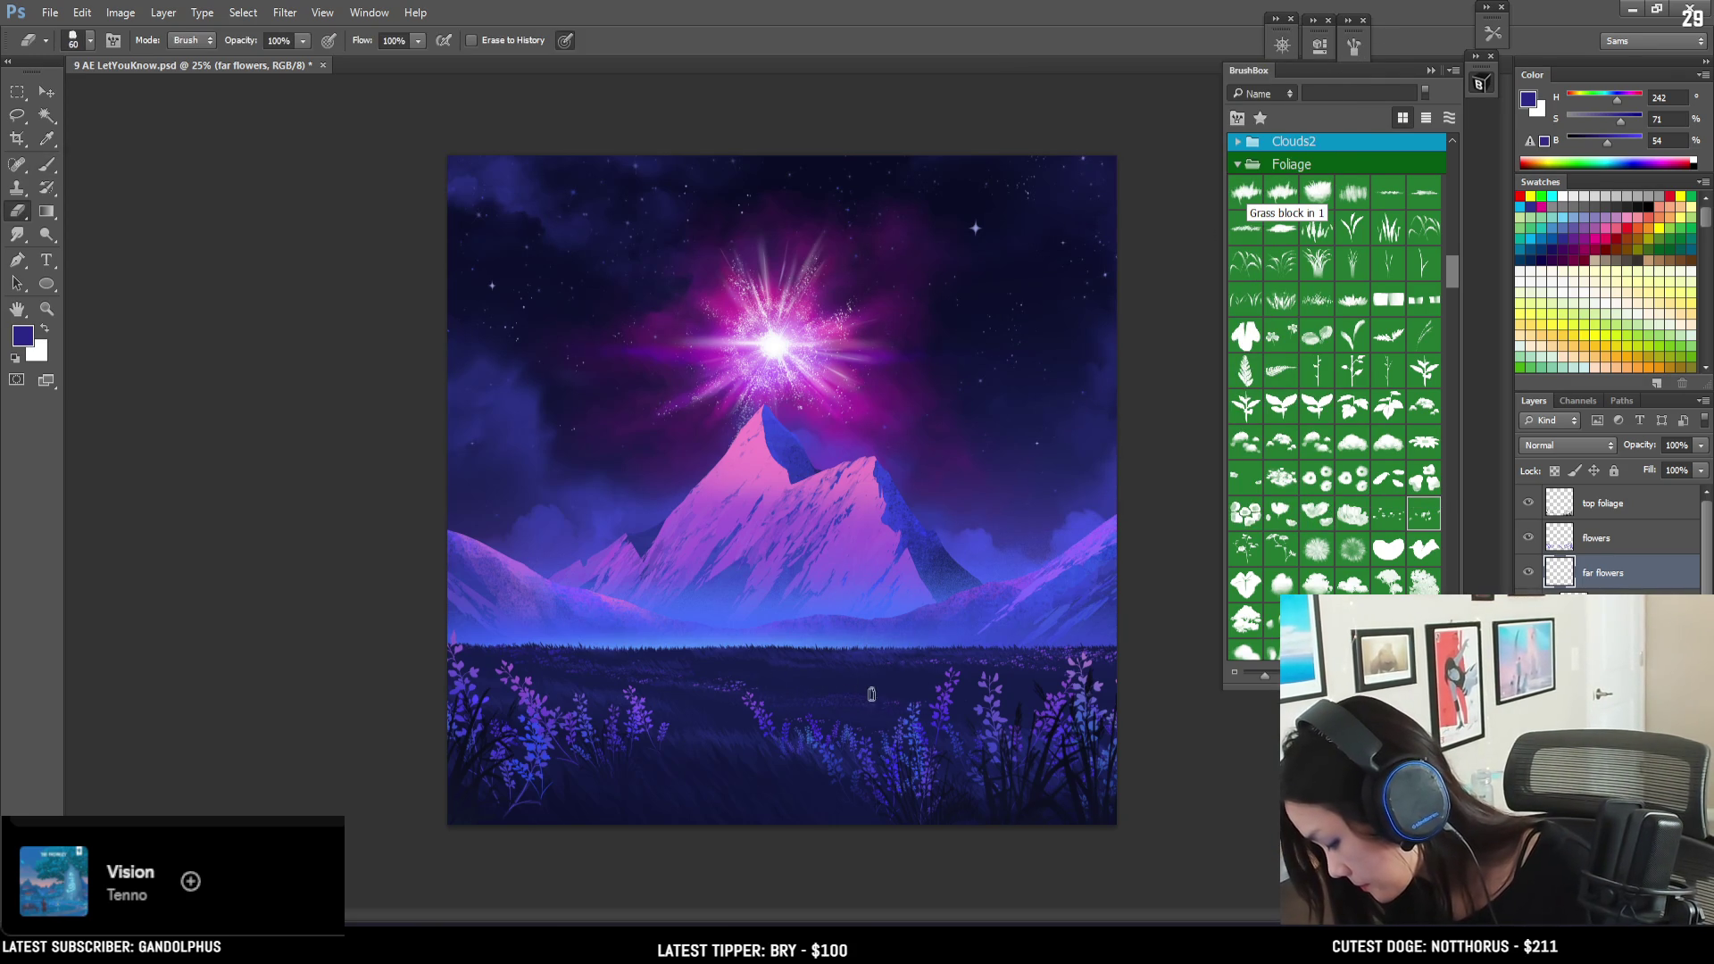
key(b)
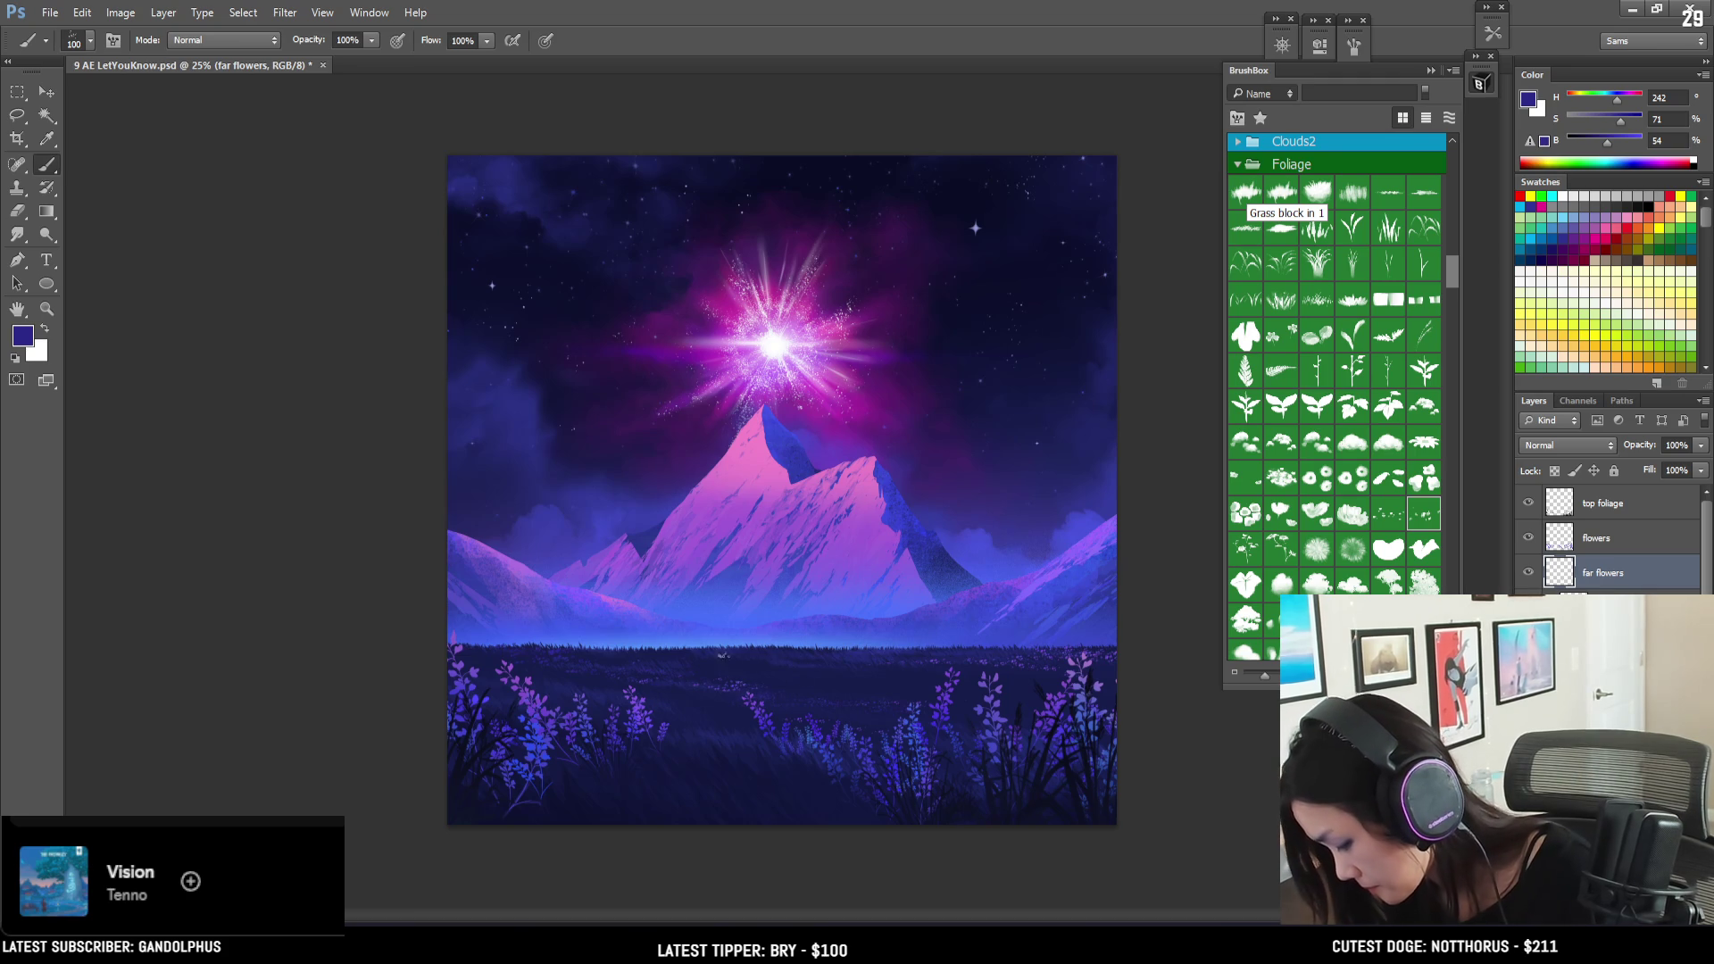
alt+click(534, 750)
key(bracketright)
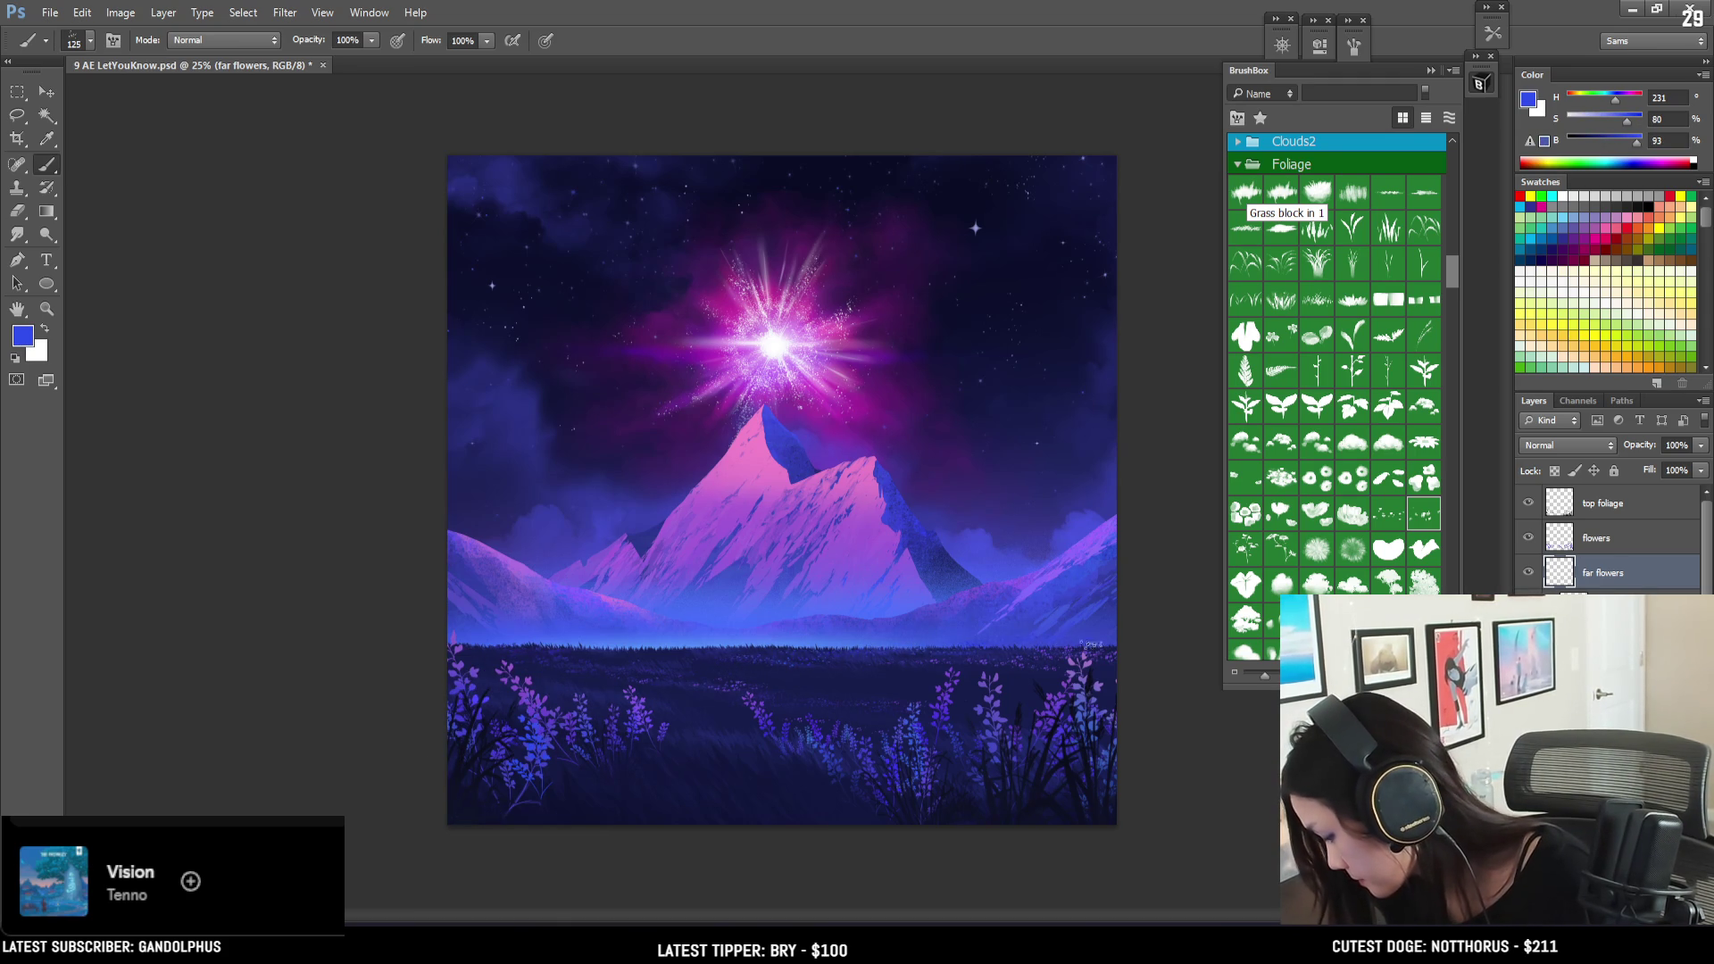
key(e)
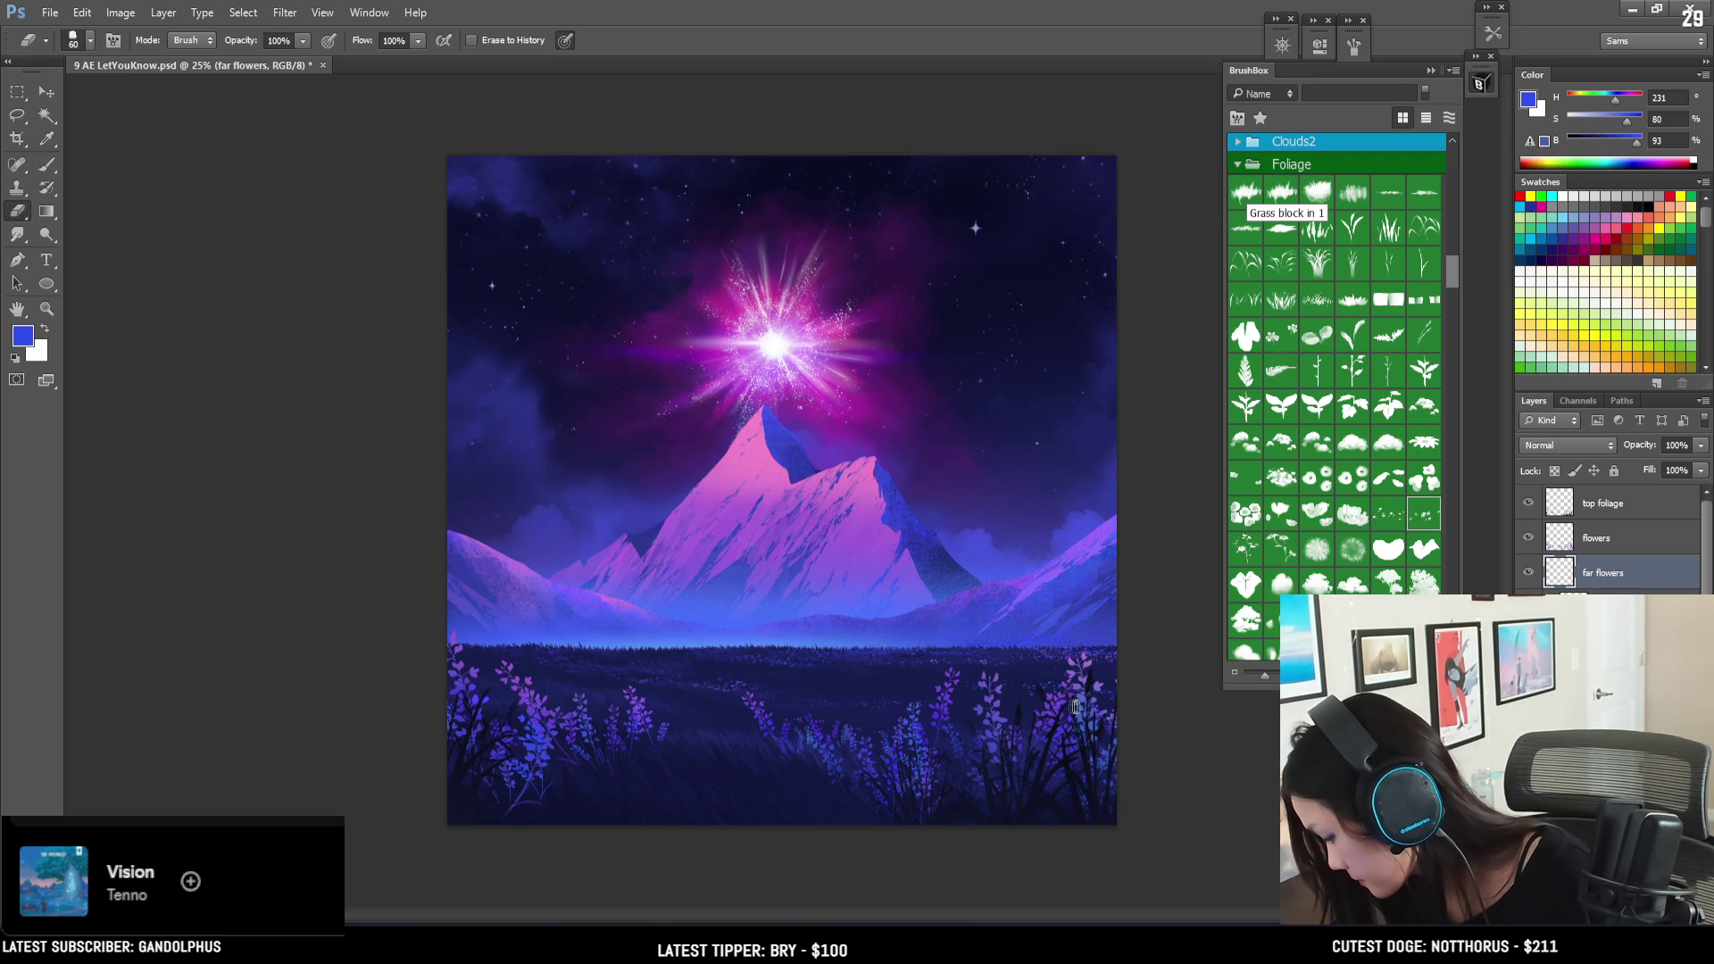
key(b)
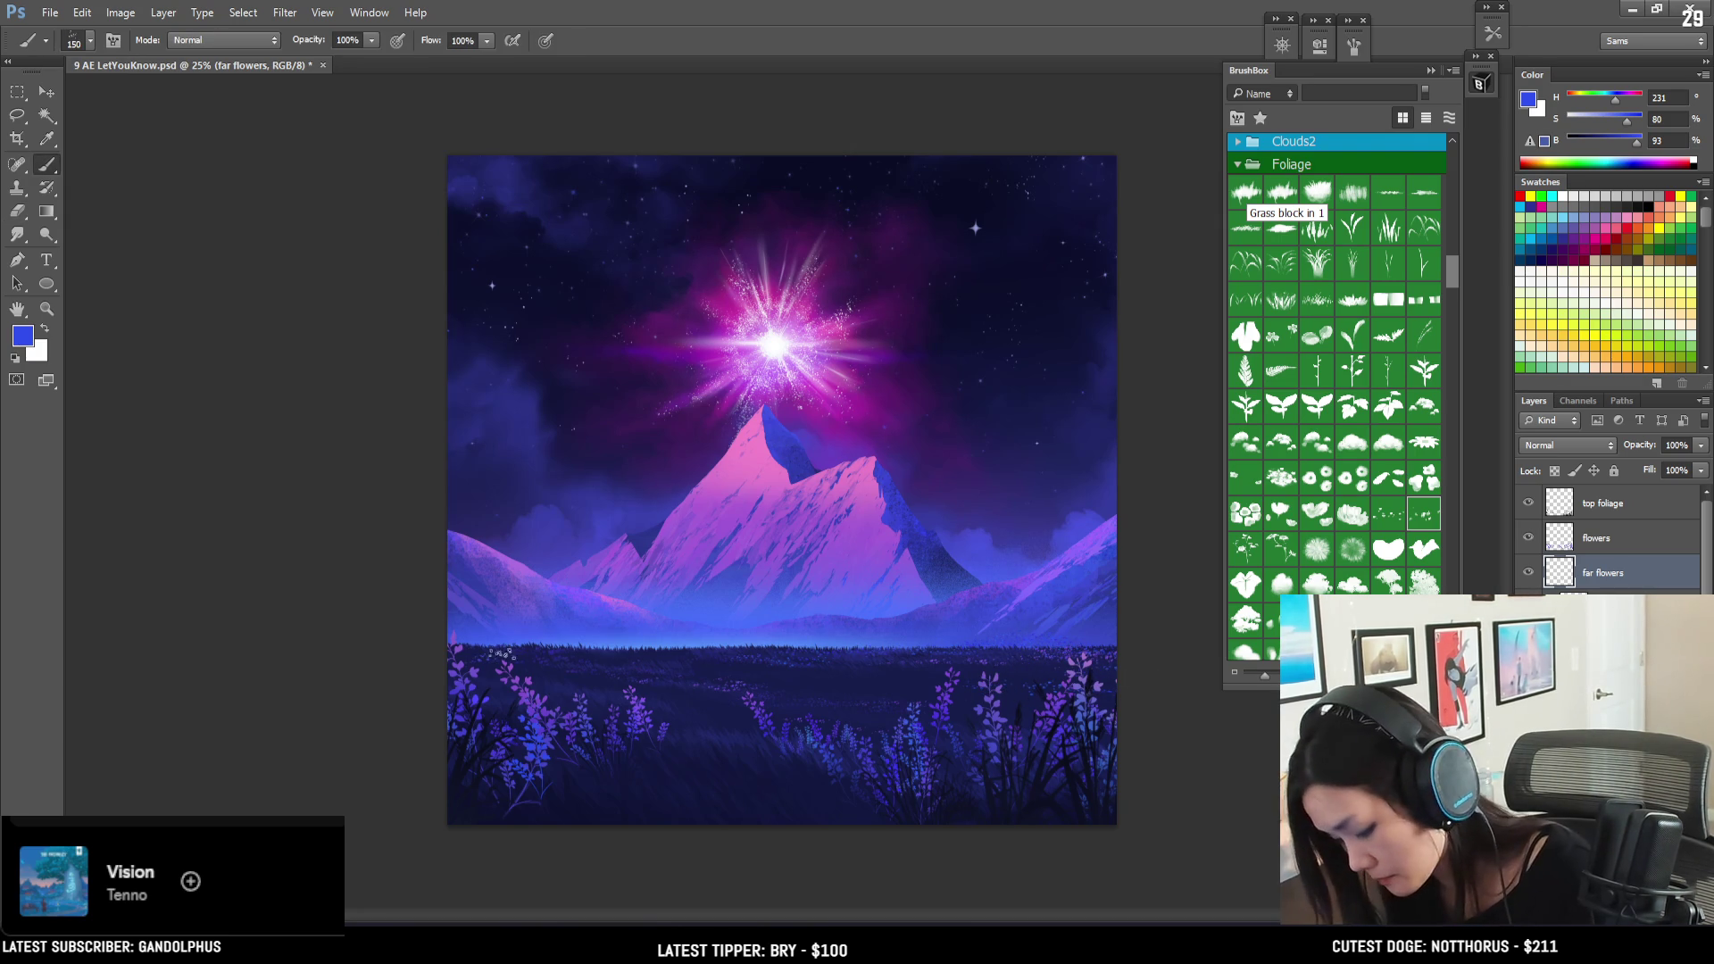
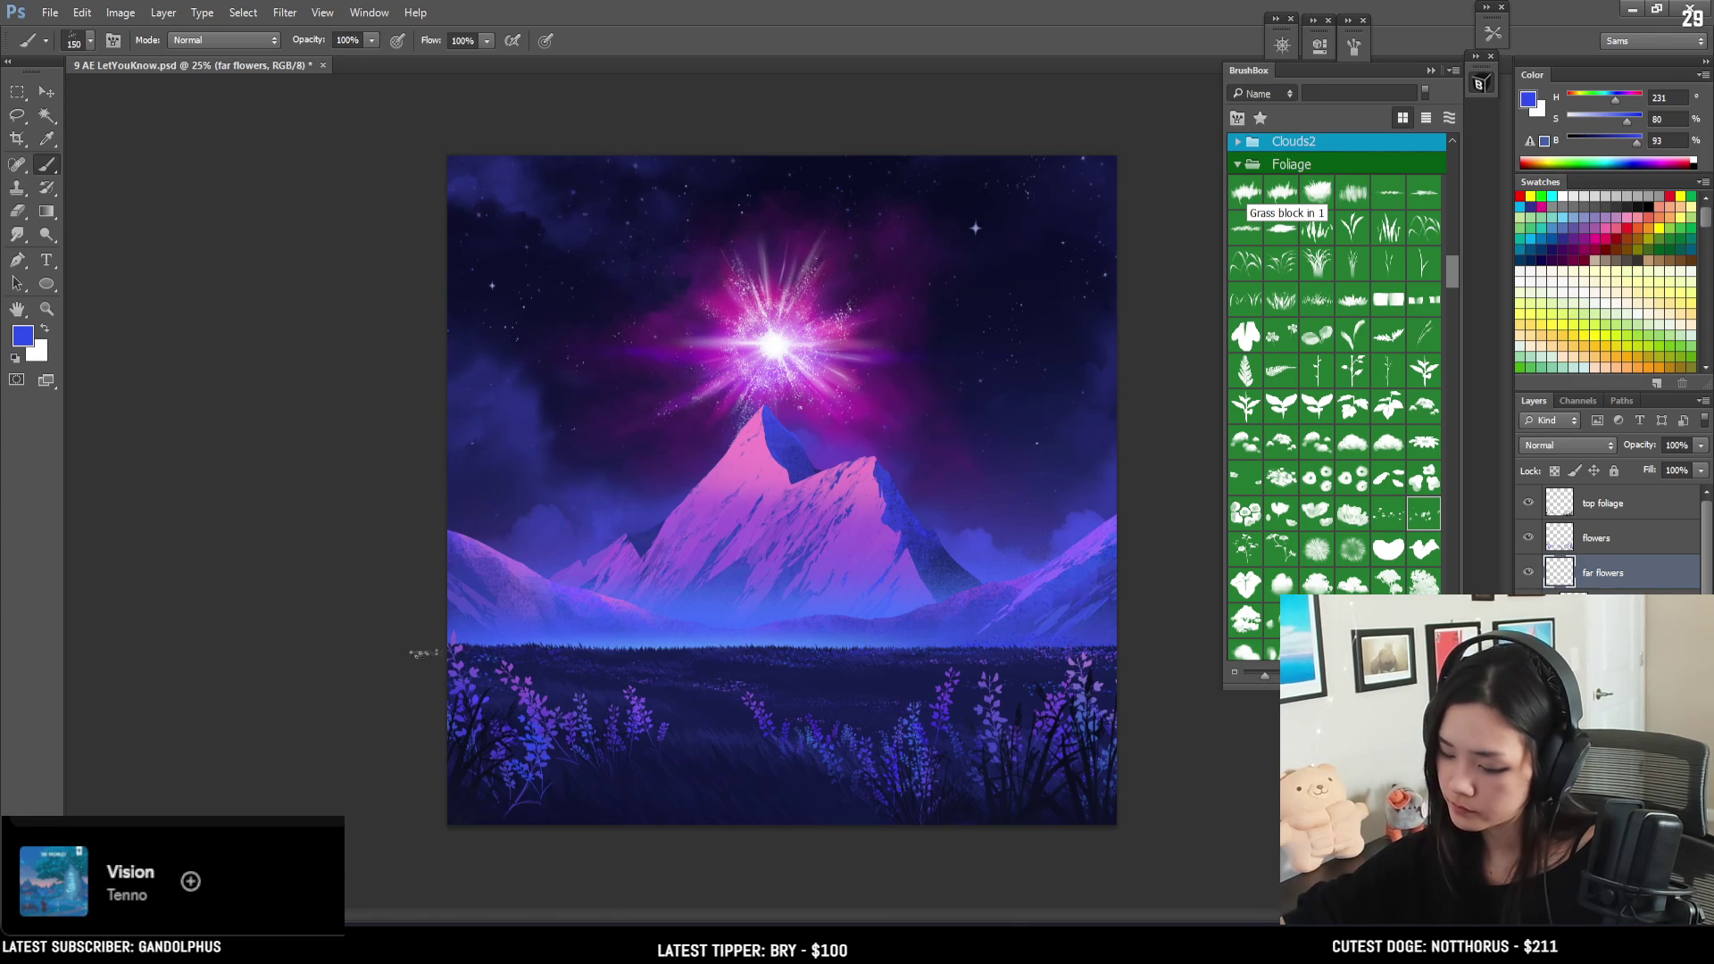
- Sample purple tones from the field, paint small distant flowers, then Free Transform that layer
alt+click(543, 702)
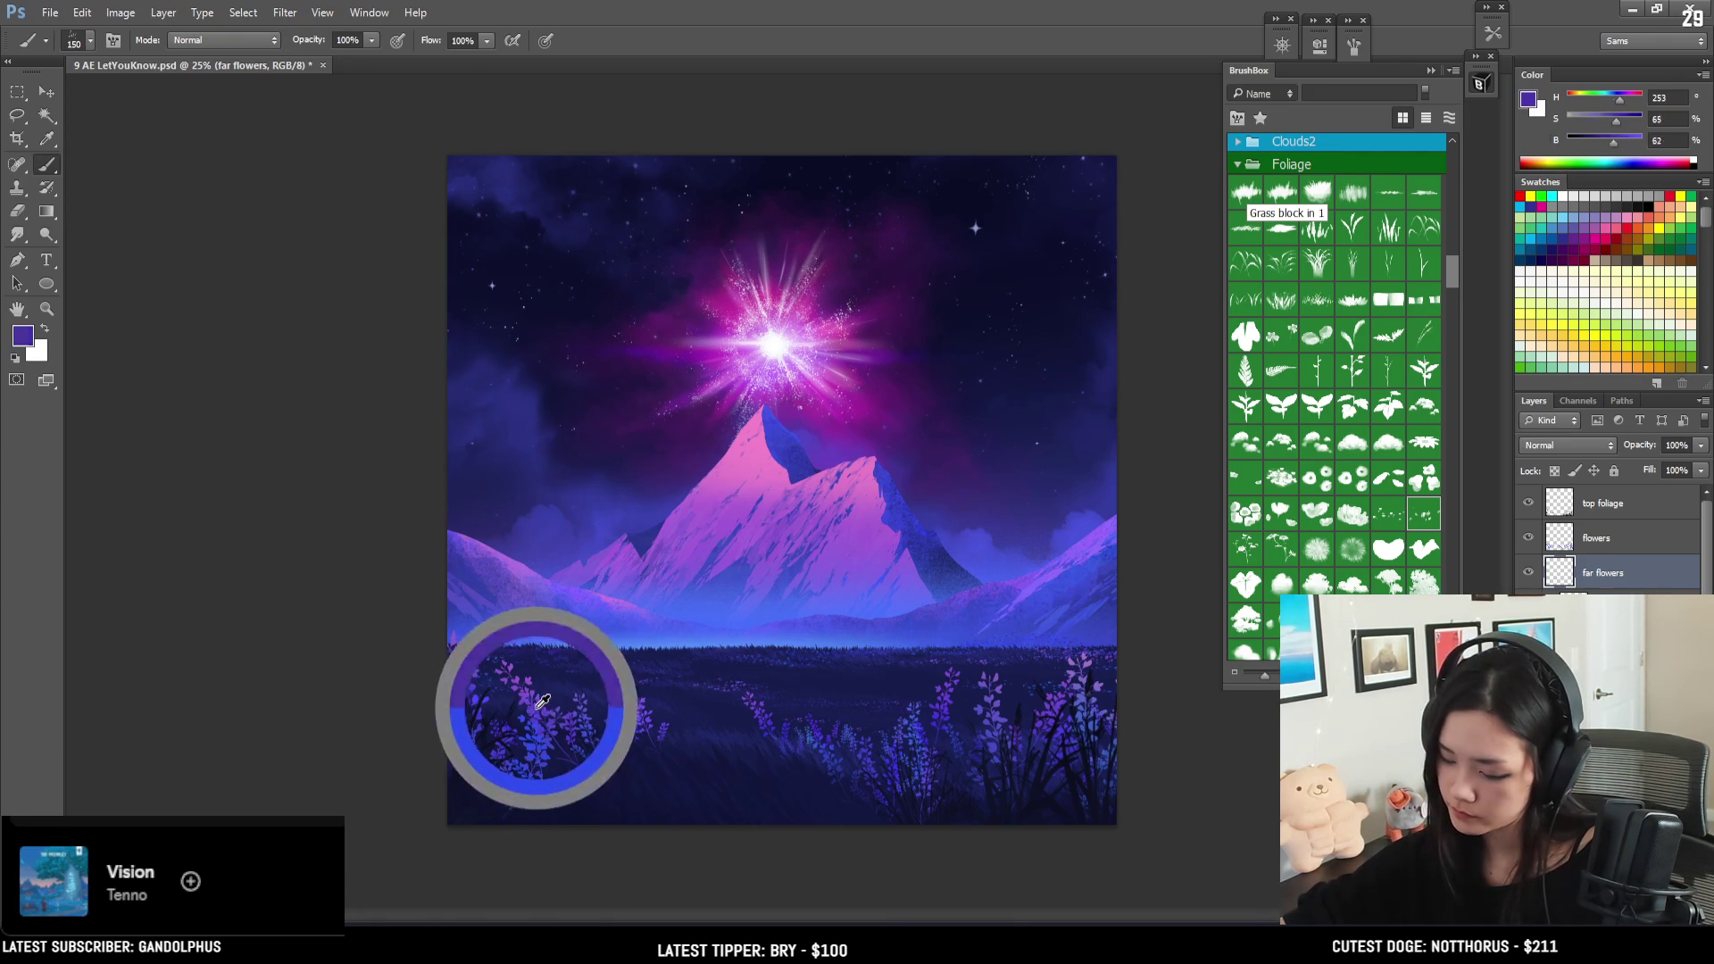
drag(543, 703, 598, 696)
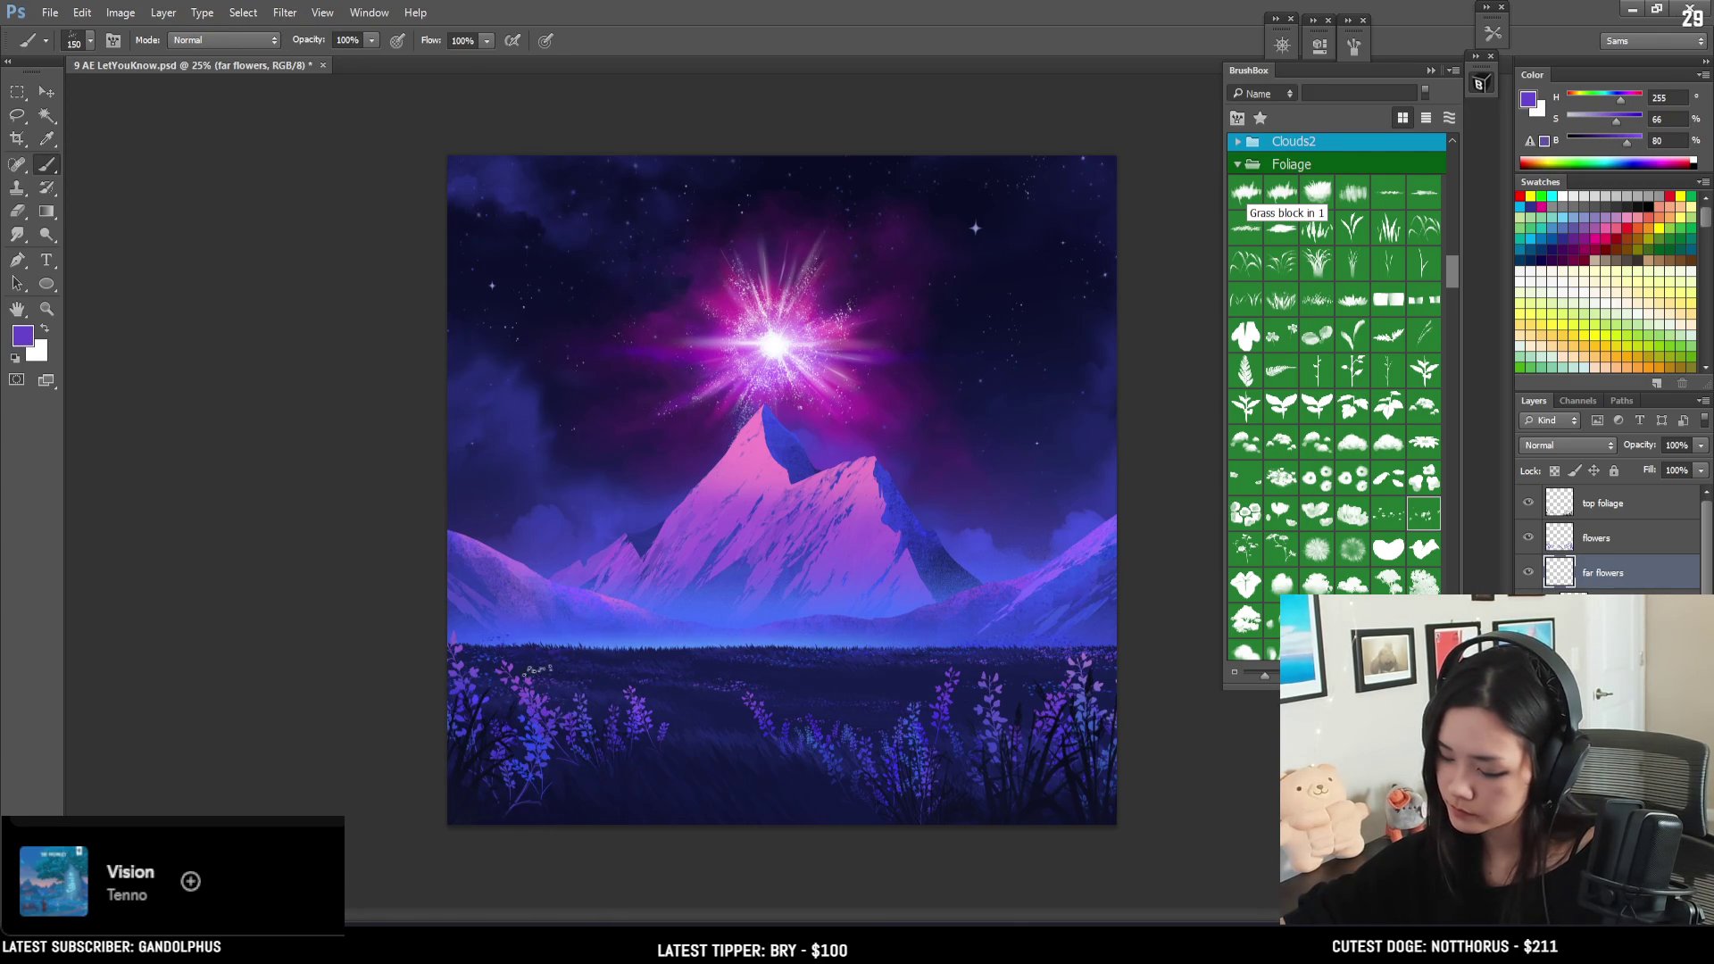
key(e)
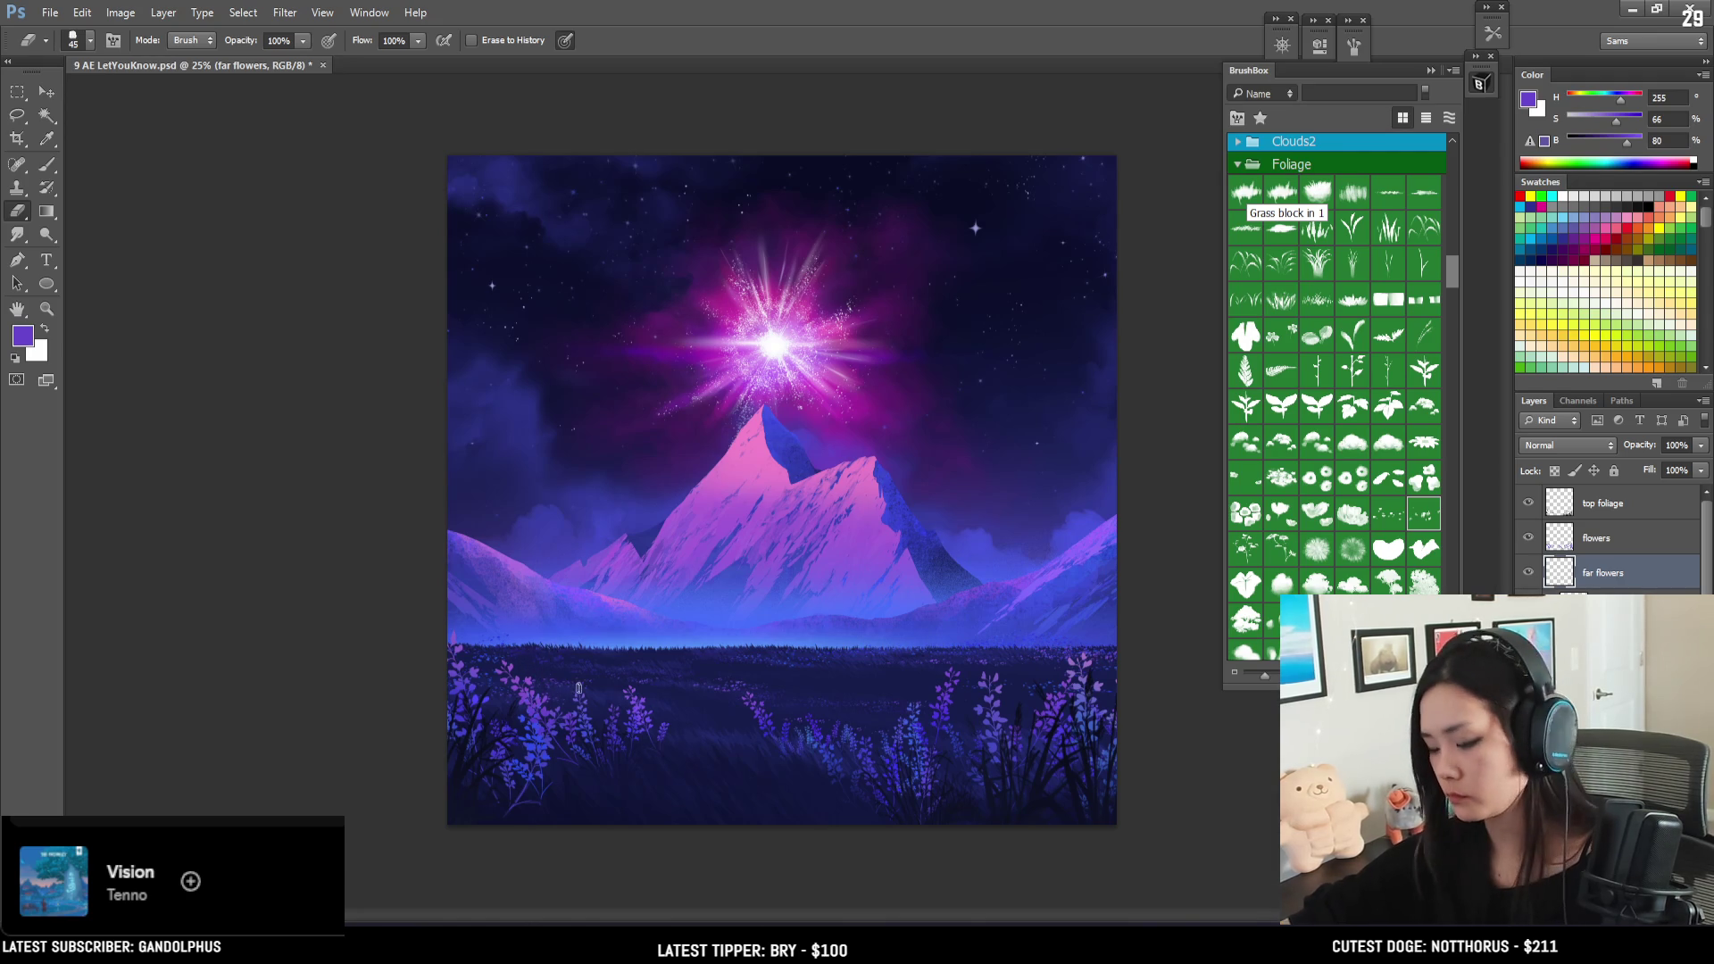
key(b)
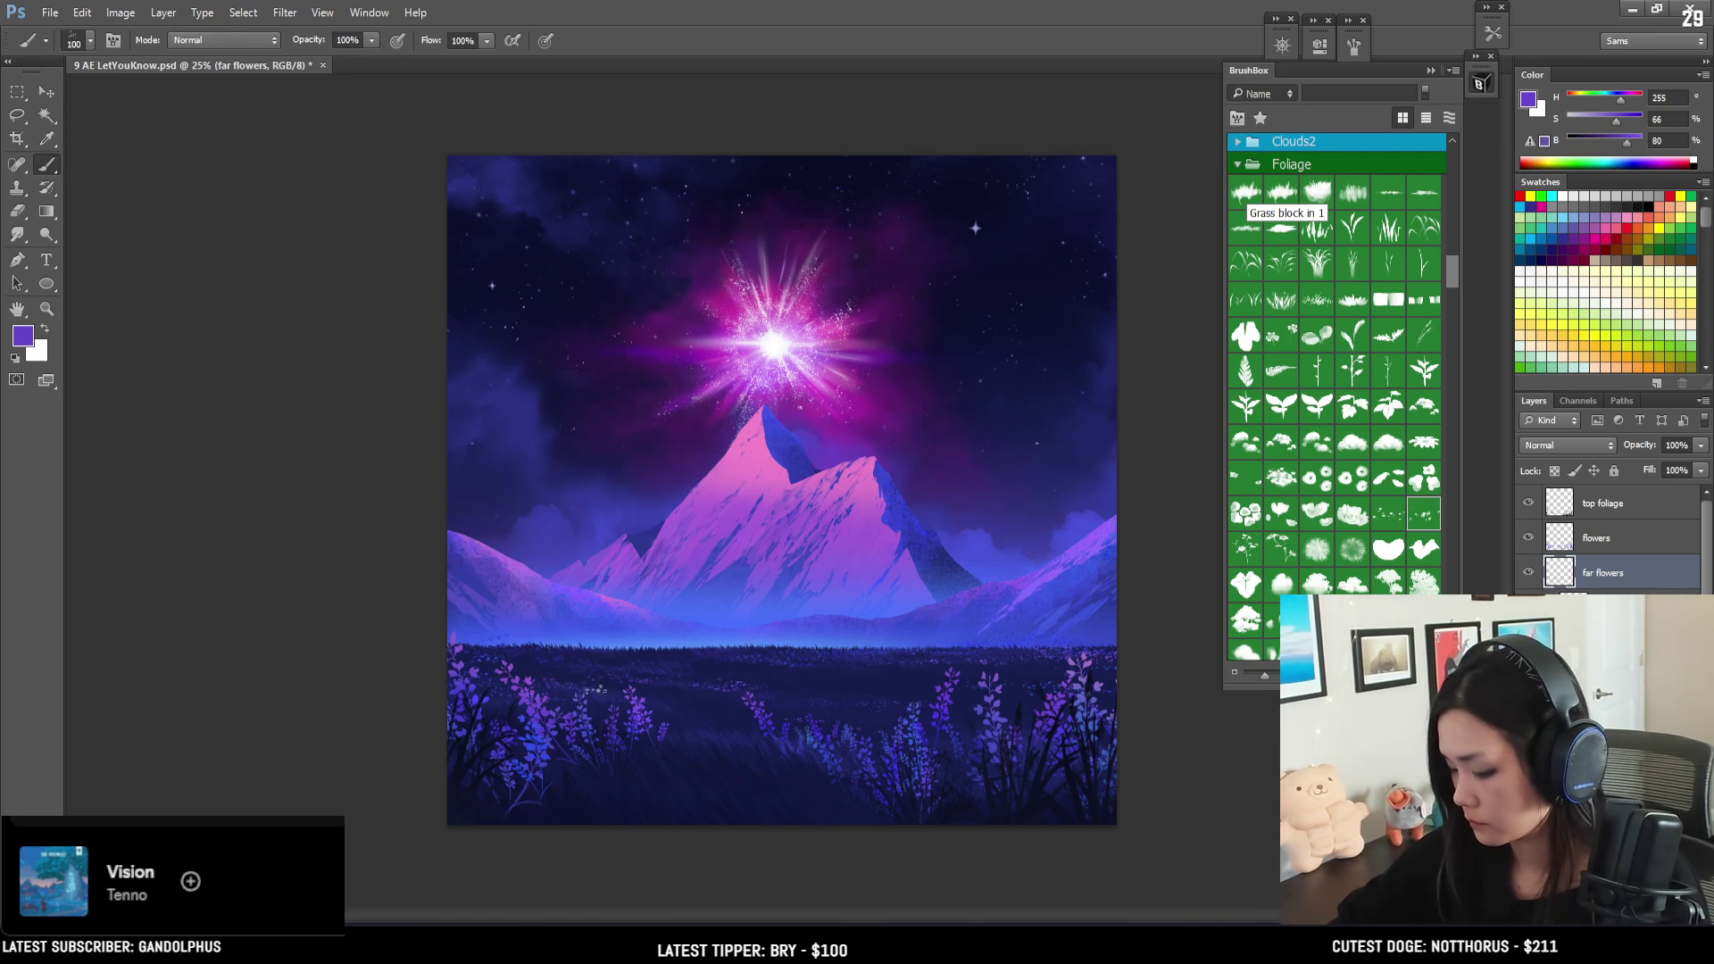
key(e)
key(b)
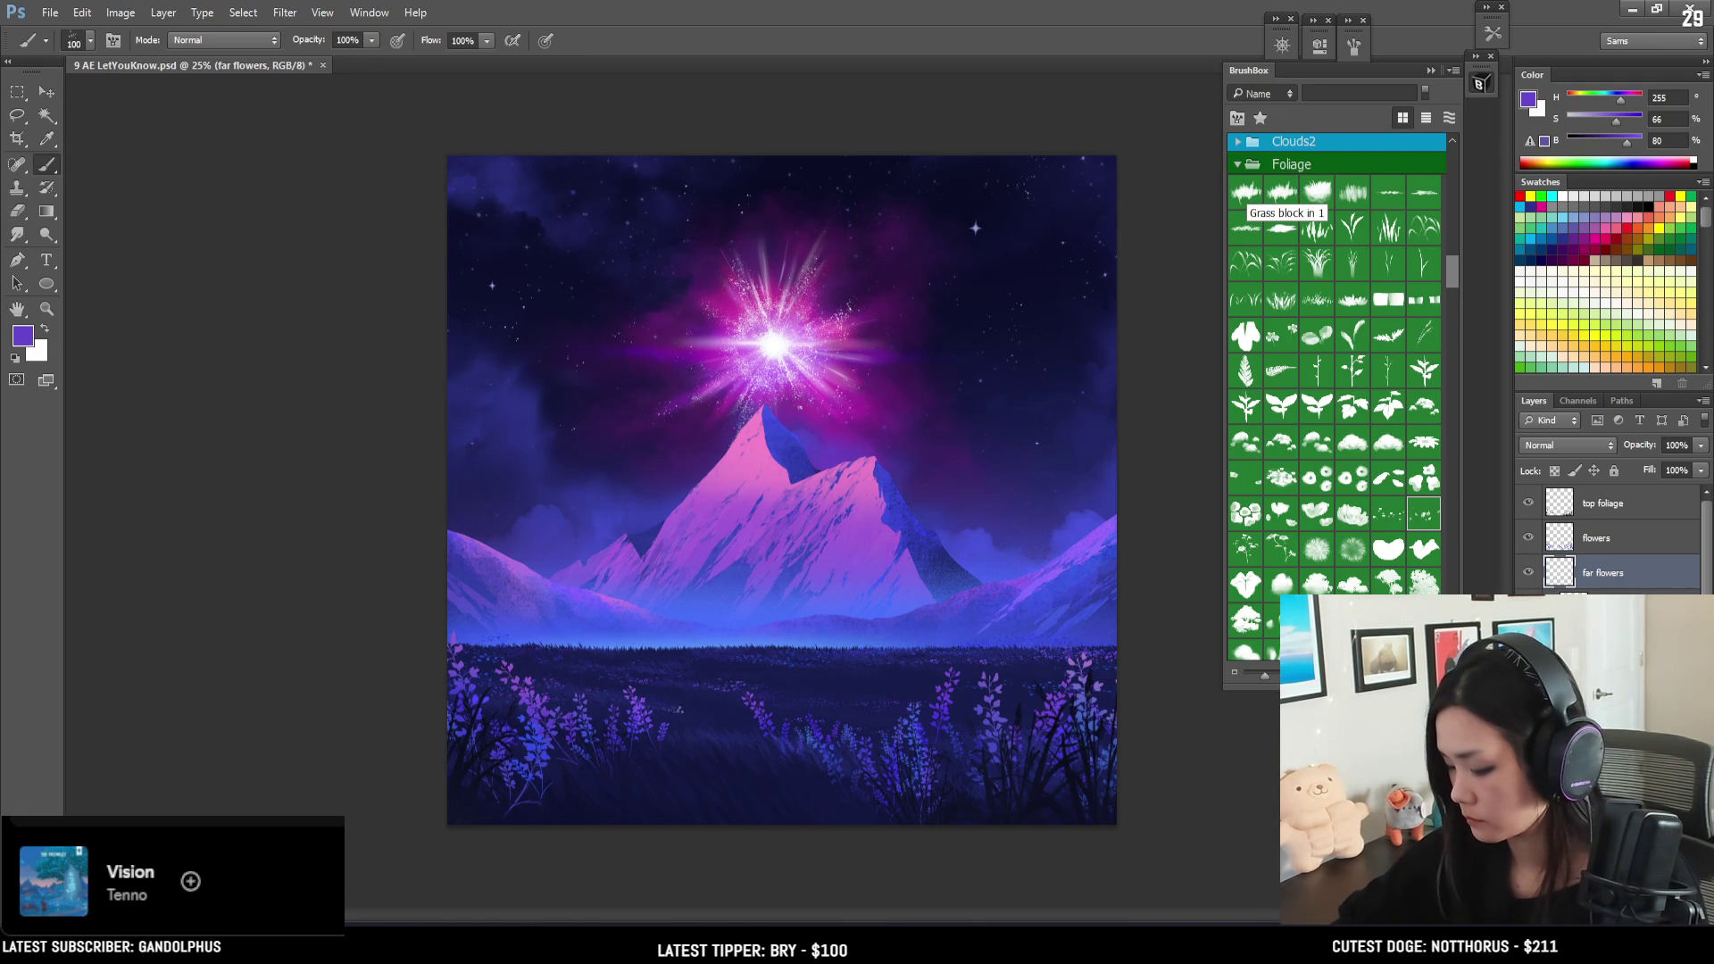
key(e)
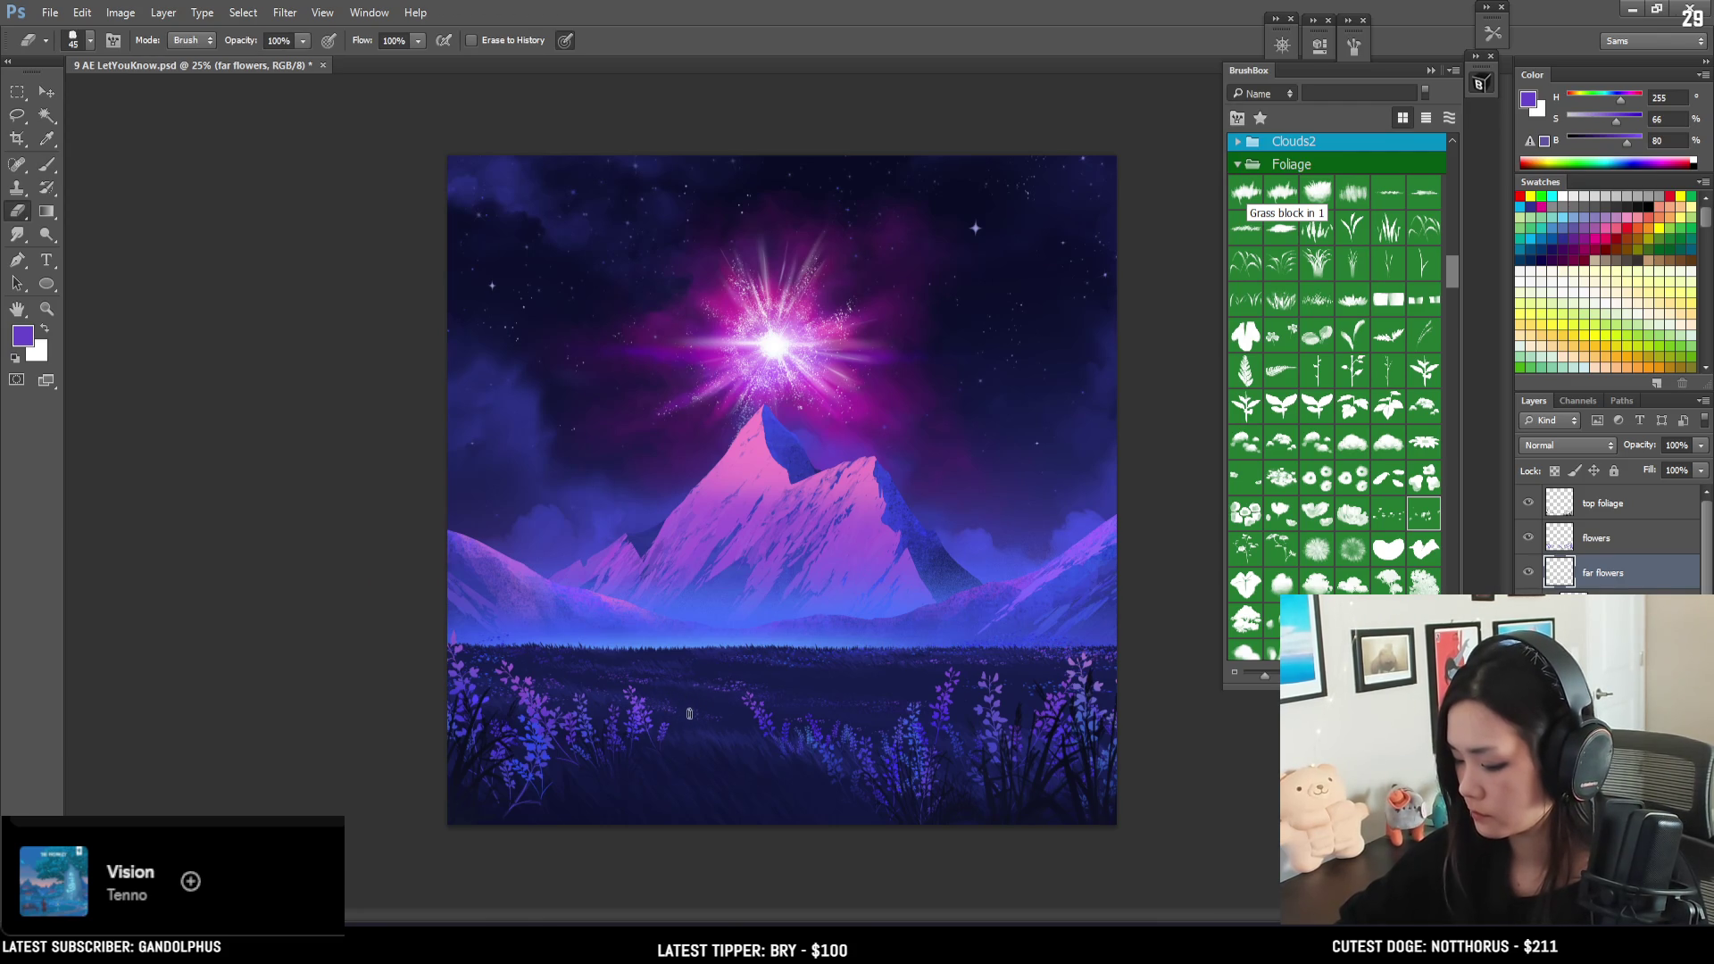
key(b)
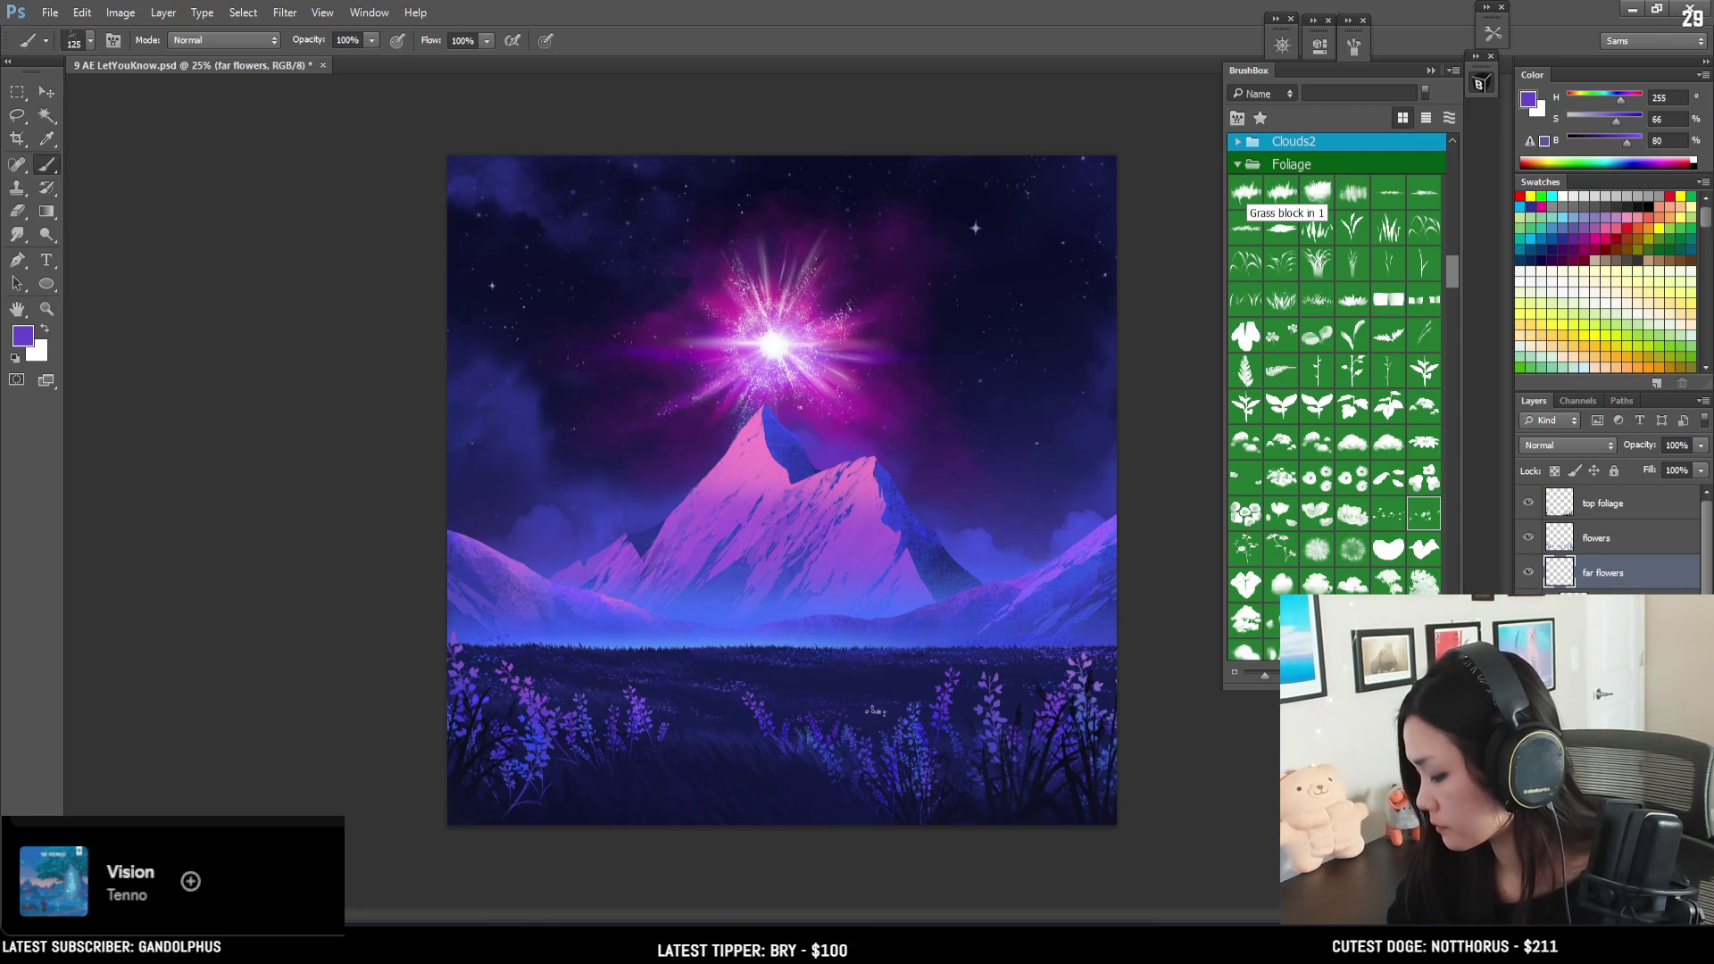
key(ctrl+t)
right_click(868, 683)
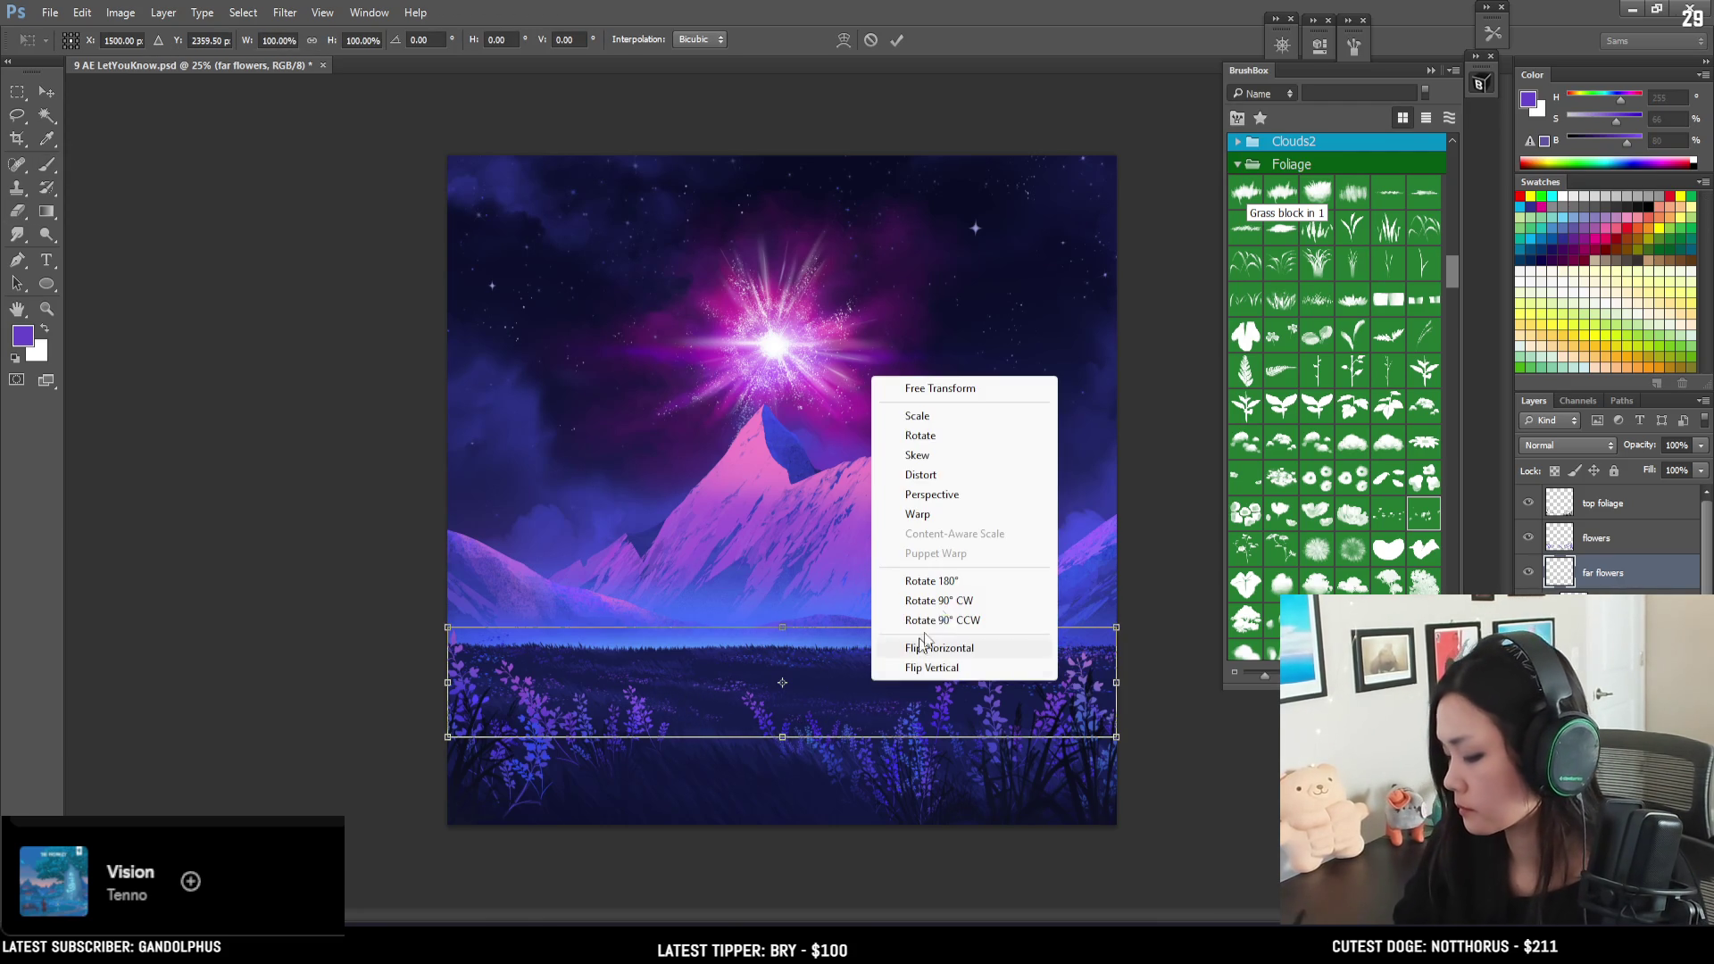
- Apply a Perspective transform that spreads the far flowers' bottom corners outward
click(966, 500)
drag(1123, 741, 1232, 743)
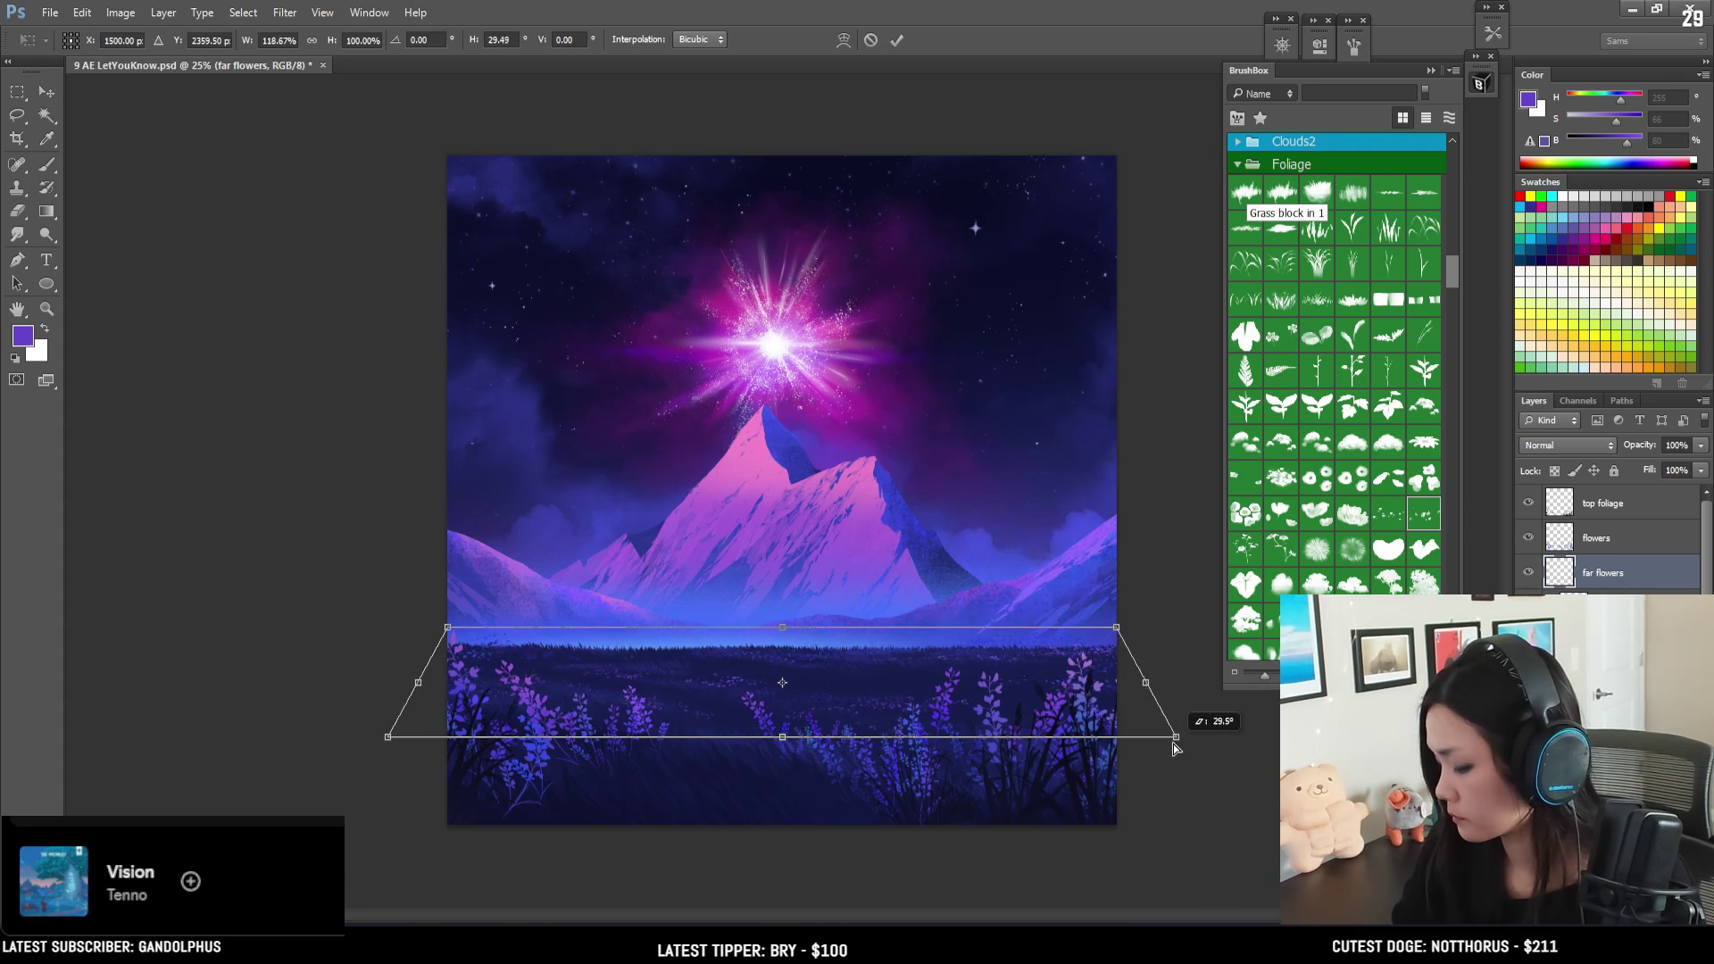
key(Return)
- Touch up the distant flowers' edges with Brush and Eraser at sizes 100, 125 and 40
key(e)
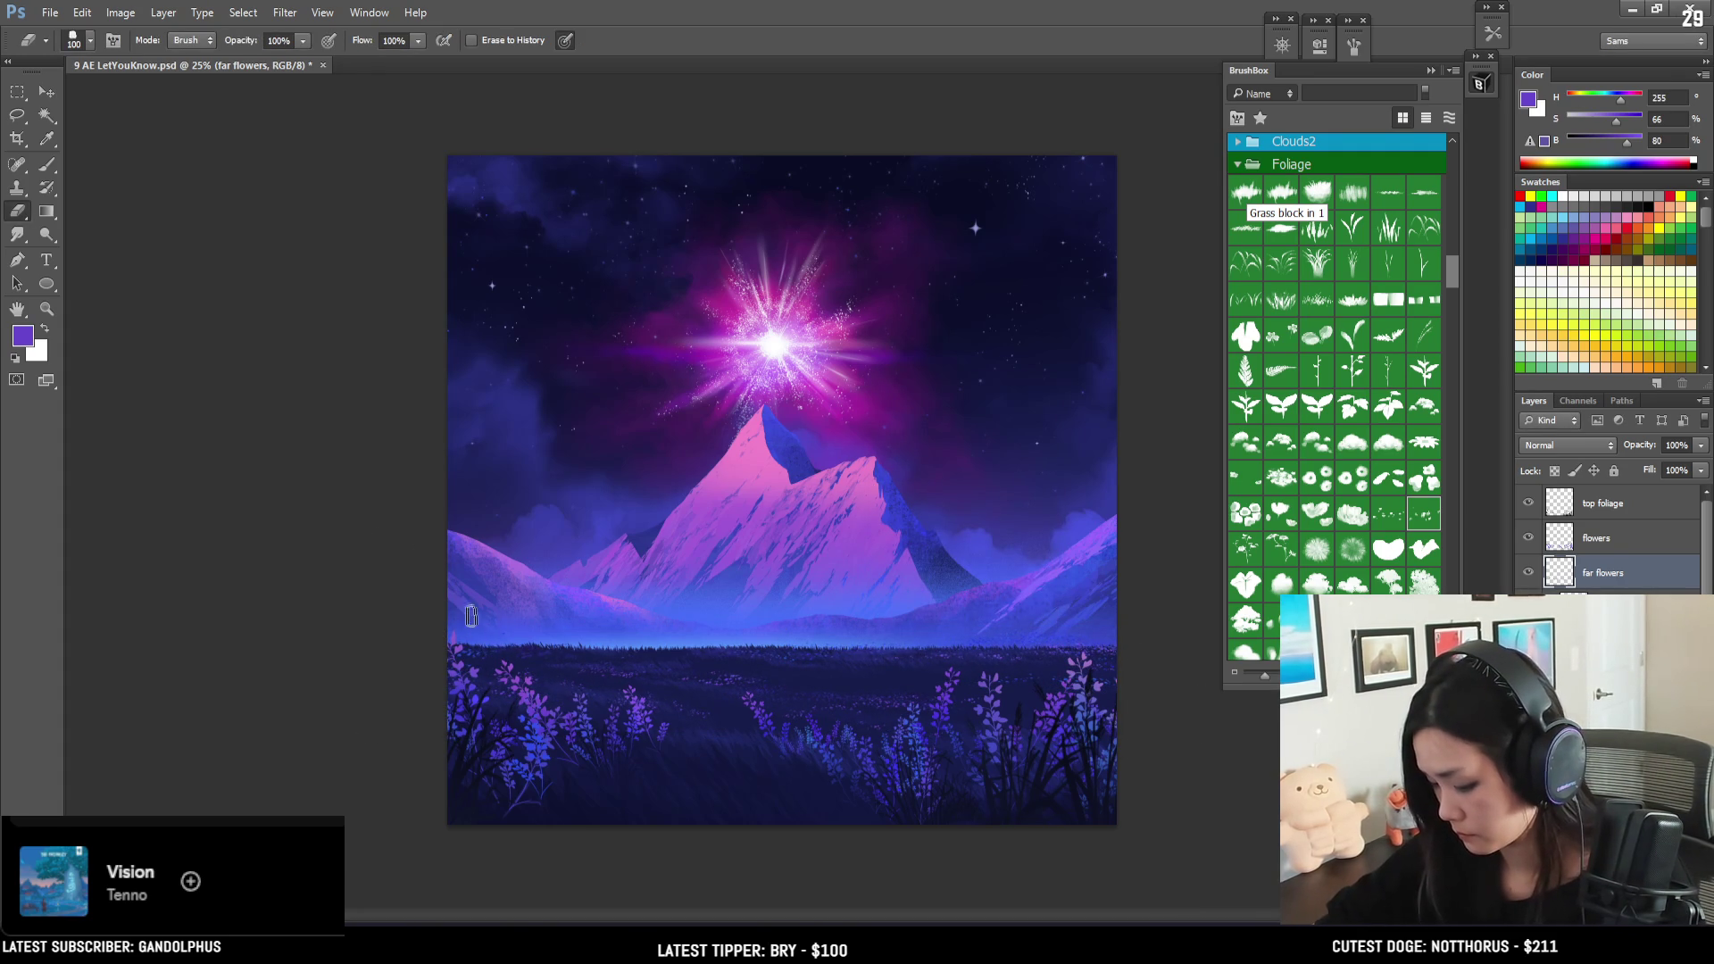
key(bracketright)
key(bracketright)
key(bracketright)
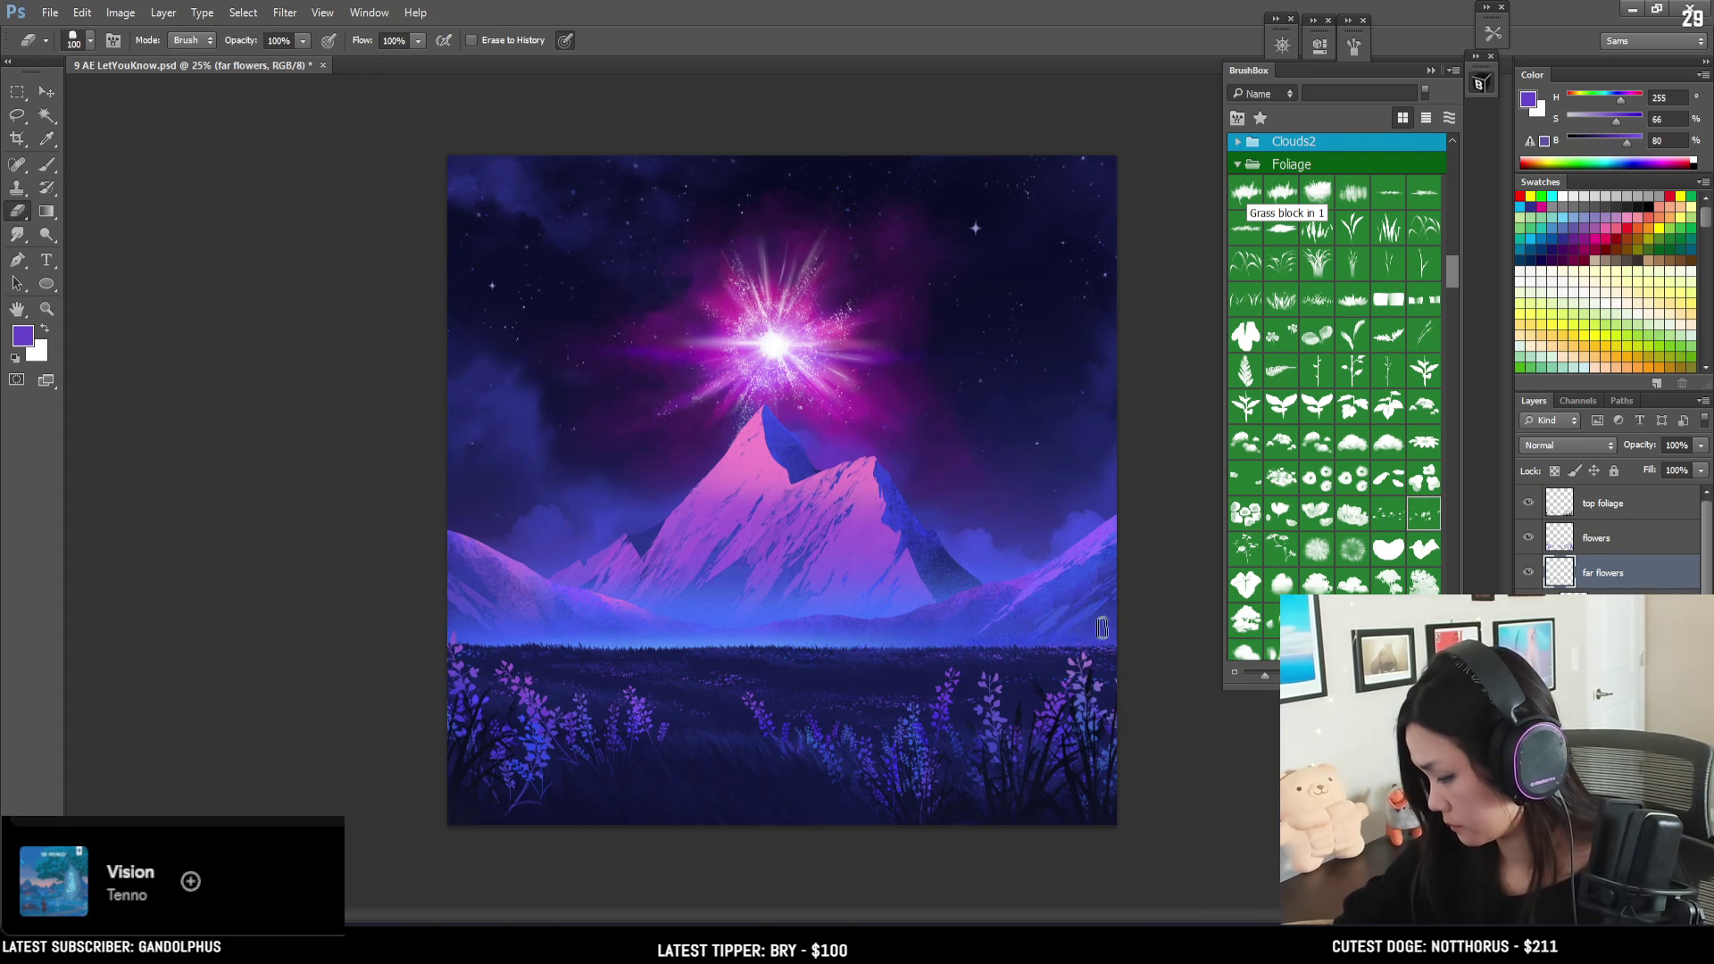
key(b)
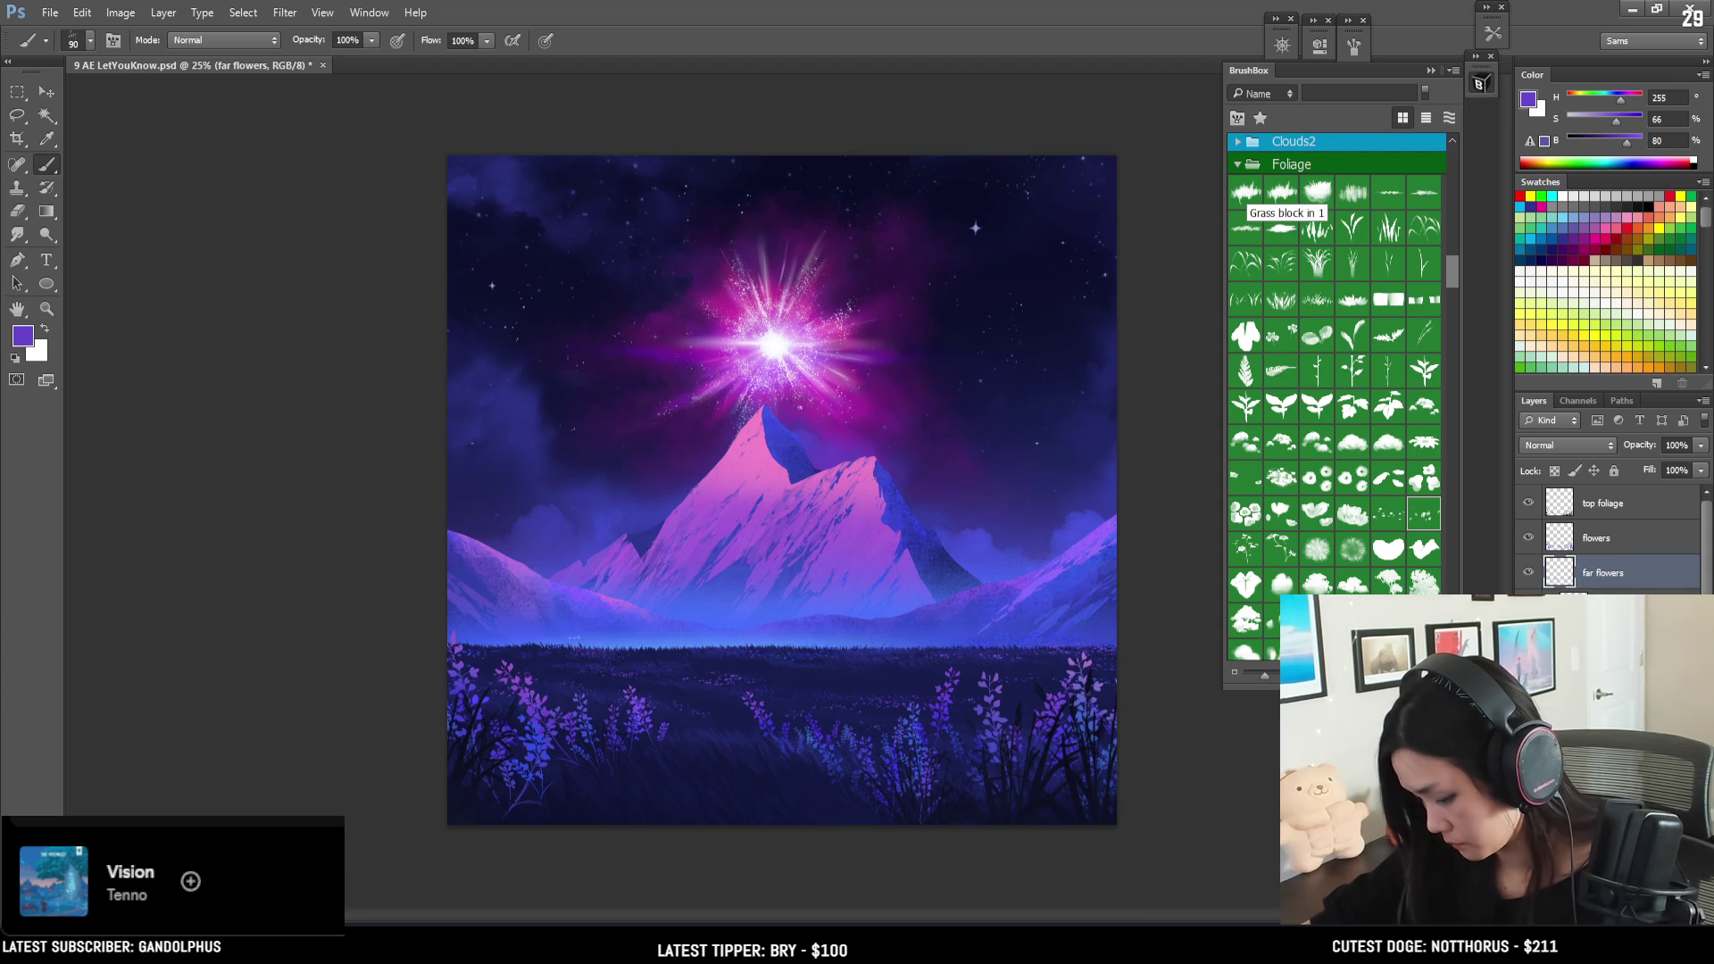
key(e)
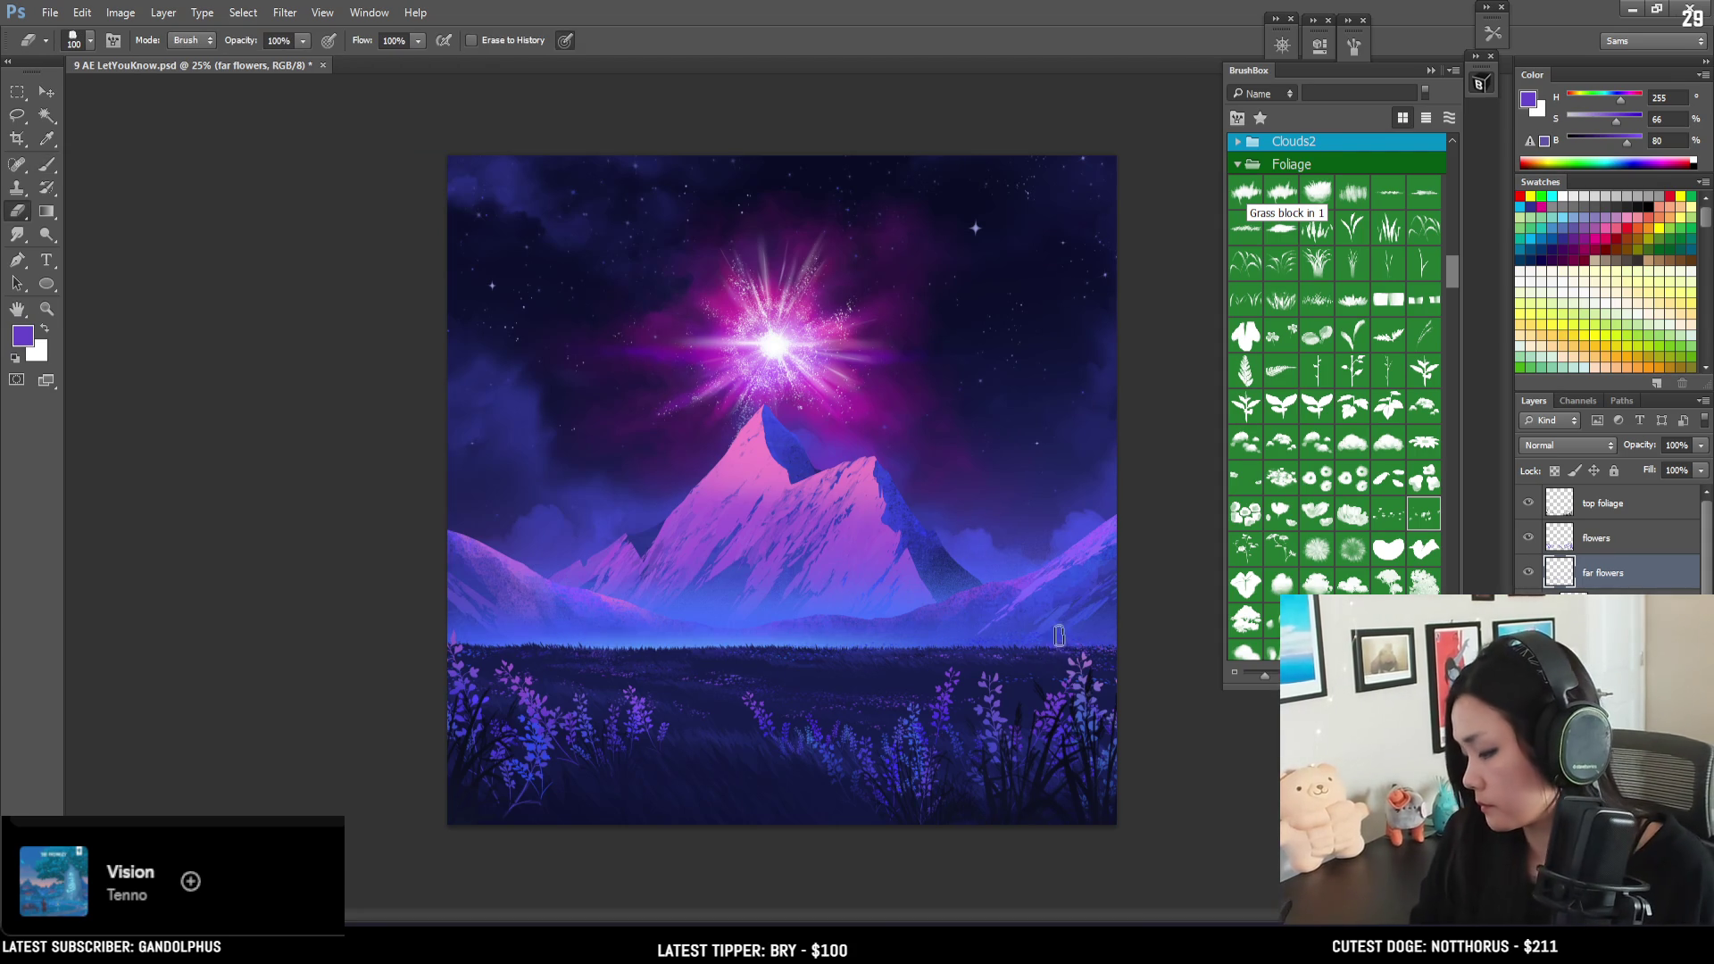
key(b)
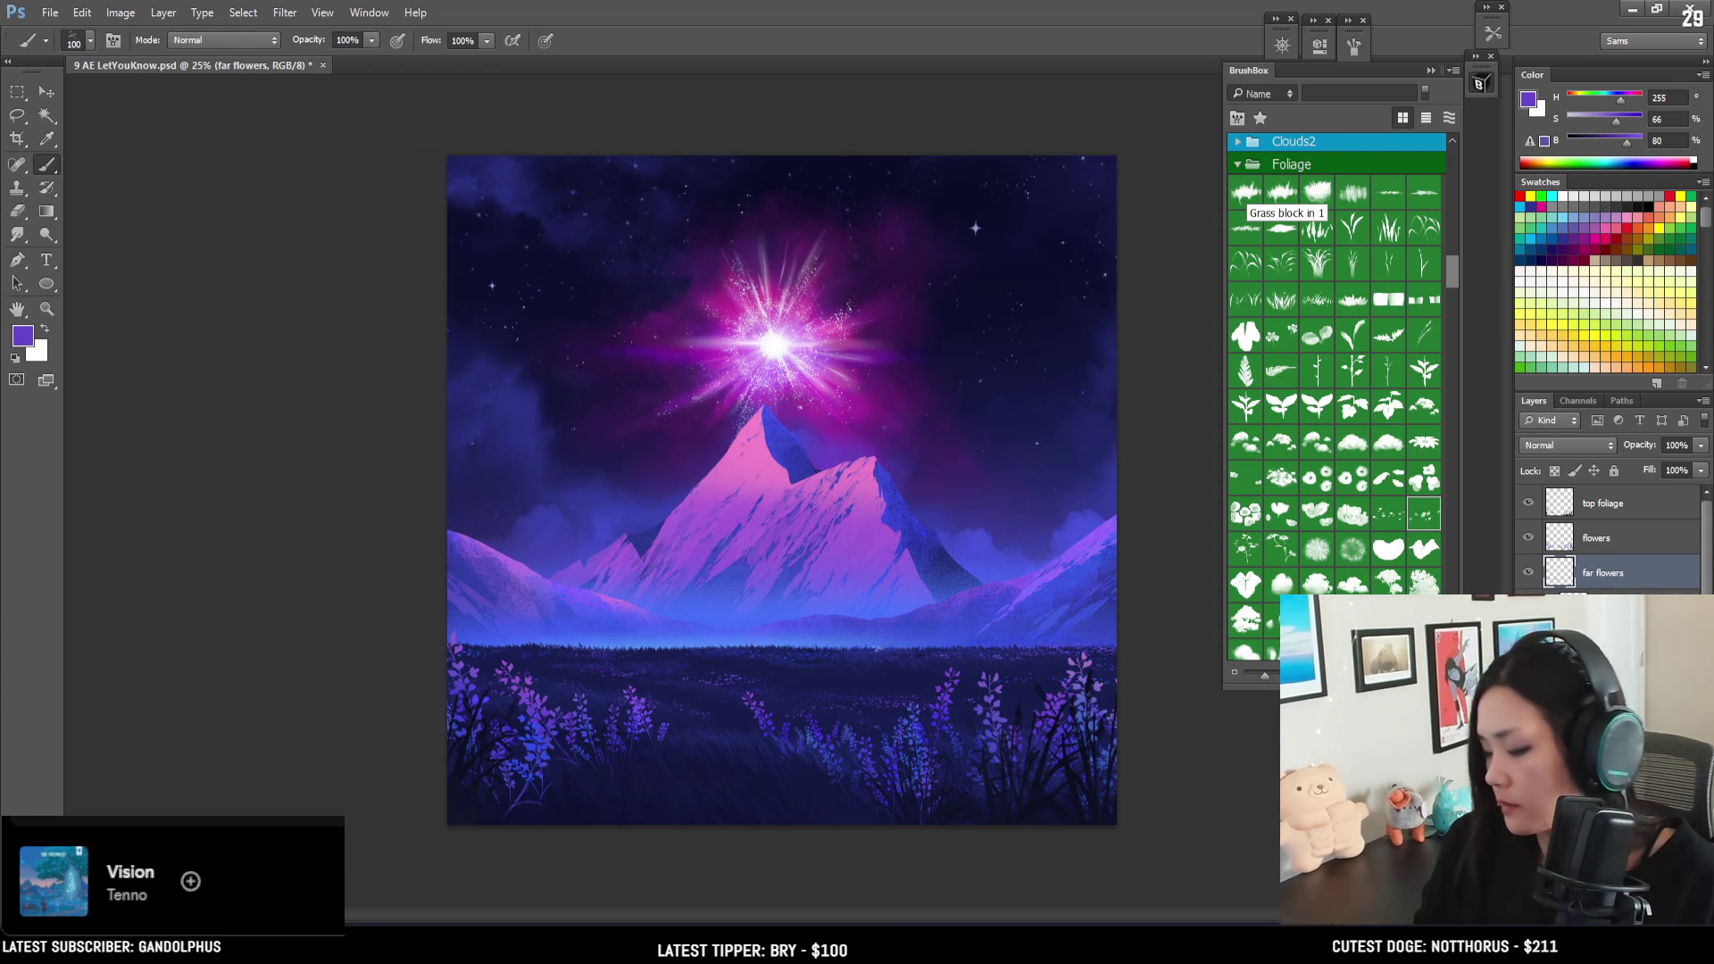
key(bracketright)
key(bracketright)
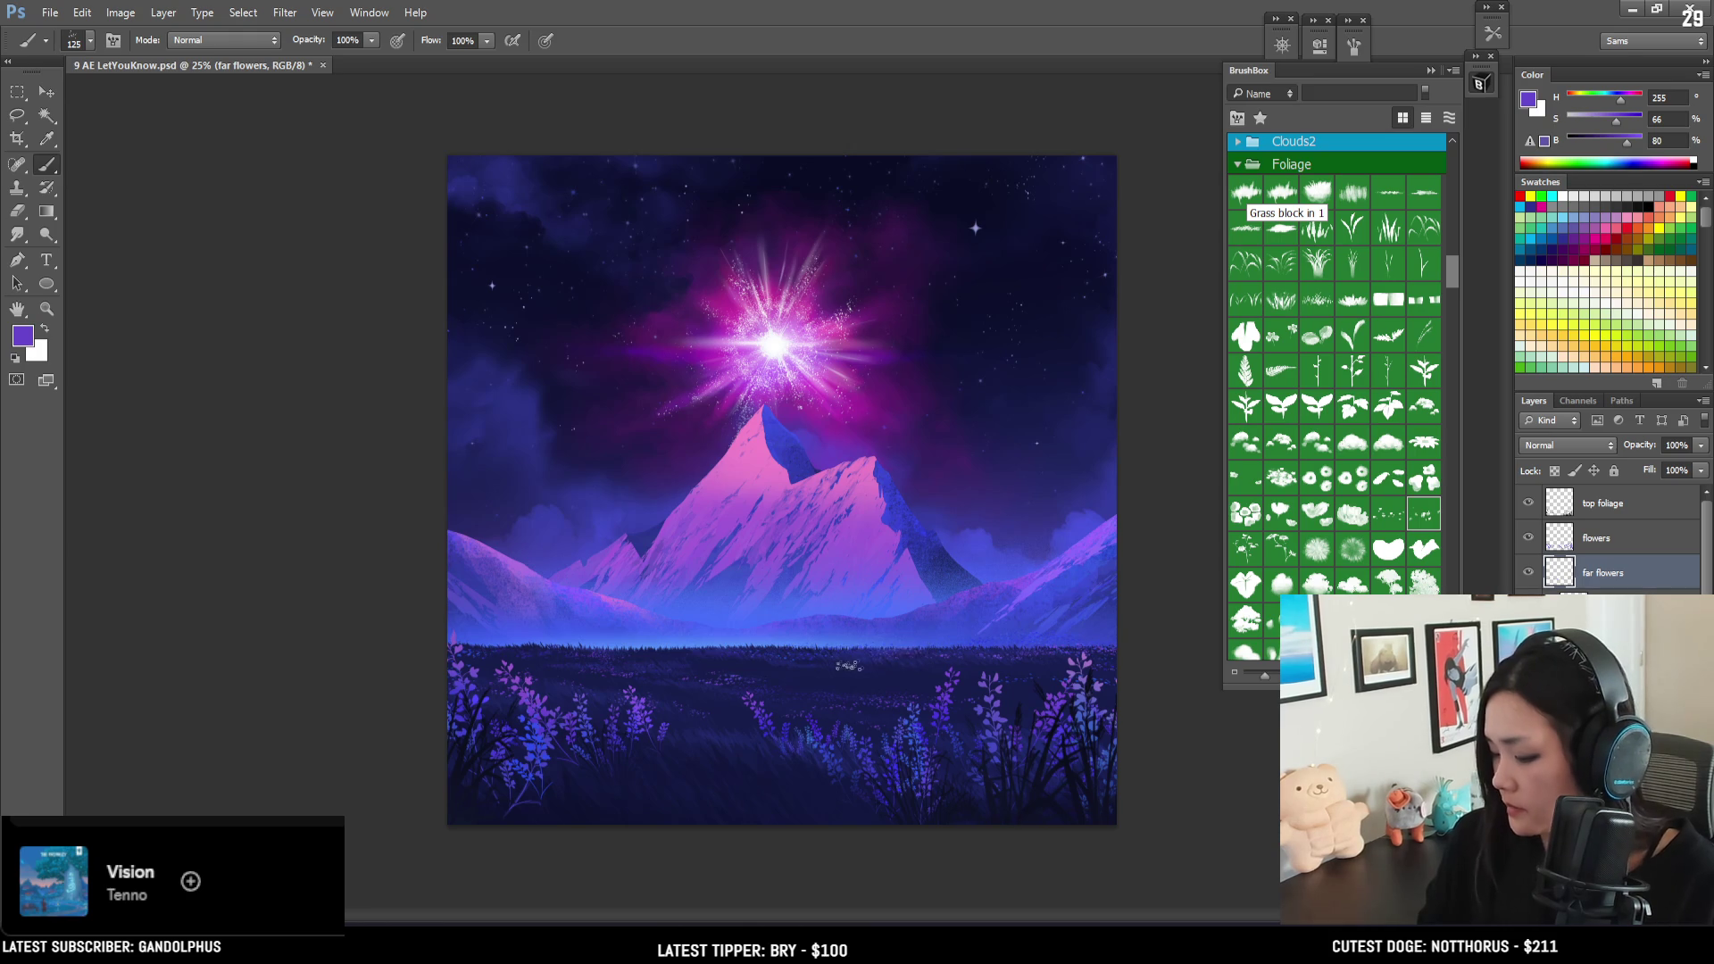
key(e)
key(bracketleft)
key(bracketleft)
key(bracketleft)
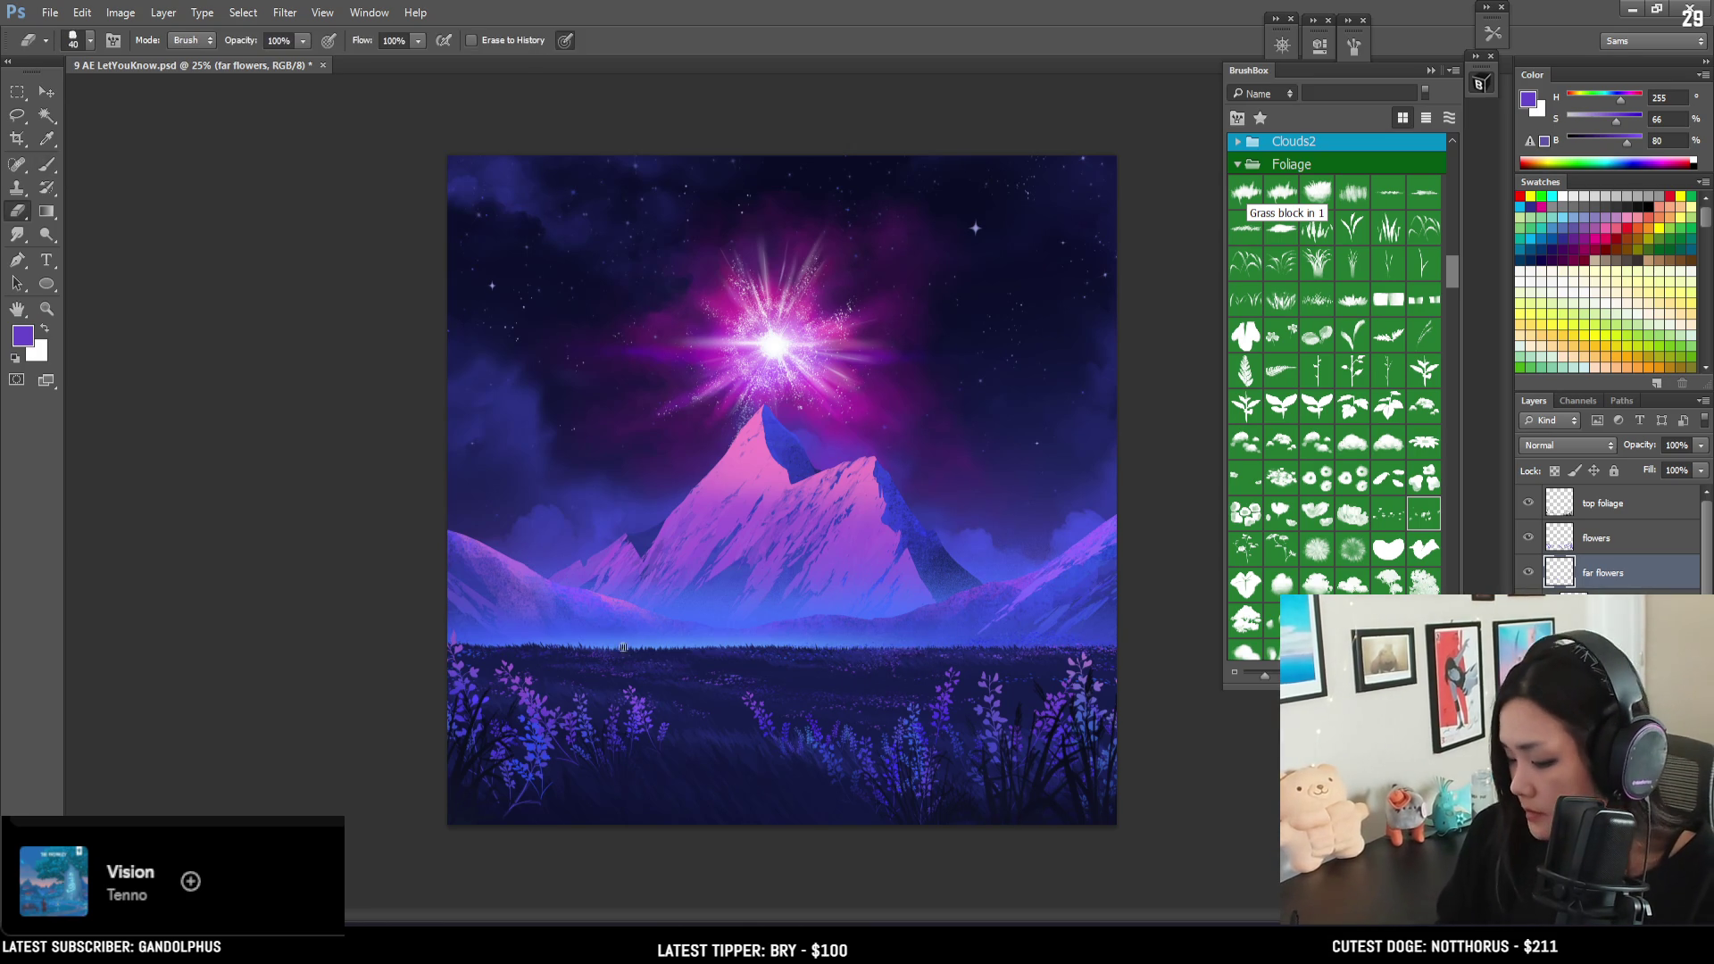
key(b)
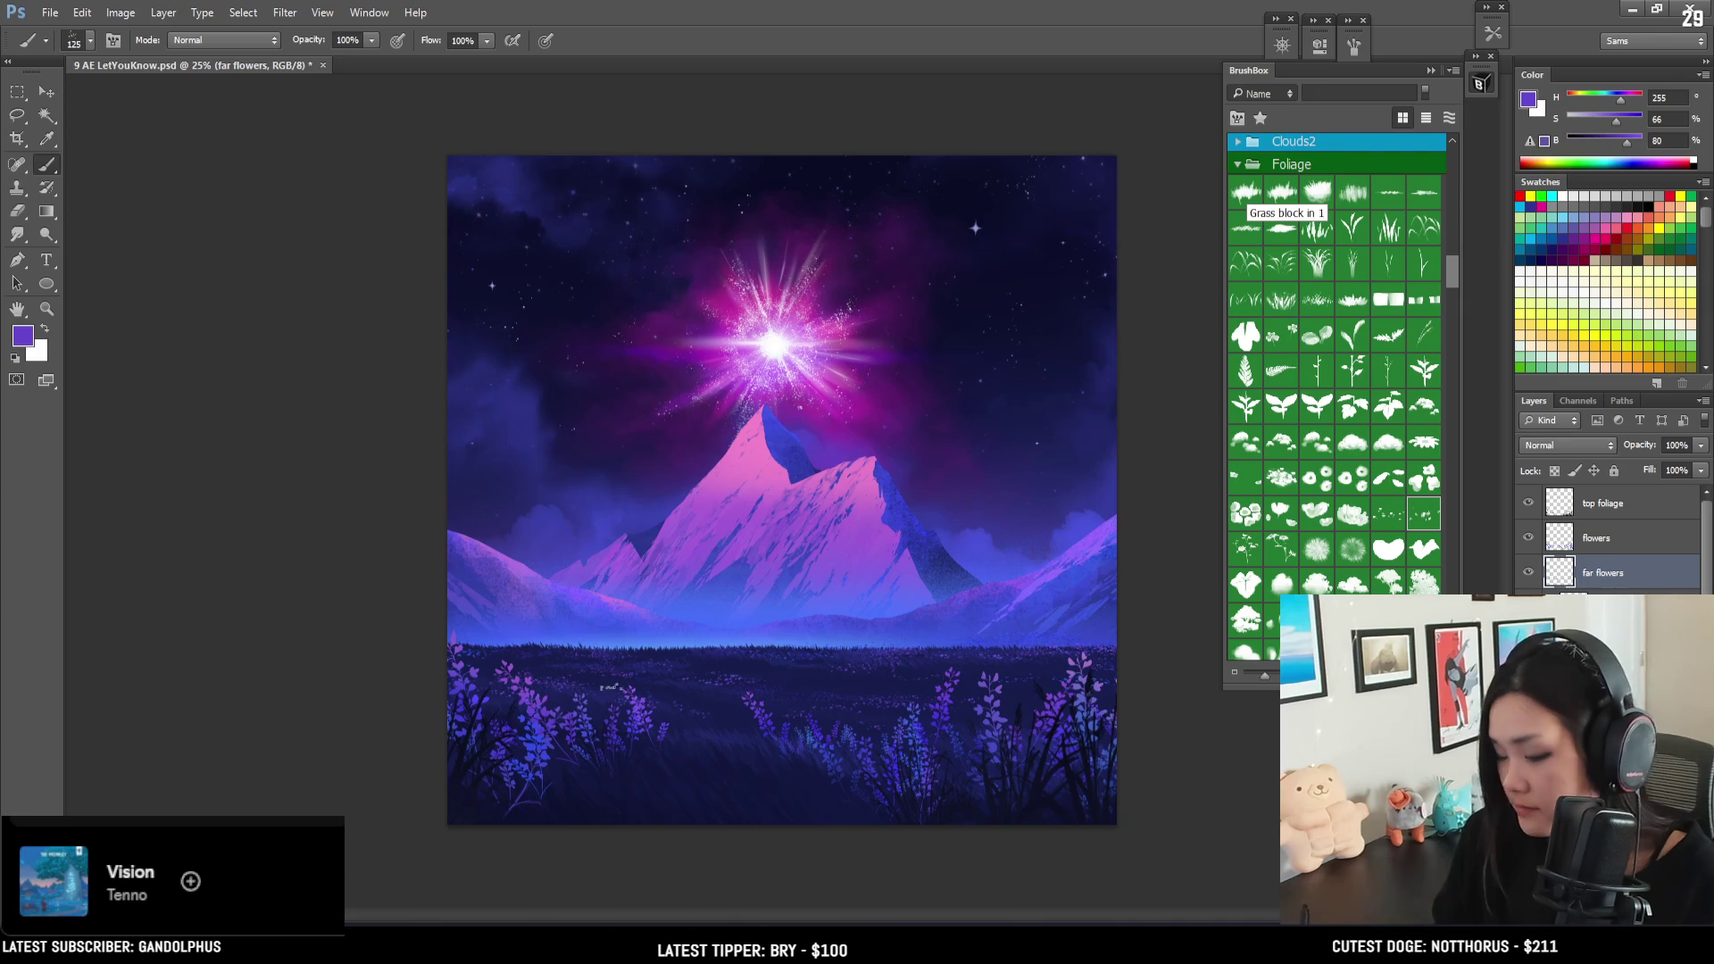
key(e)
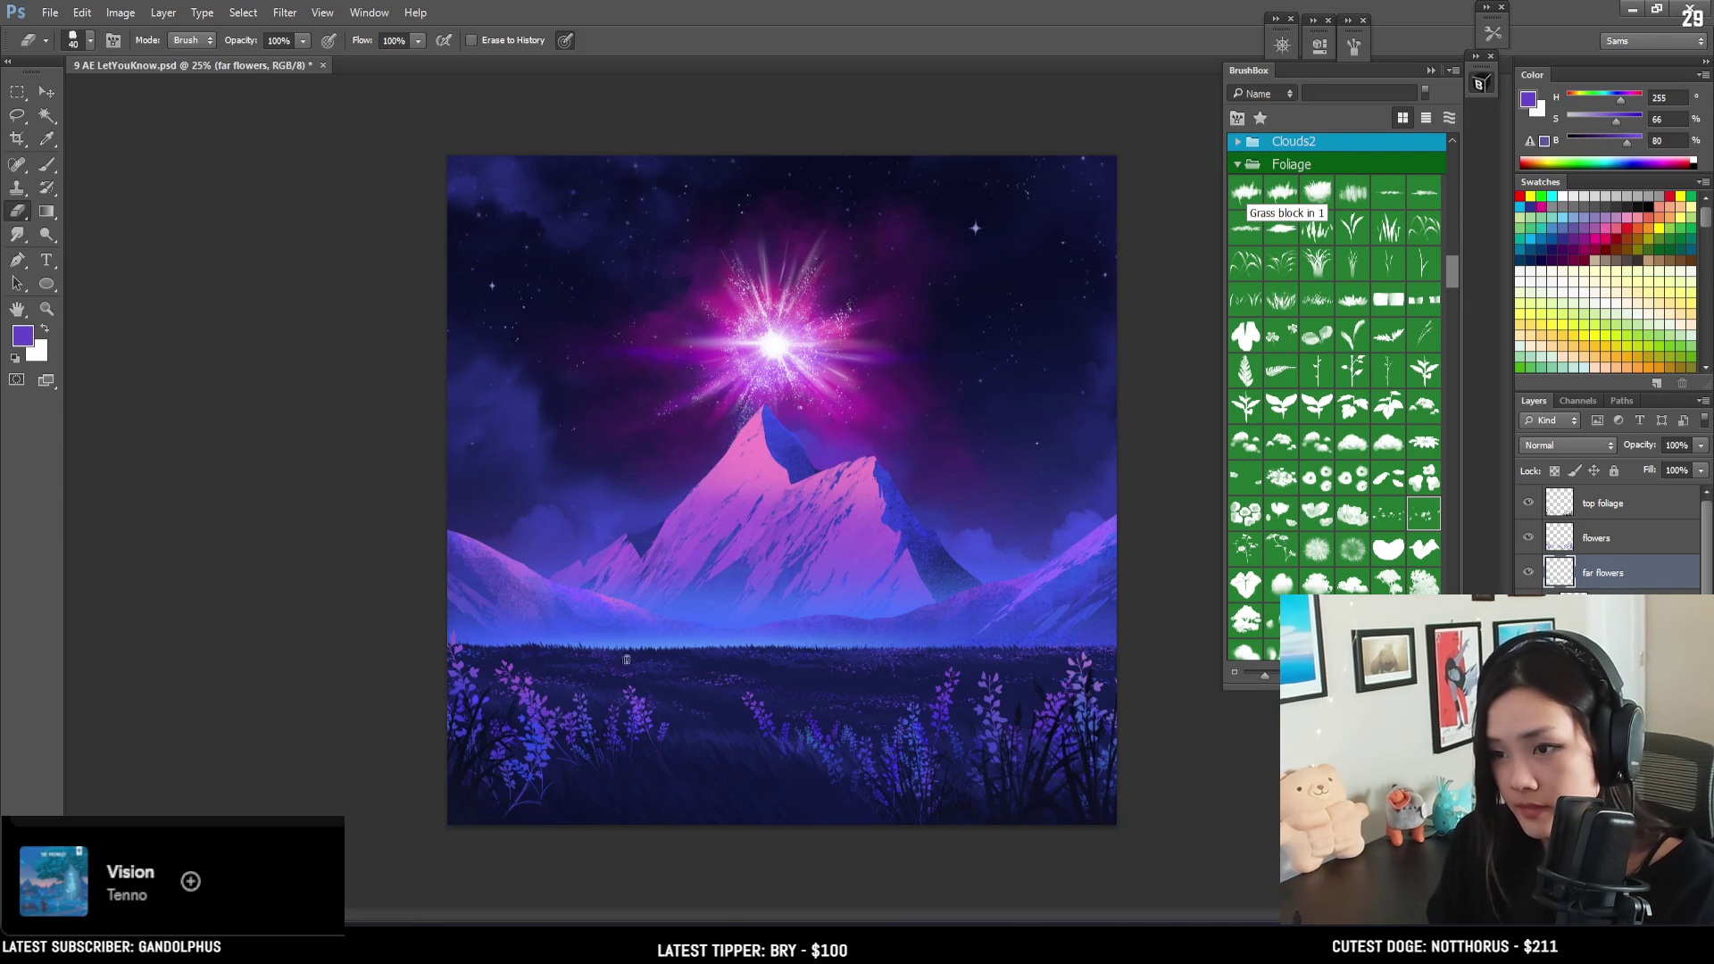
key(ctrl+minus)
key(ctrl+plus)
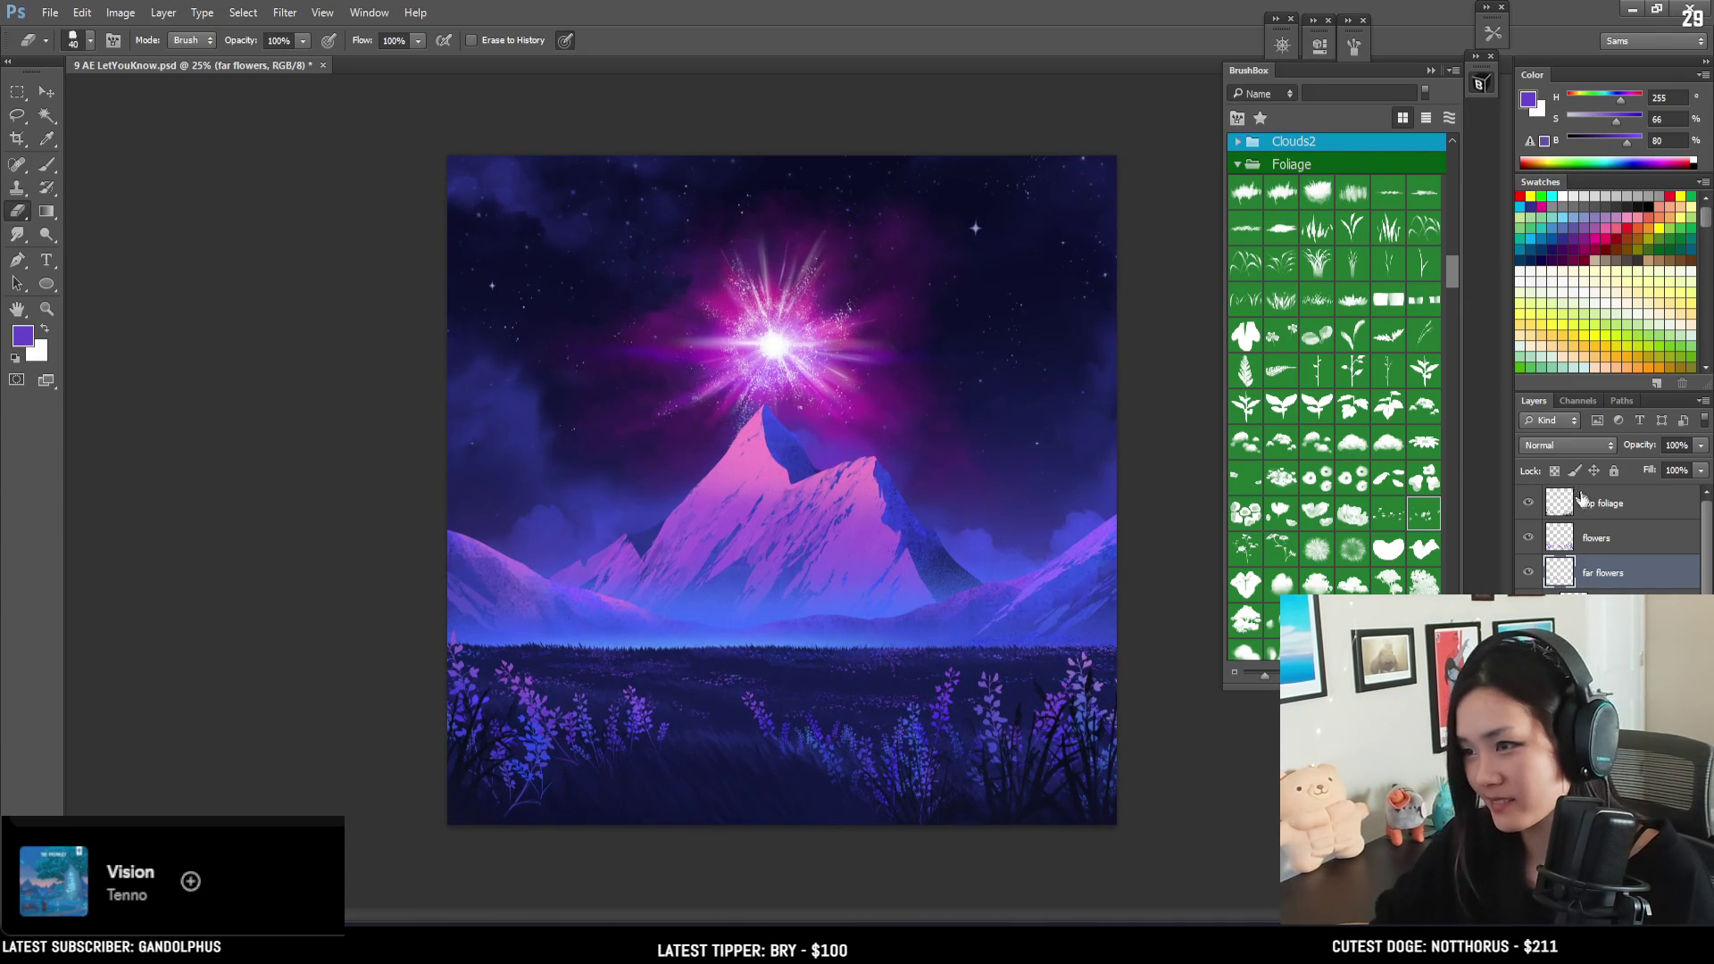
- Add a new empty layer named 'character' just below the flowers layer
click(1594, 504)
click(1592, 535)
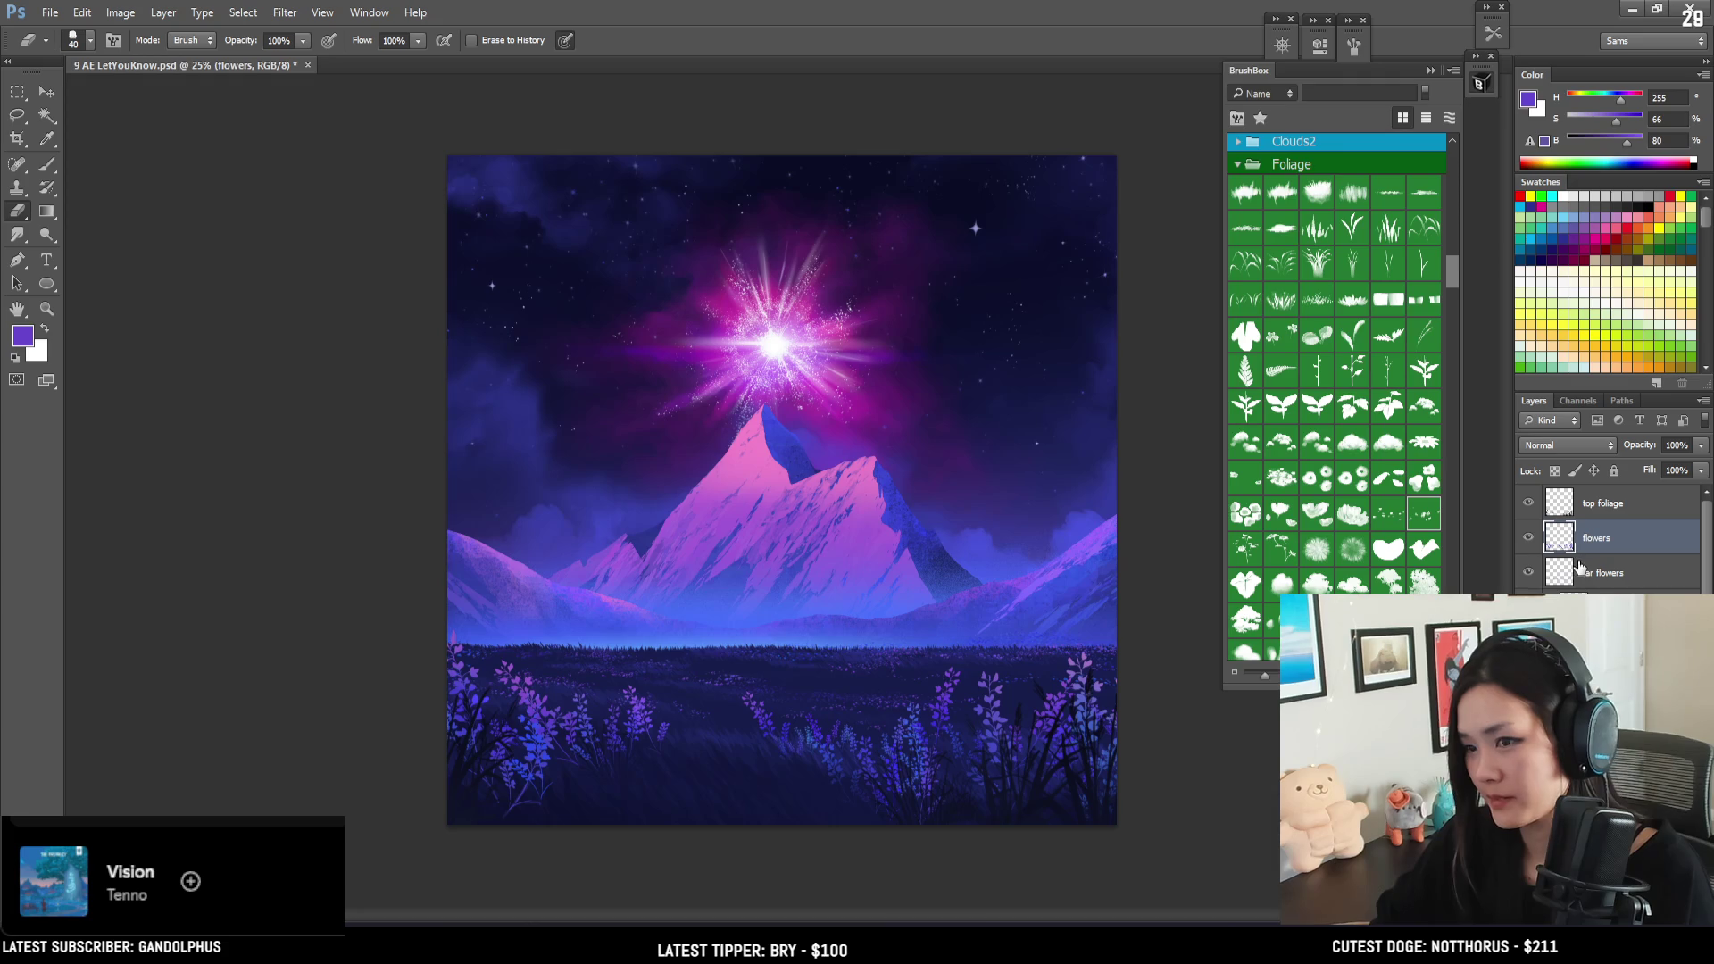
click(1578, 566)
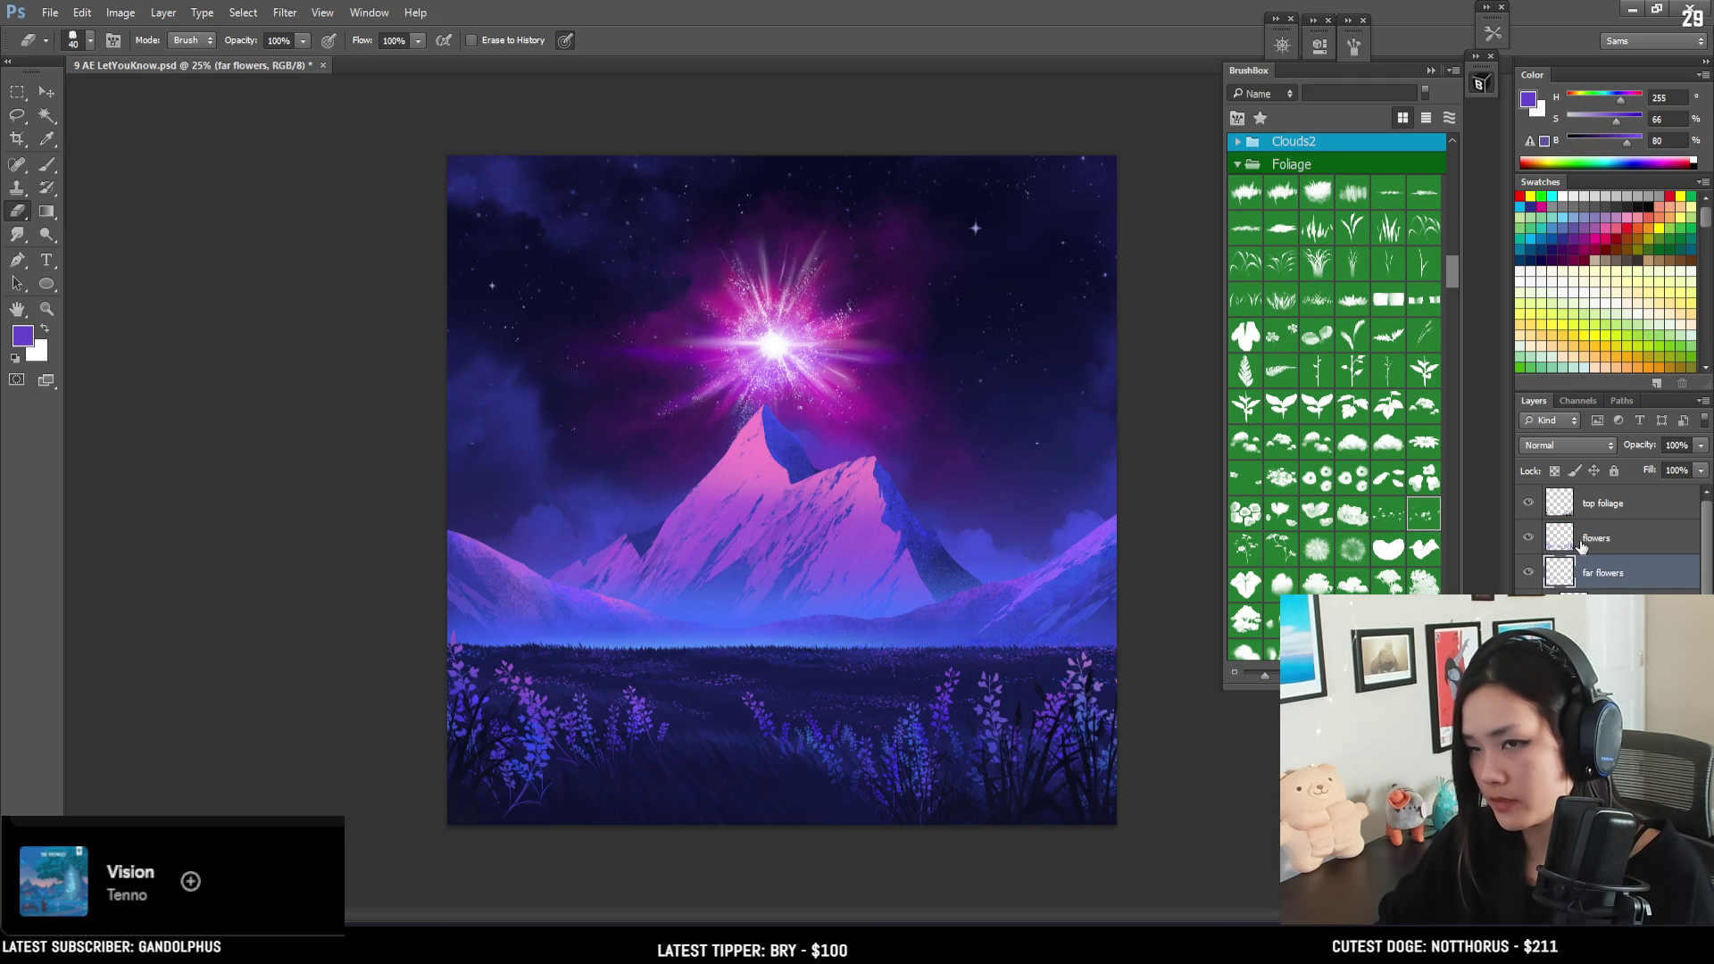
key(ctrl+z)
double_click(1603, 573)
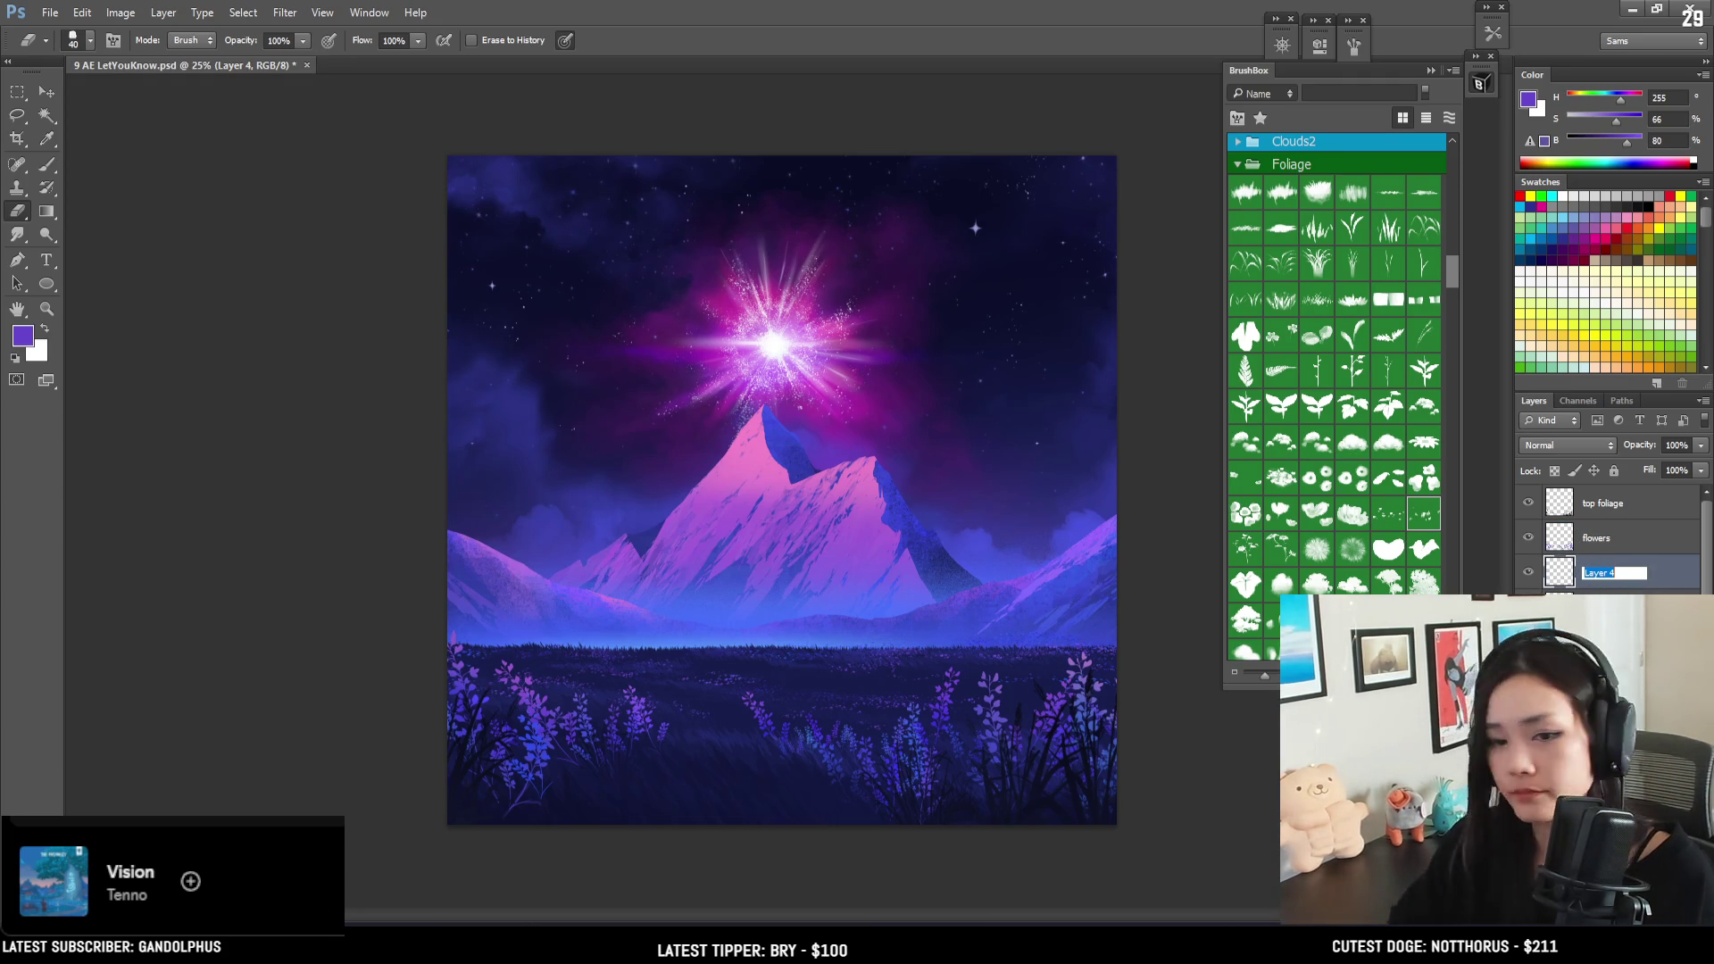
text(character)
key(Return)
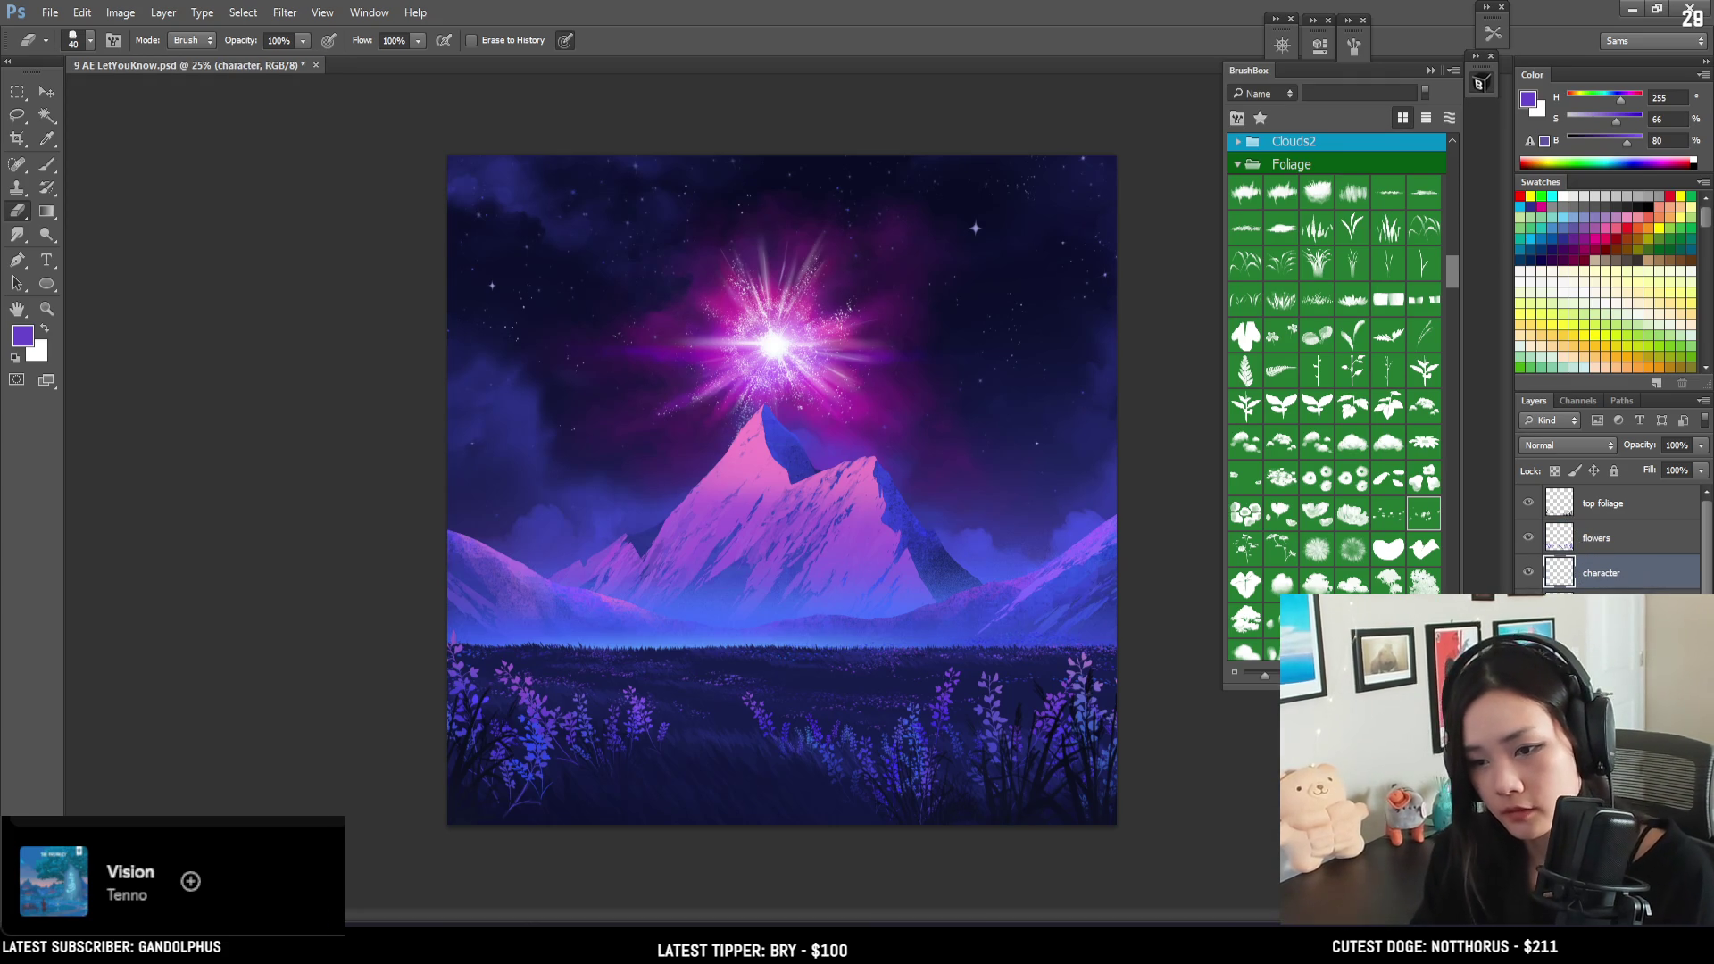
key(b)
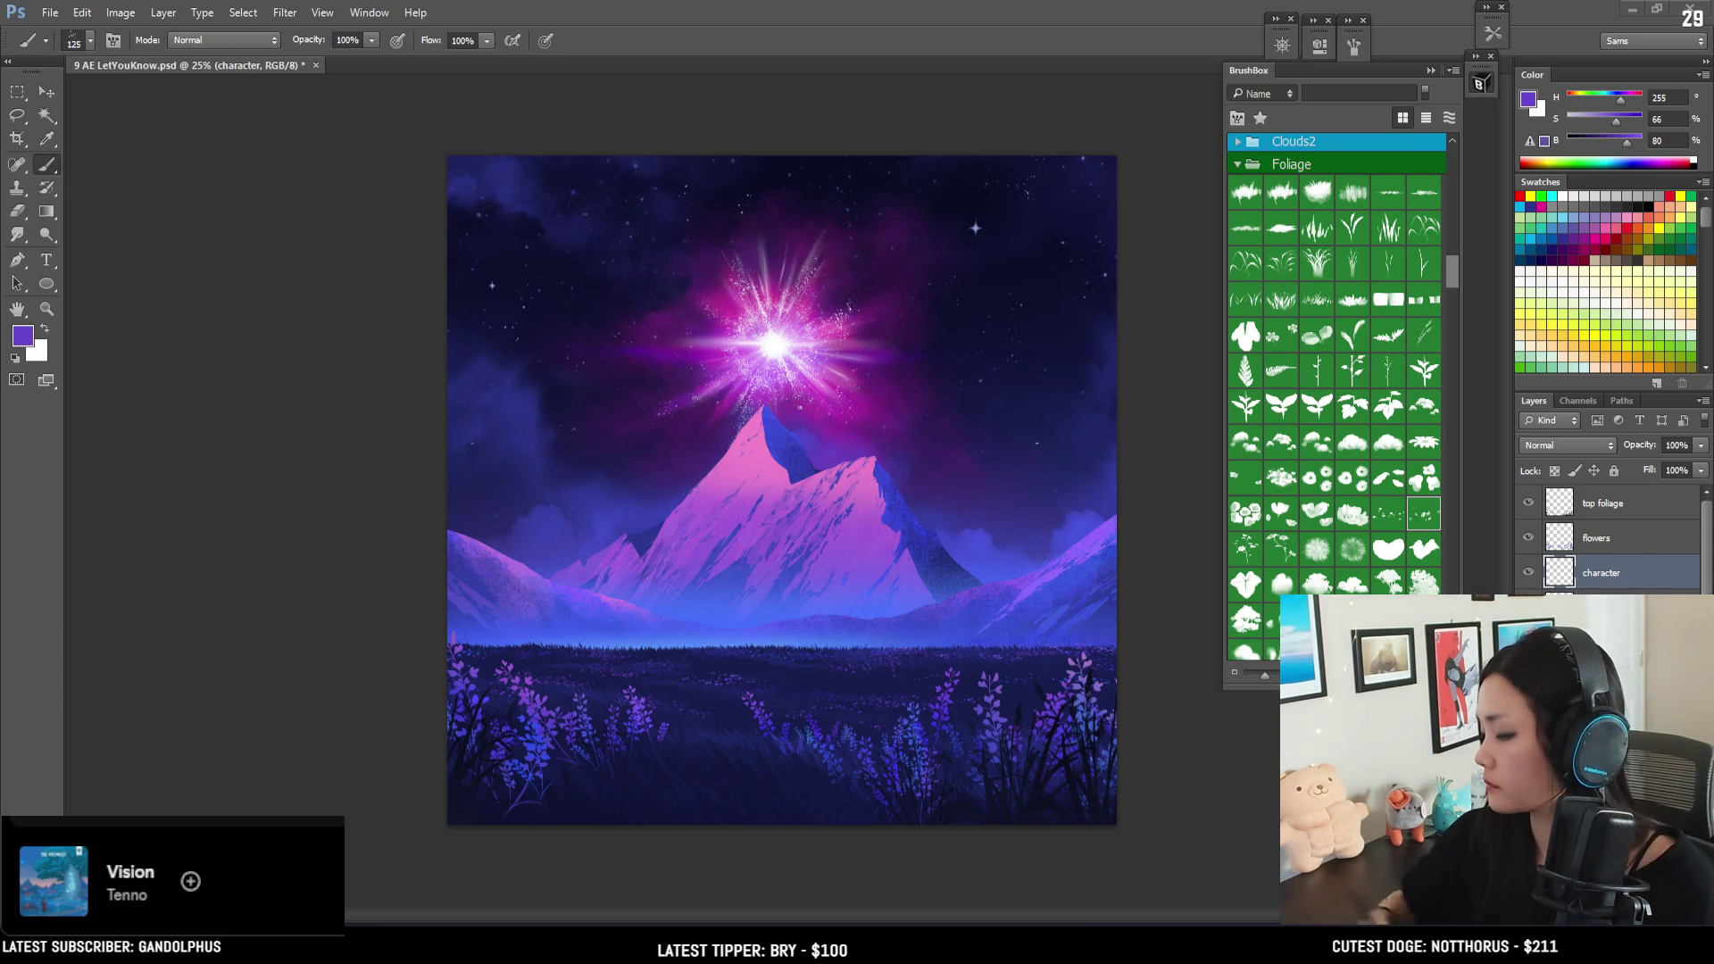
- With a Basic Shapes brush in near-black at size 50, paint a small figure below the mountains
mouse_move(1449, 285)
mouse_down()
mouse_move(1461, 173)
mouse_move(1444, 232)
mouse_move(1444, 189)
mouse_up()
click(1388, 308)
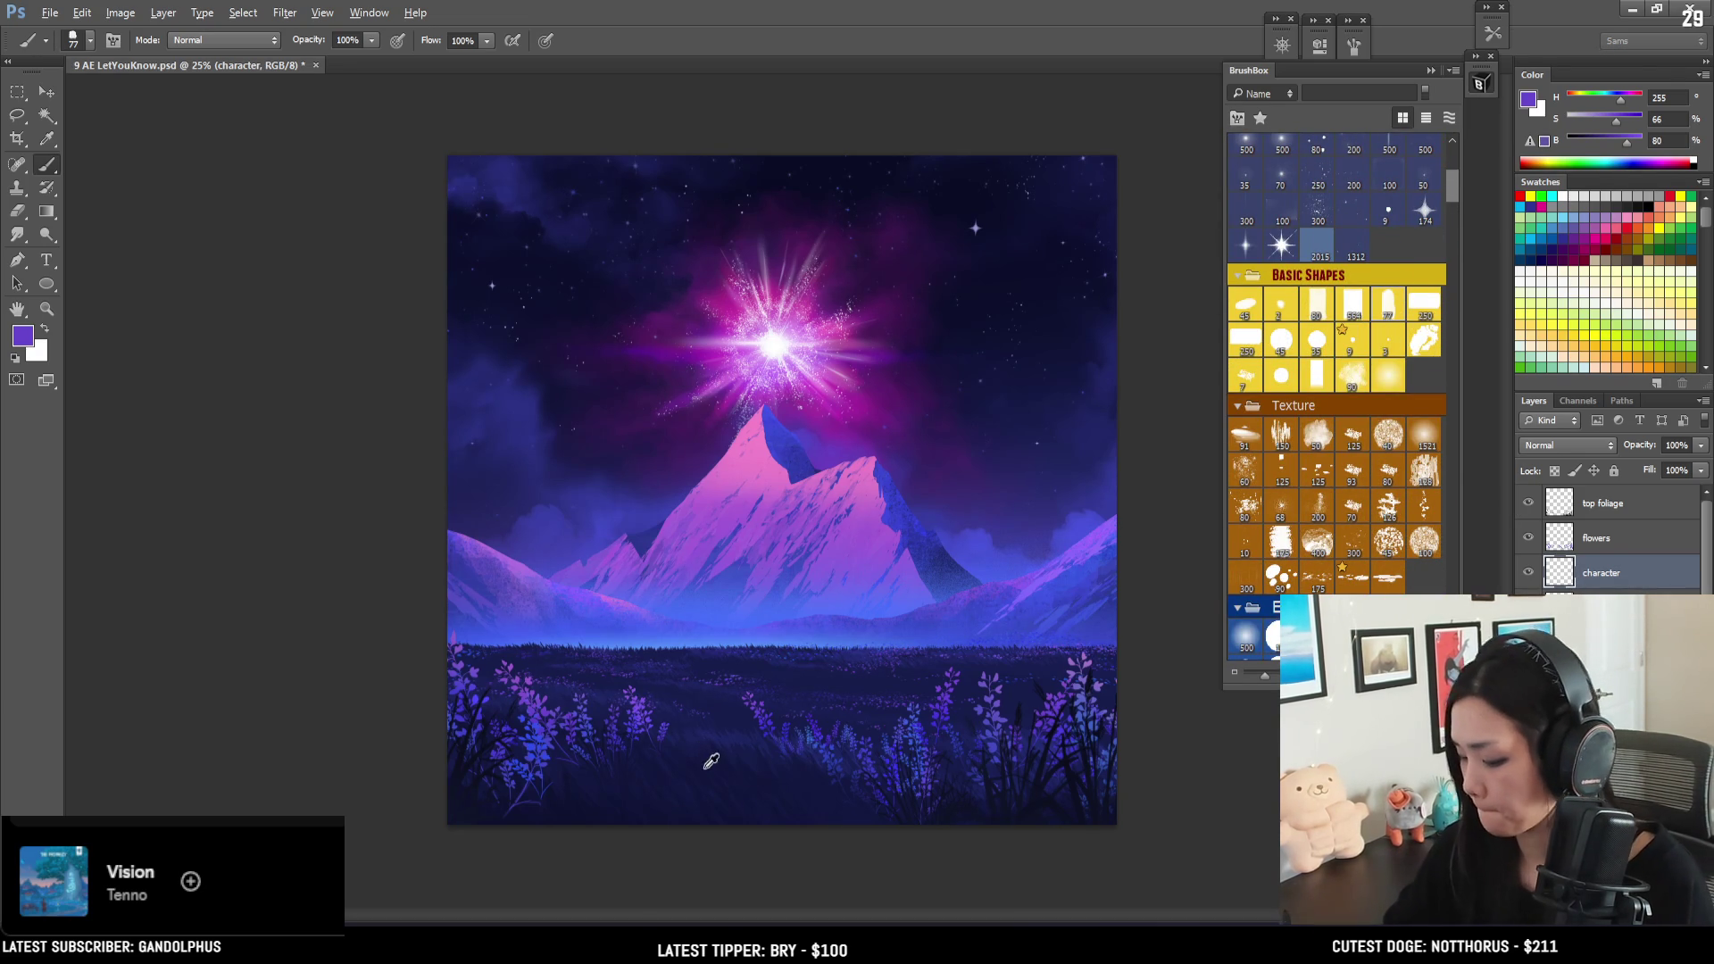
alt+drag(525, 718, 470, 739)
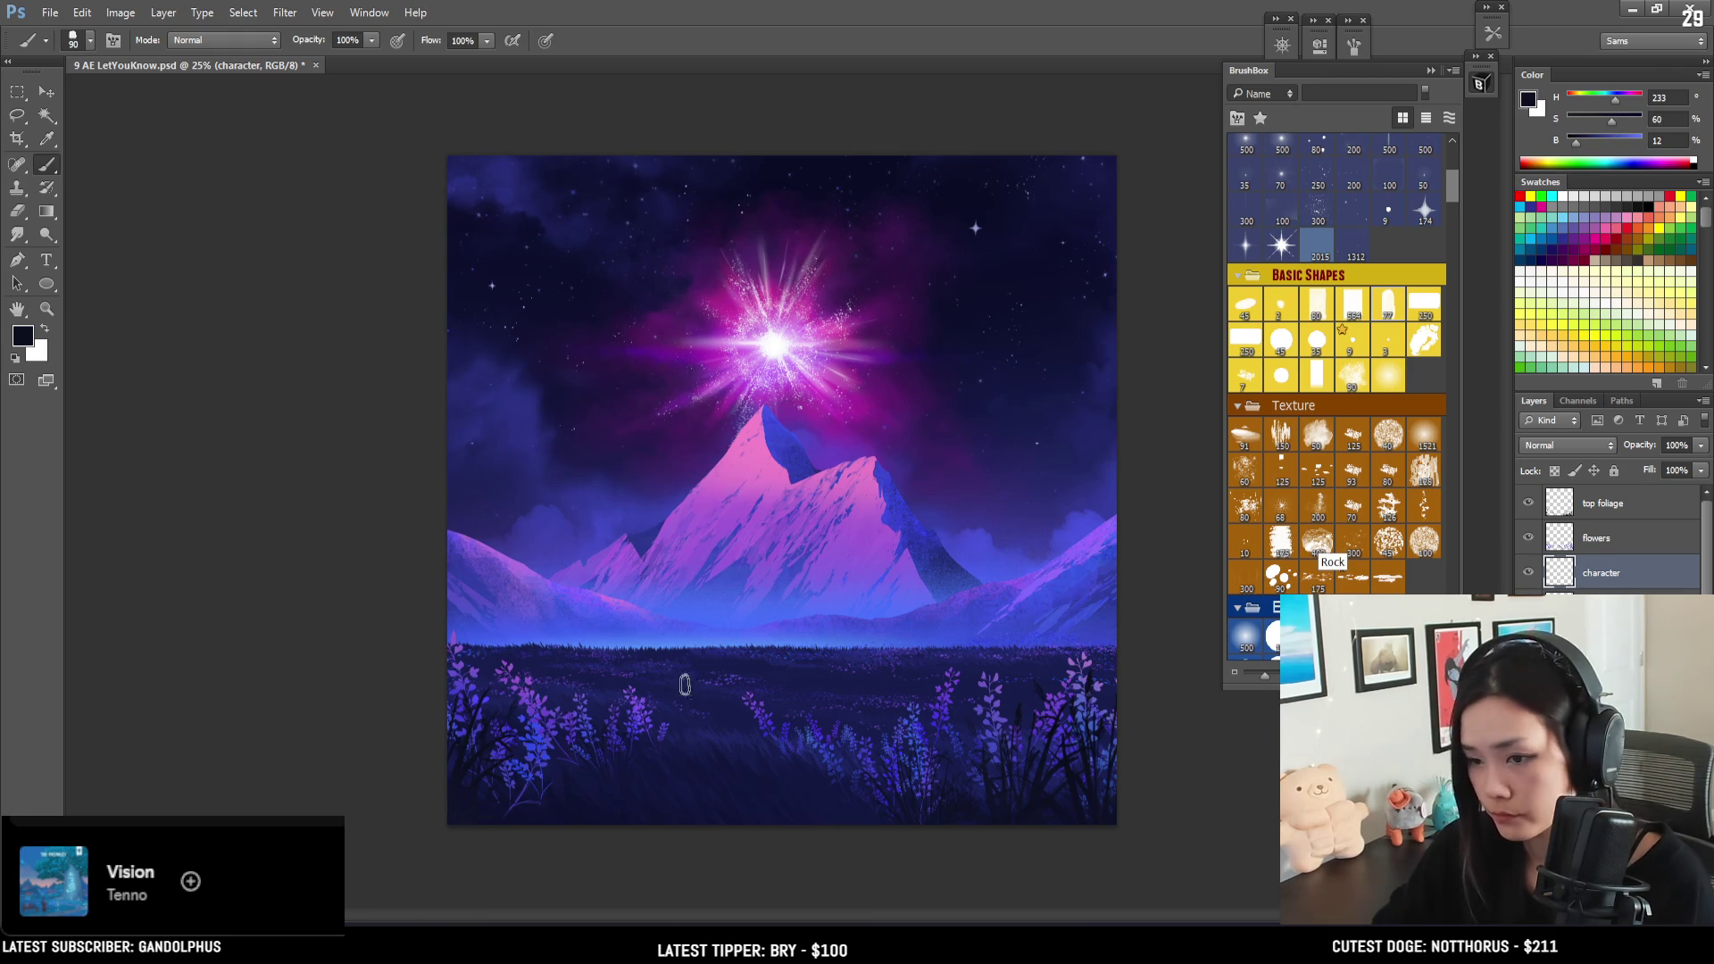
drag(695, 670, 697, 641)
key(ctrl+z)
key(bracketleft)
key(bracketleft)
key(bracketleft)
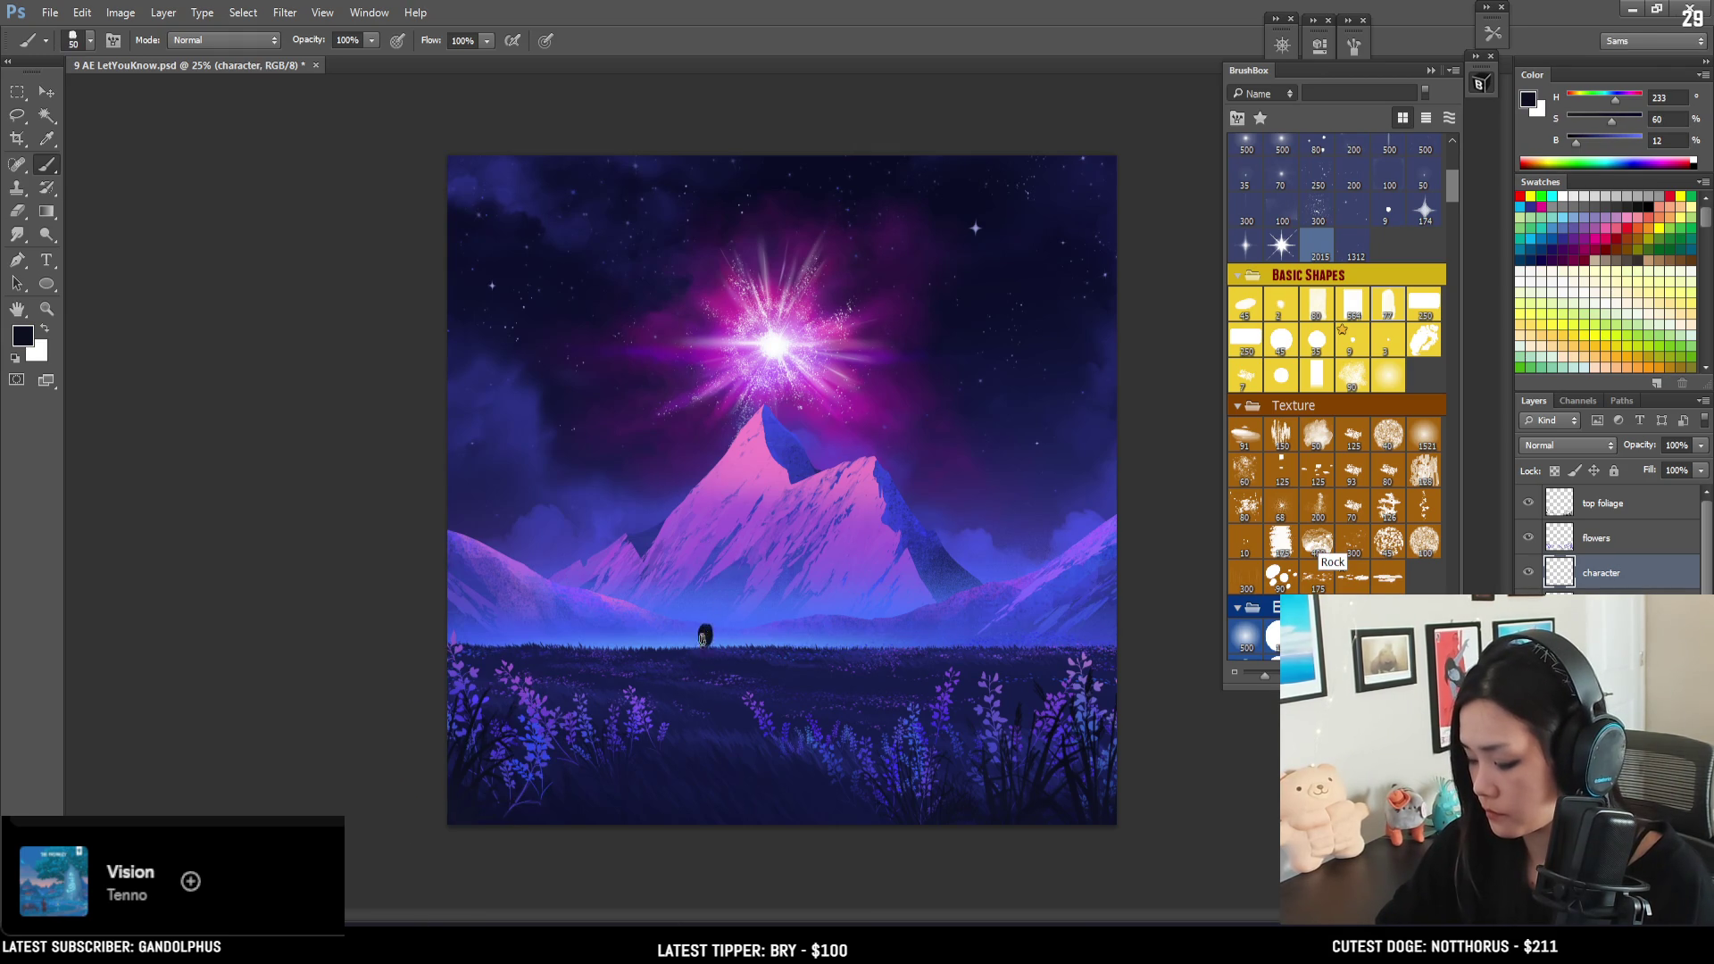
drag(710, 619, 713, 644)
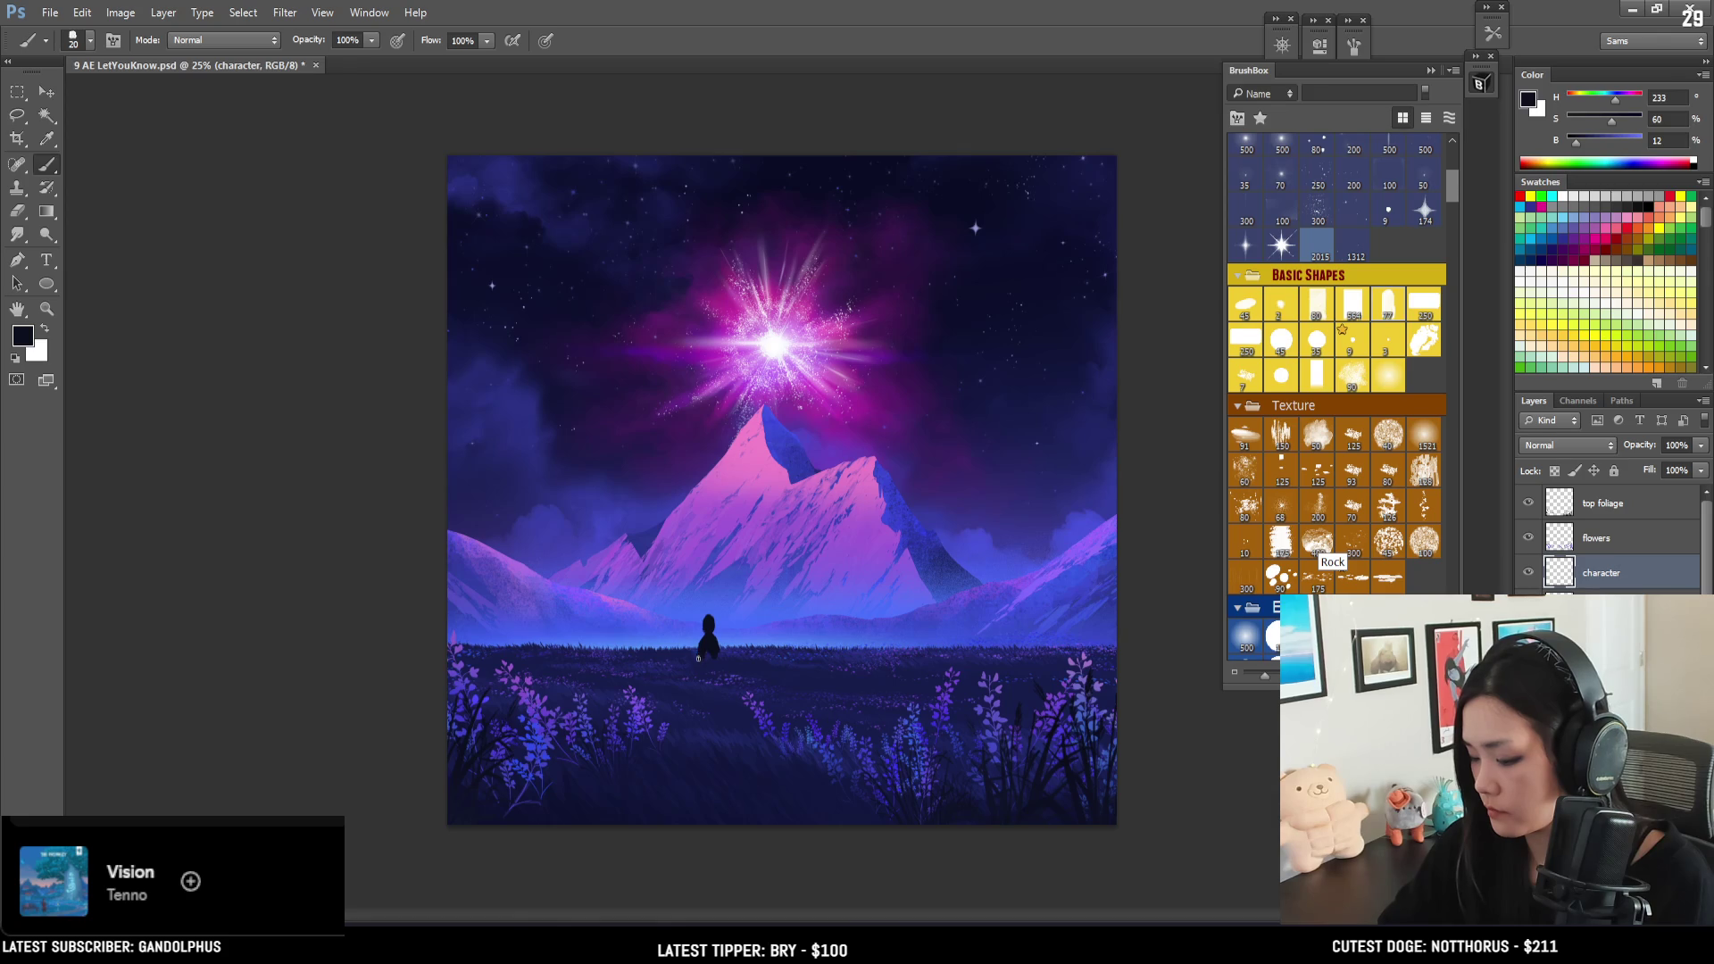
- Lasso the figure's outline and repaint its cloaked body with a size-100 brush
key(l)
drag(708, 641, 694, 668)
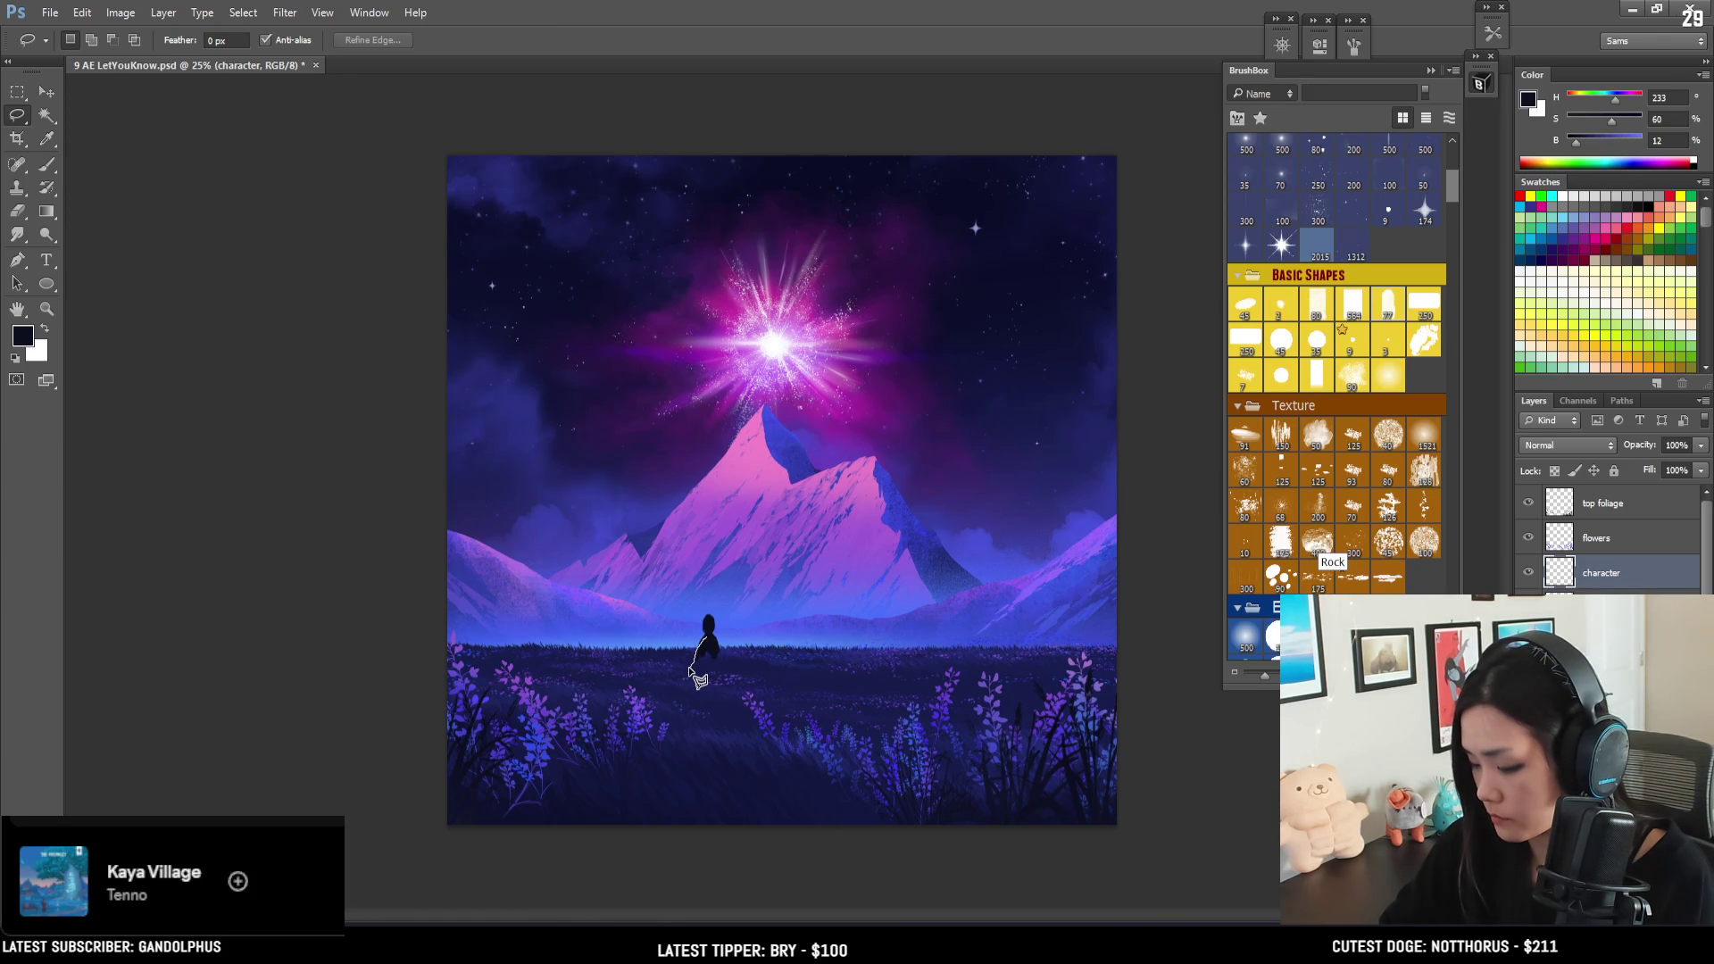
drag(686, 696, 689, 681)
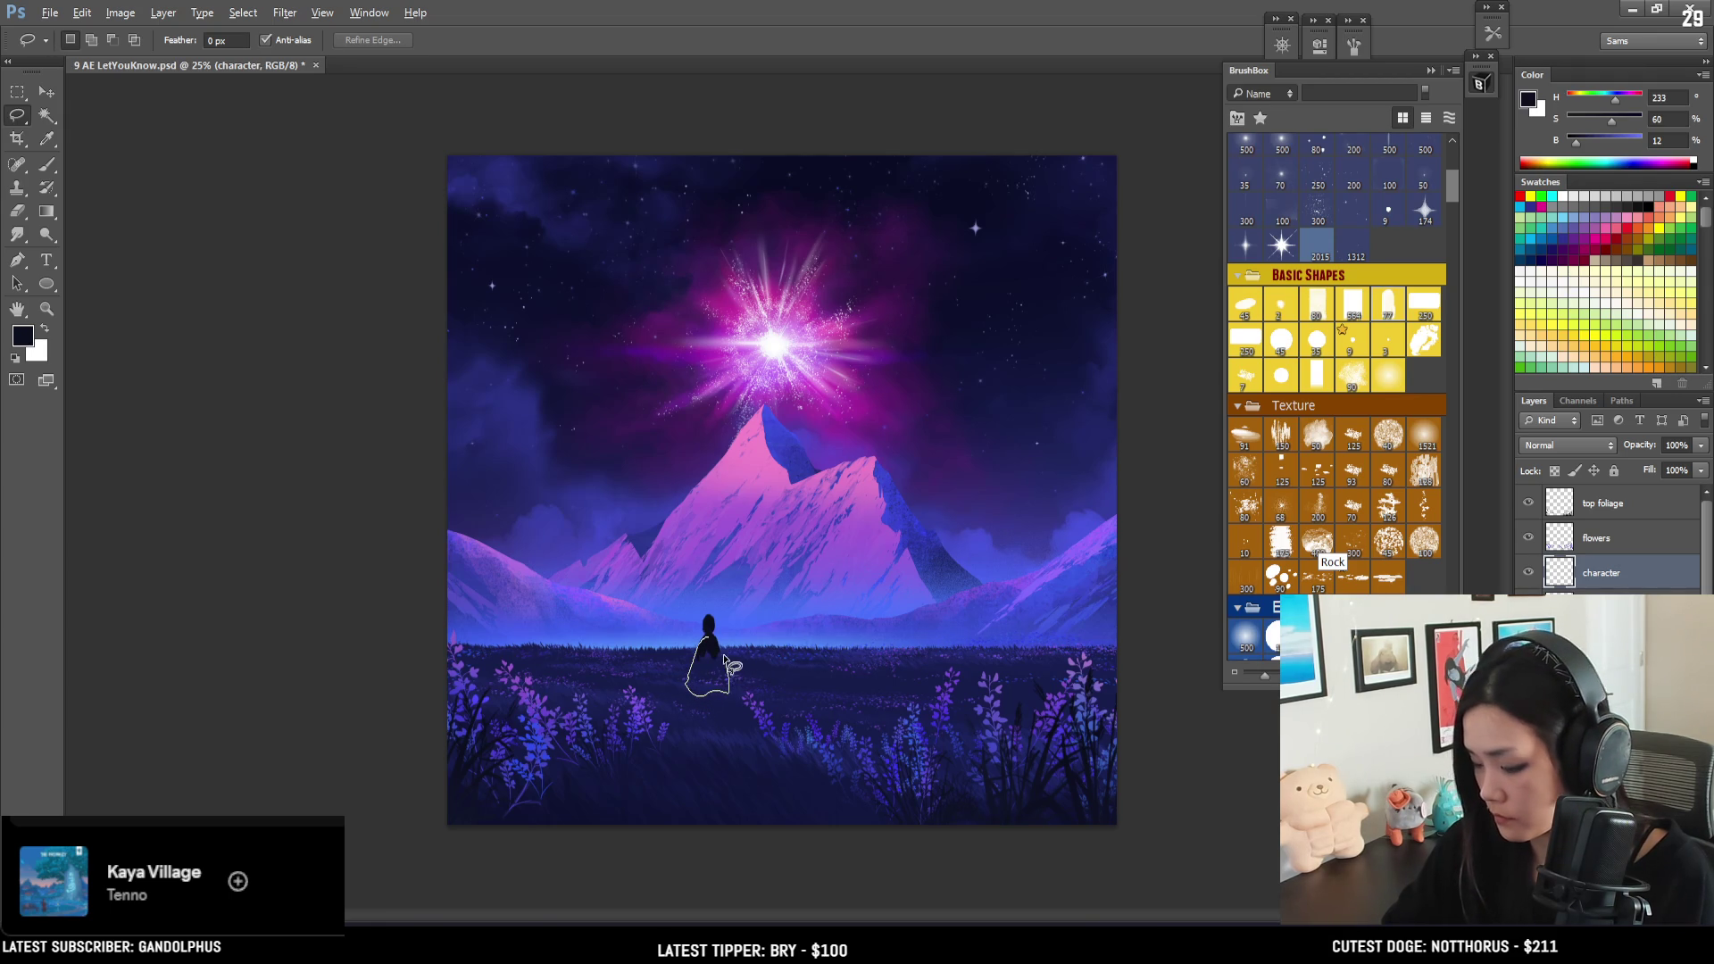
key(b)
mouse_move(739, 704)
mouse_down()
mouse_move(707, 624)
mouse_move(727, 671)
mouse_up()
key(bracketright)
key(bracketright)
key(bracketright)
key(ctrl+d)
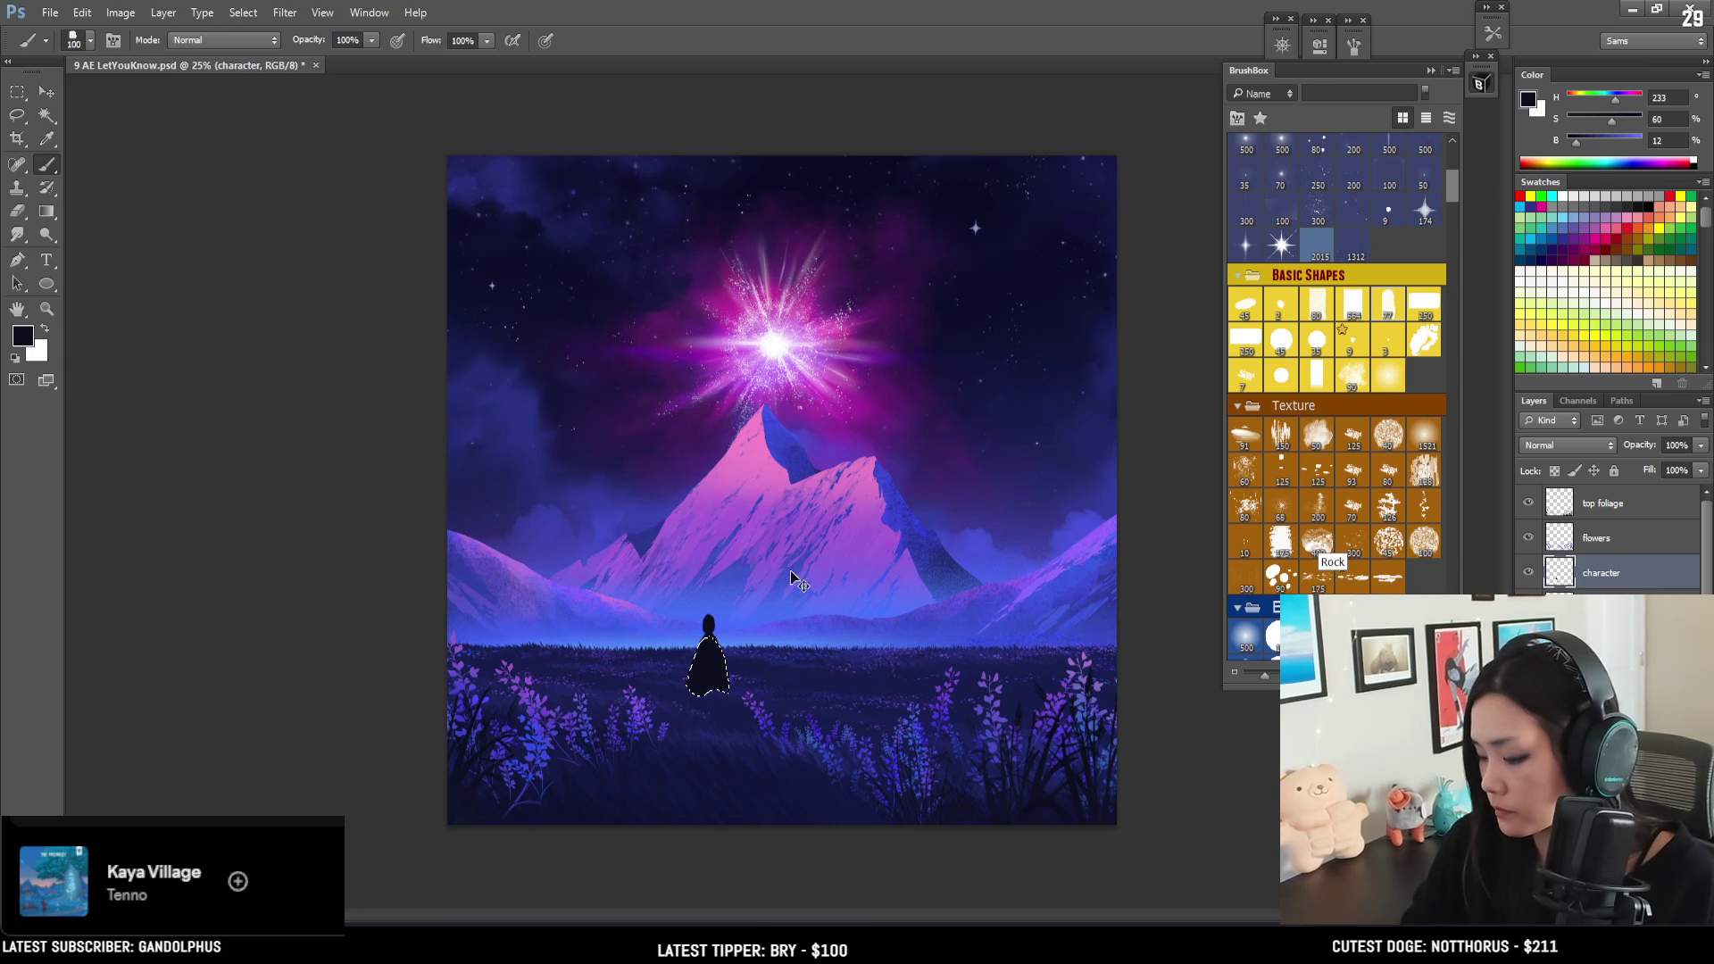
- Shape the figure's head with a smaller brush, using freehand selections for detail
key(bracketleft)
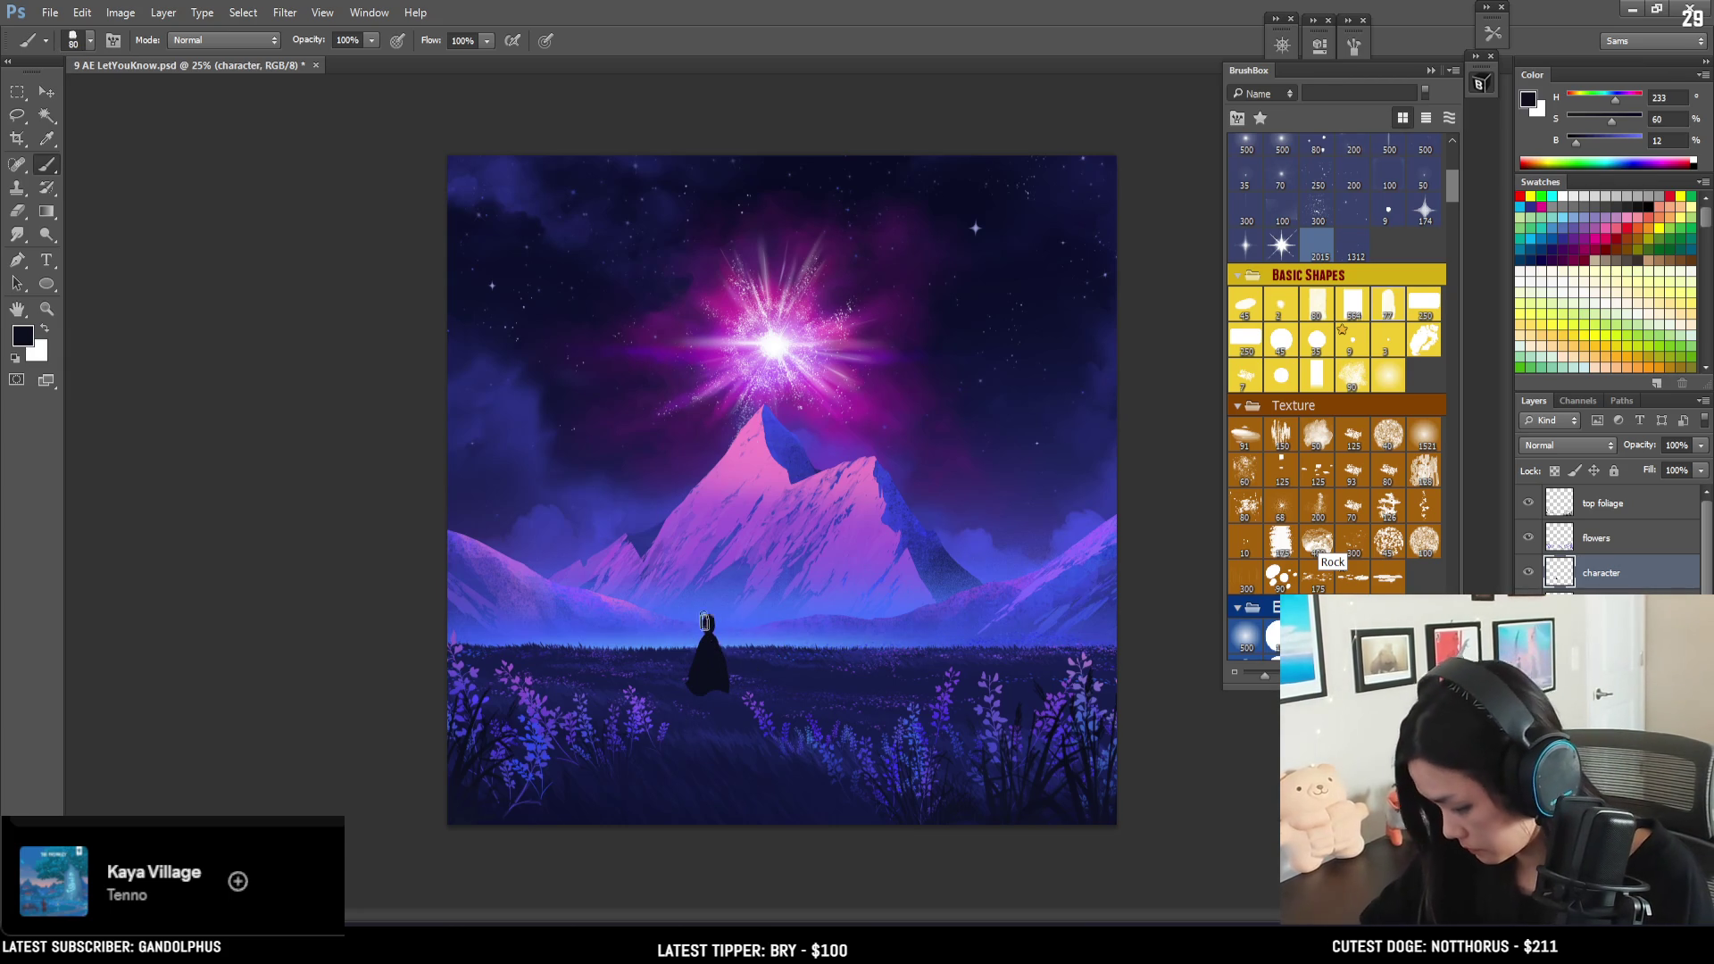
key(bracketleft)
key(bracketleft)
key(bracketleft)
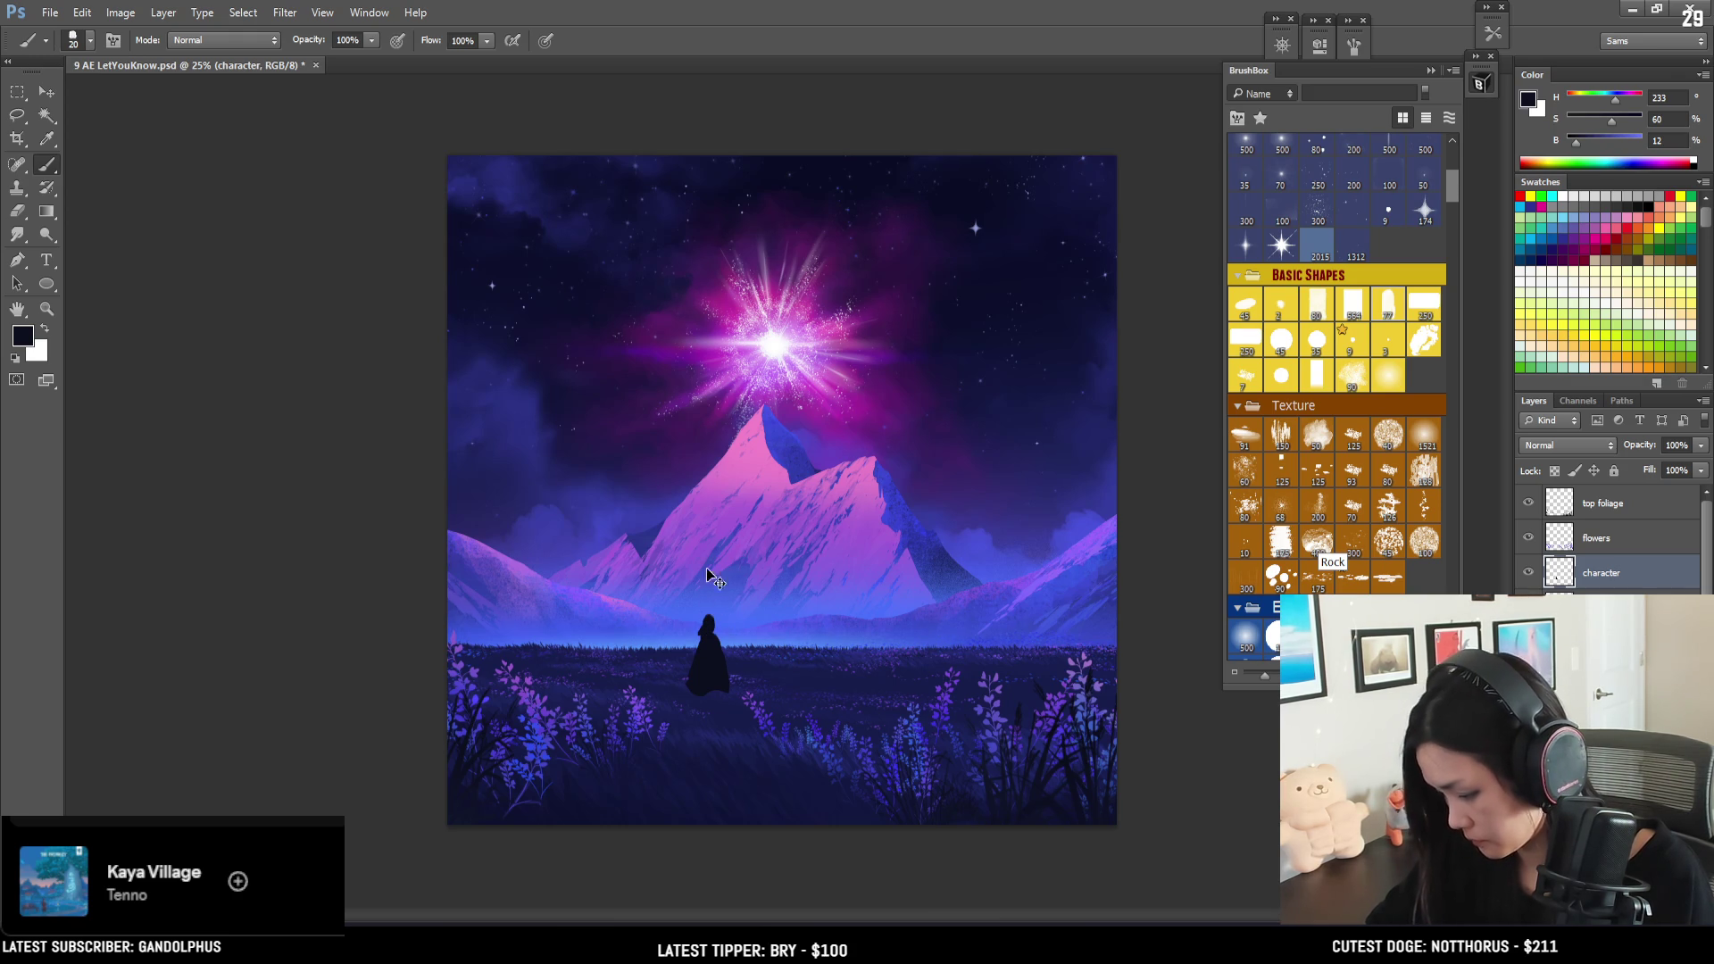
key(l)
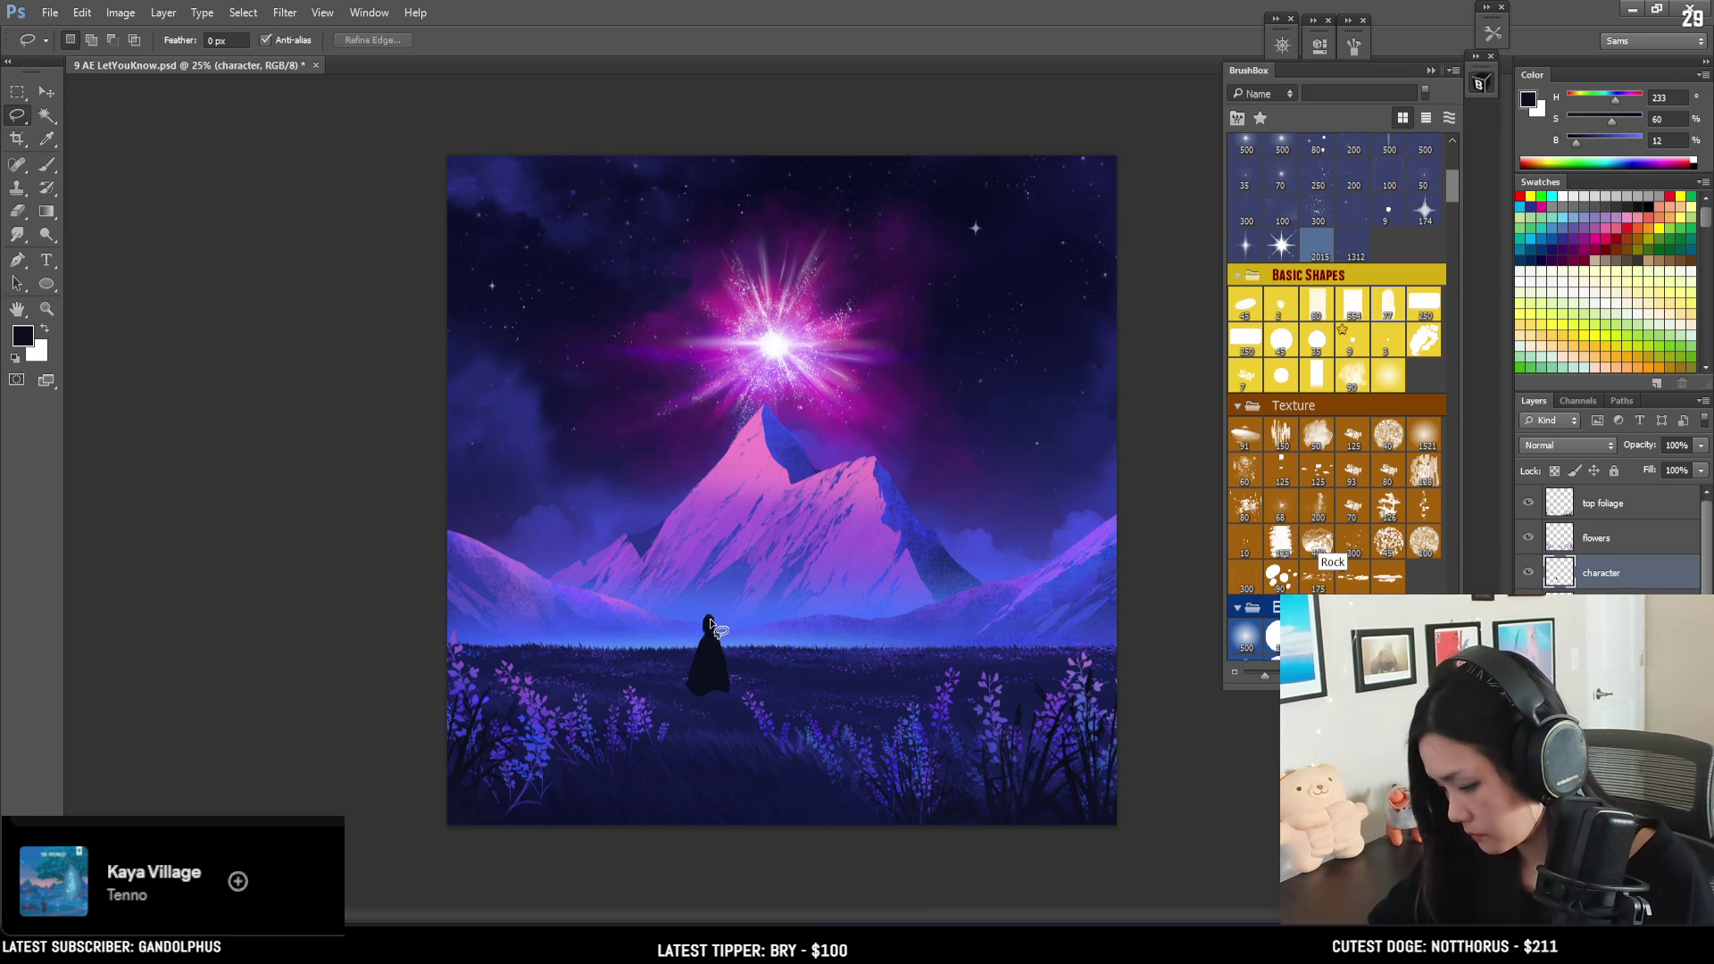
key(b)
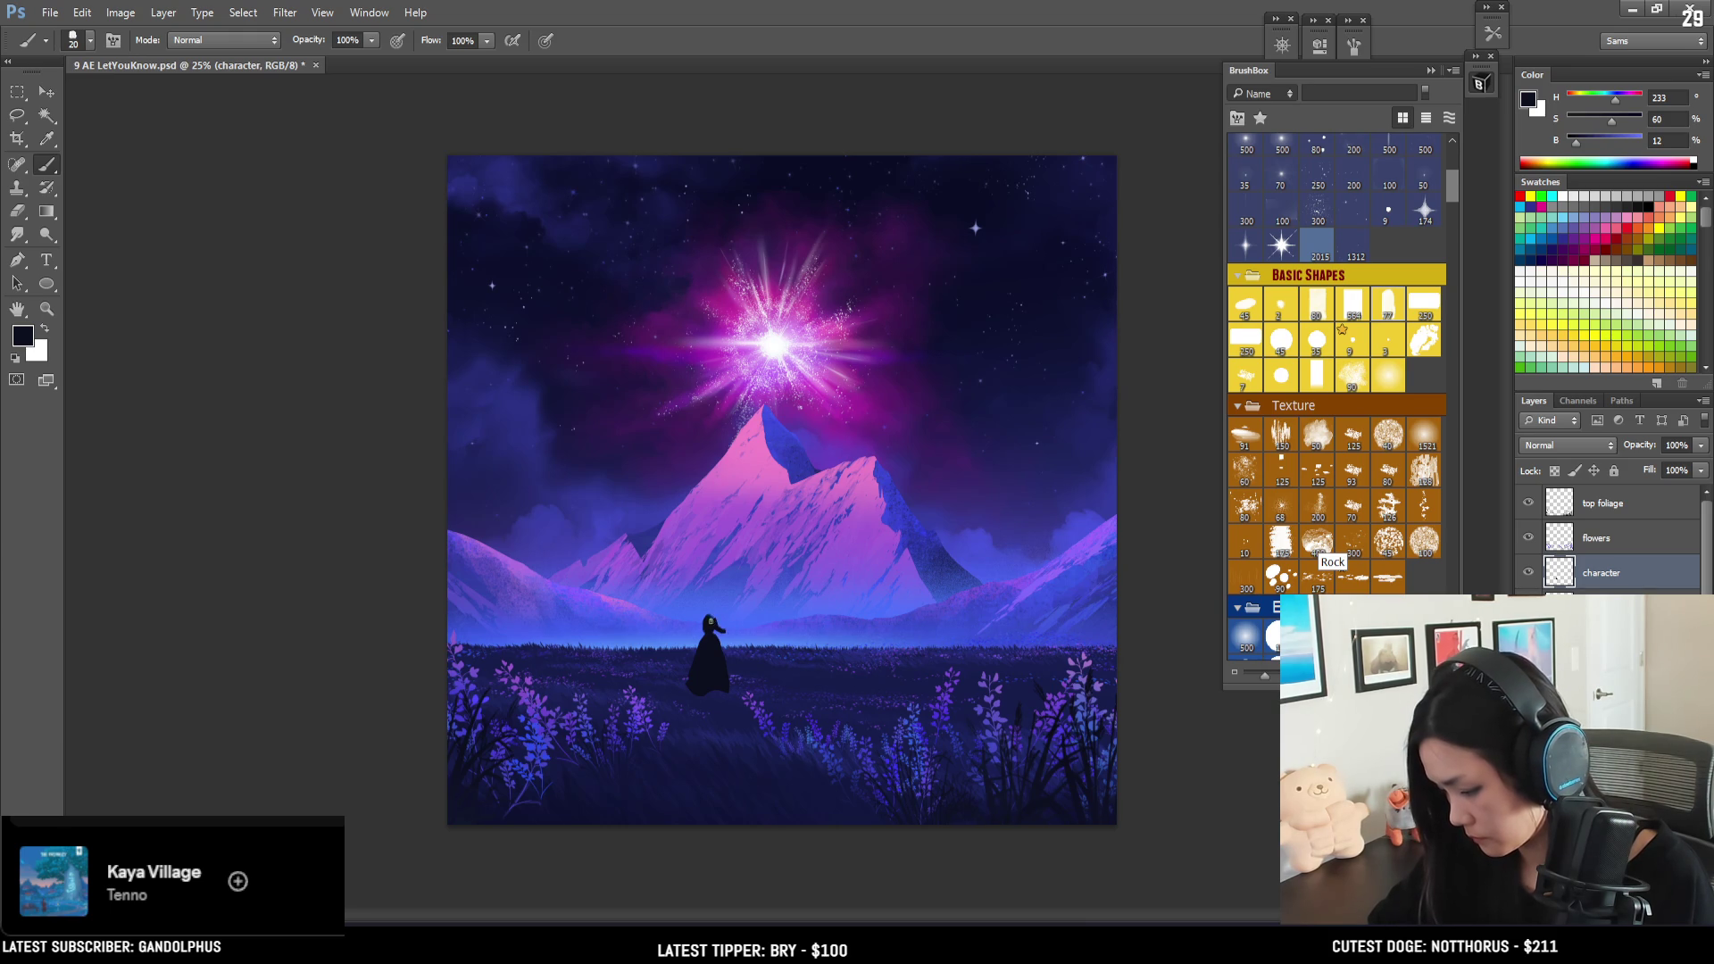
key(l)
key(ctrl+plus)
key(ctrl+plus)
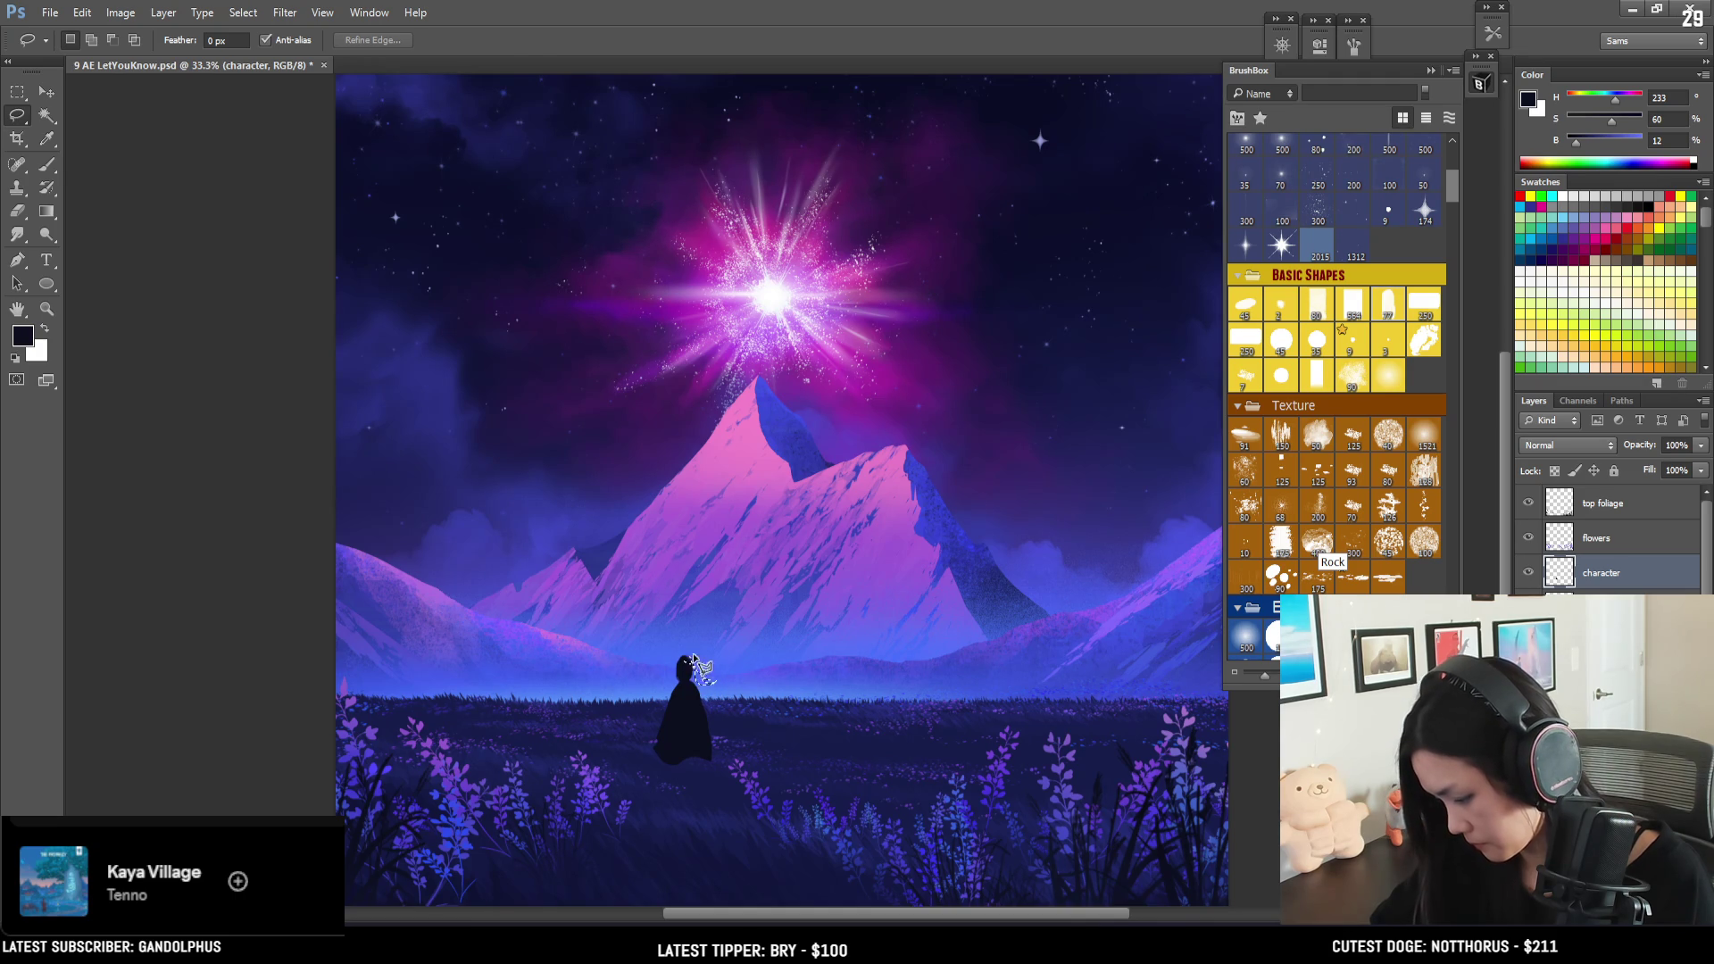
- Paint the ponytail's long dark strands flowing right from the head with a fine brush
key(b)
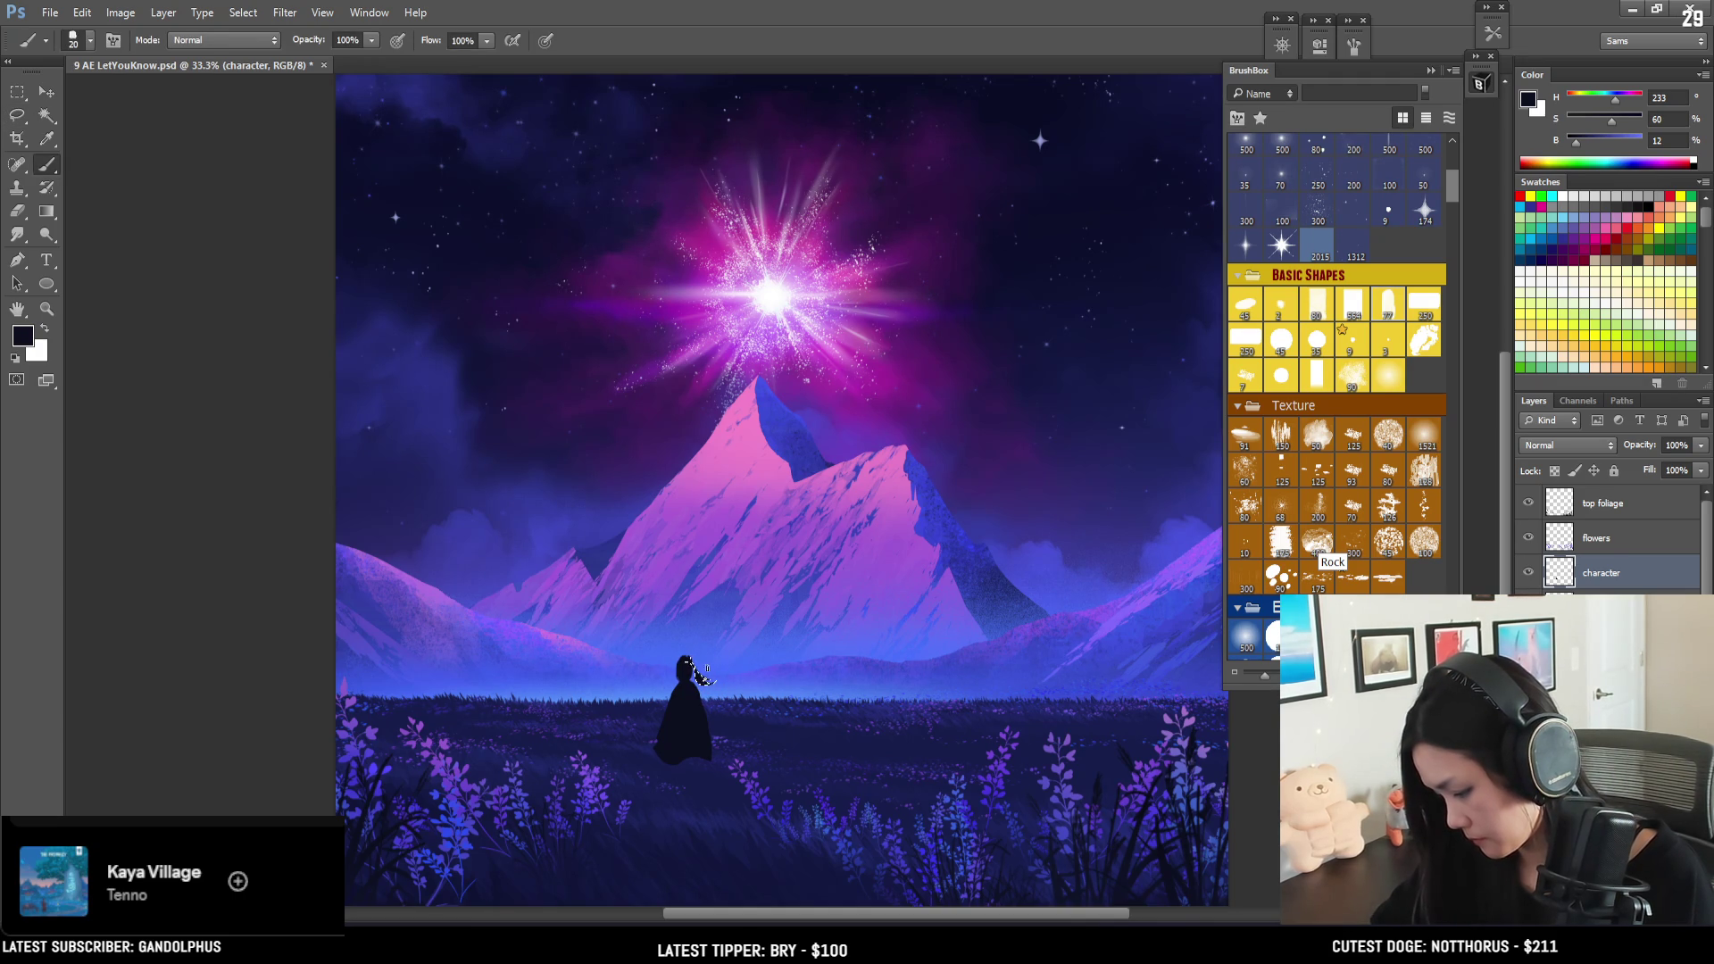
key(e)
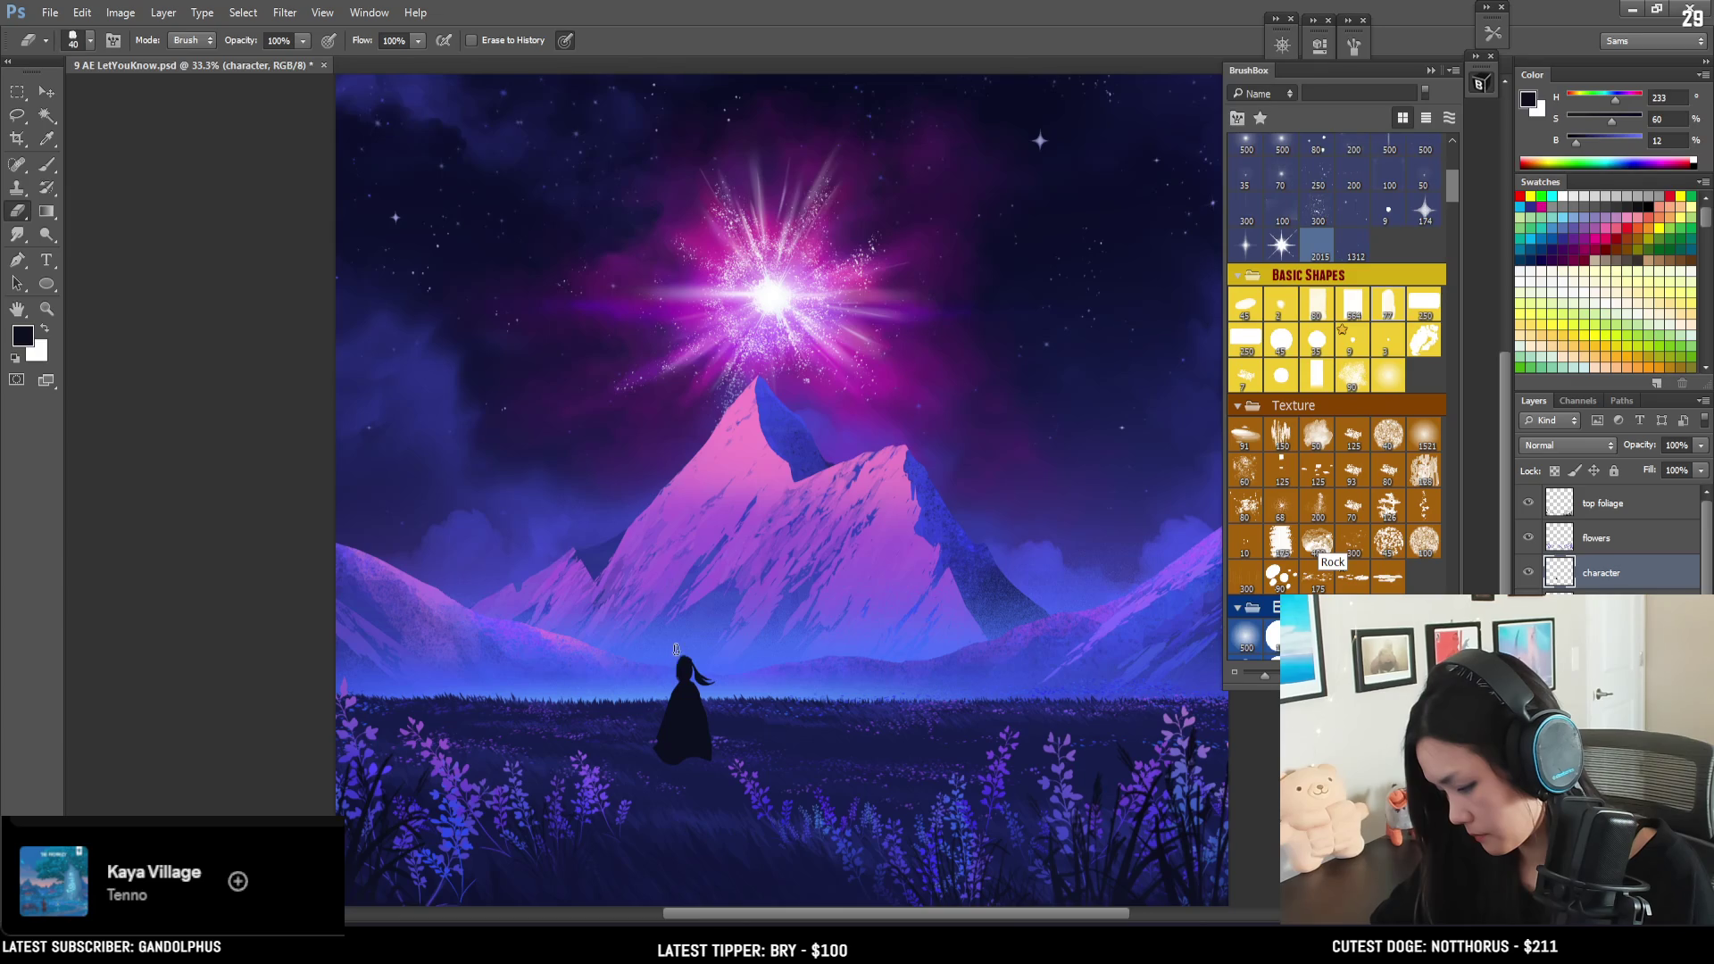
key(b)
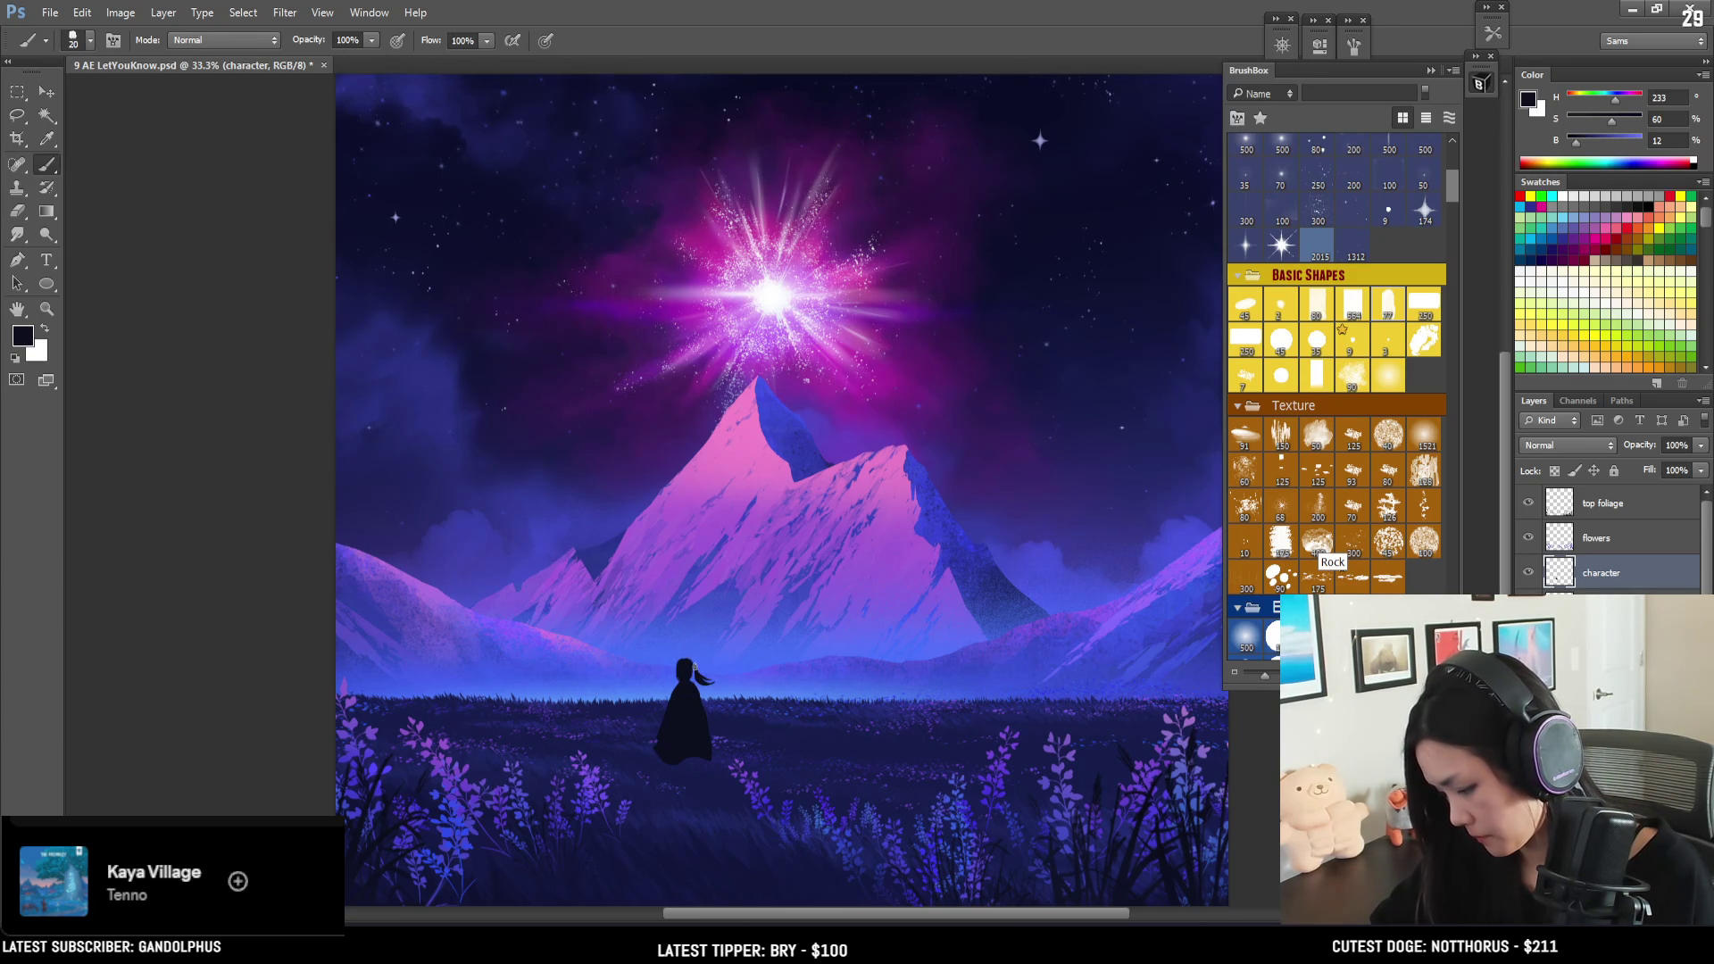
key(bracketleft)
key(bracketleft)
key(bracketright)
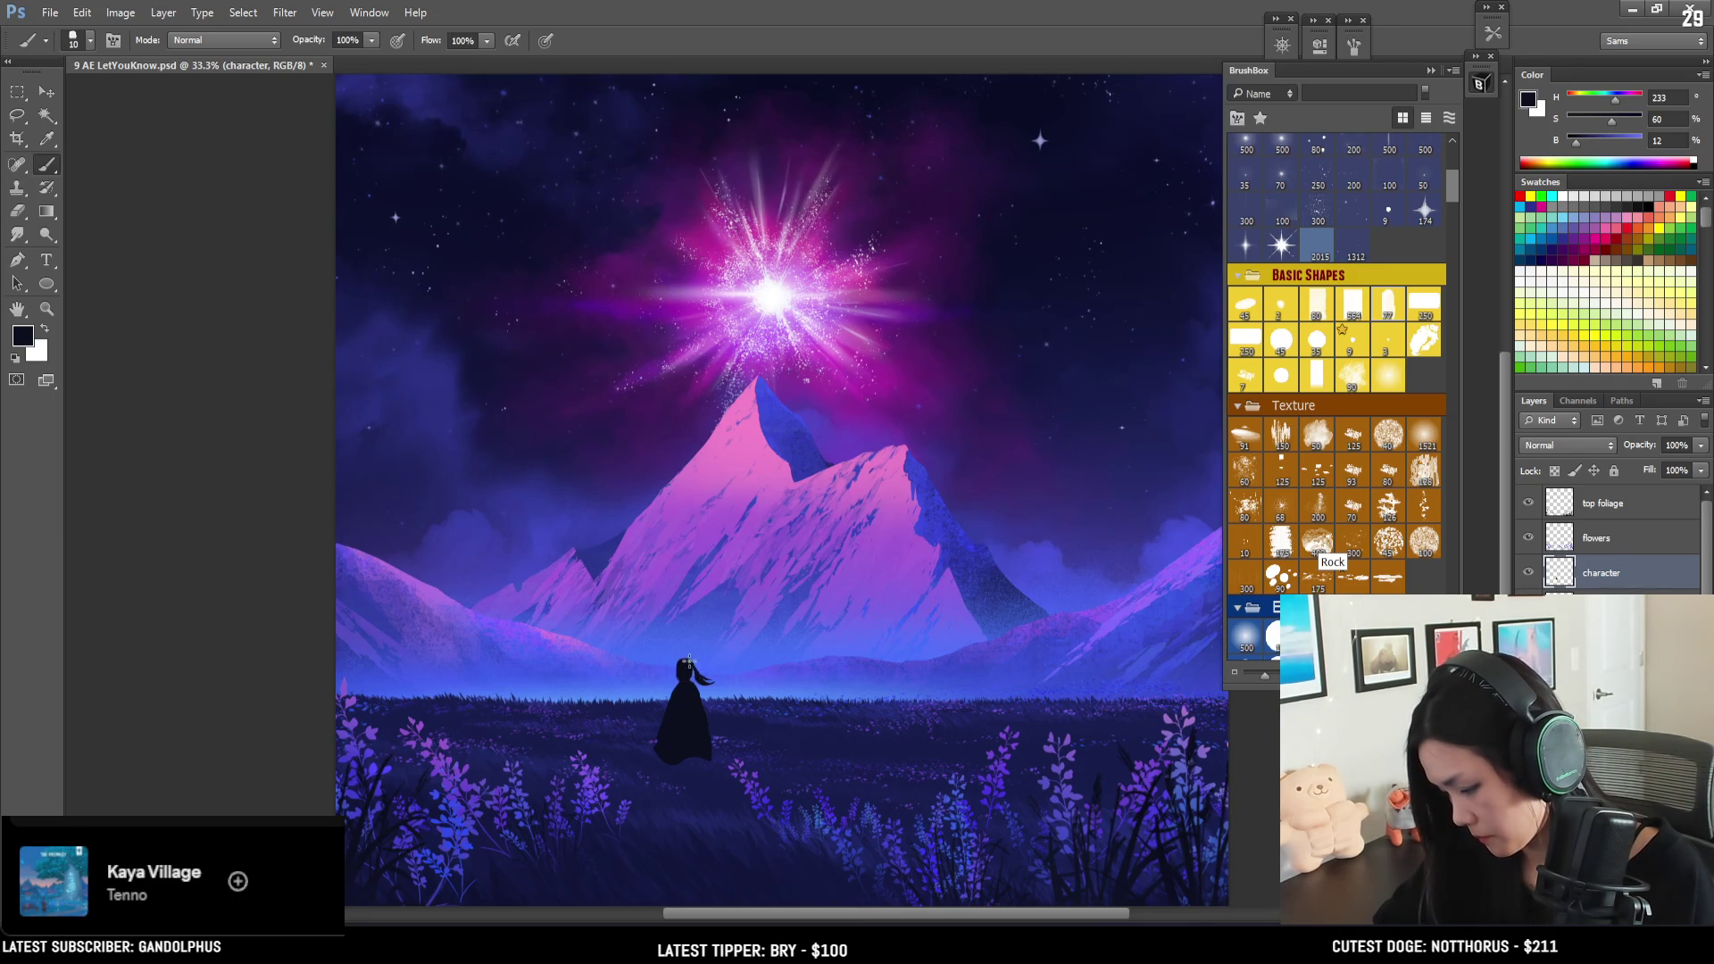
- Erase stray strokes around the ponytail and add a new empty layer
key(e)
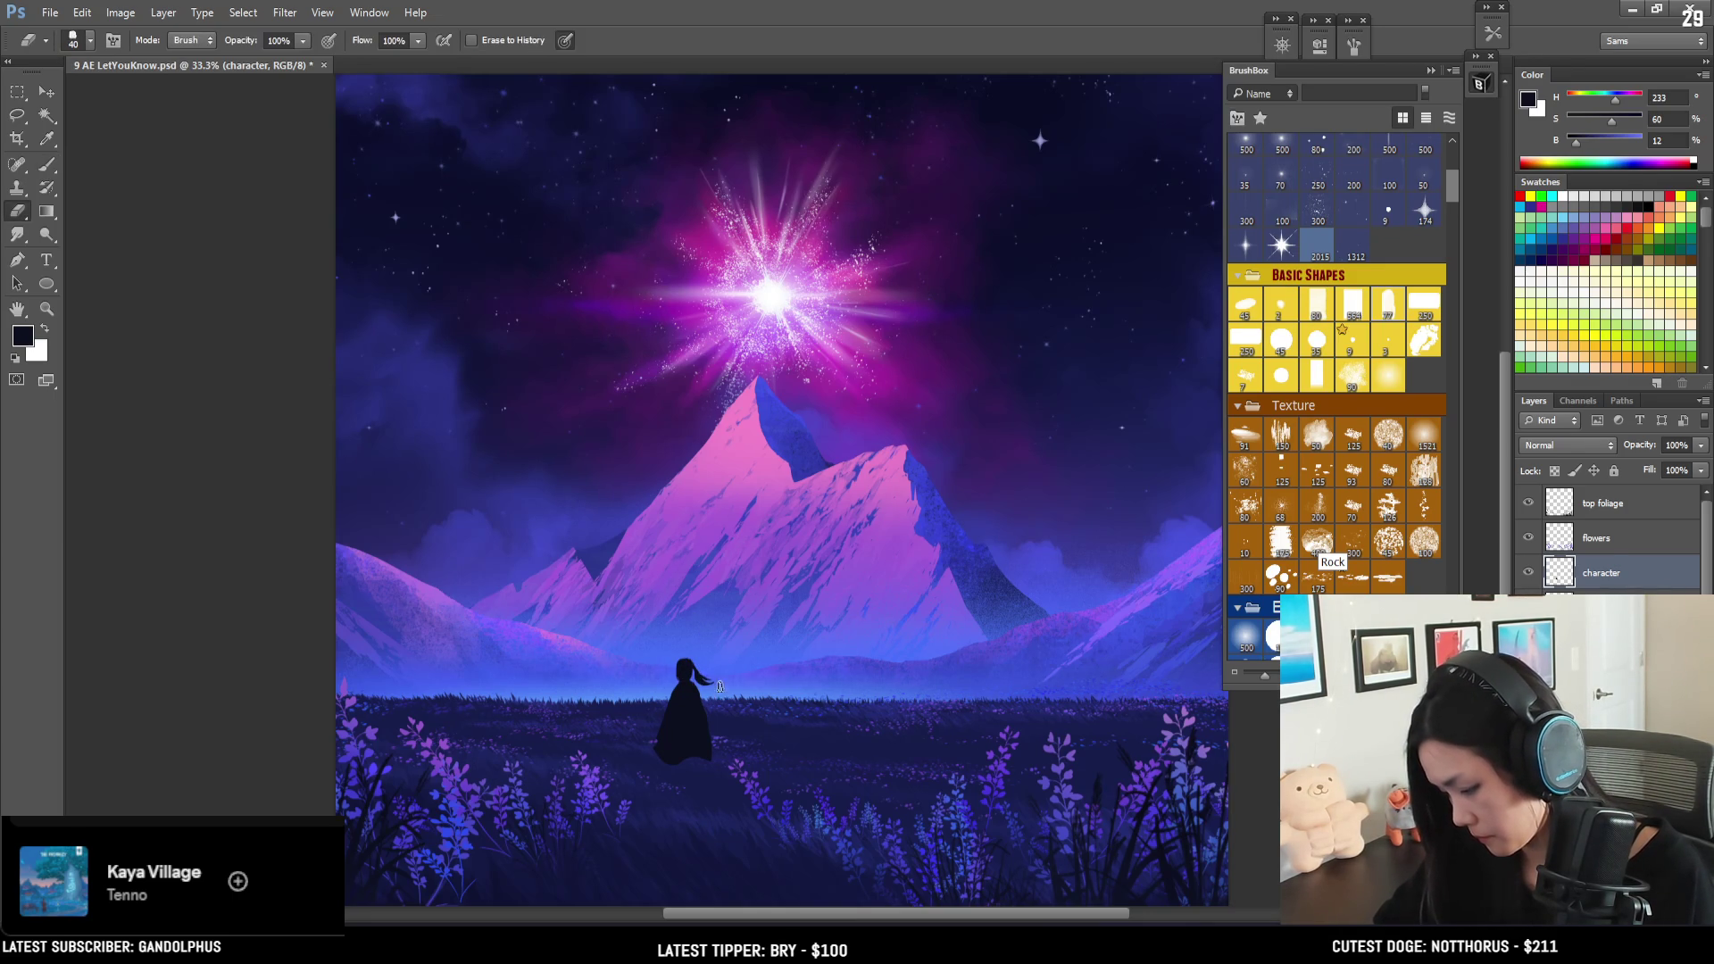
key(b)
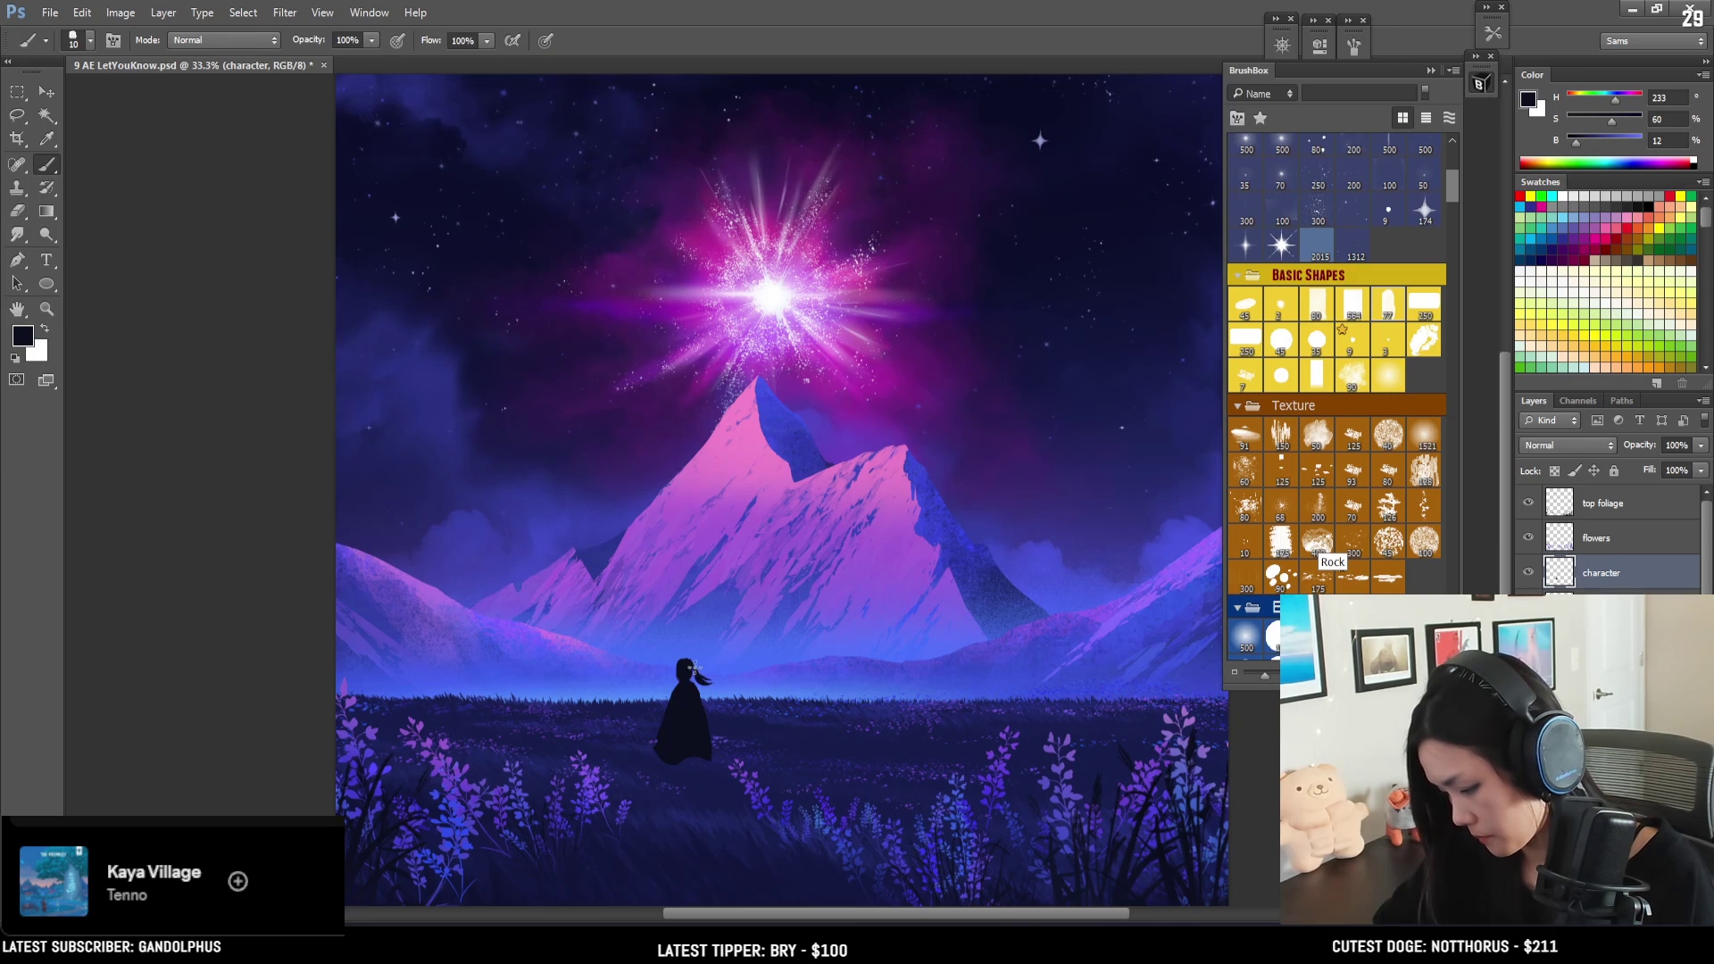
key(e)
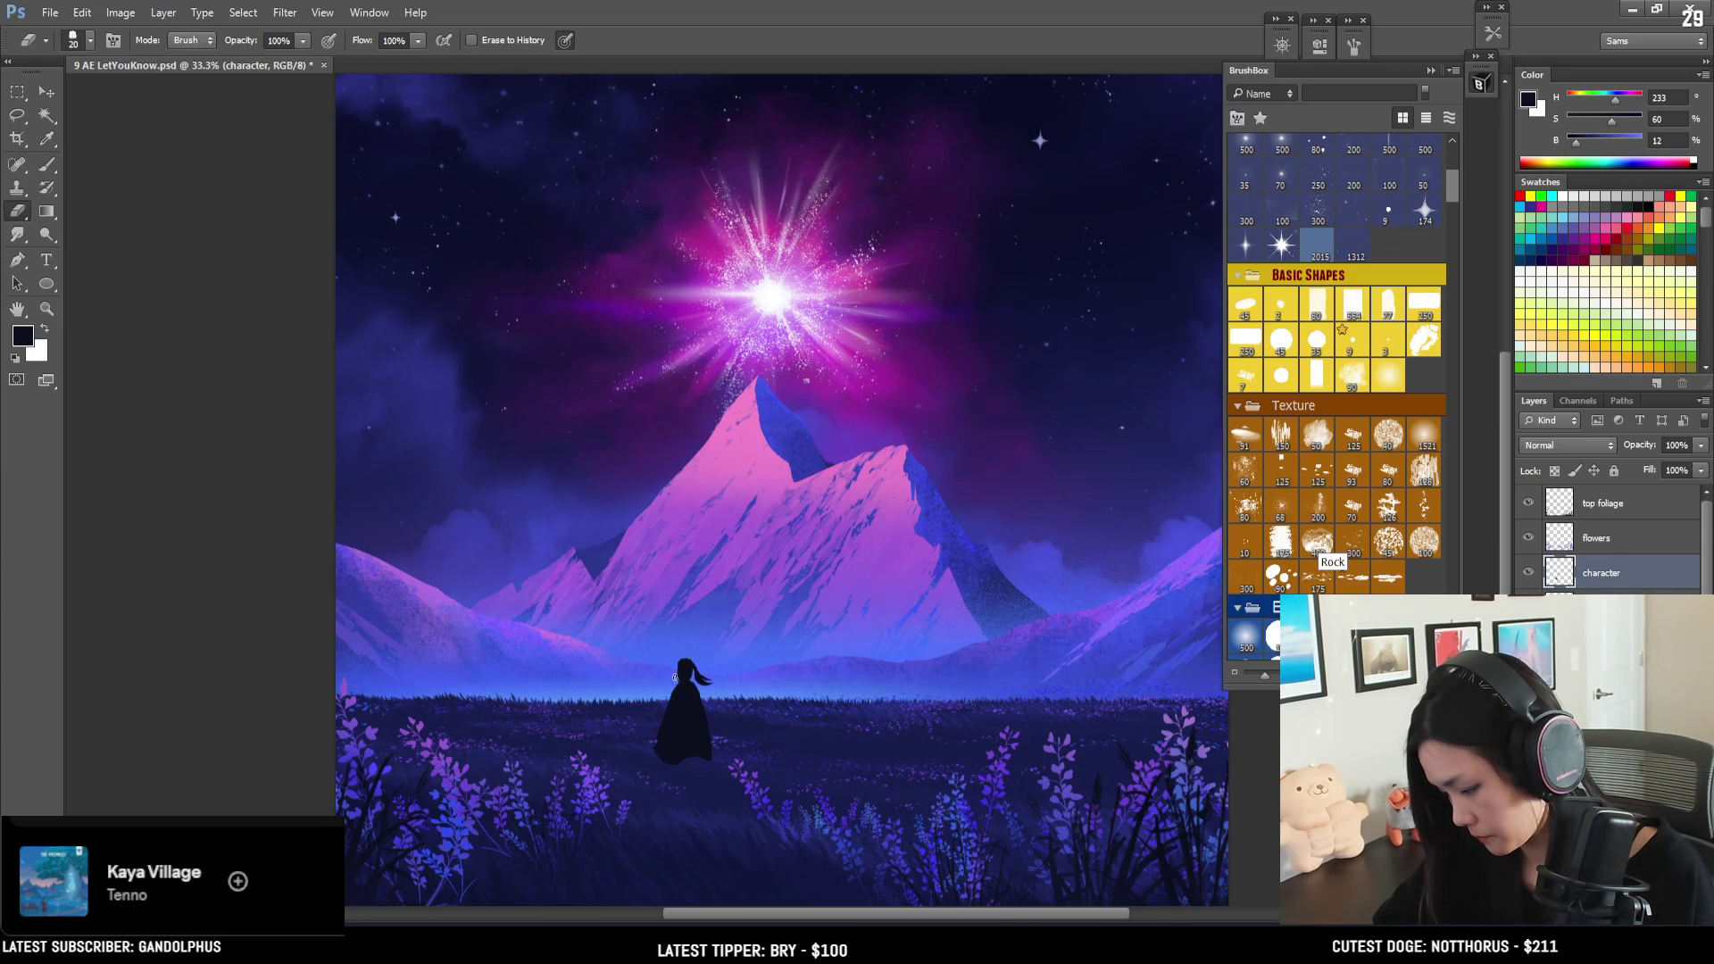
key(l)
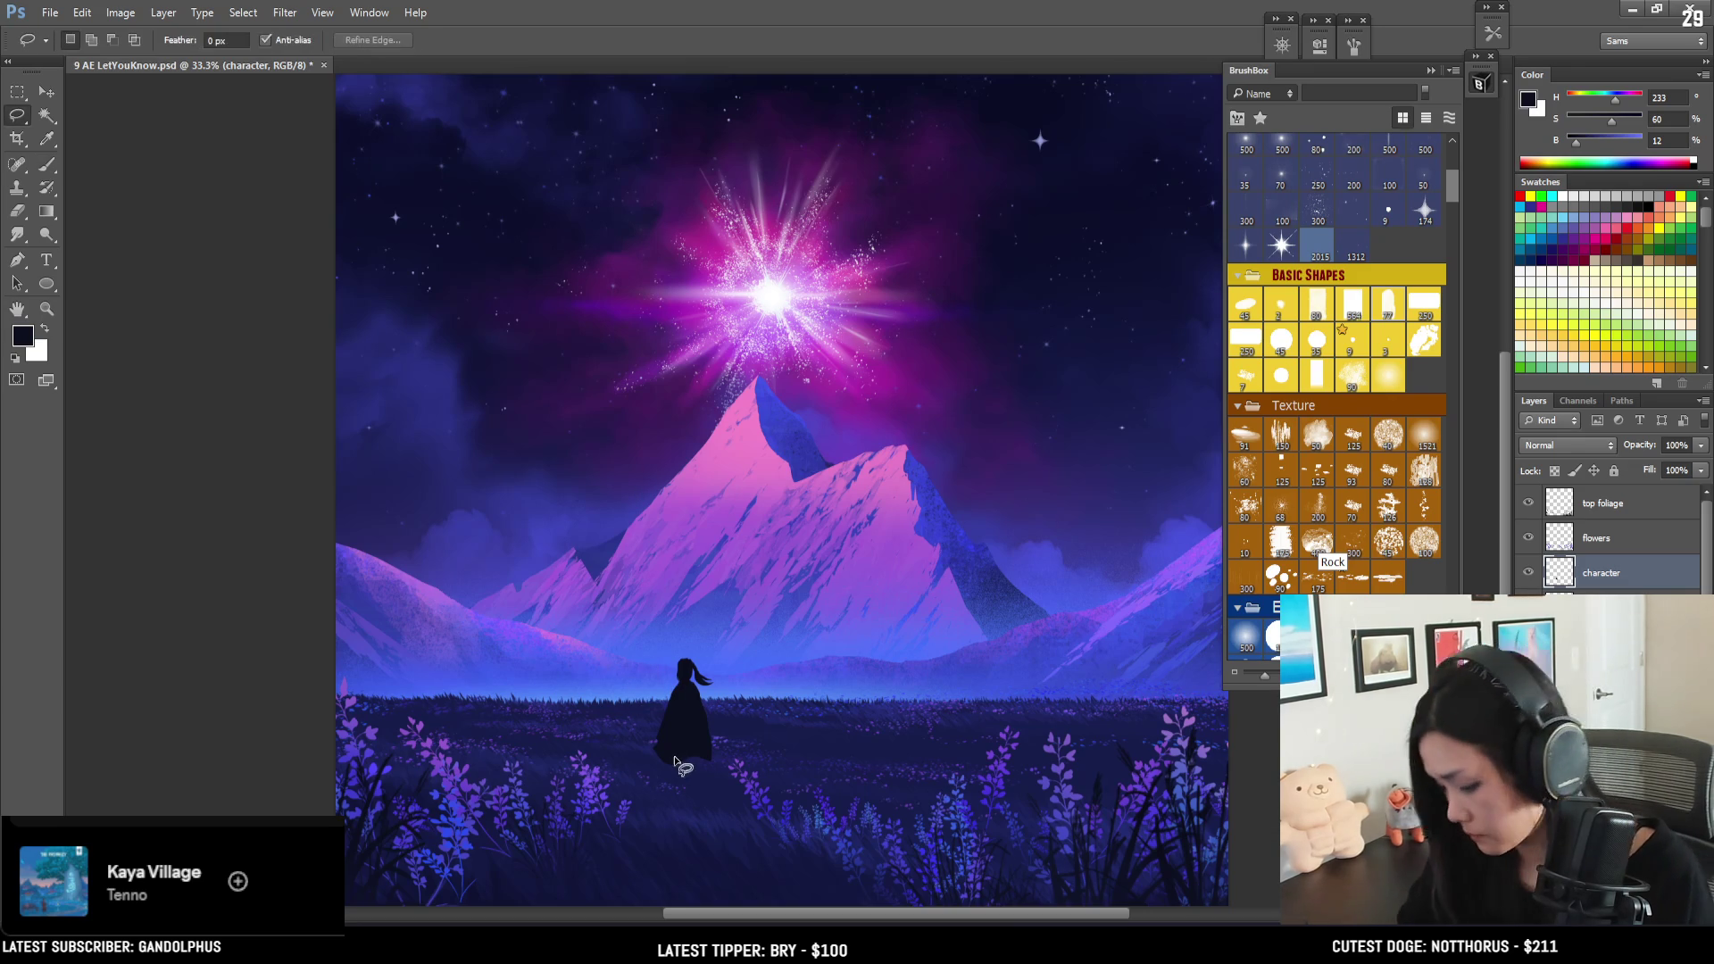
key(ctrl+shift+alt+n)
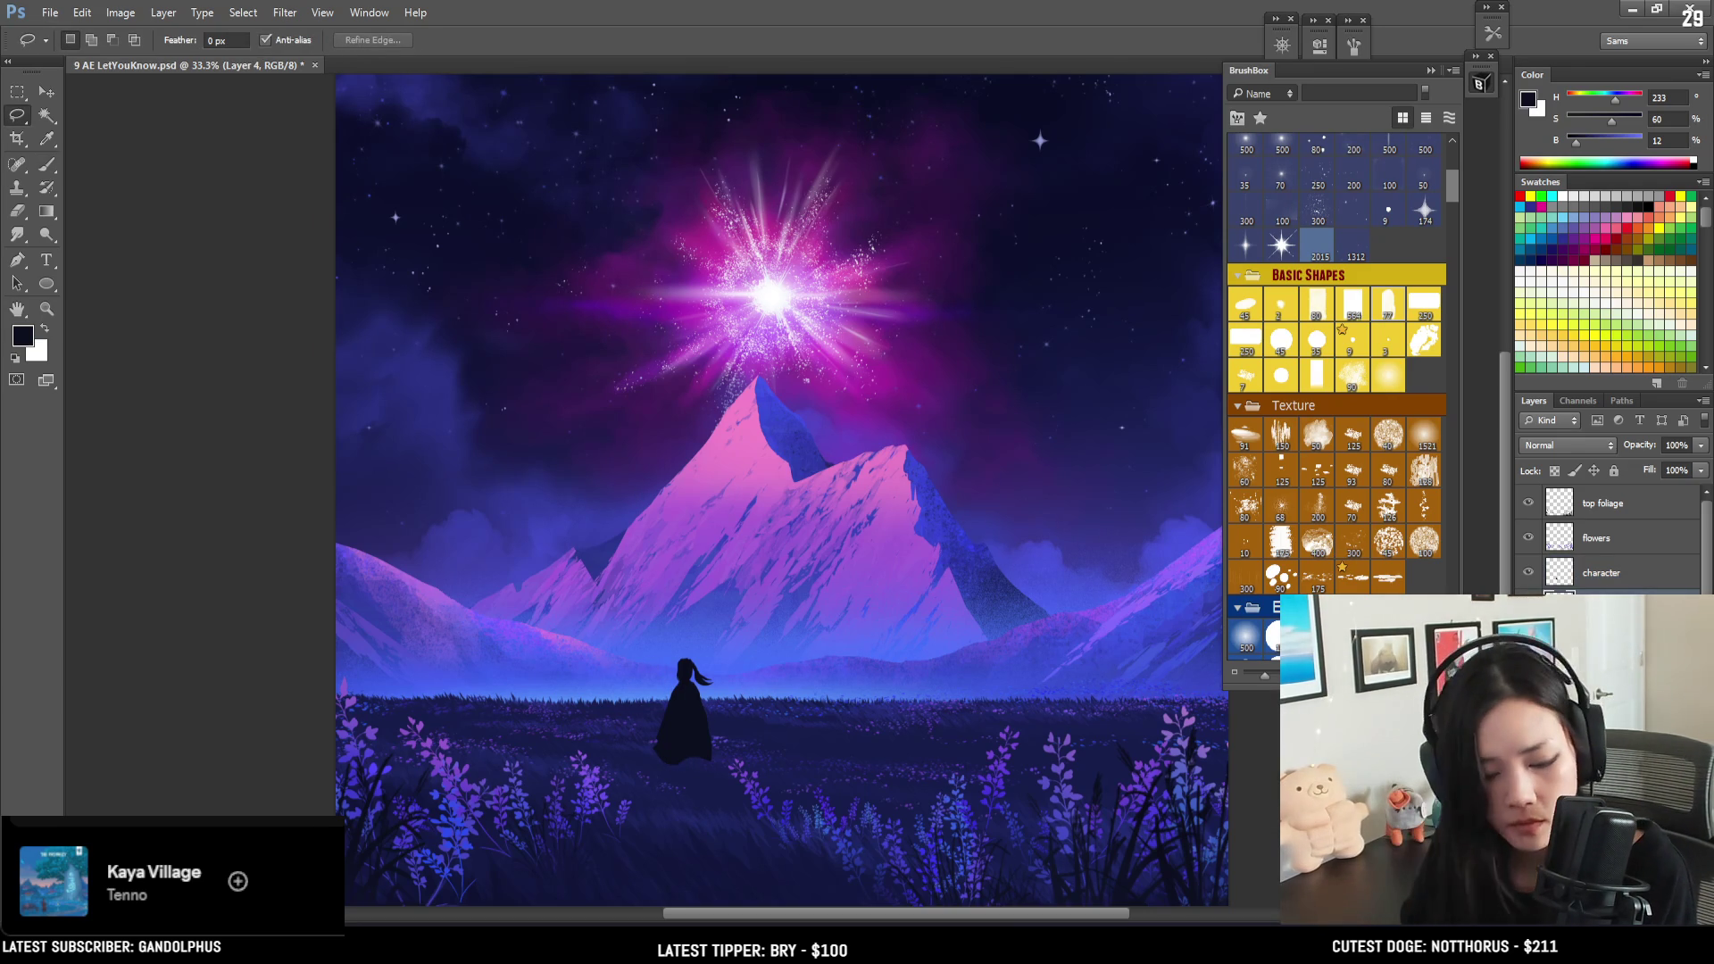
- Name the new layer 'legs' and lasso the area beneath the cloak
key(Return)
key(b)
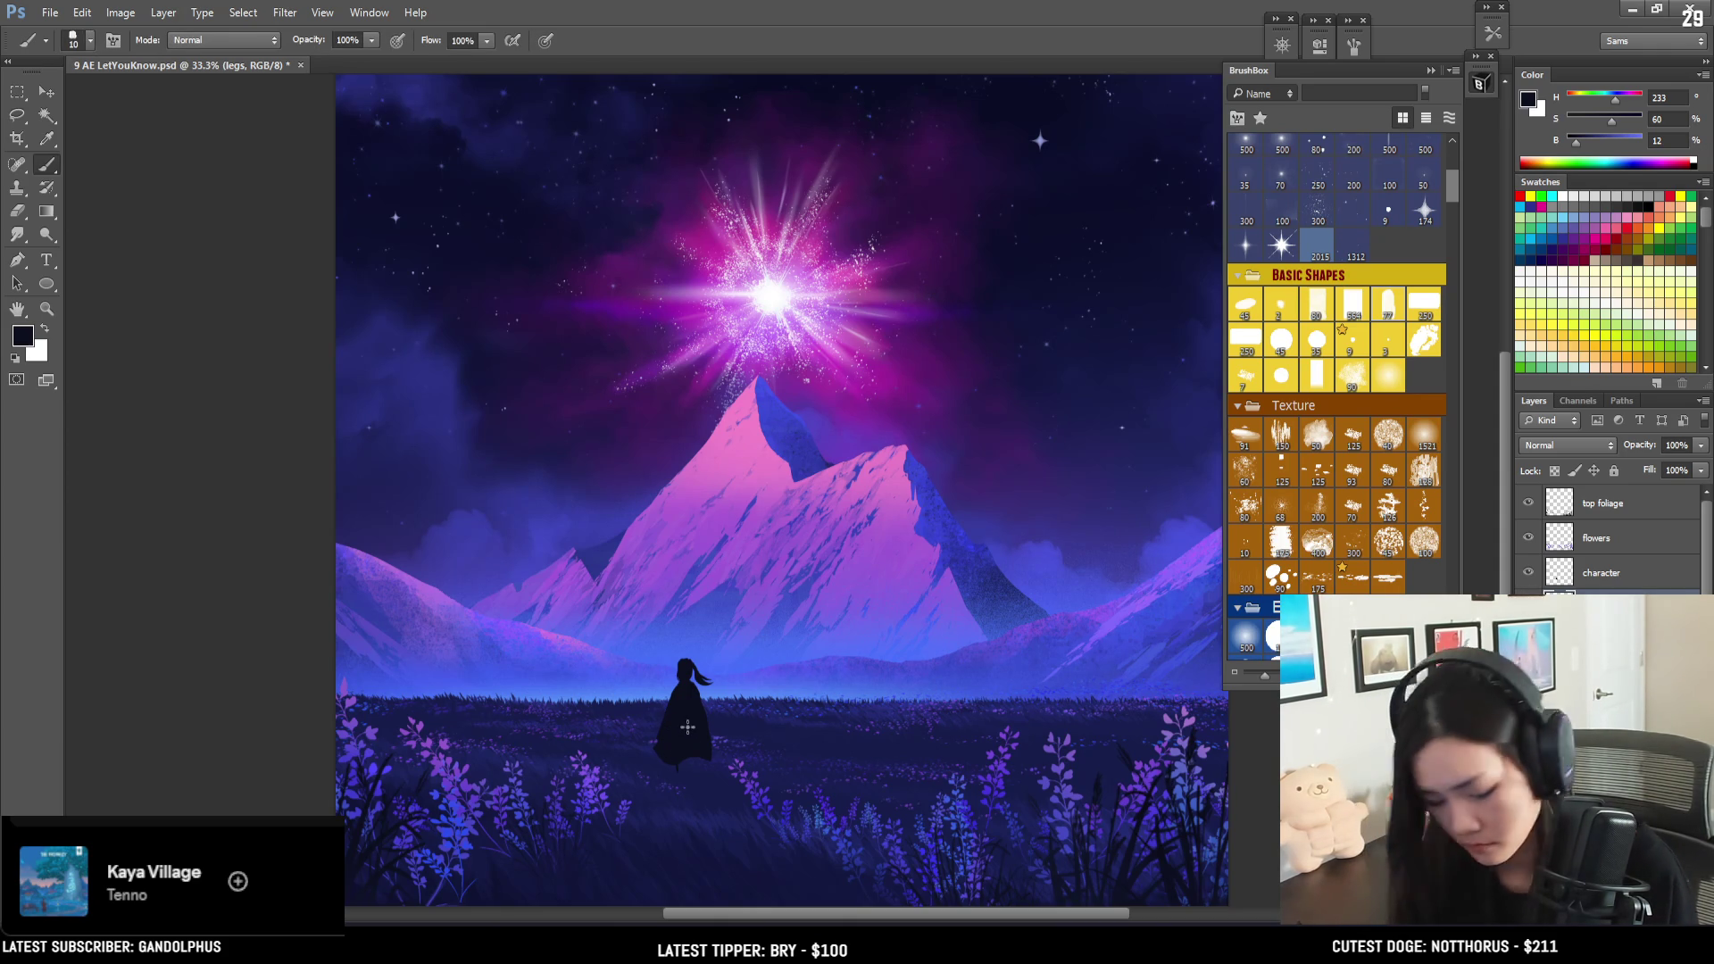
key(l)
mouse_move(675, 734)
mouse_down()
mouse_move(676, 789)
mouse_move(693, 741)
mouse_up()
key(b)
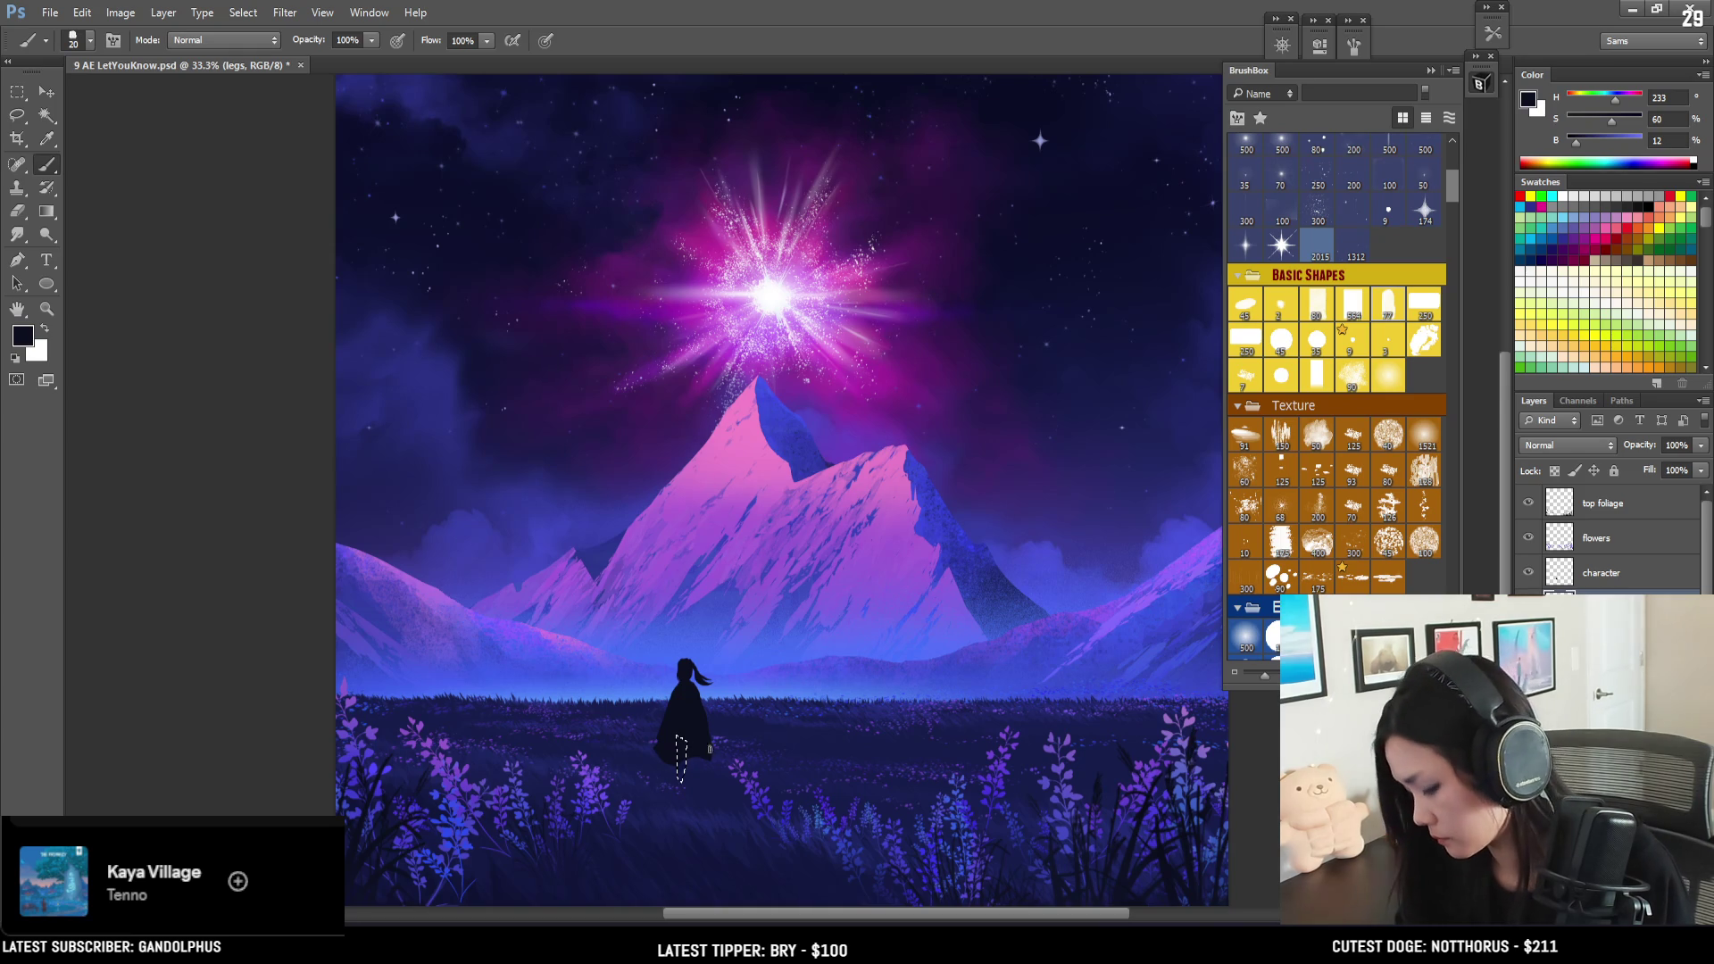
key(bracketright)
key(bracketright)
key(bracketright)
- Set the paint colour to a darkened teal green starting from the figure's dark tone
alt+click(686, 714)
drag(1614, 100, 1603, 102)
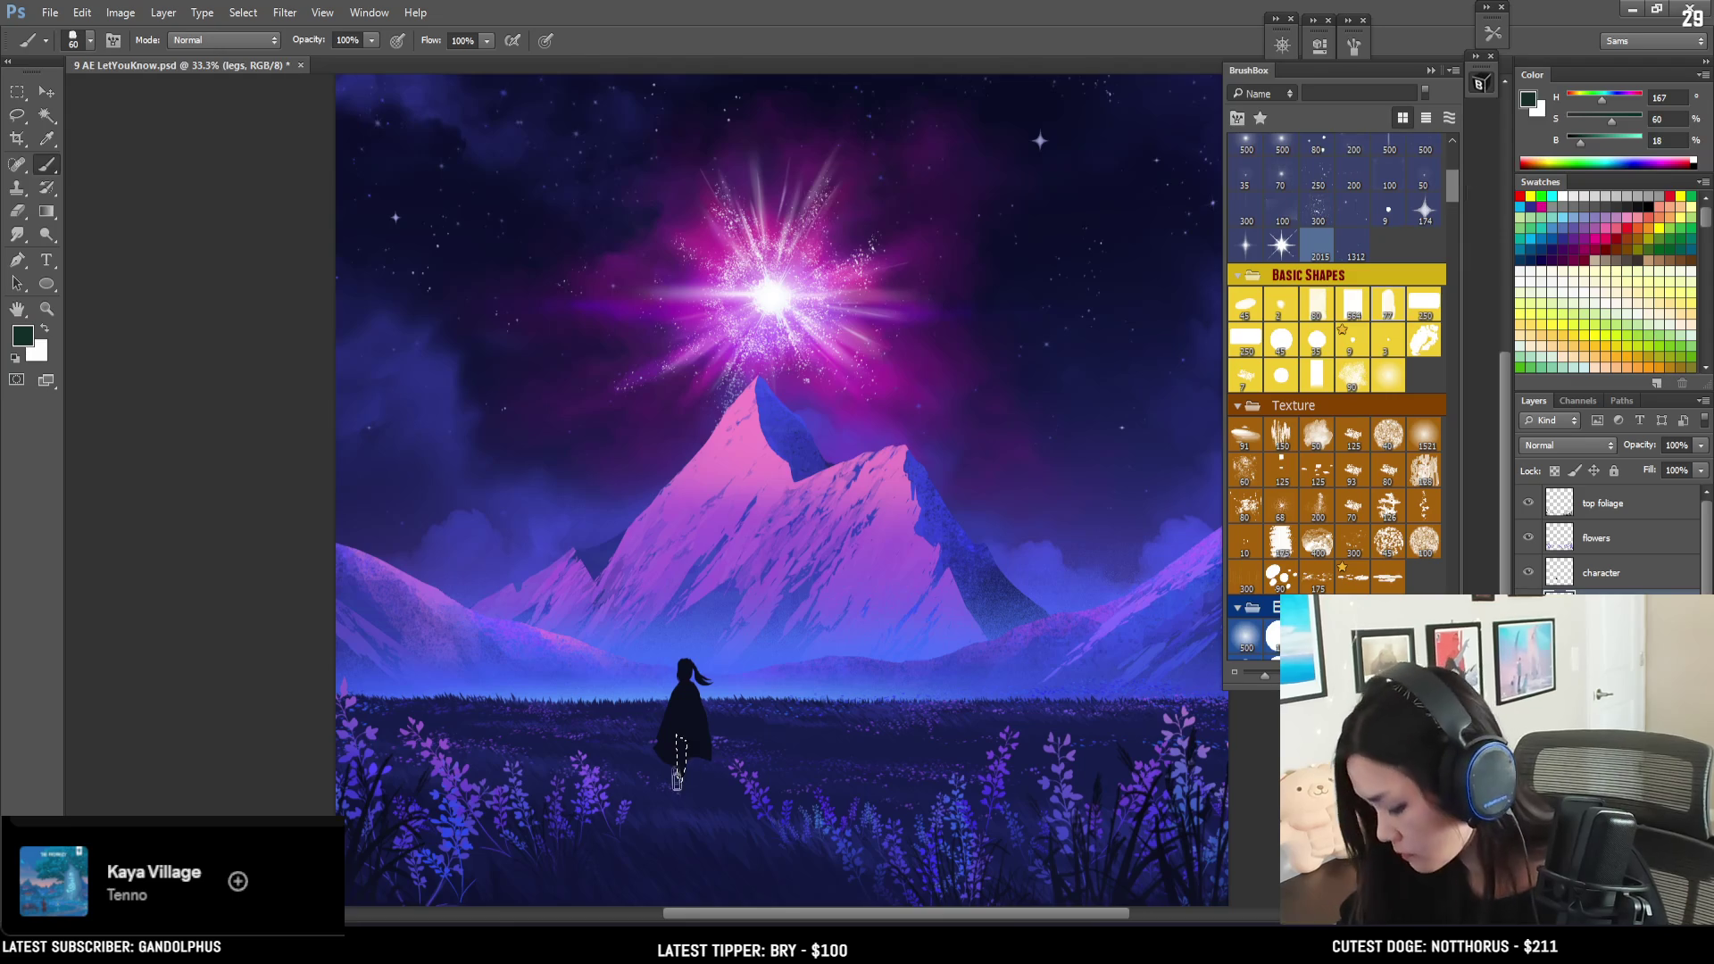
drag(1579, 145, 1576, 144)
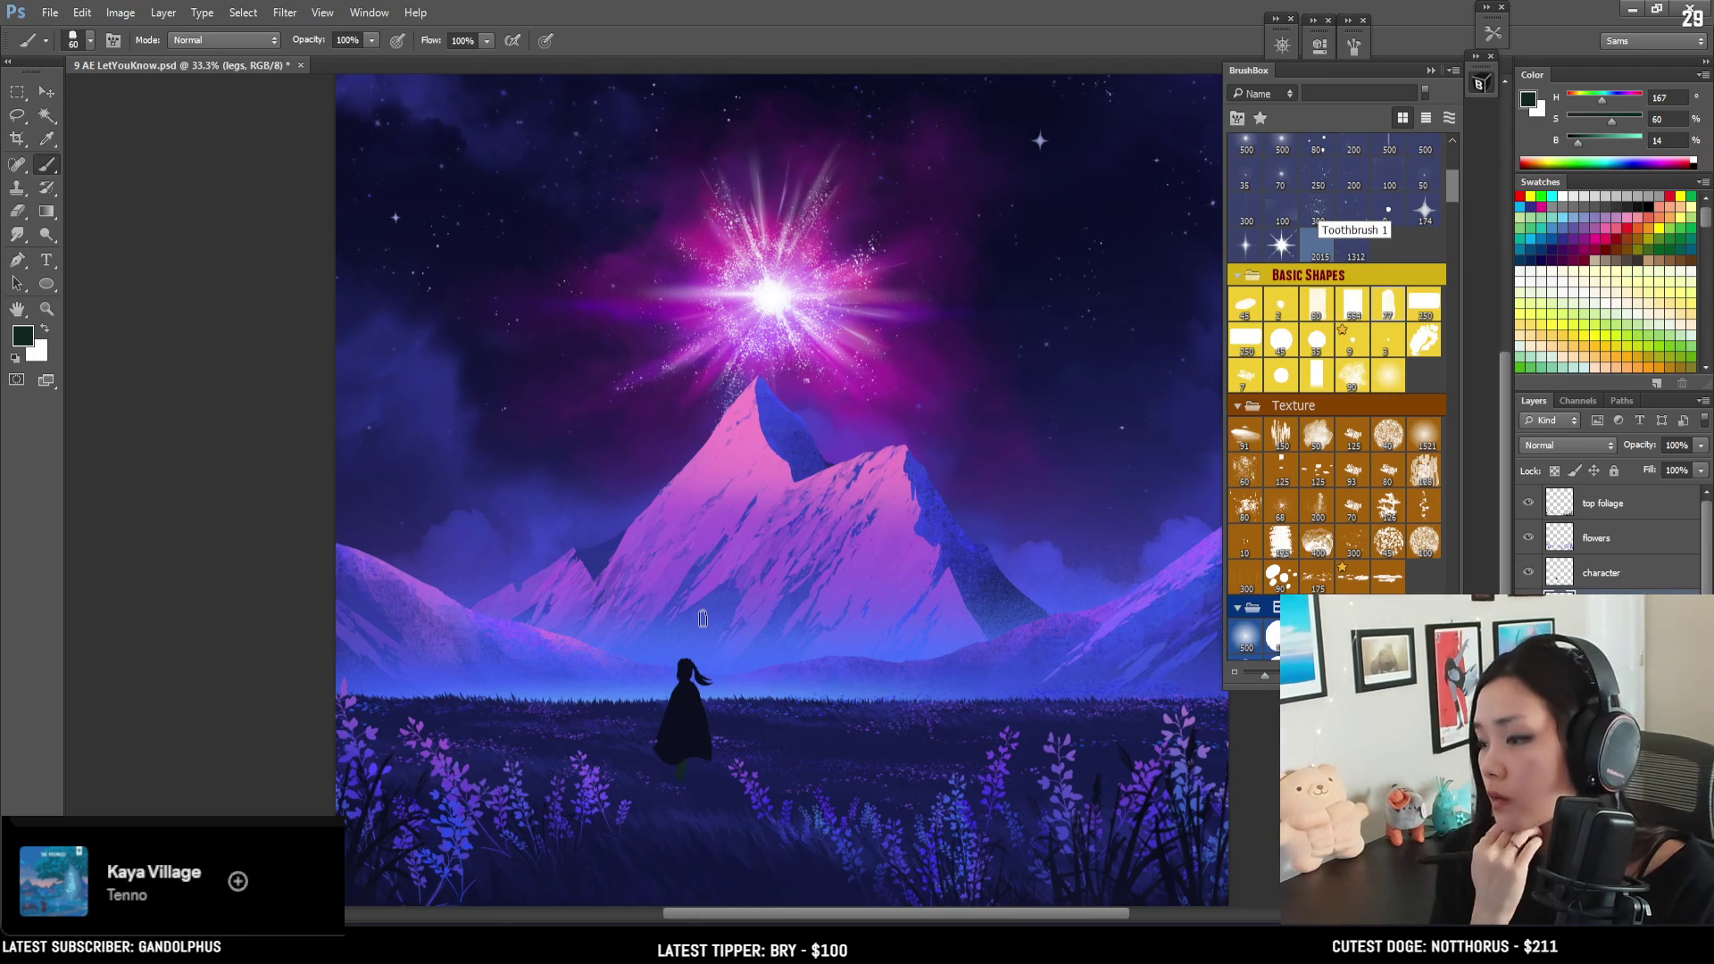
key(ctrl+minus)
key(ctrl+plus)
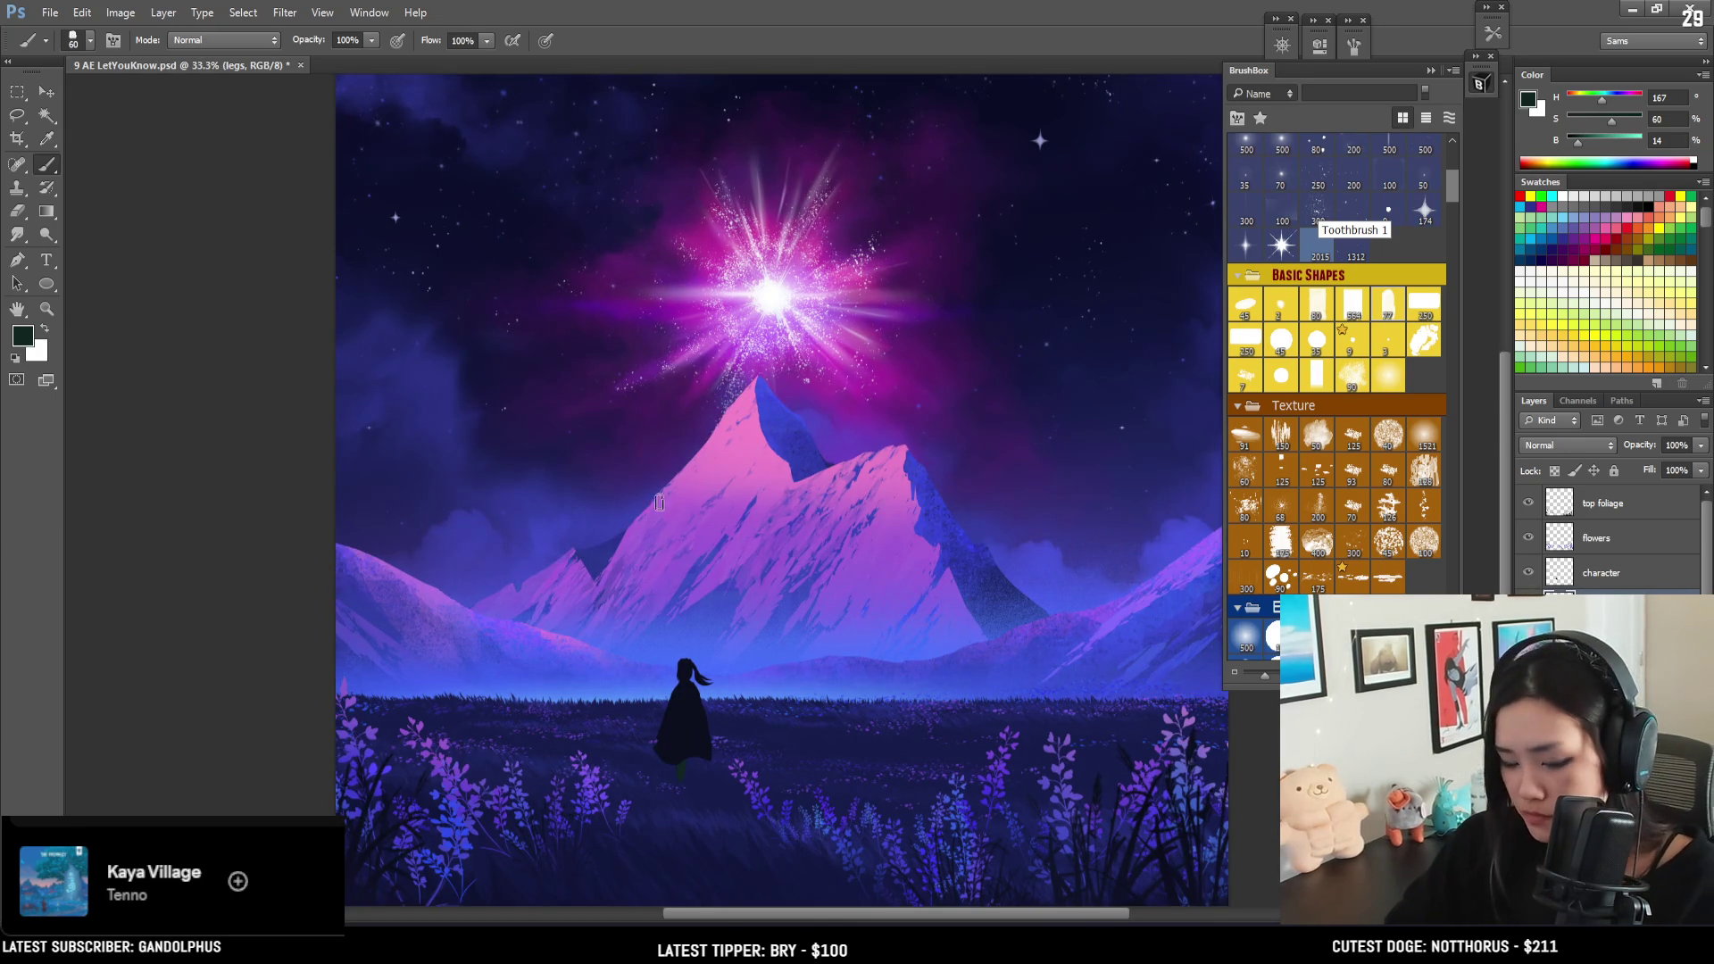
- Paint the legs under the cloak with a progressively smaller brush, erasing stray paint
key(l)
key(b)
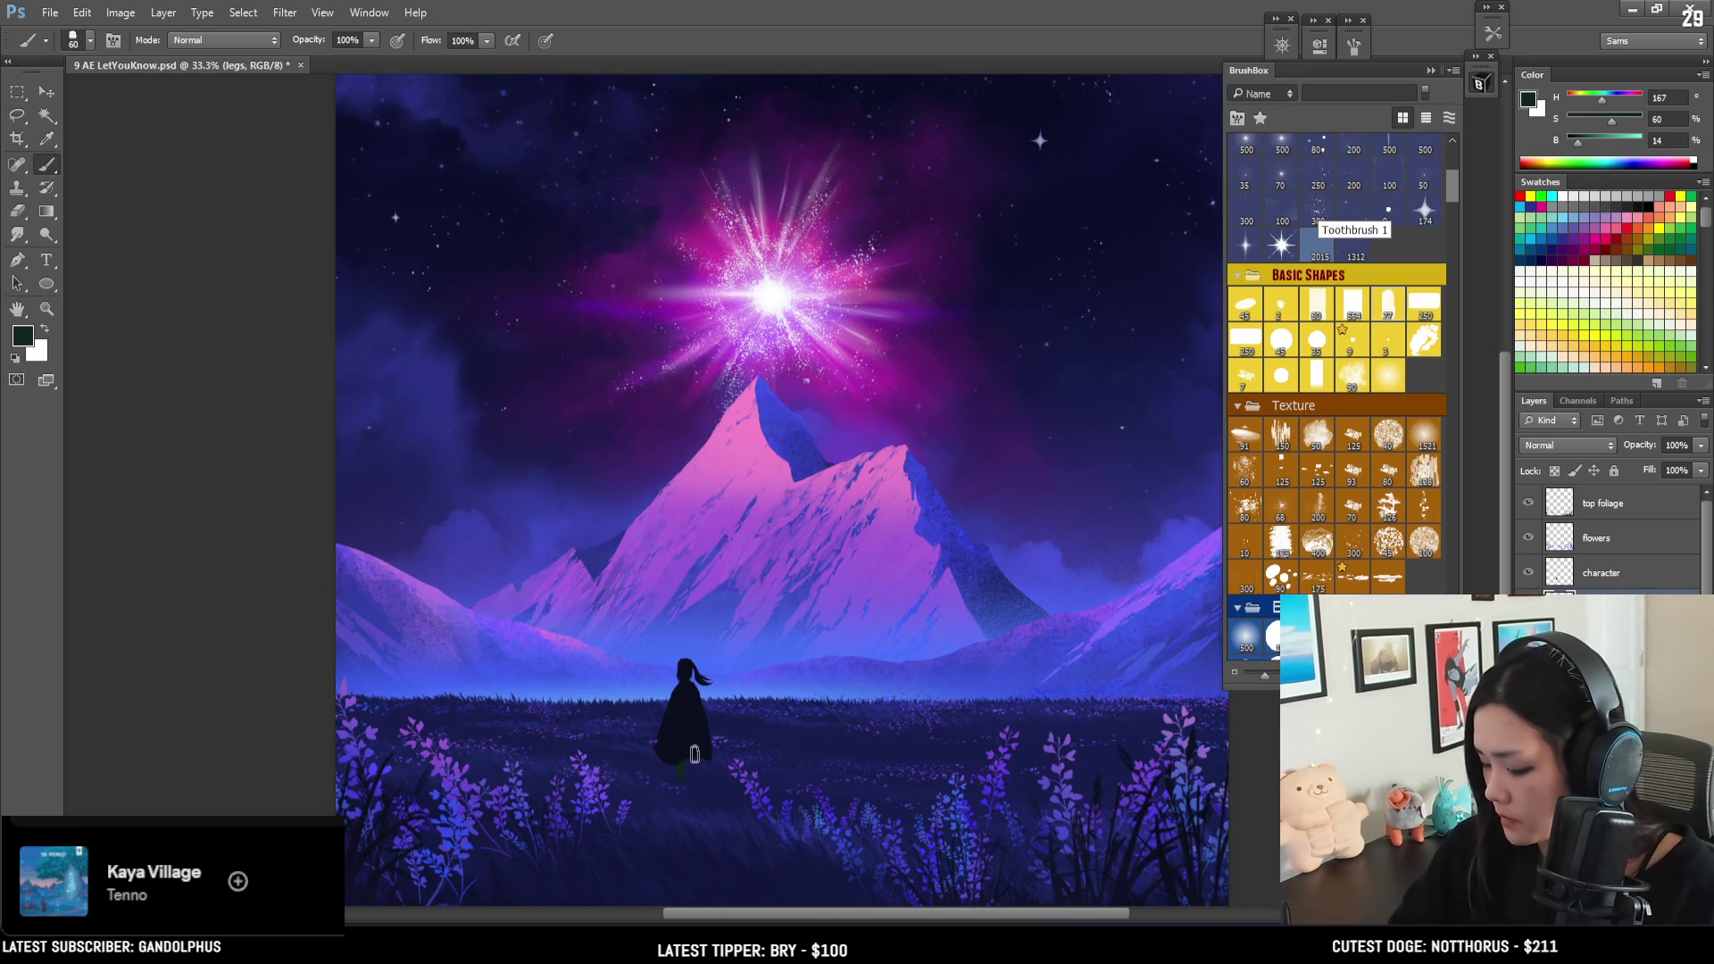
key(bracketleft)
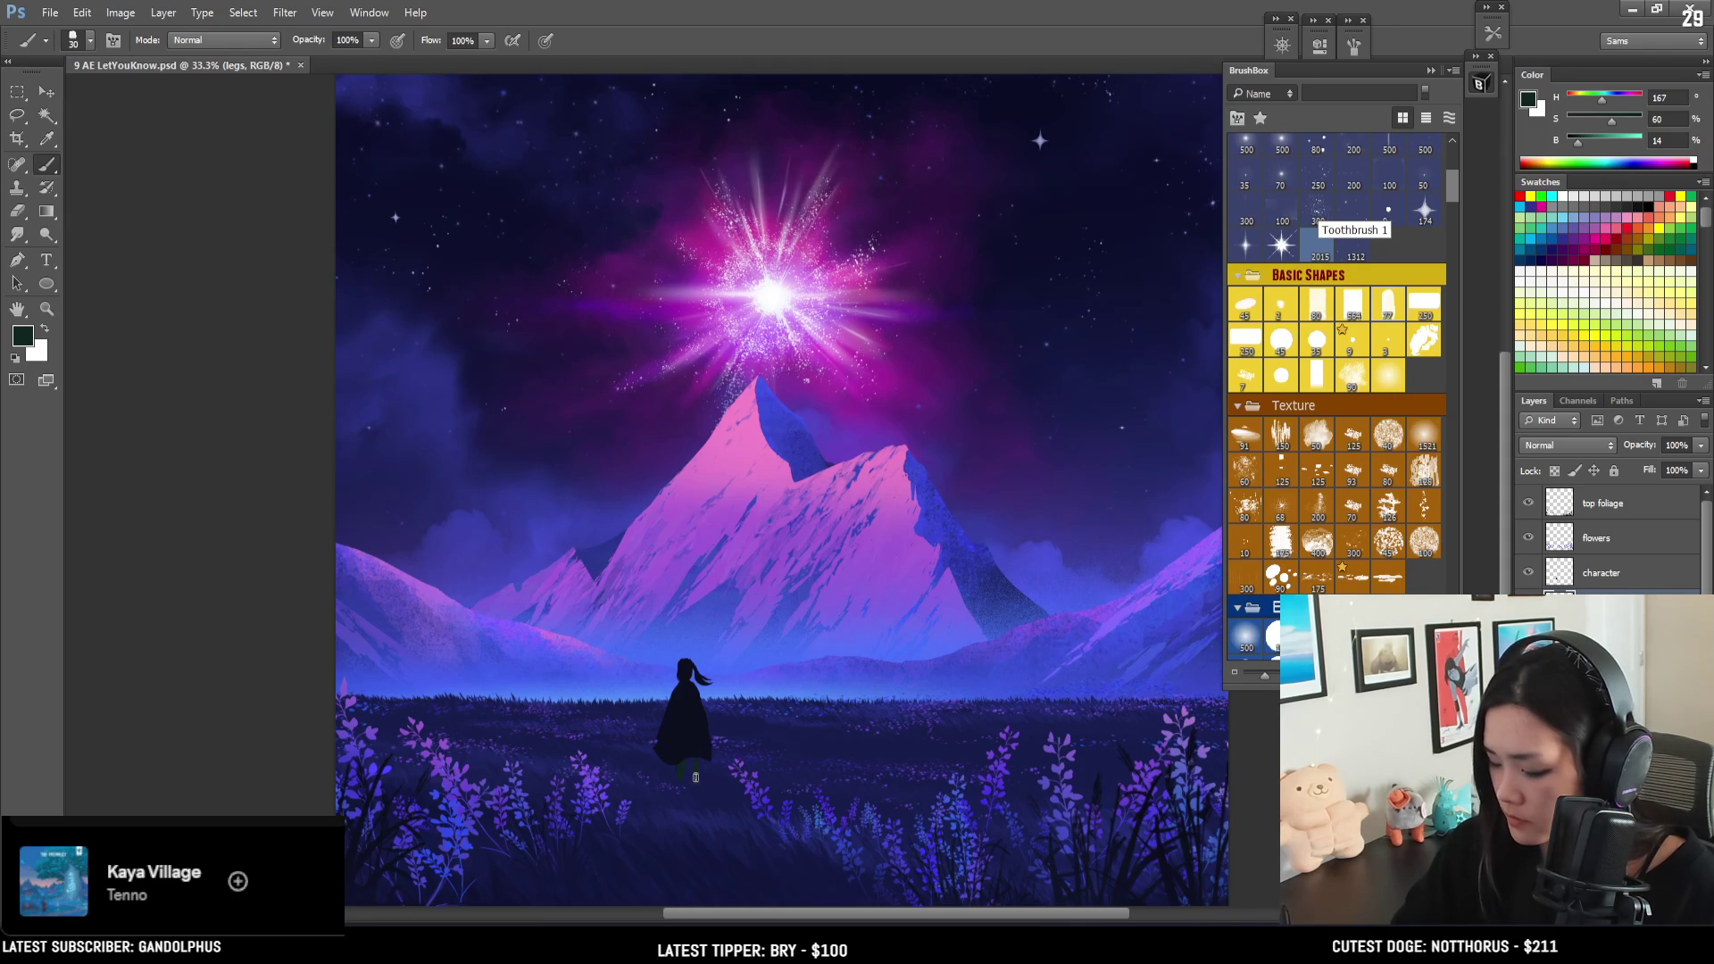
key(bracketleft)
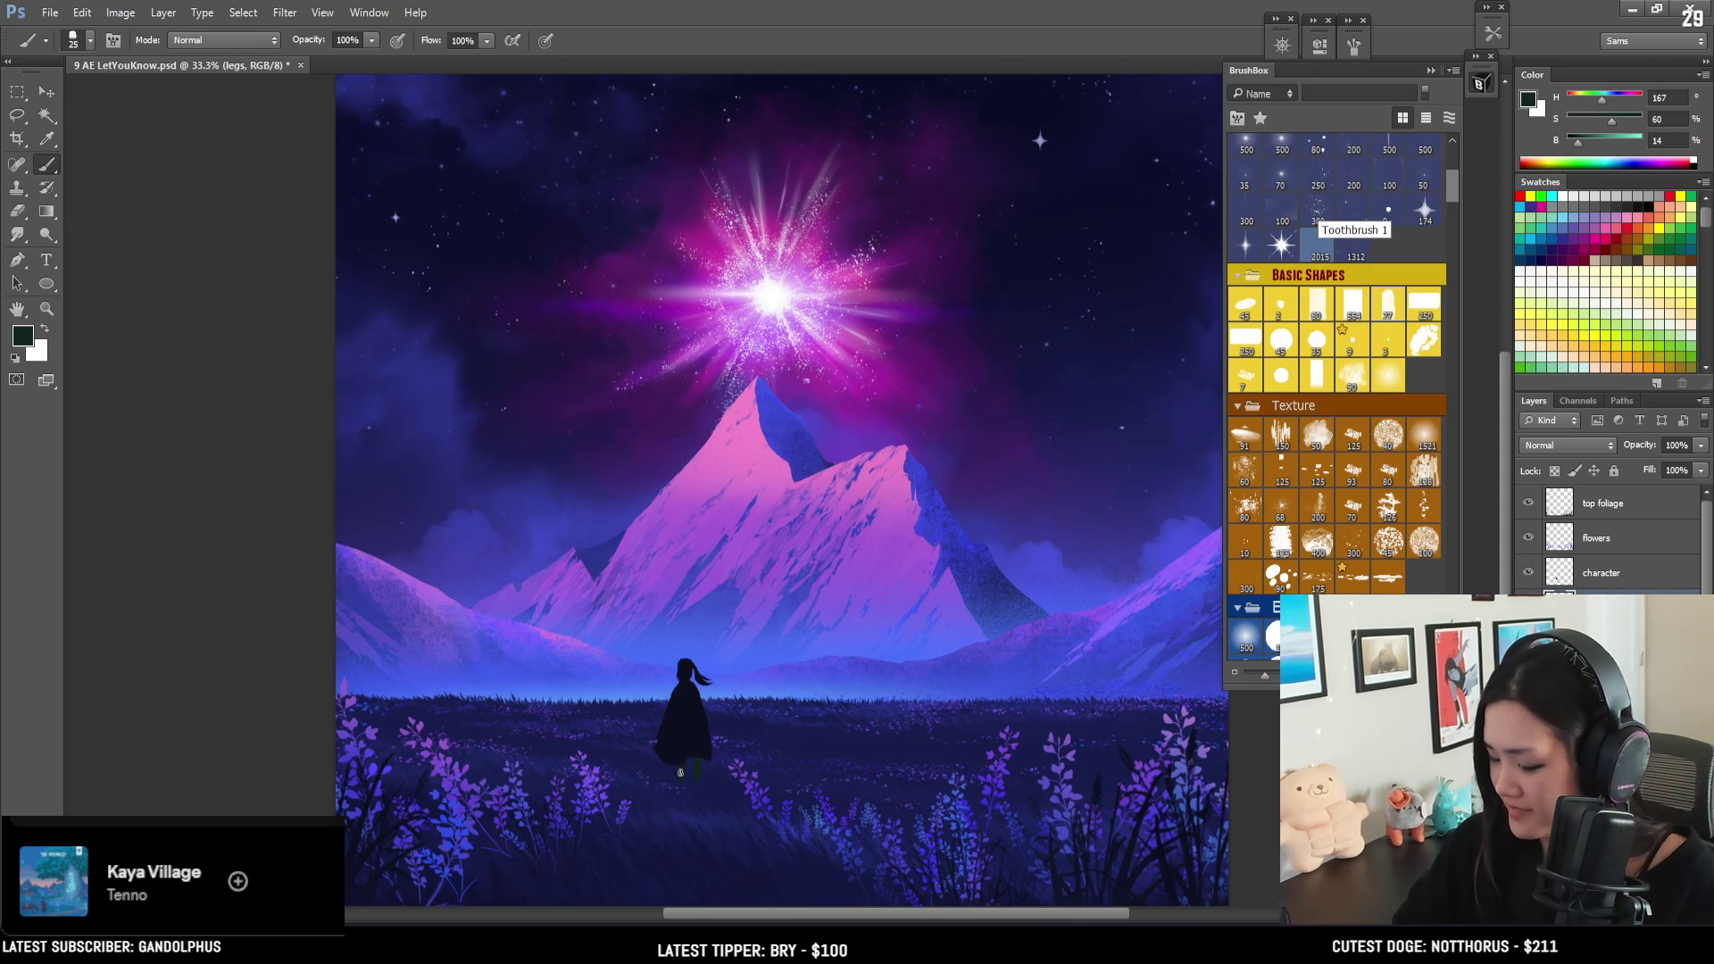
key(e)
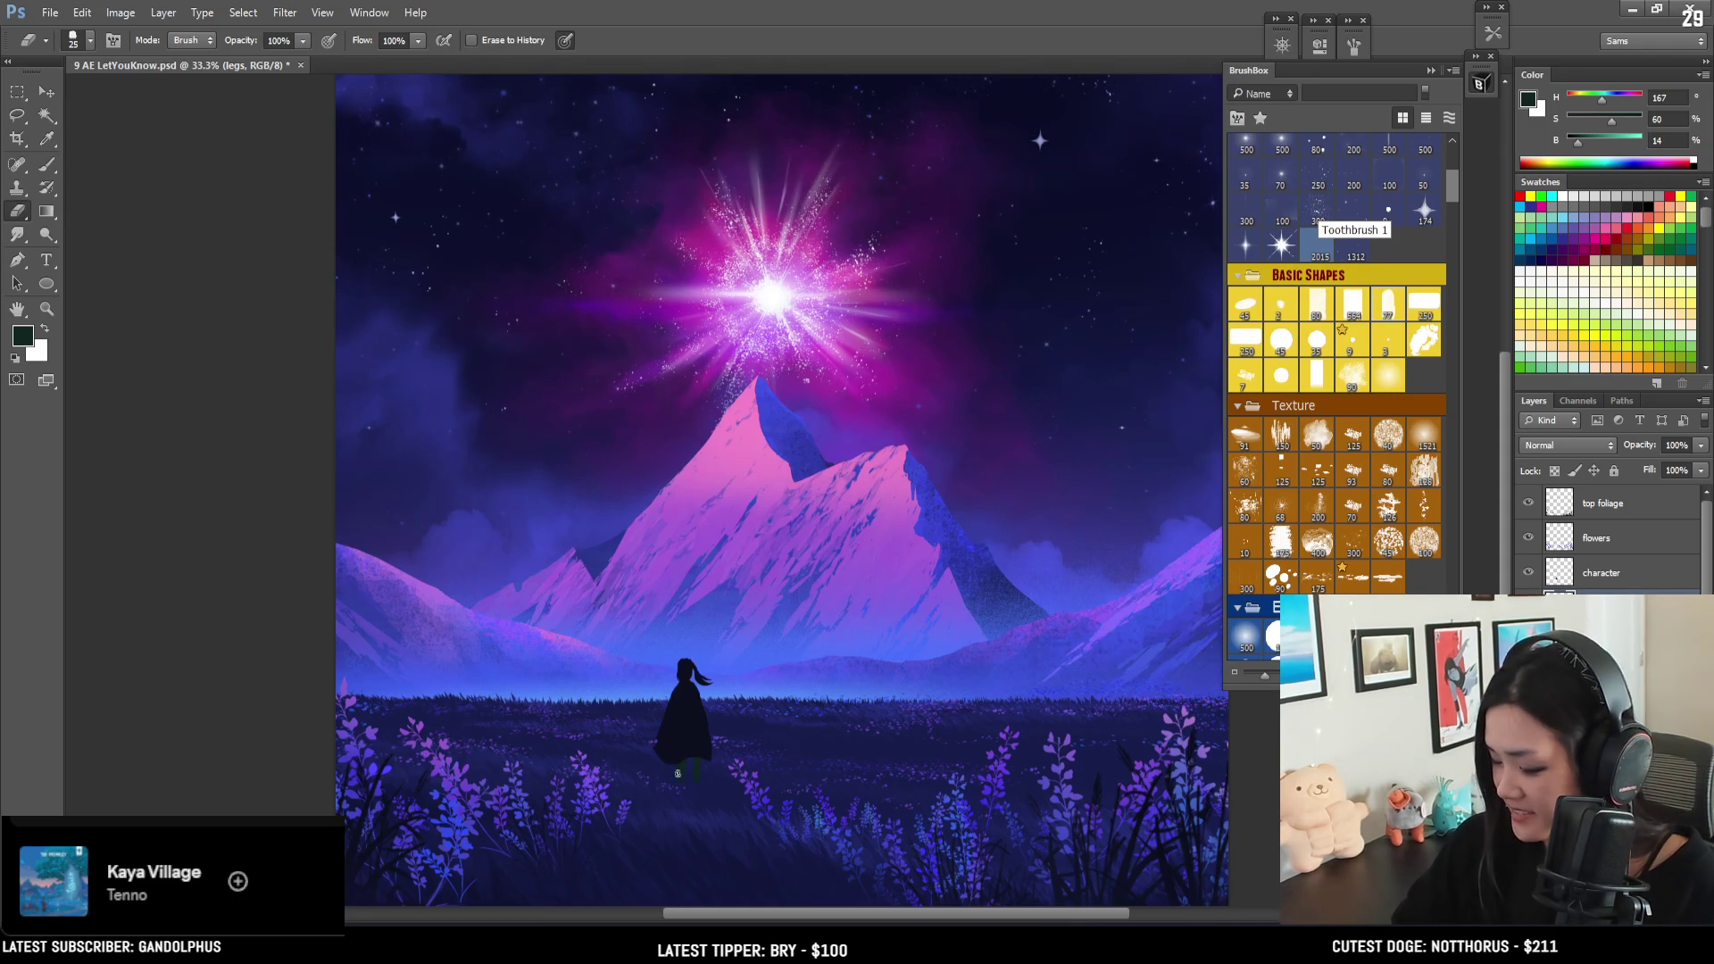
key(b)
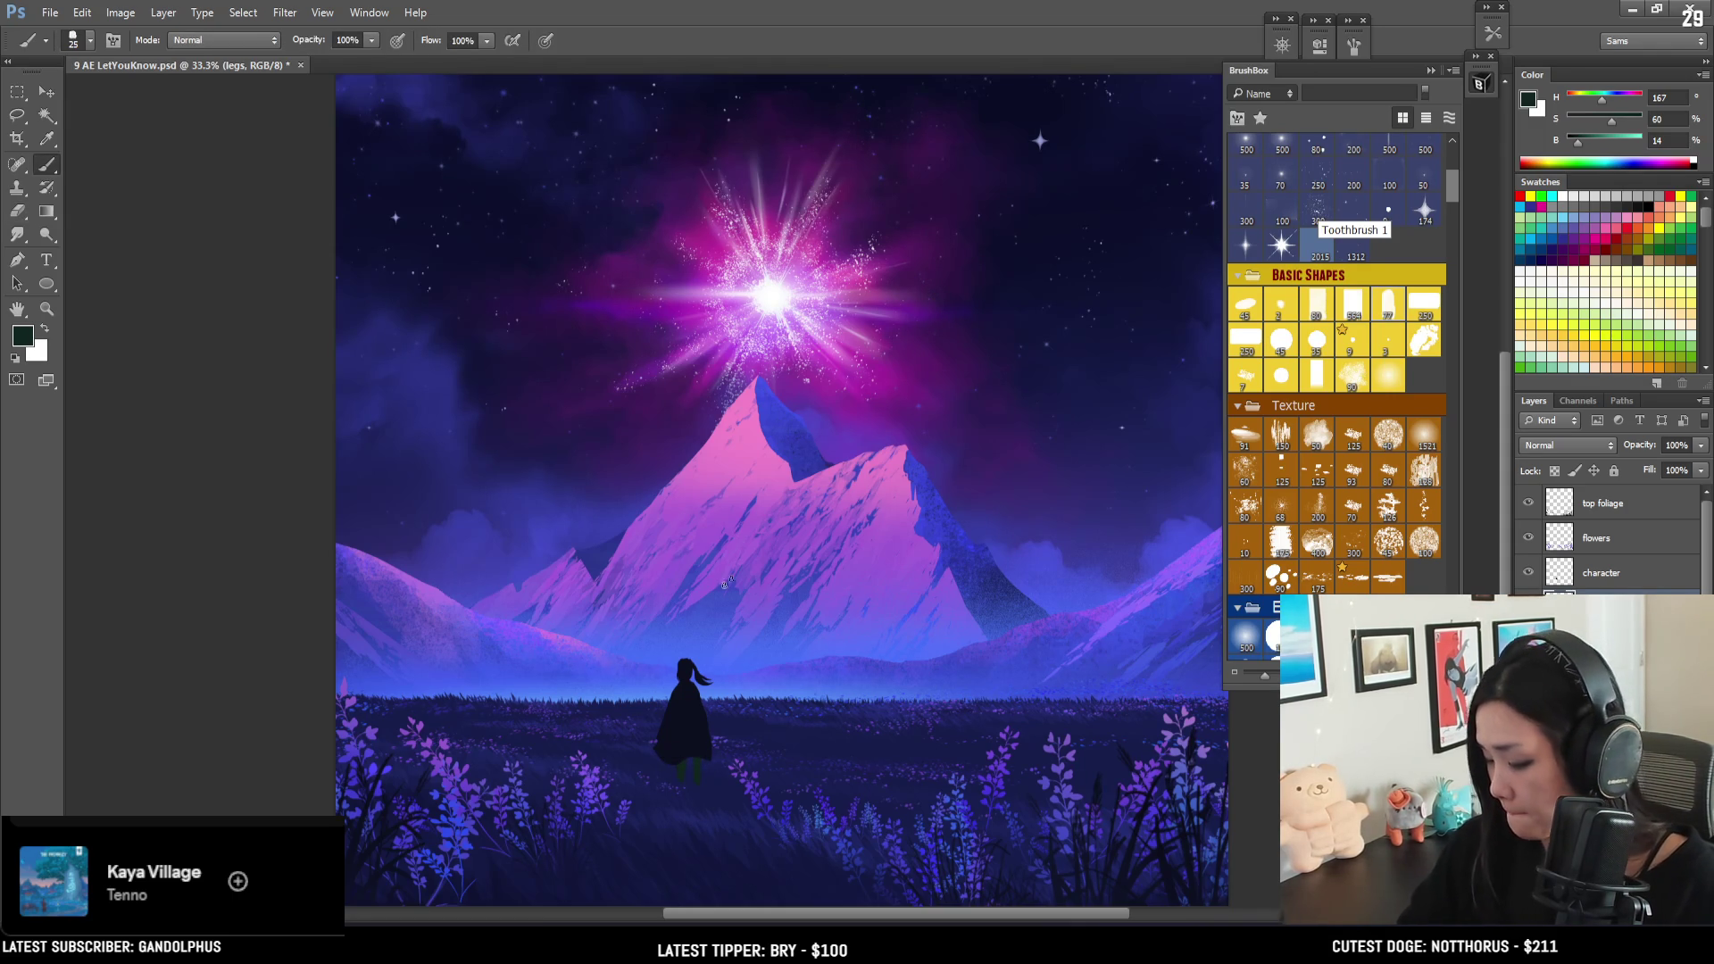
key(e)
key(b)
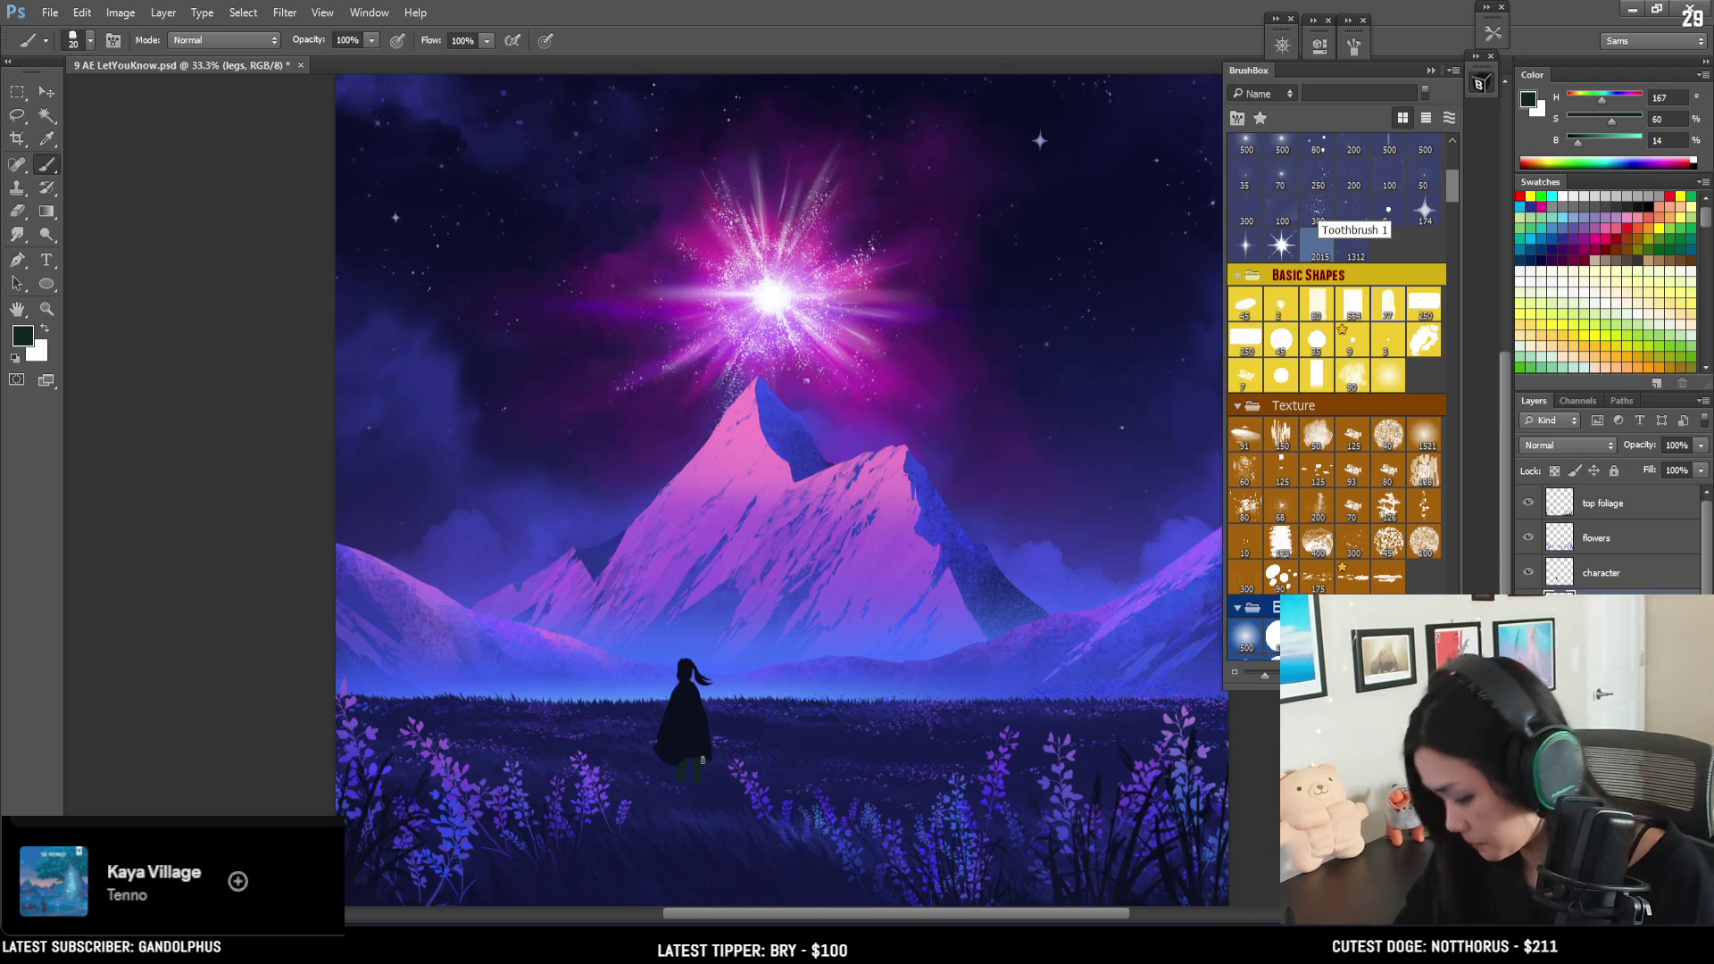
key(e)
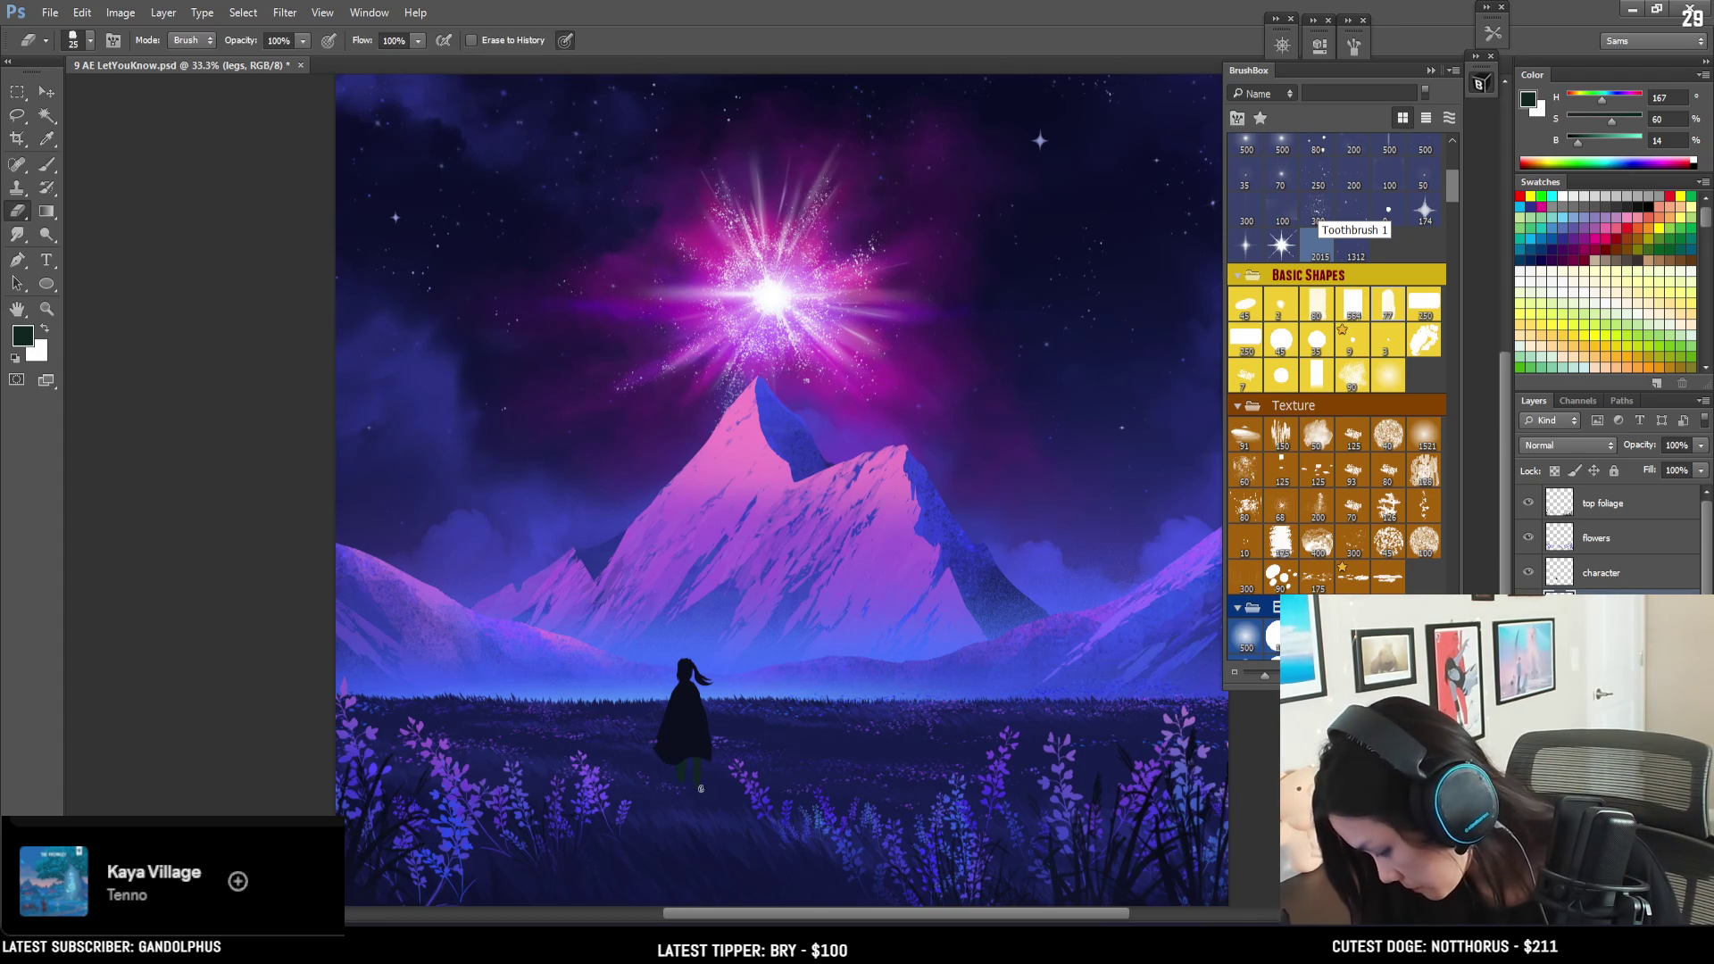
key(b)
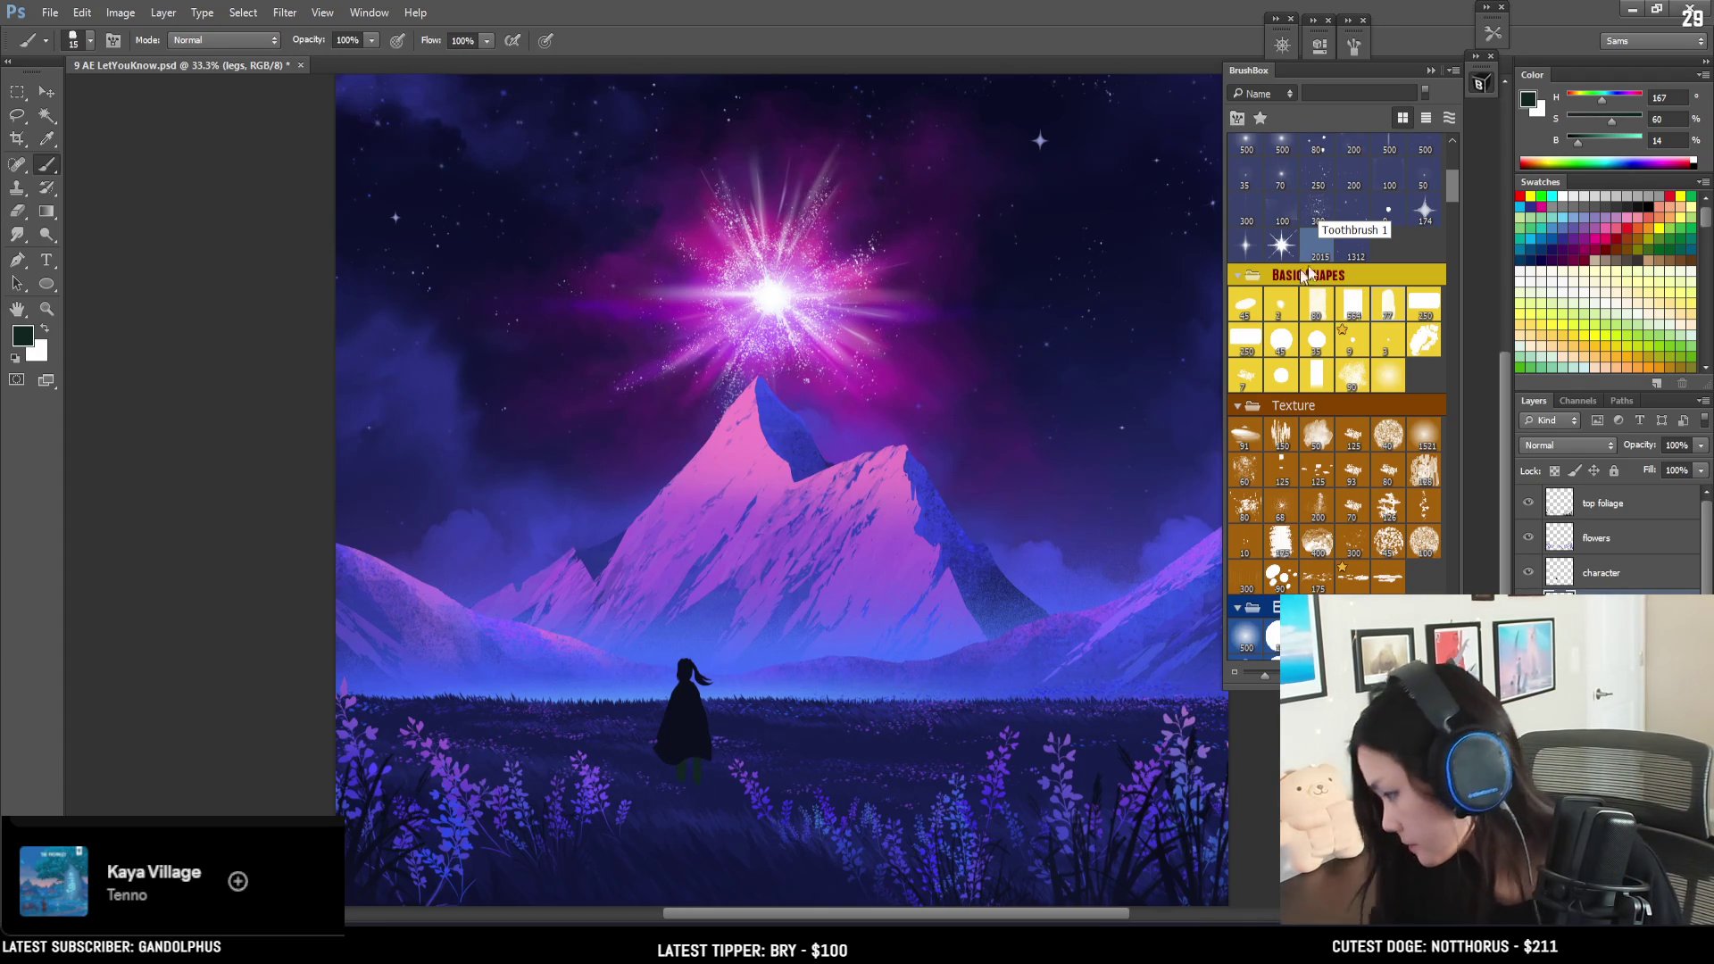
key(ctrl+plus)
key(ctrl+plus)
- Tidy the green legs' edges by alternating painting and erasing
mouse_move(648, 710)
mouse_down()
mouse_move(708, 413)
mouse_move(670, 893)
mouse_up()
drag(661, 624, 868, 101)
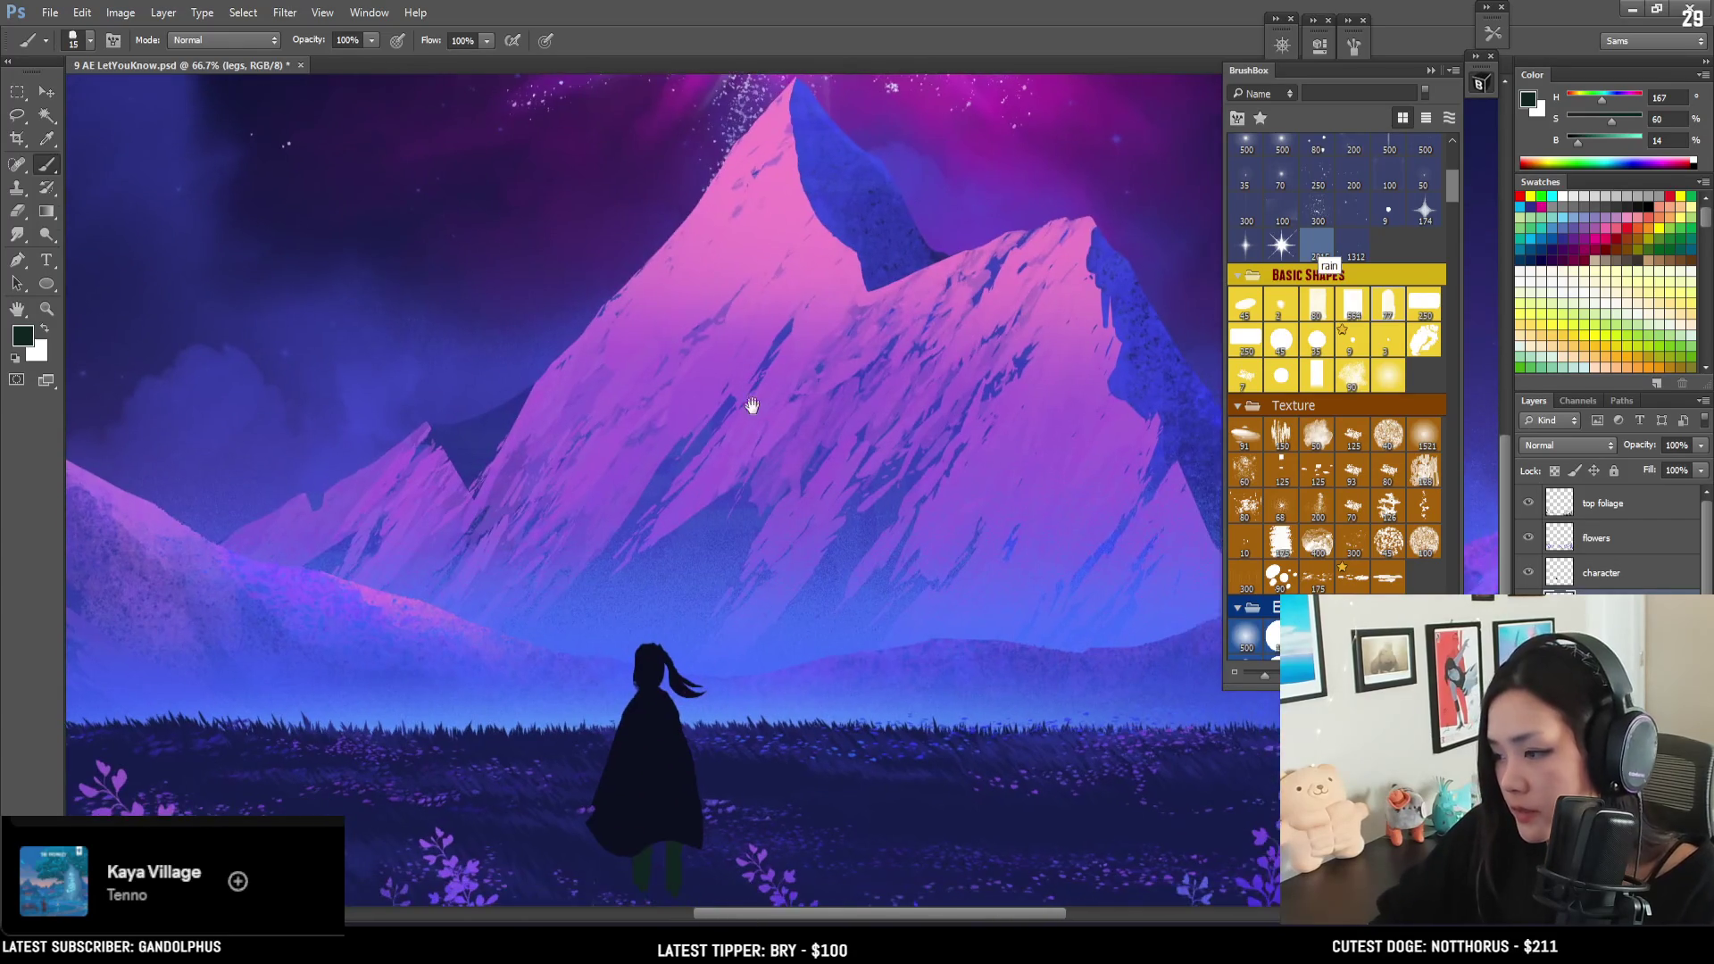
drag(750, 383, 765, 298)
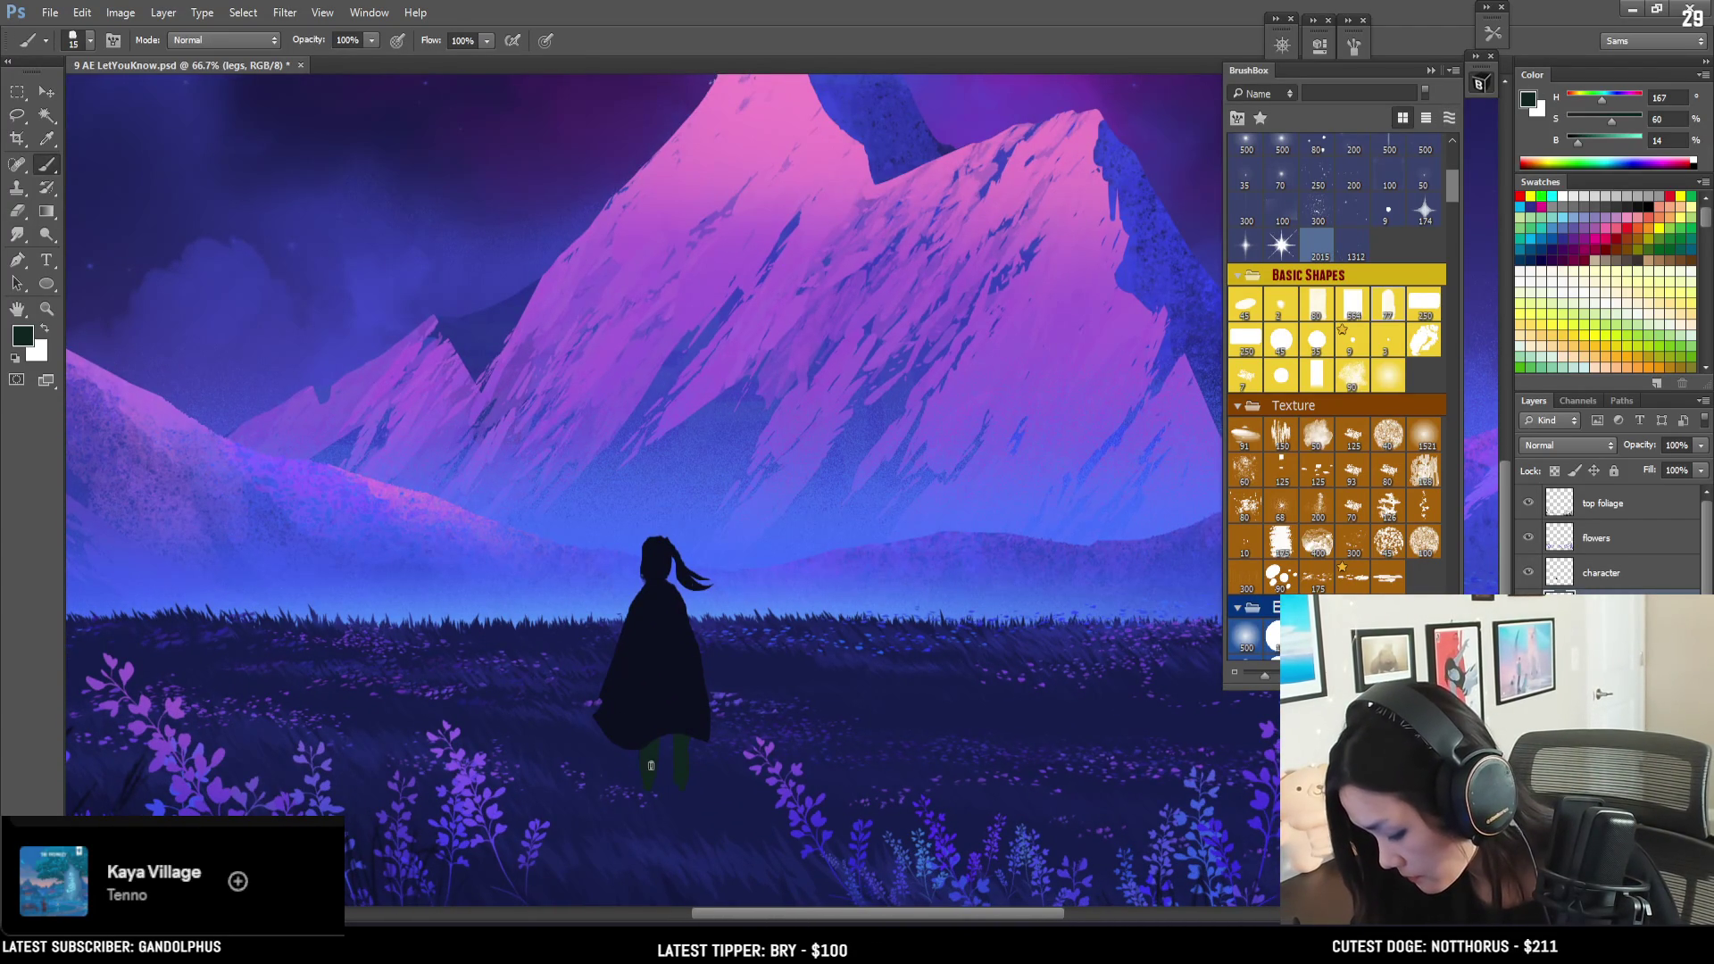
key(e)
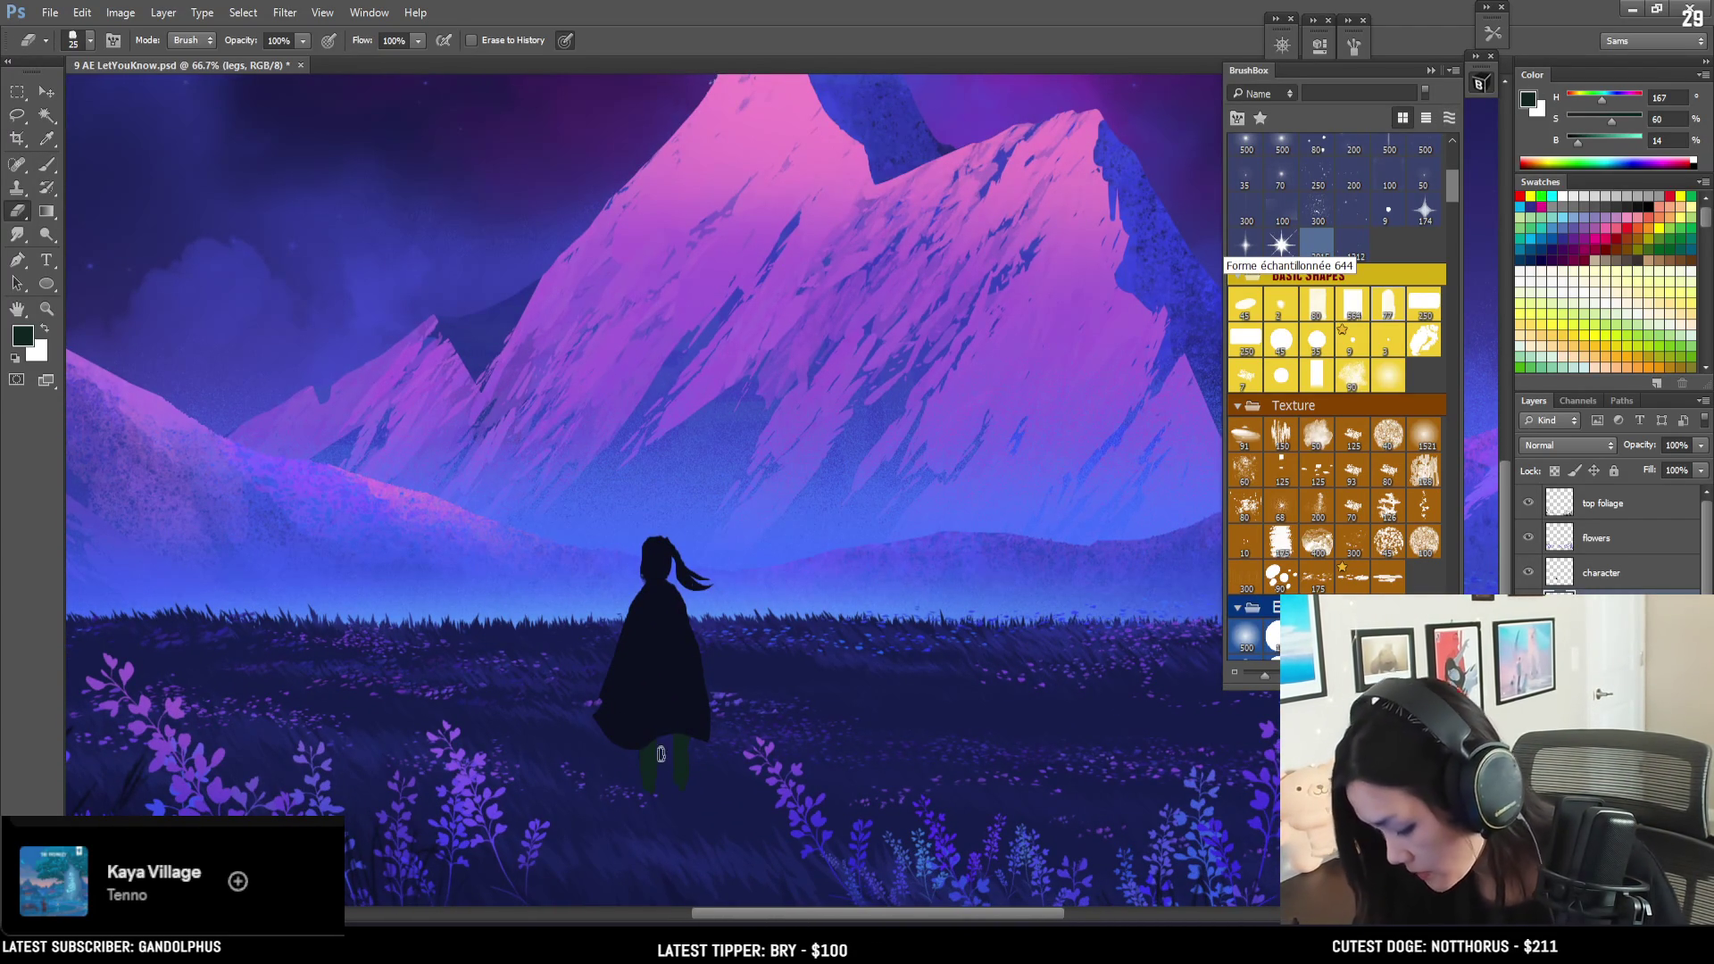
key(b)
key(e)
key(b)
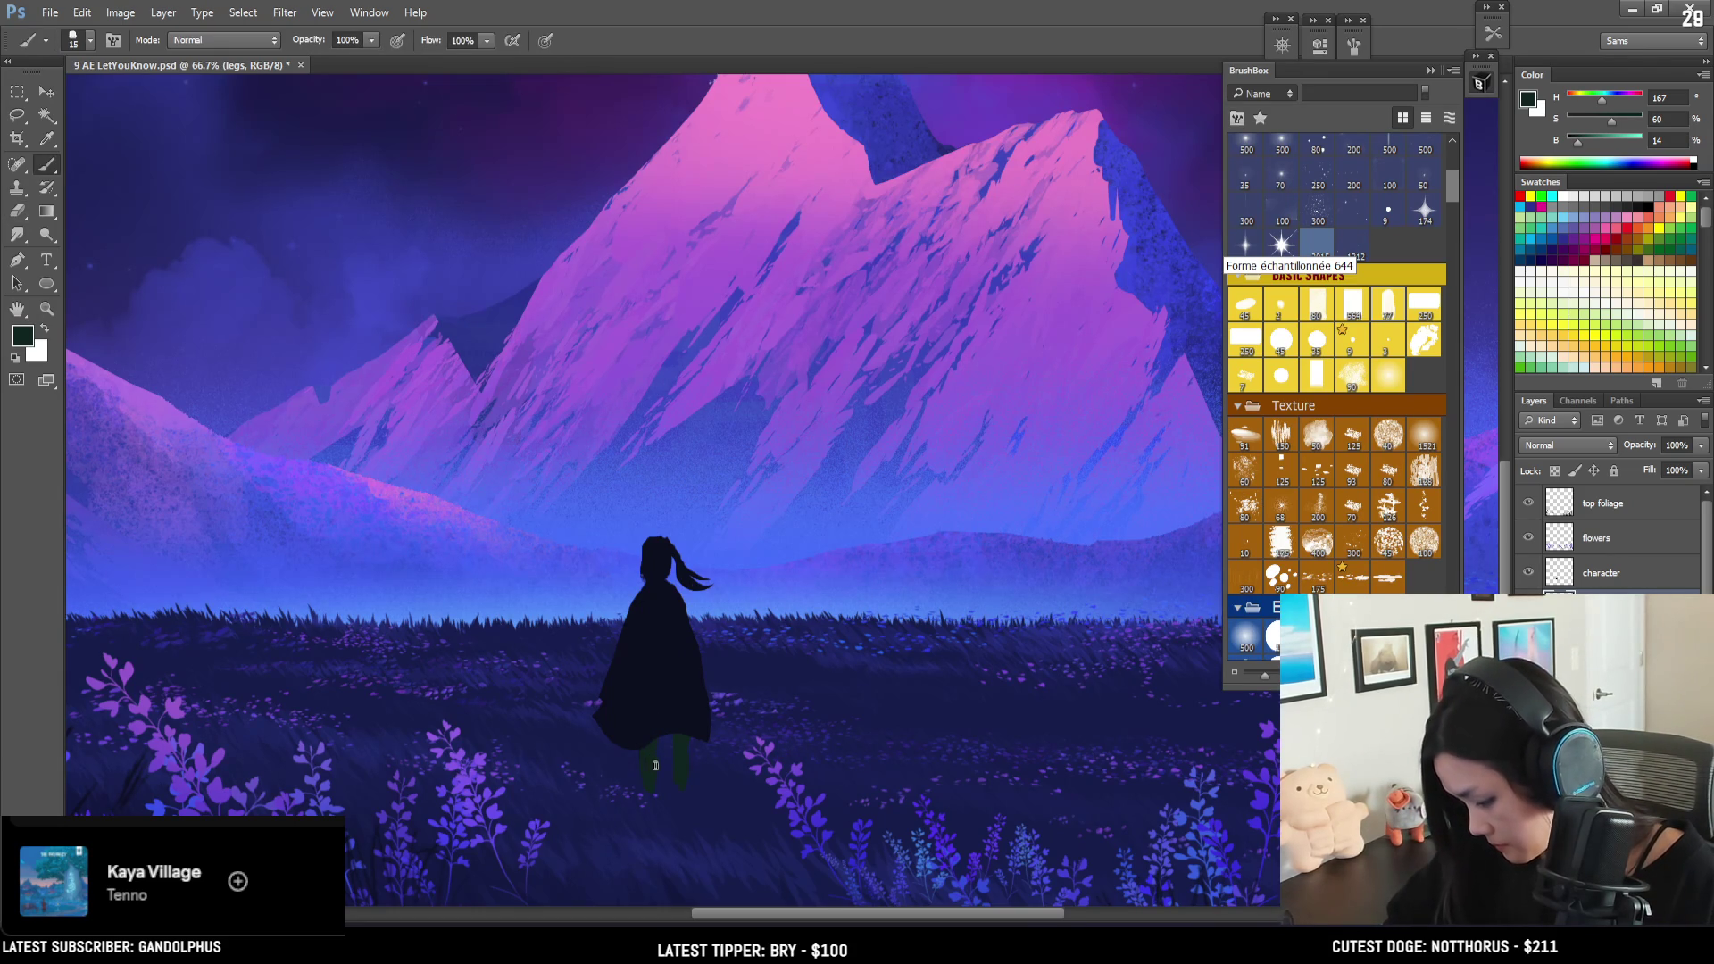
key(e)
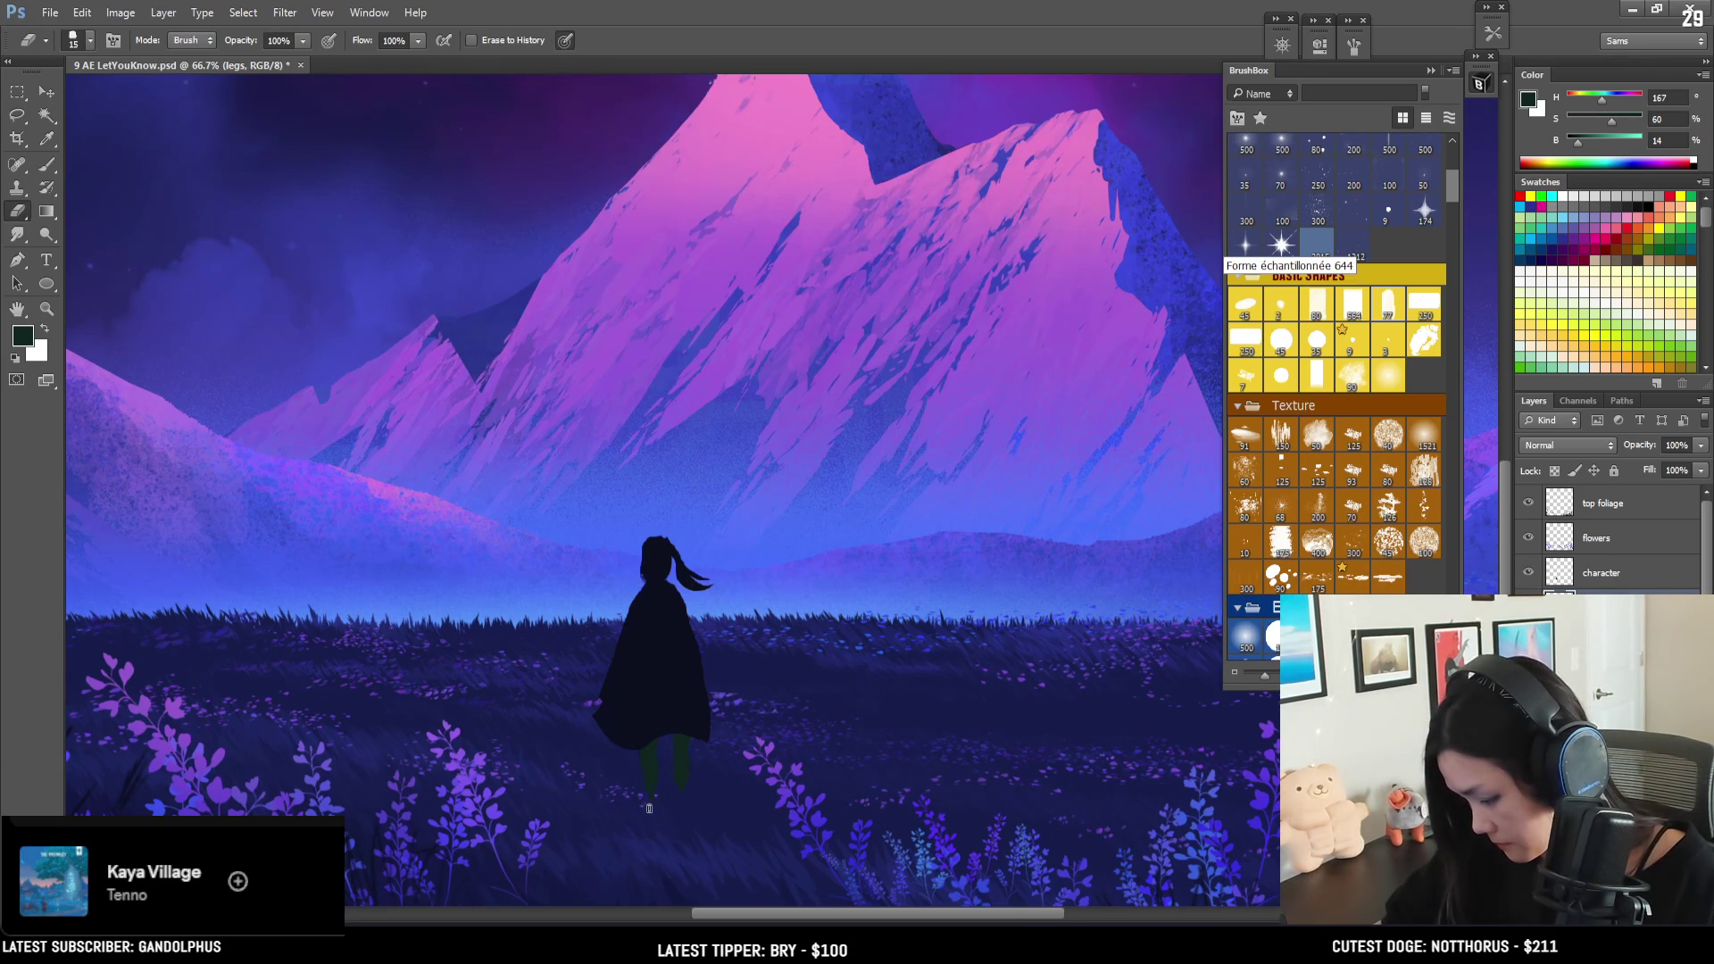
key(b)
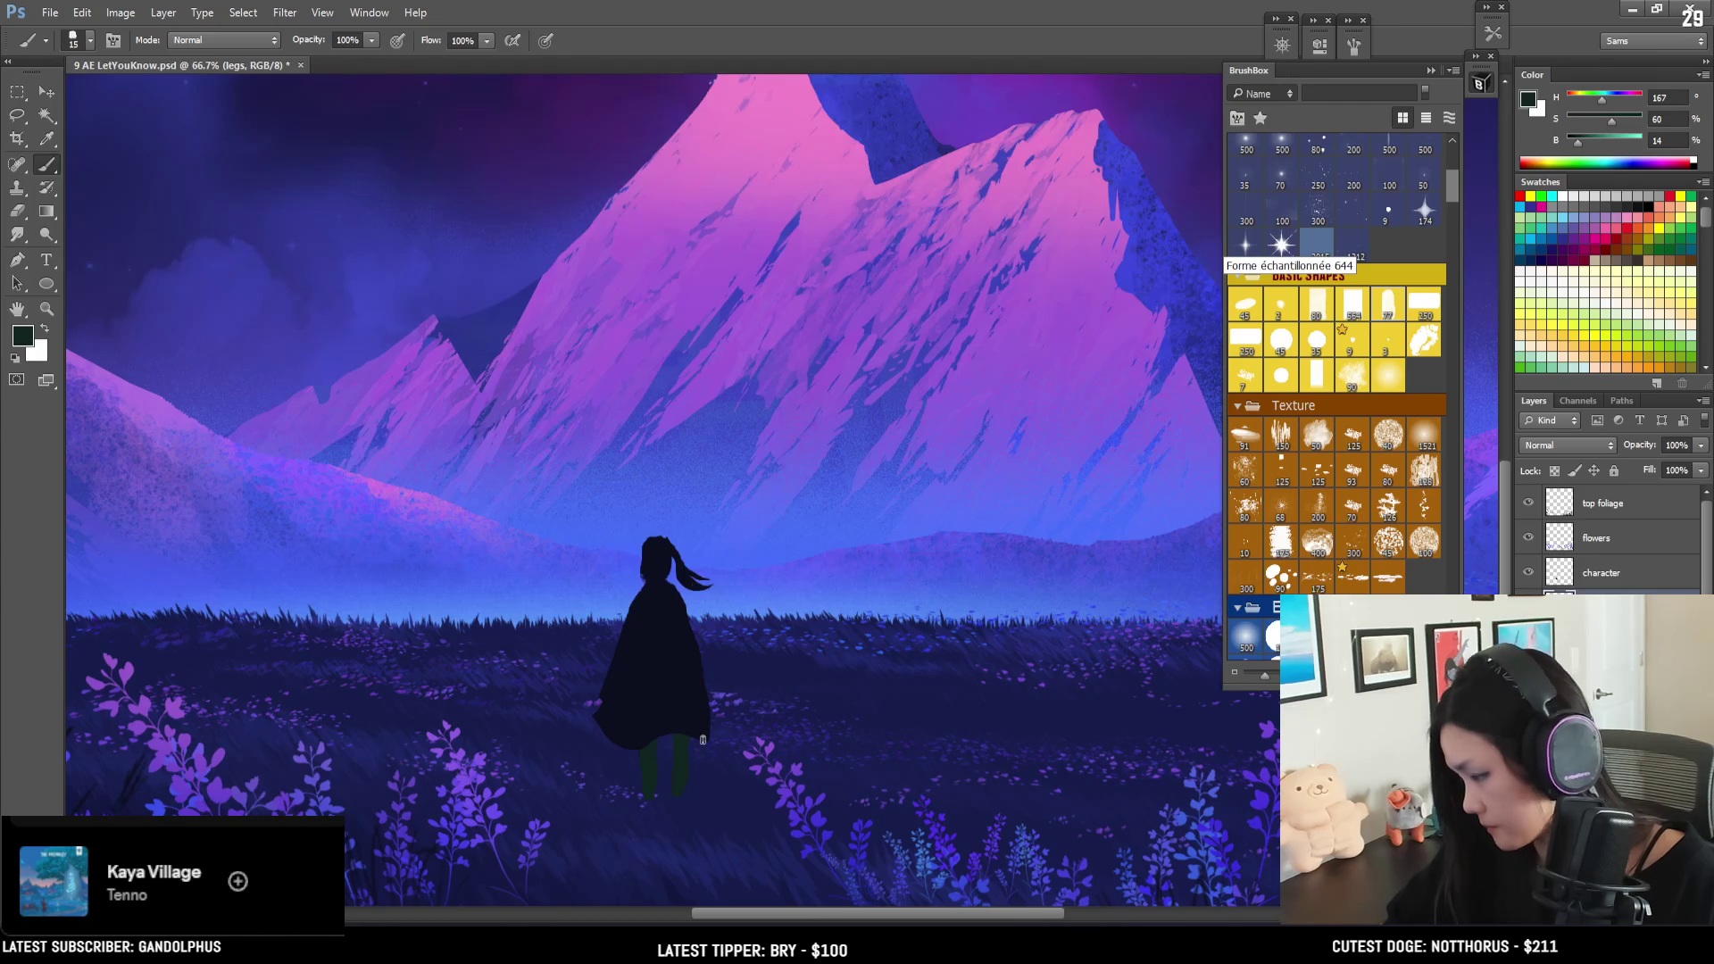
key(e)
- Switch to the first Kloir brush tip at 40 pixels for painting
scroll(1453, 150, up, 5)
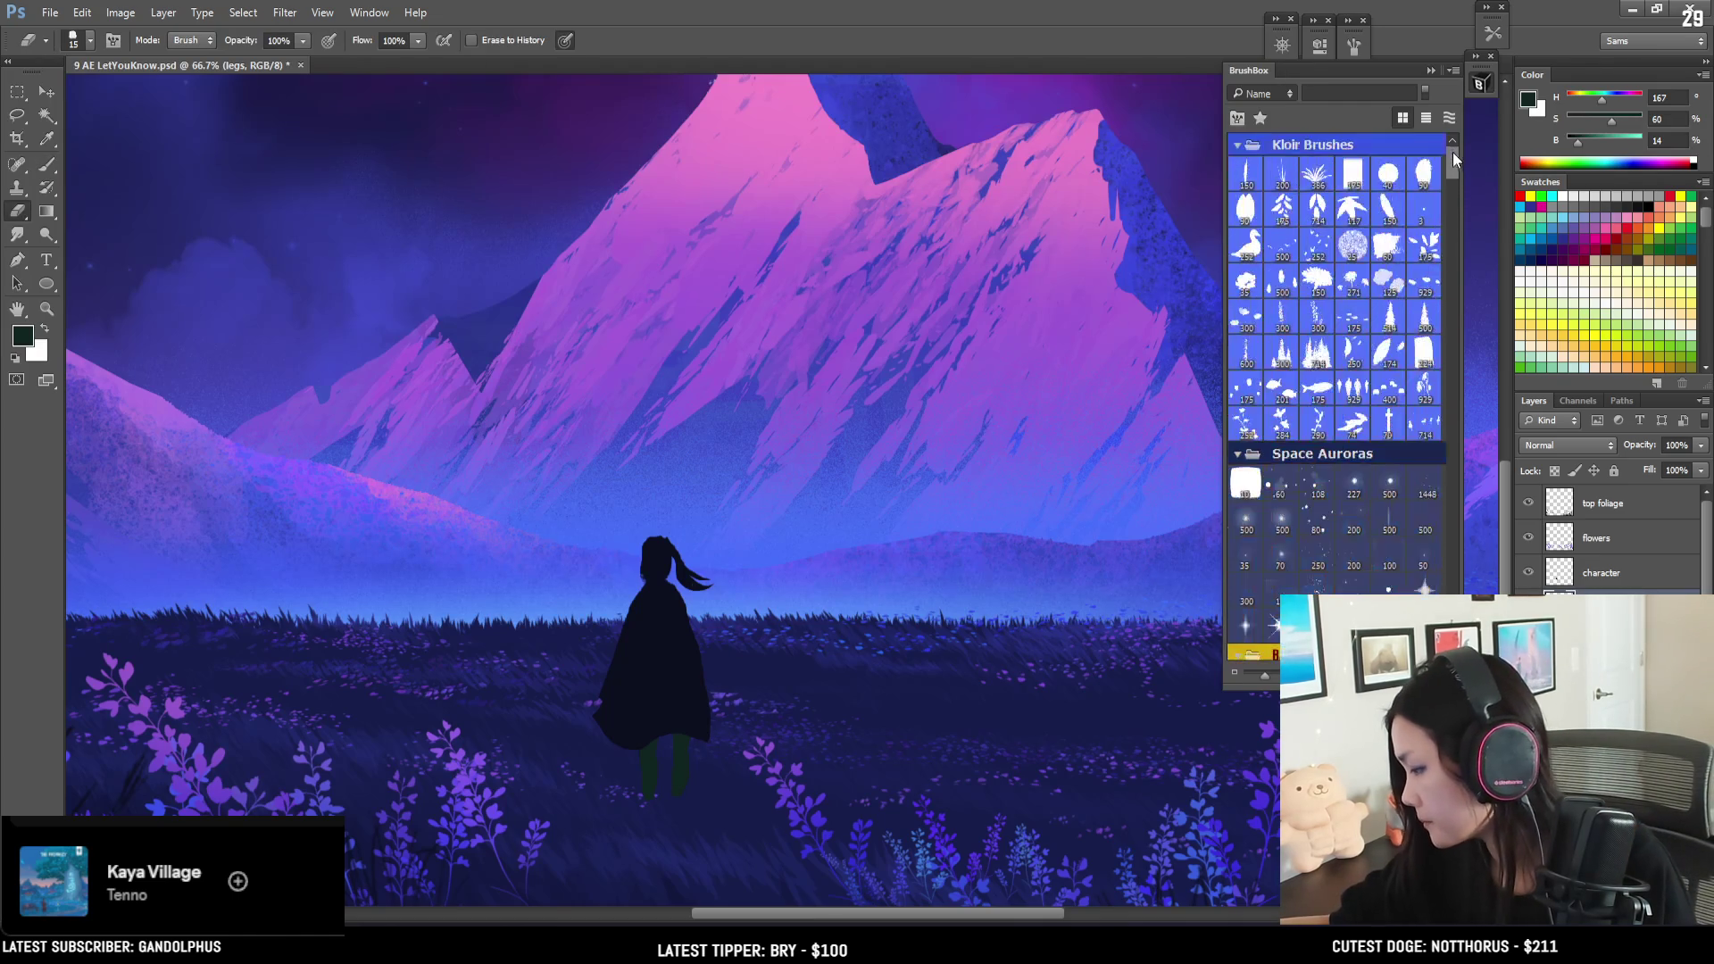
click(1385, 207)
click(1264, 175)
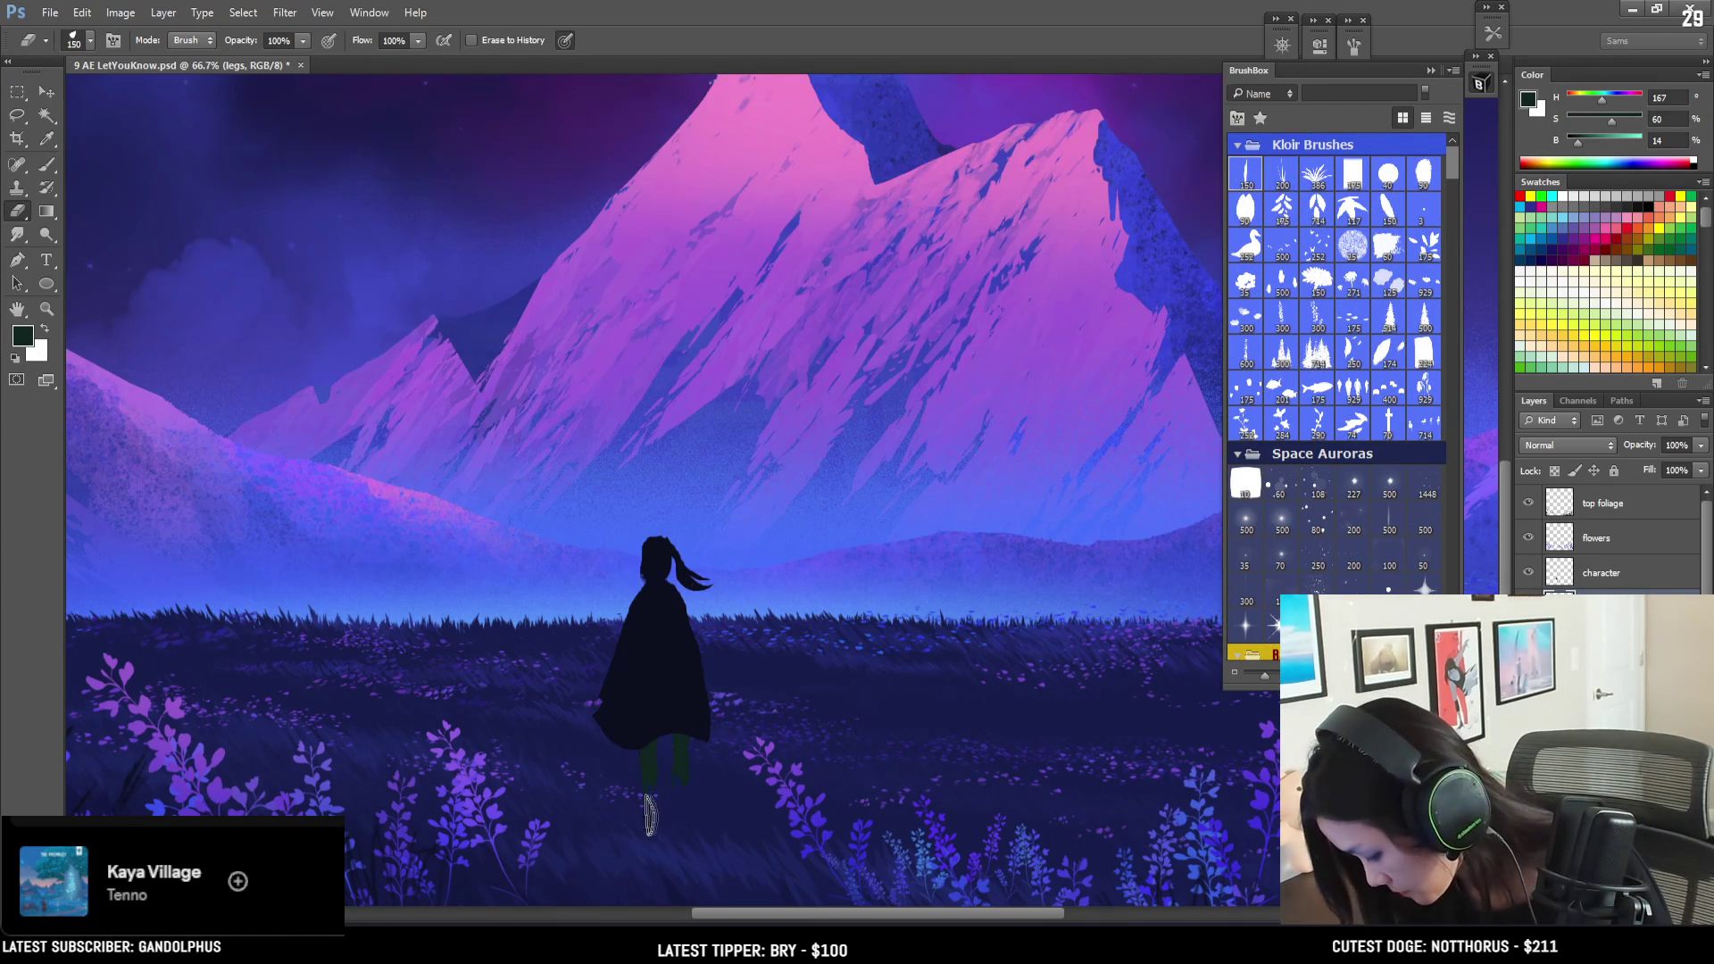
key(bracketleft)
key(bracketleft)
key(bracketleft)
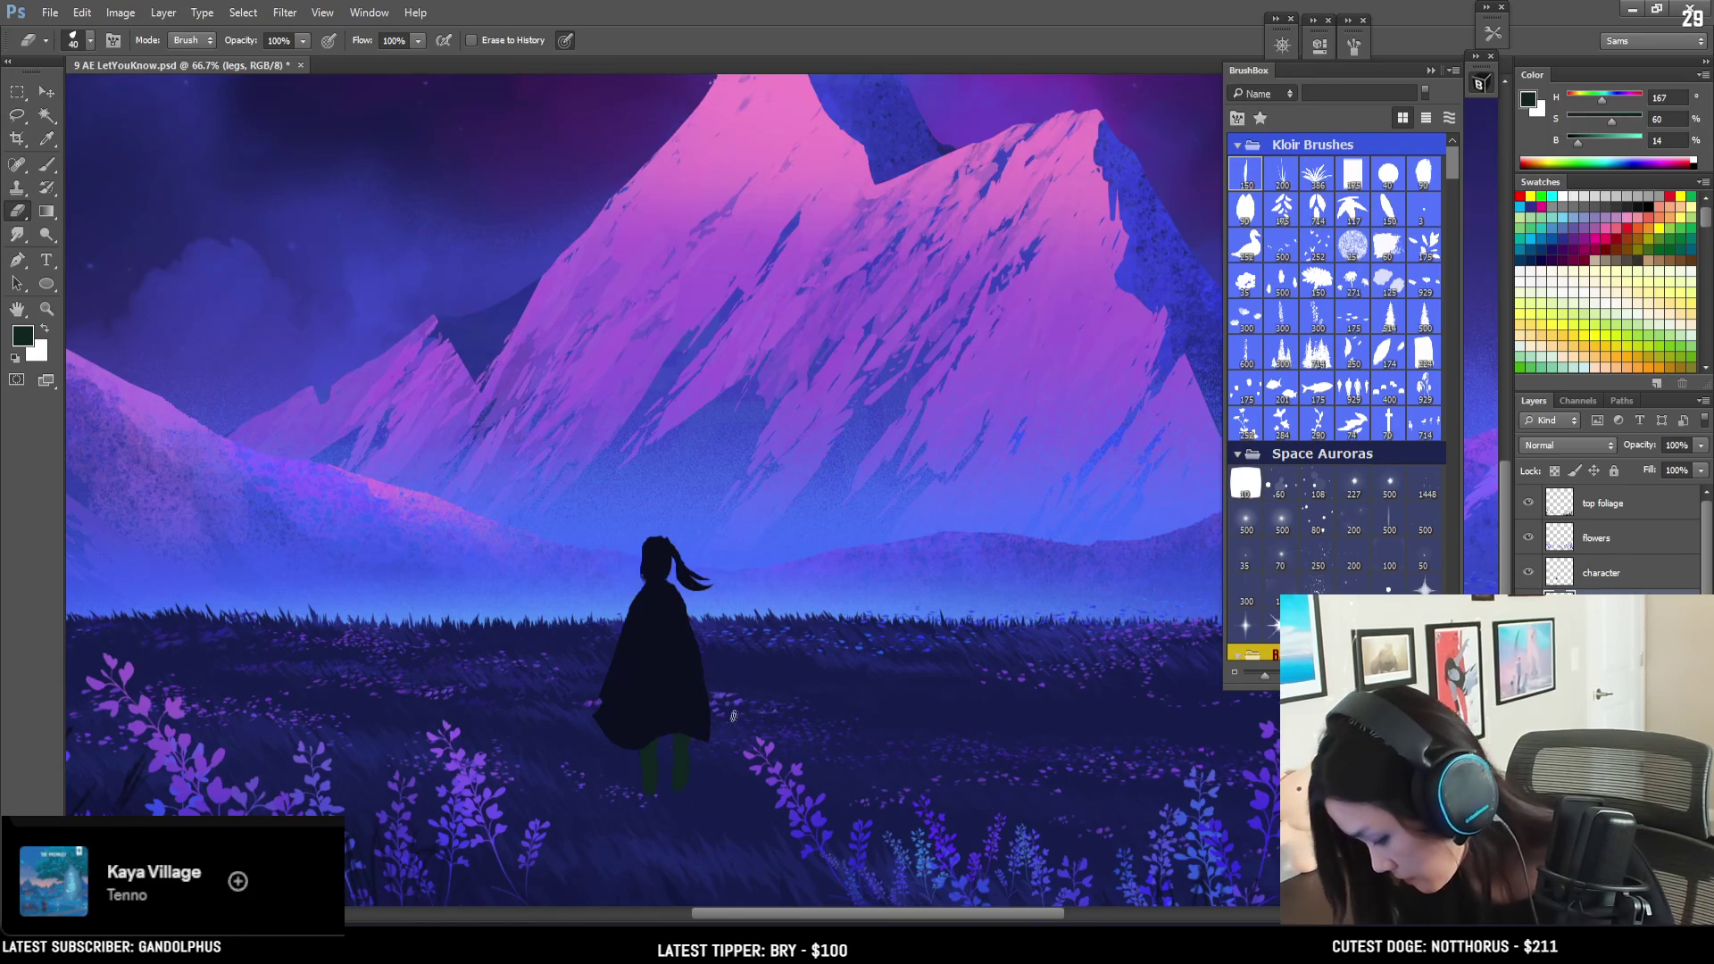
key(b)
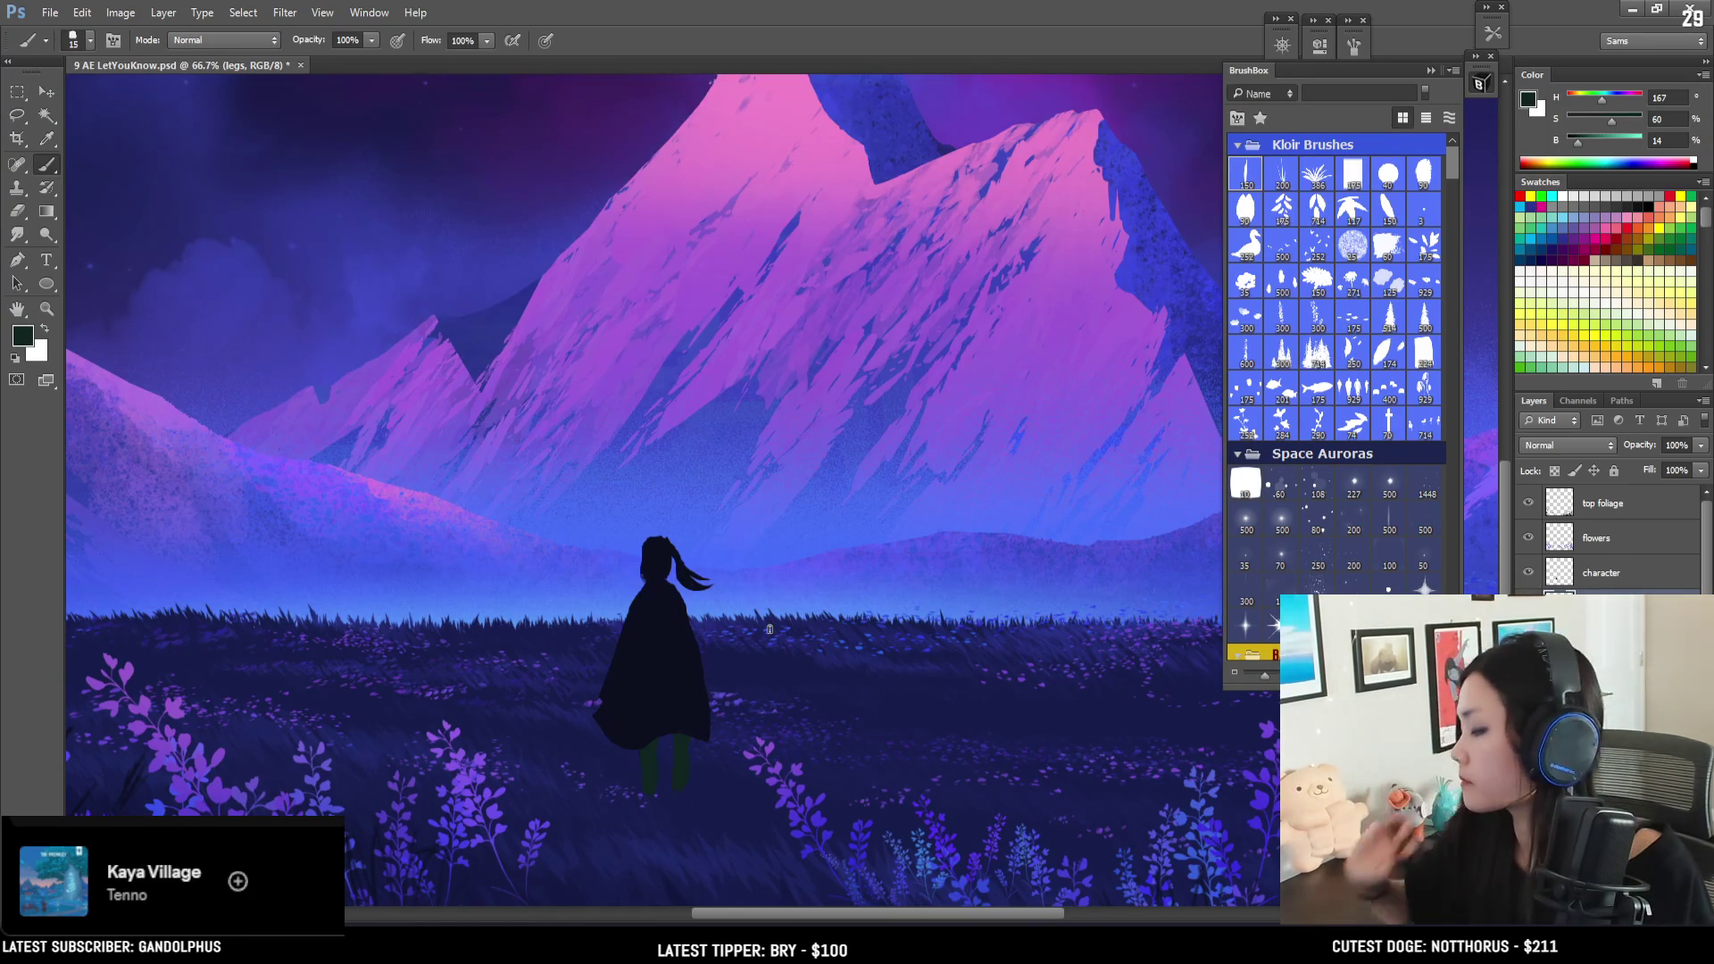
ctrl+click(652, 555)
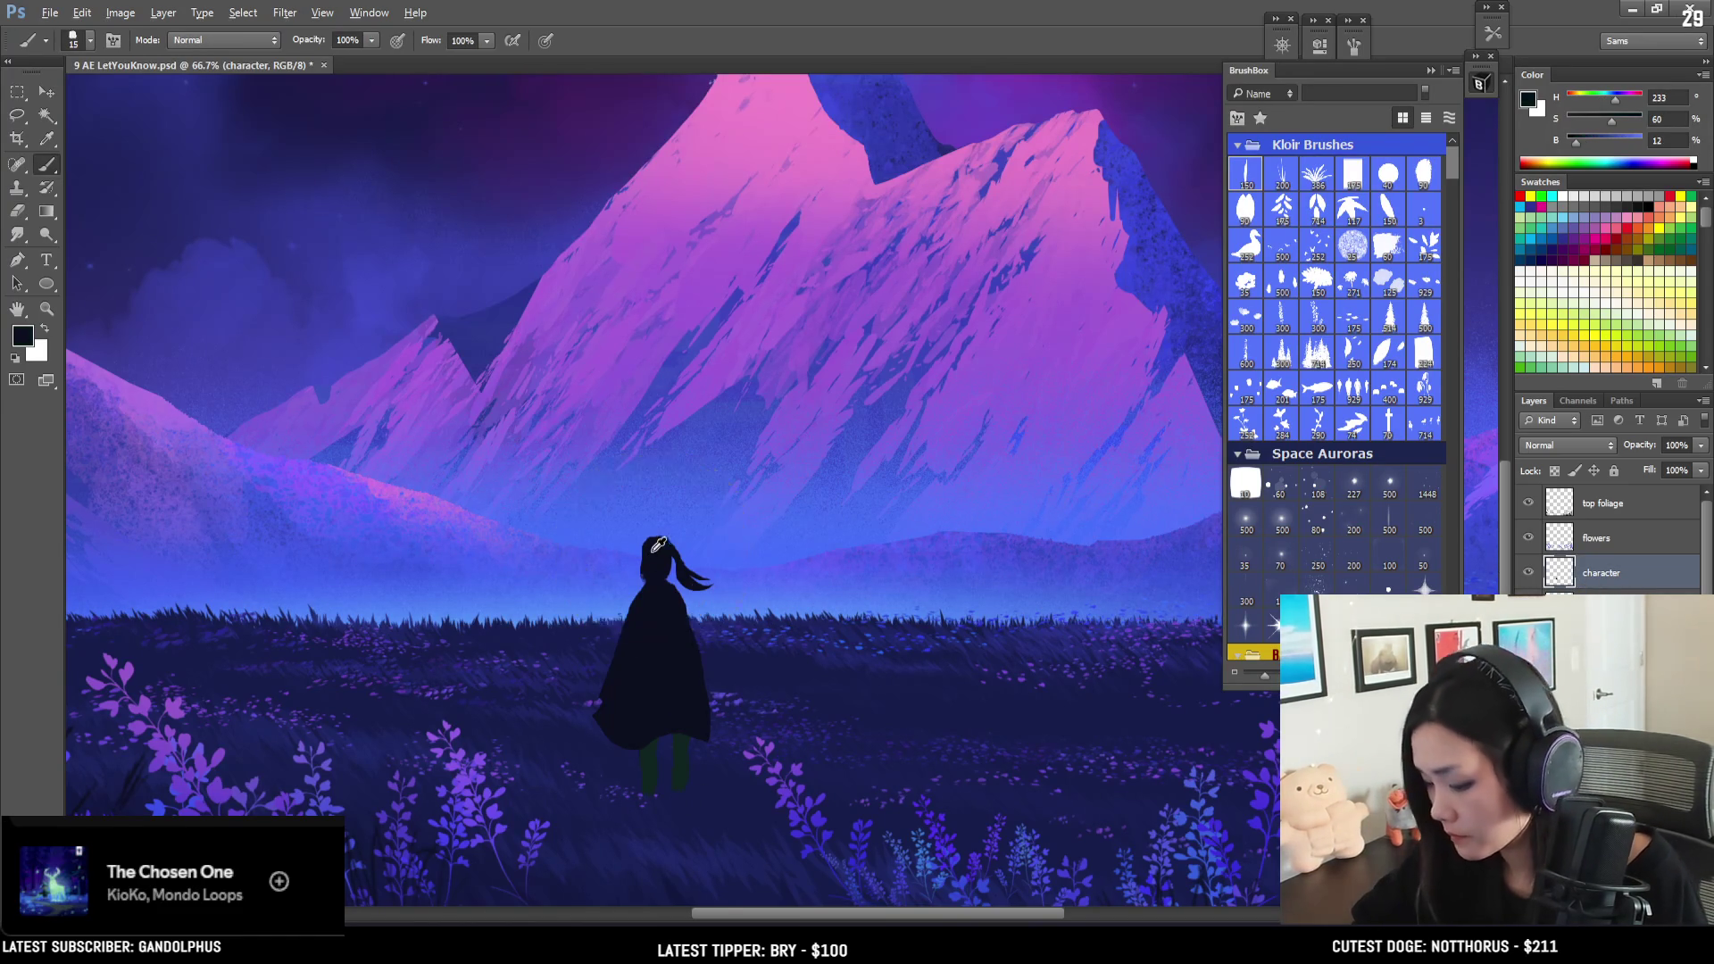
- Set a dark navy colour and a small basic round brush at size 7
alt+click(634, 560)
key(e)
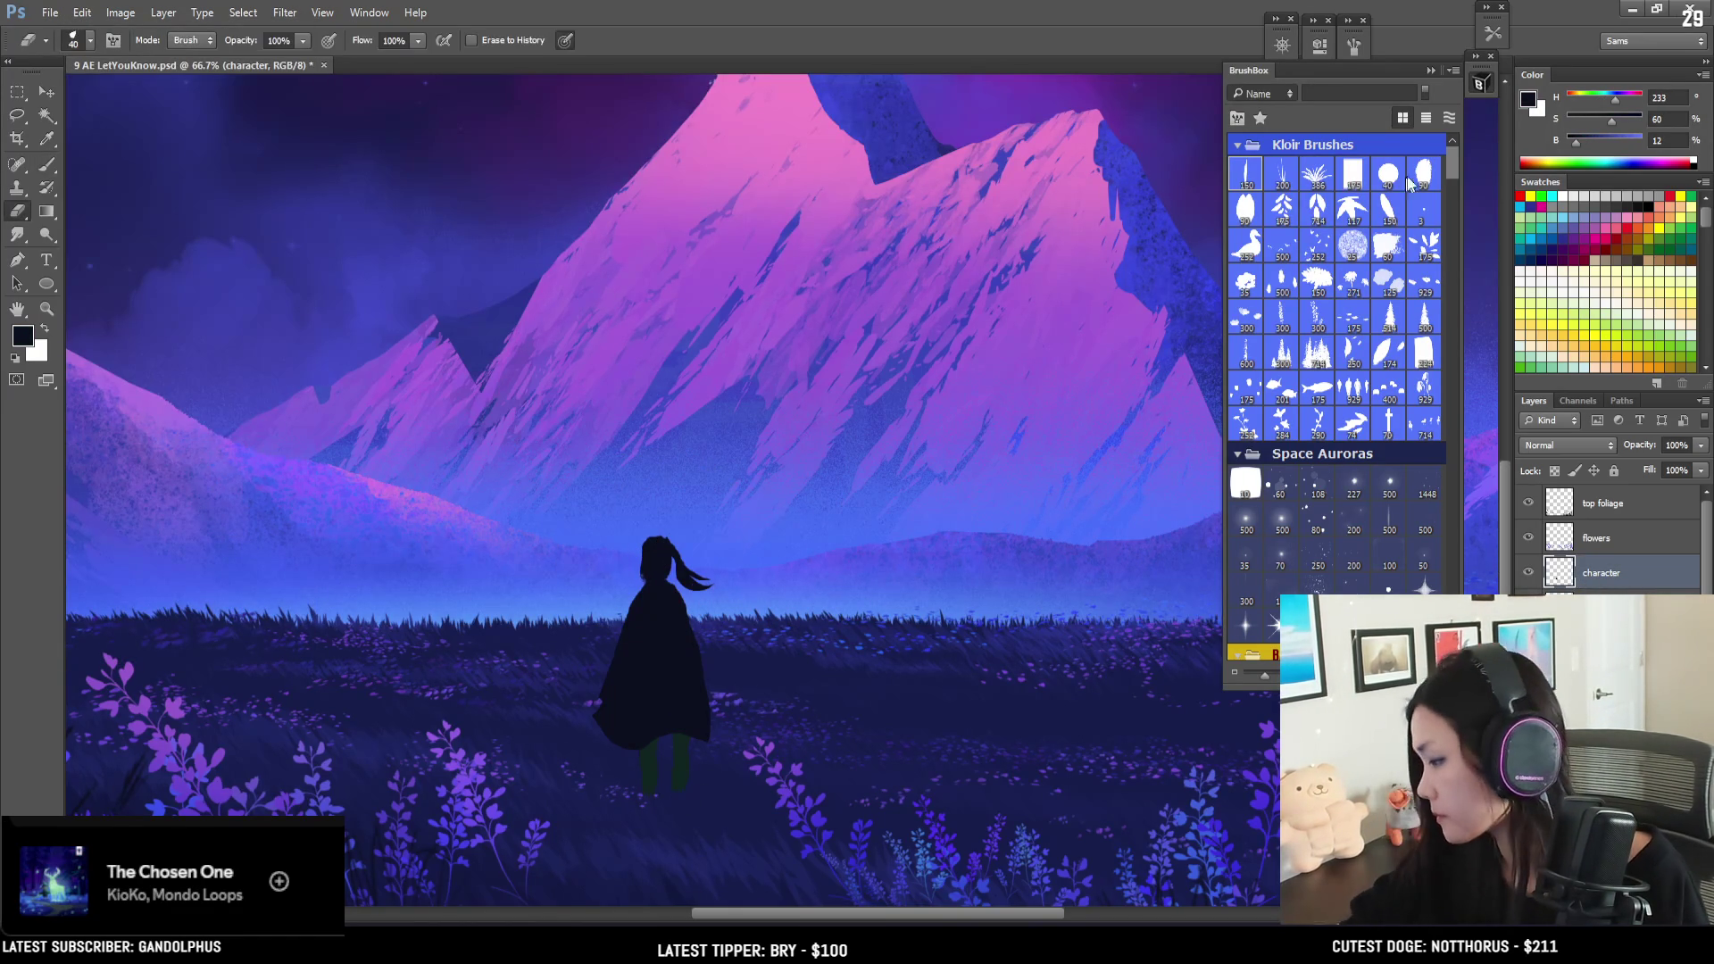
drag(1451, 165, 1448, 184)
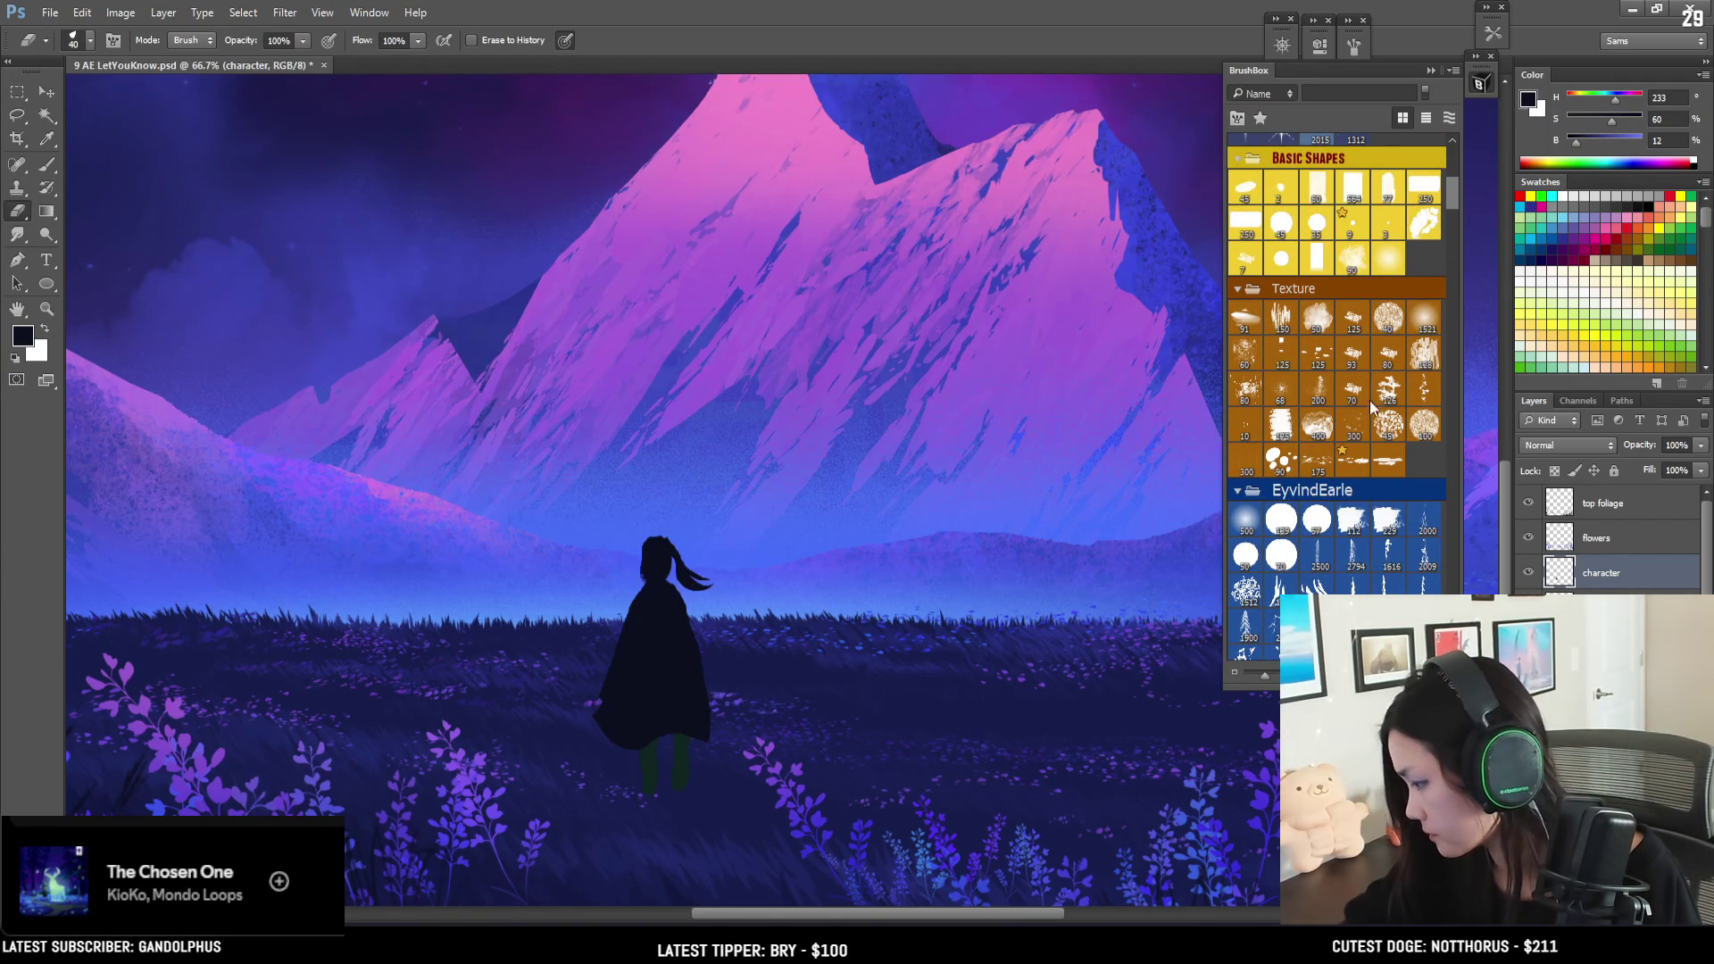
click(1383, 197)
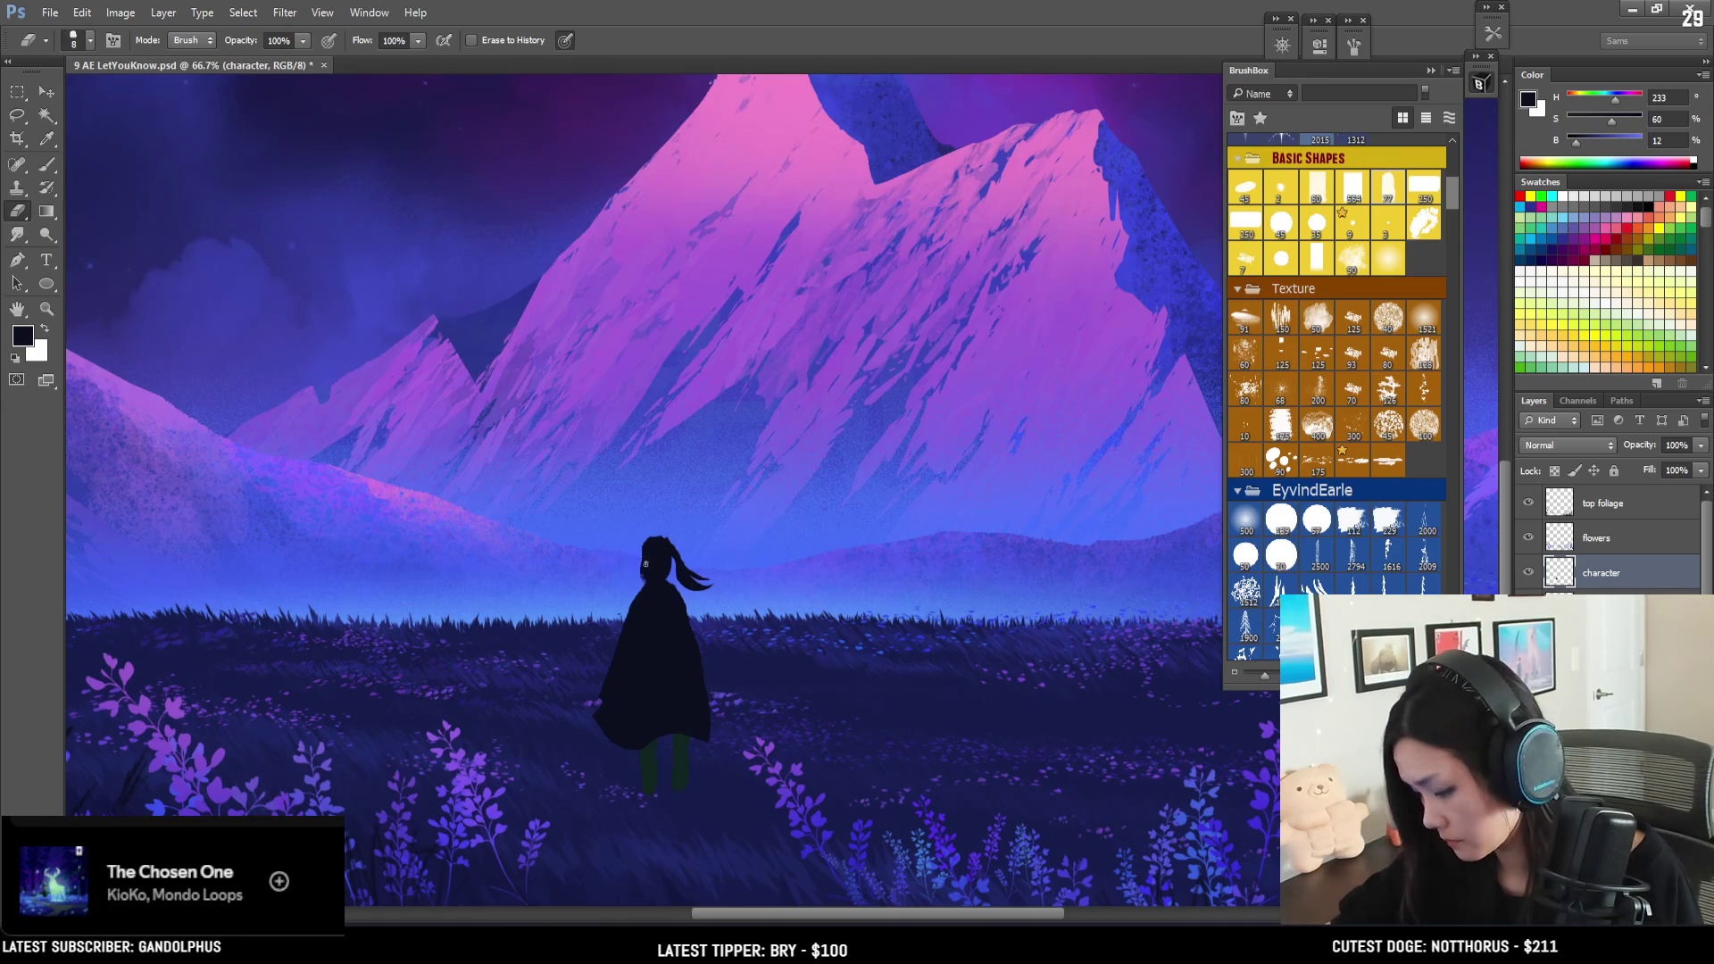
key(bracketleft)
key(bracketleft)
key(bracketleft)
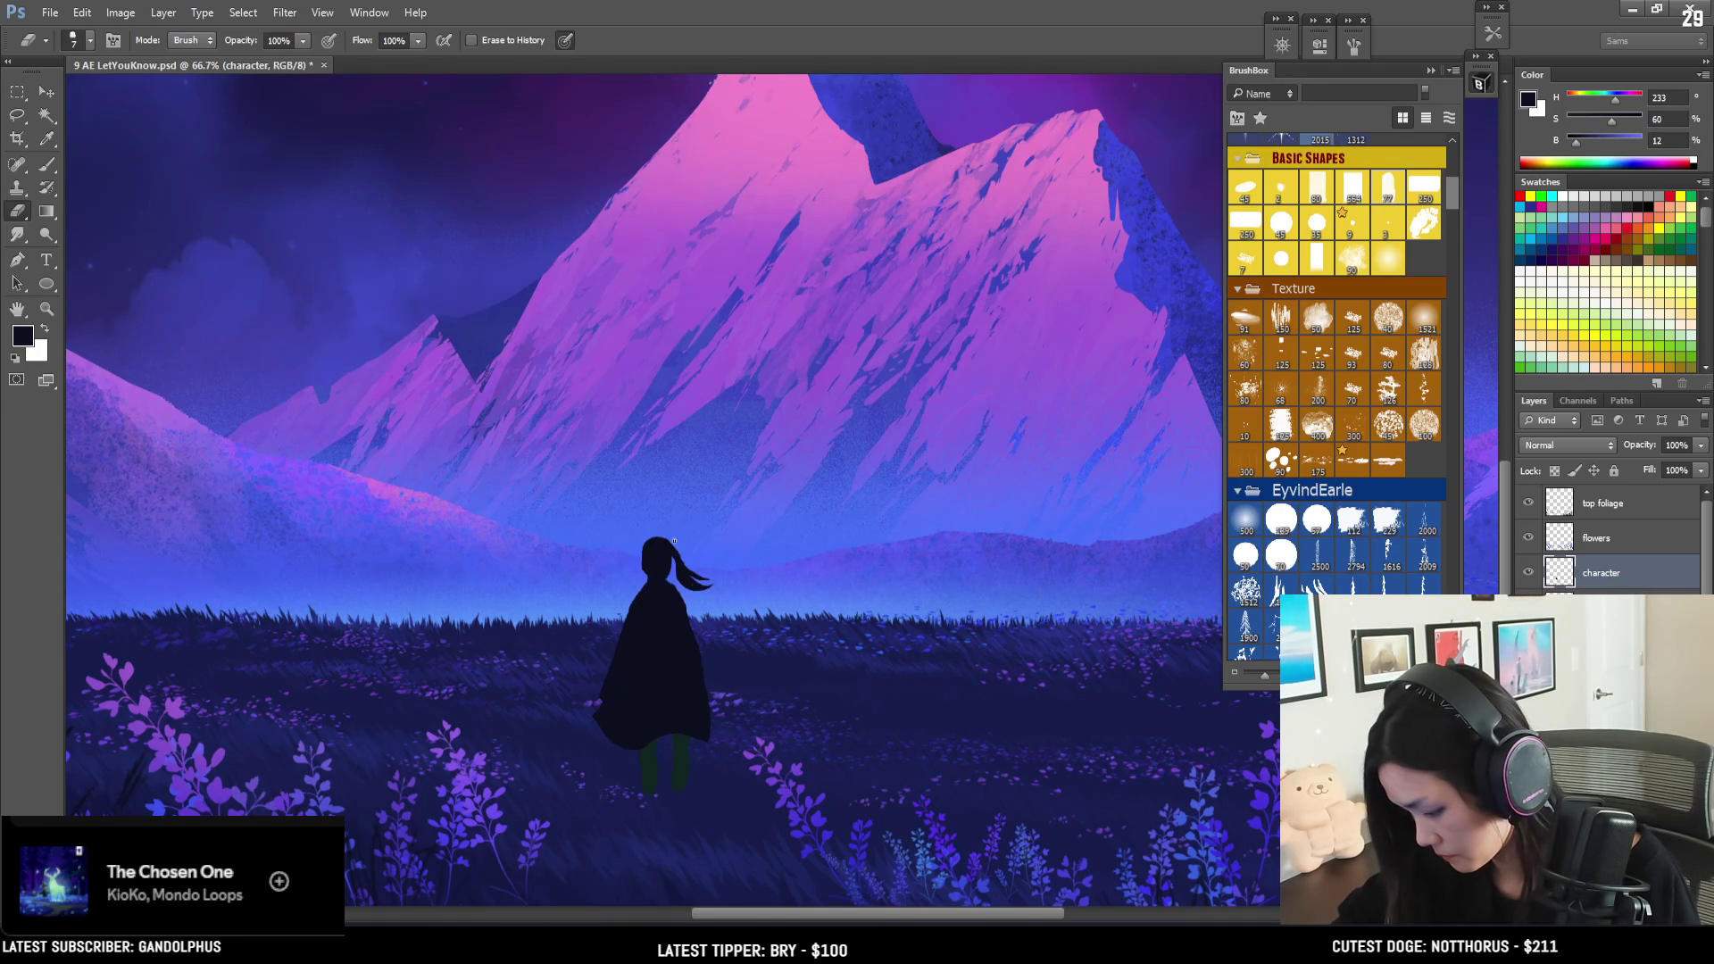
- Refine the figure's head silhouette by alternating painting and erasing
key(b)
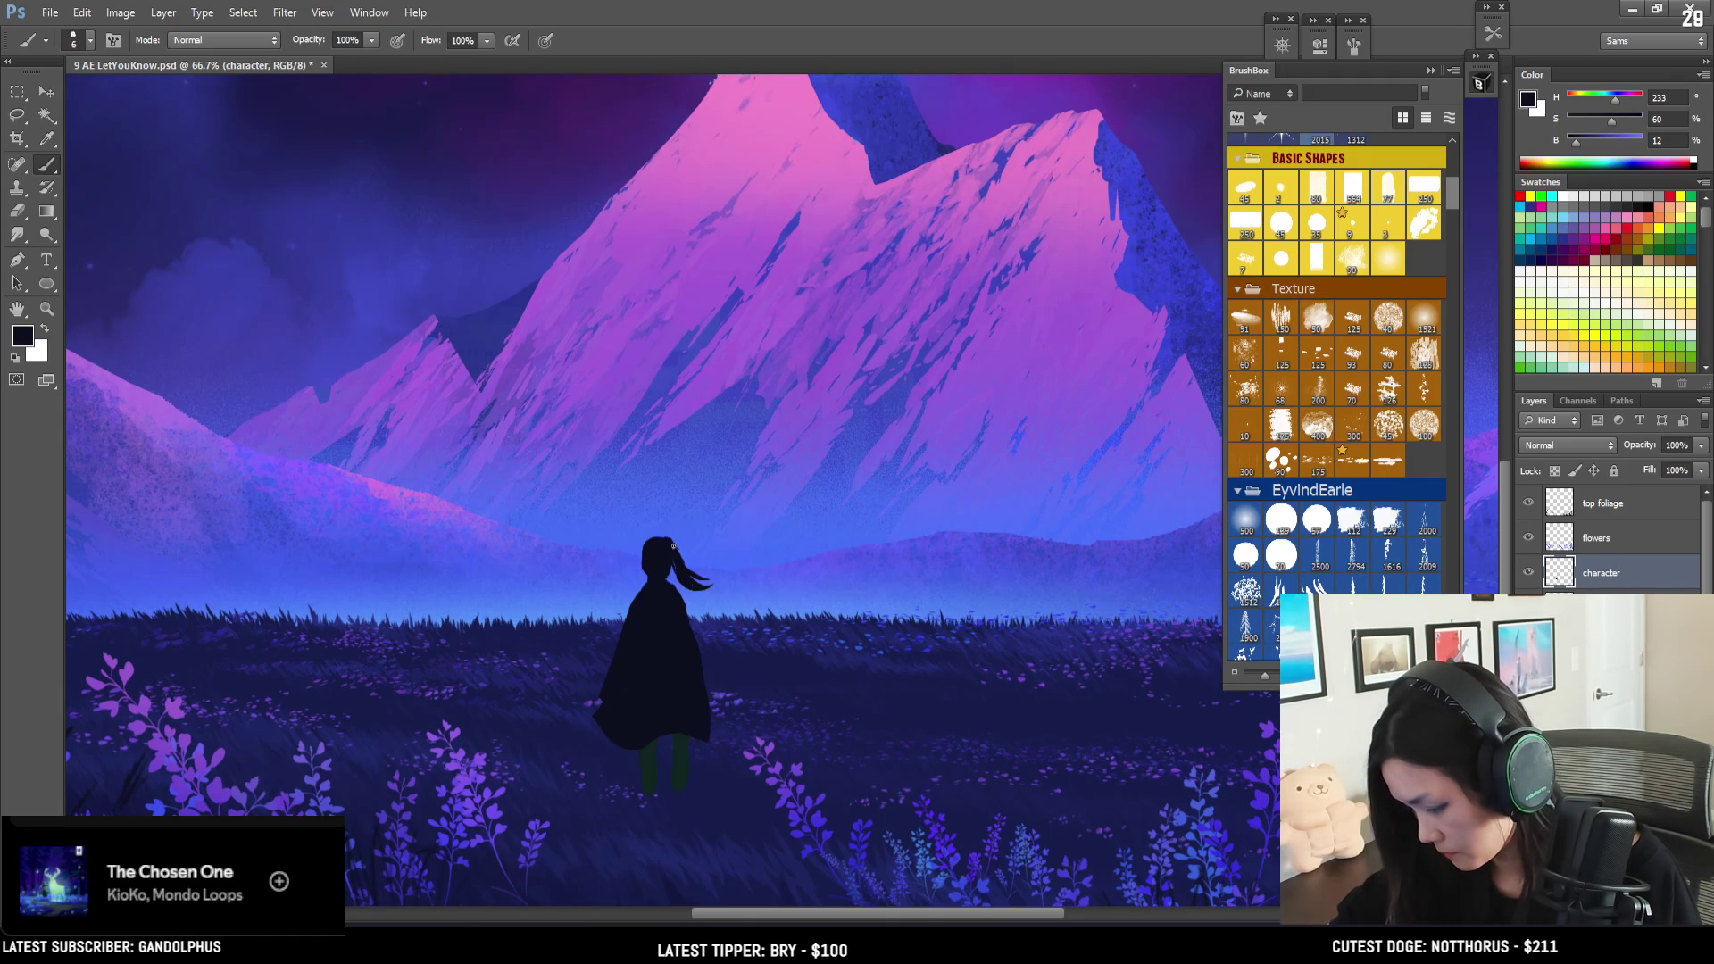
key(e)
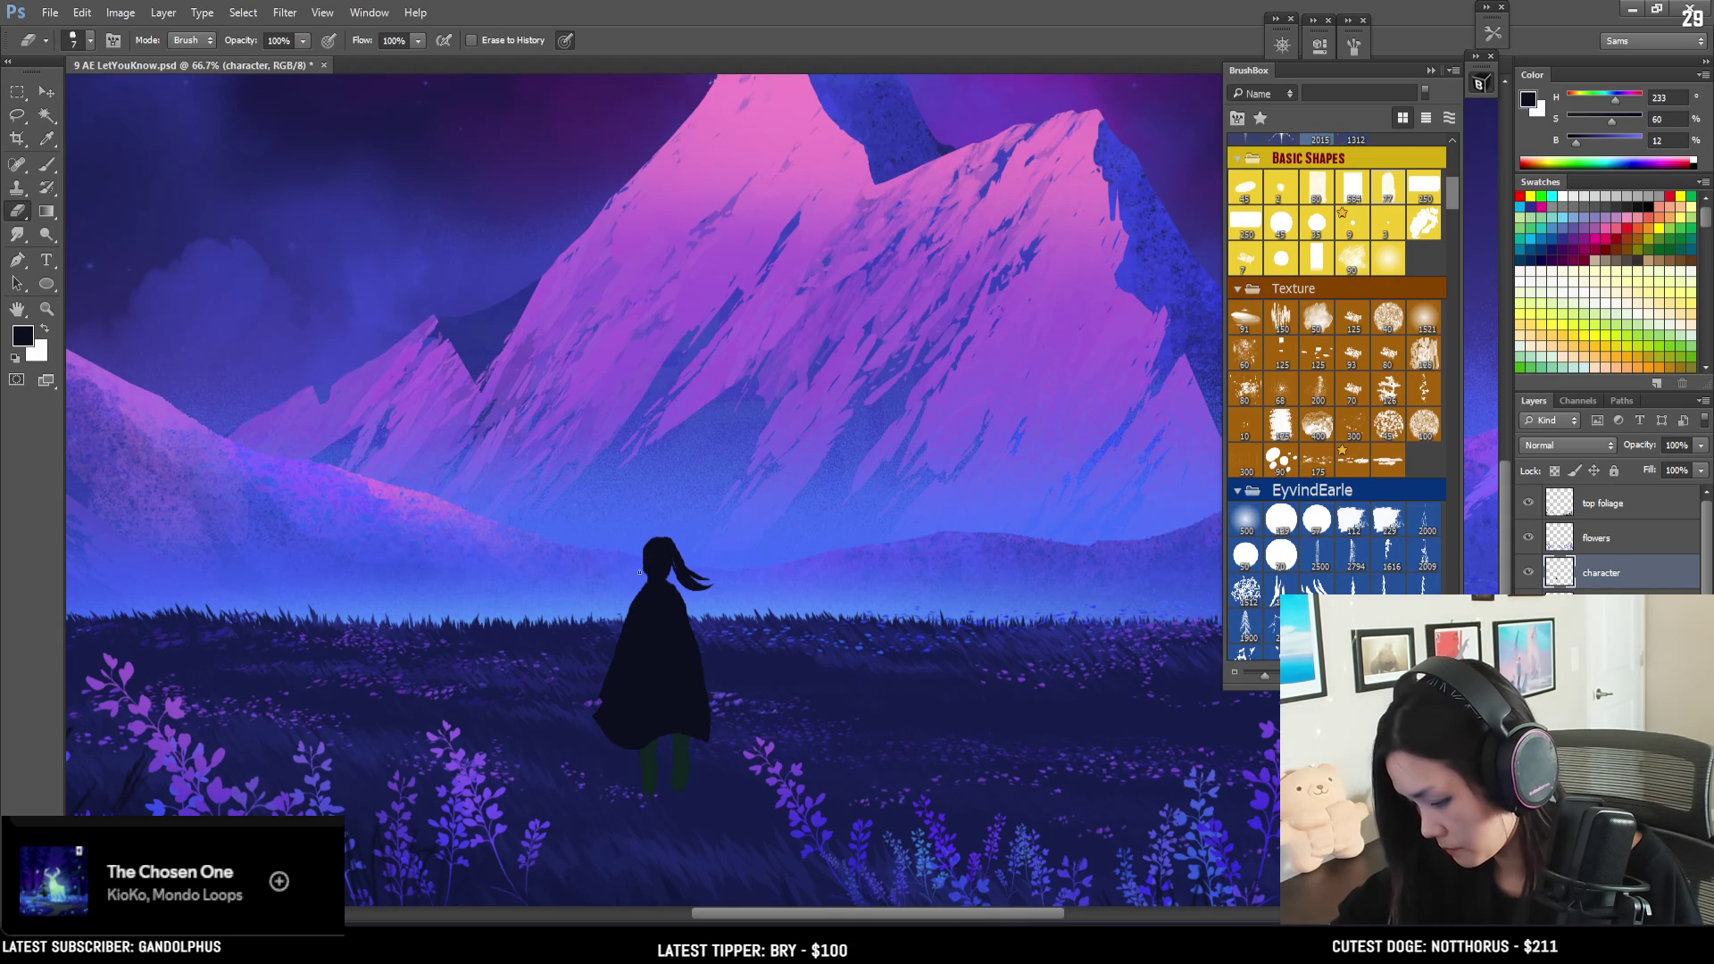
key(b)
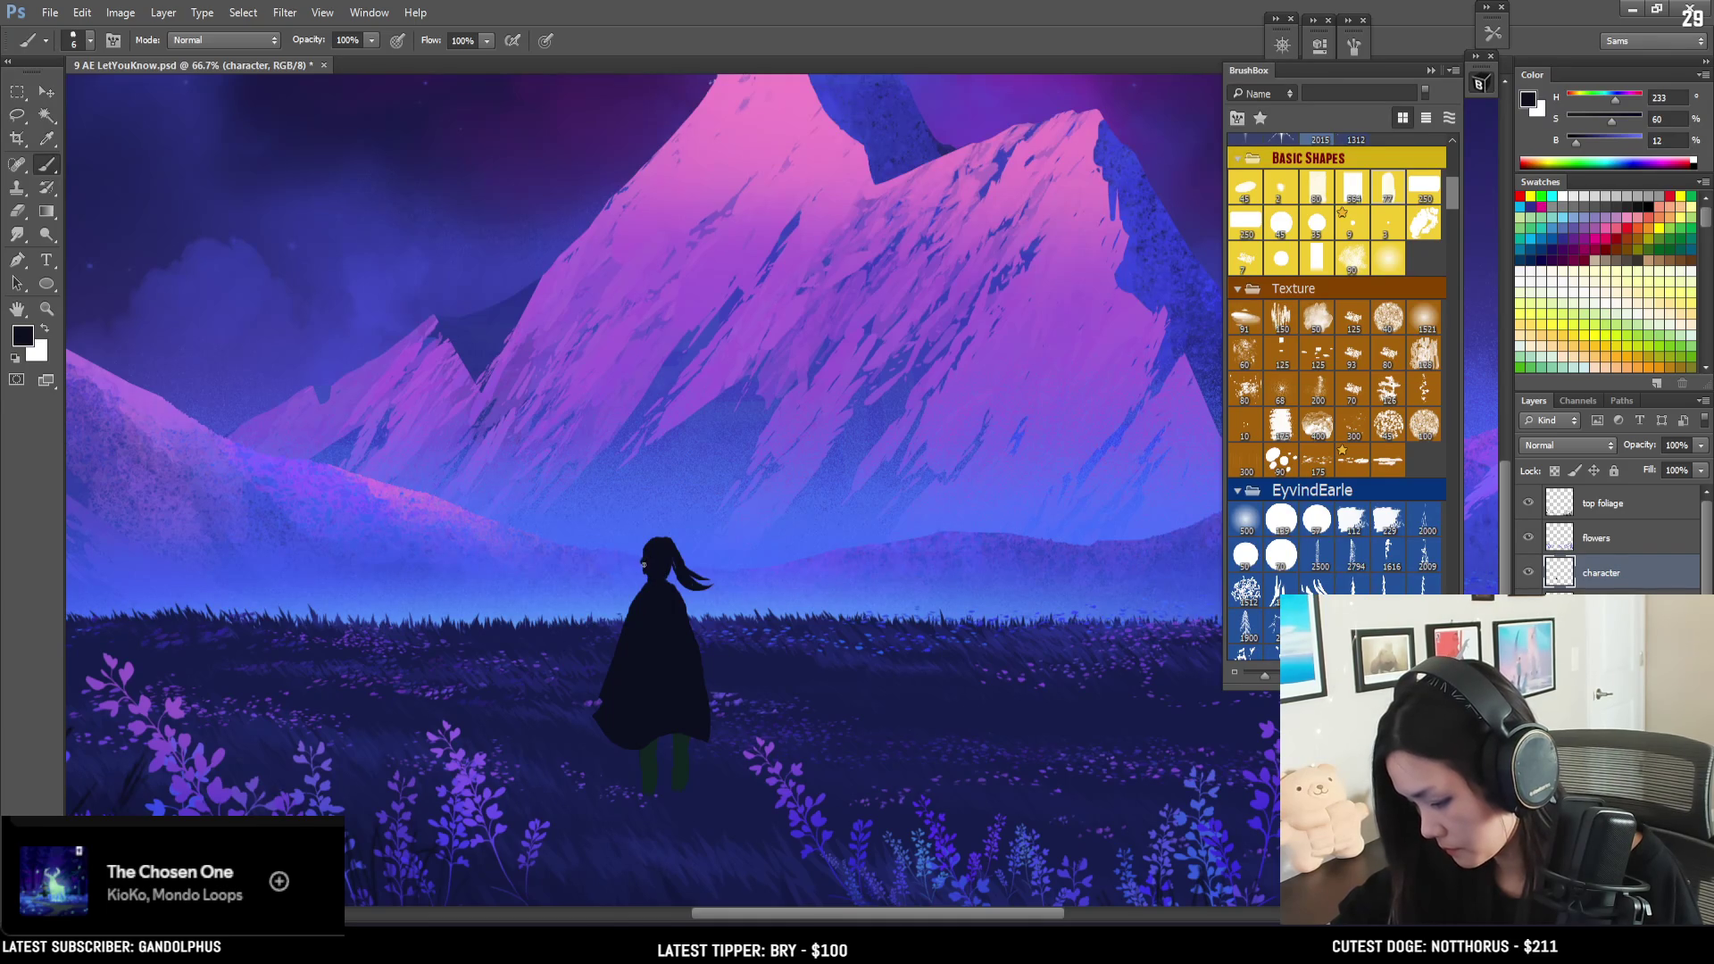
key(e)
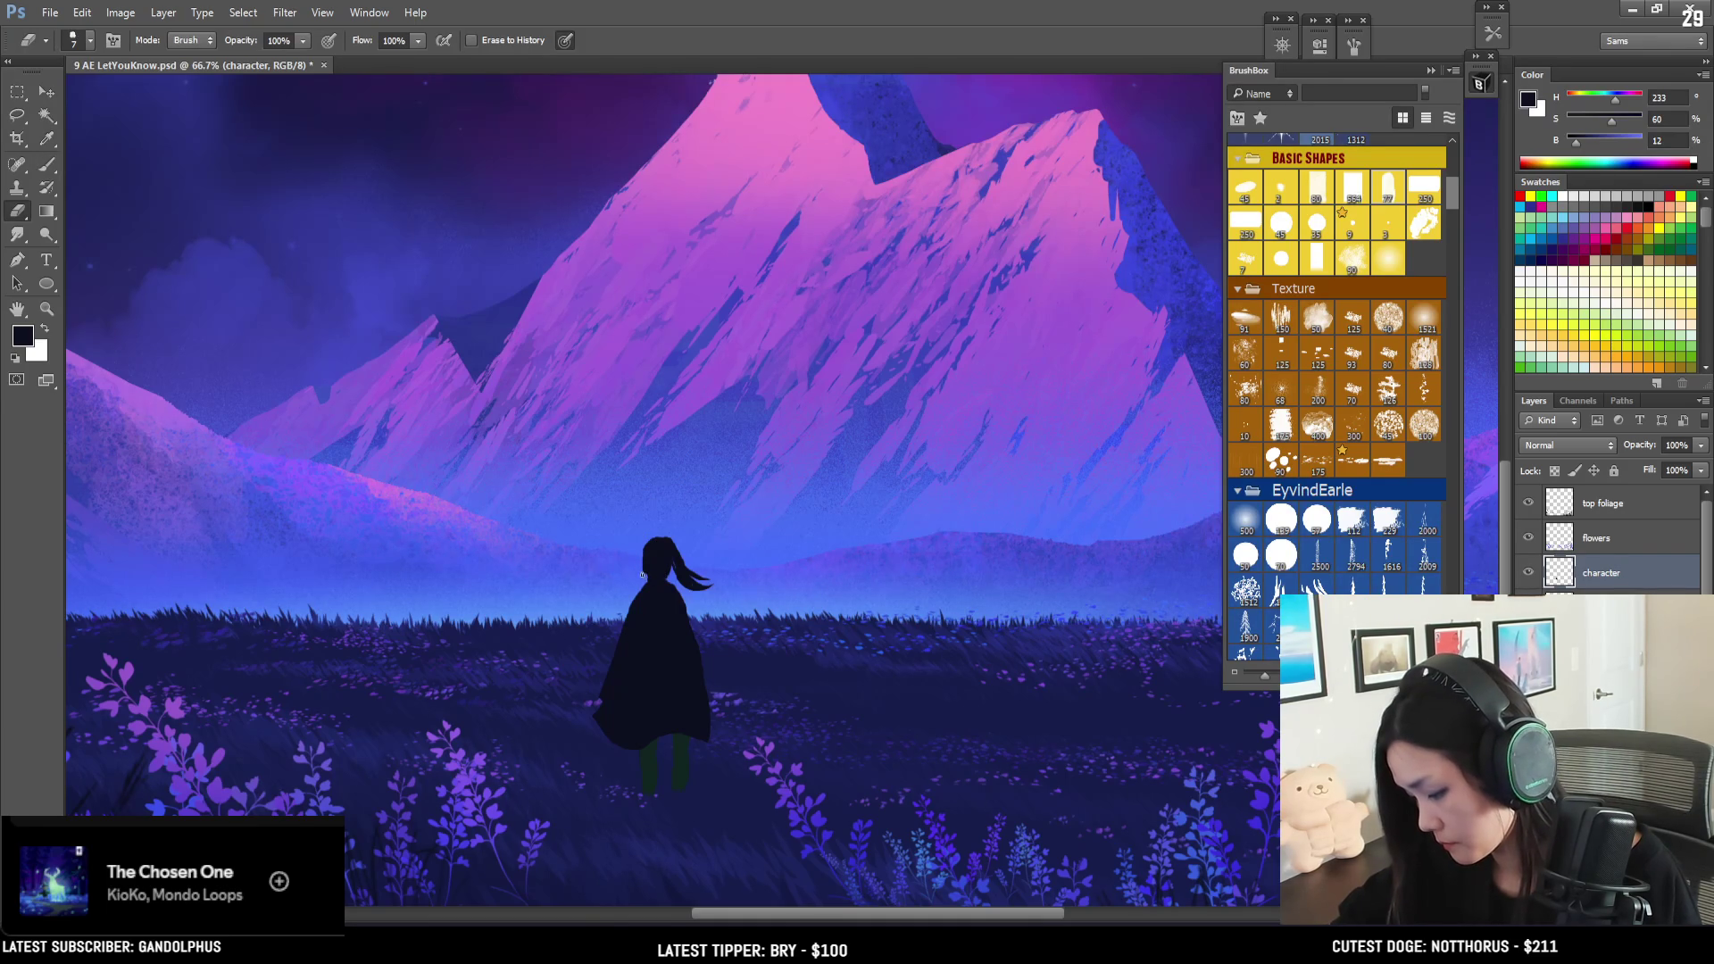
key(b)
alt+click(665, 568)
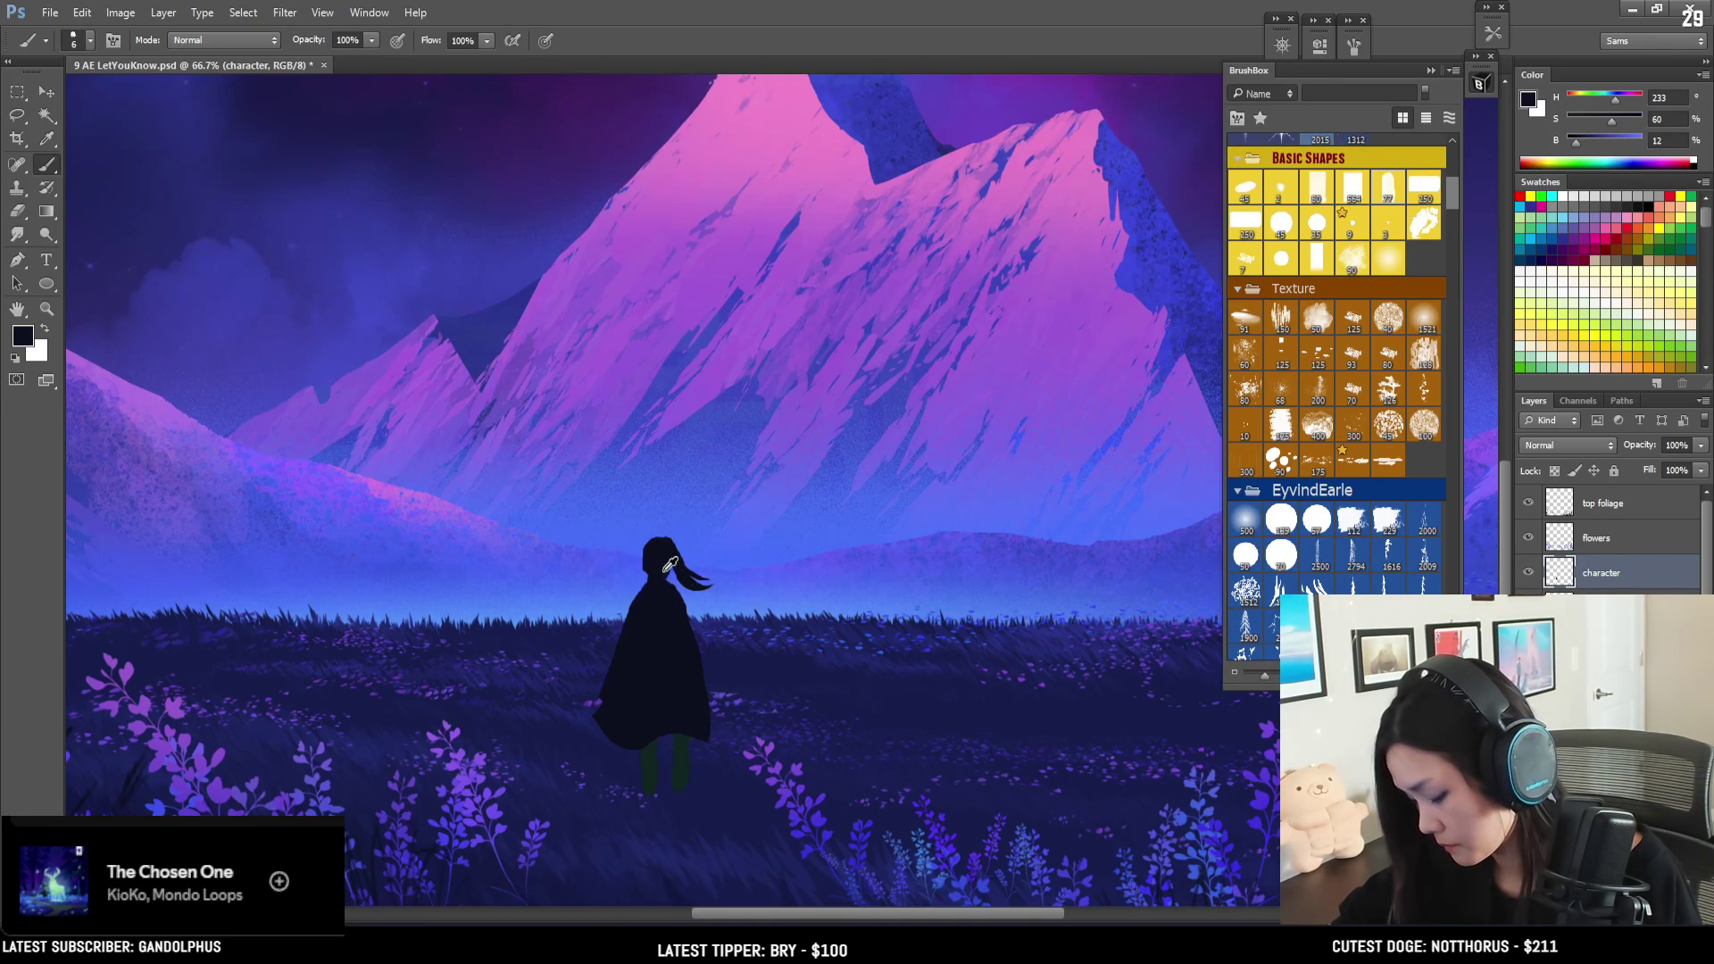
- Clean the left shoulder and cape edge with brush sizes 9 and 15
key(e)
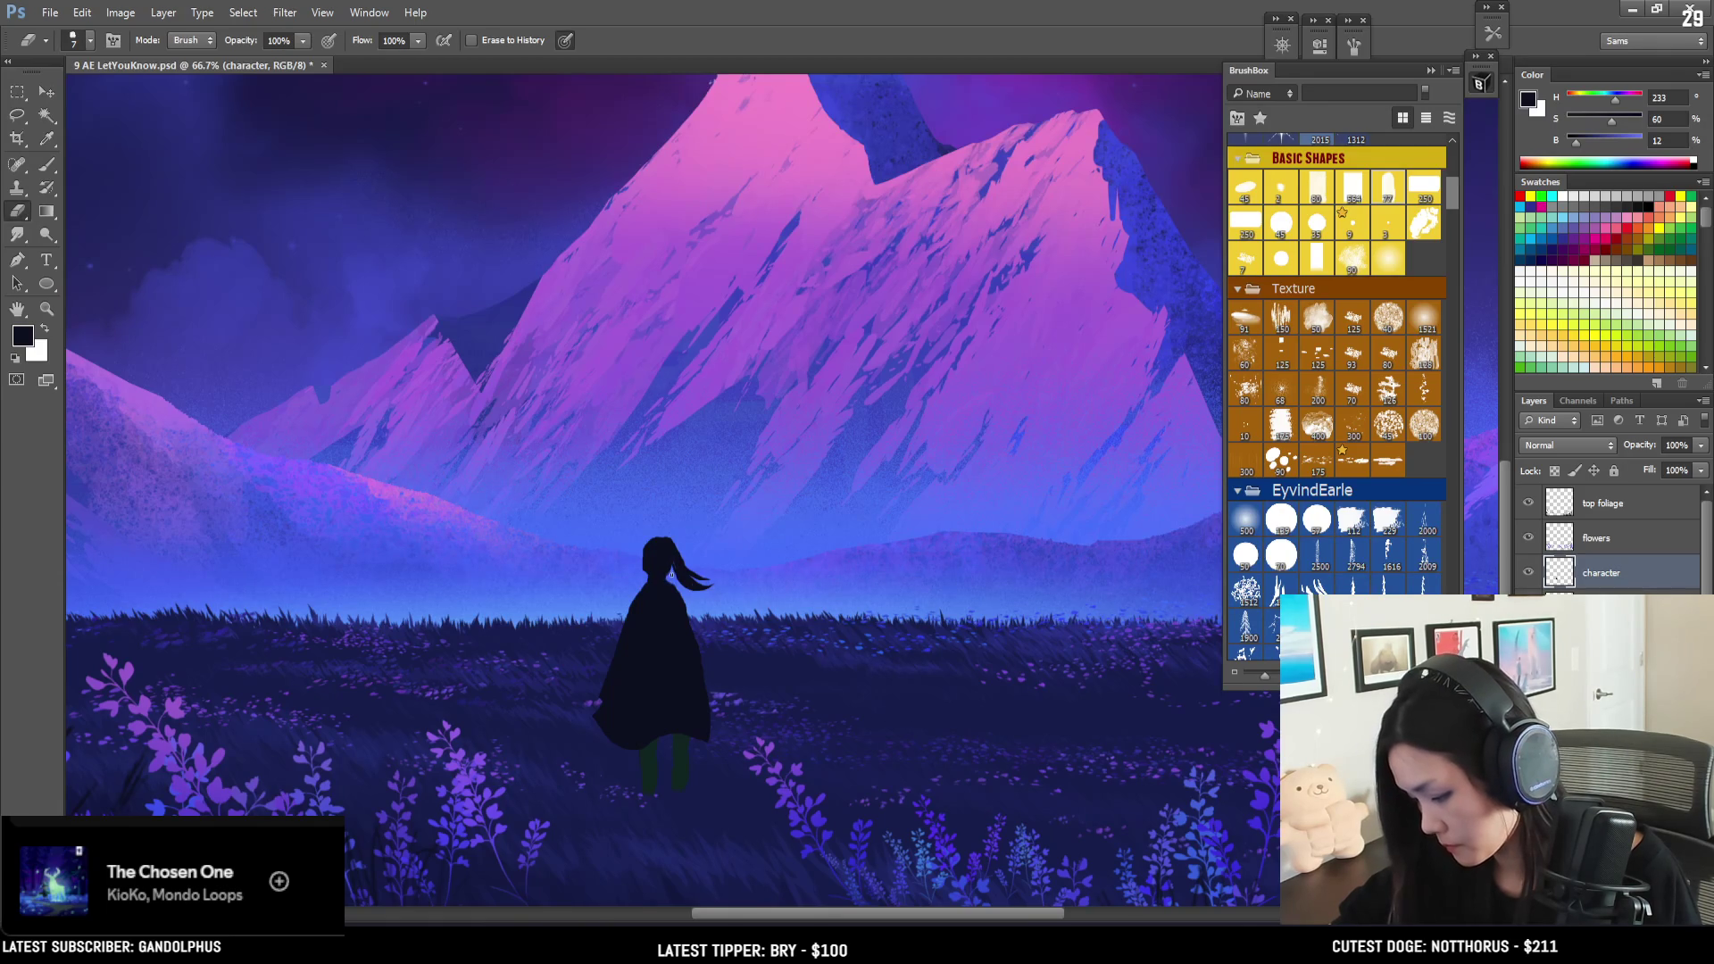
key(b)
key(bracketright)
key(bracketright)
key(bracketright)
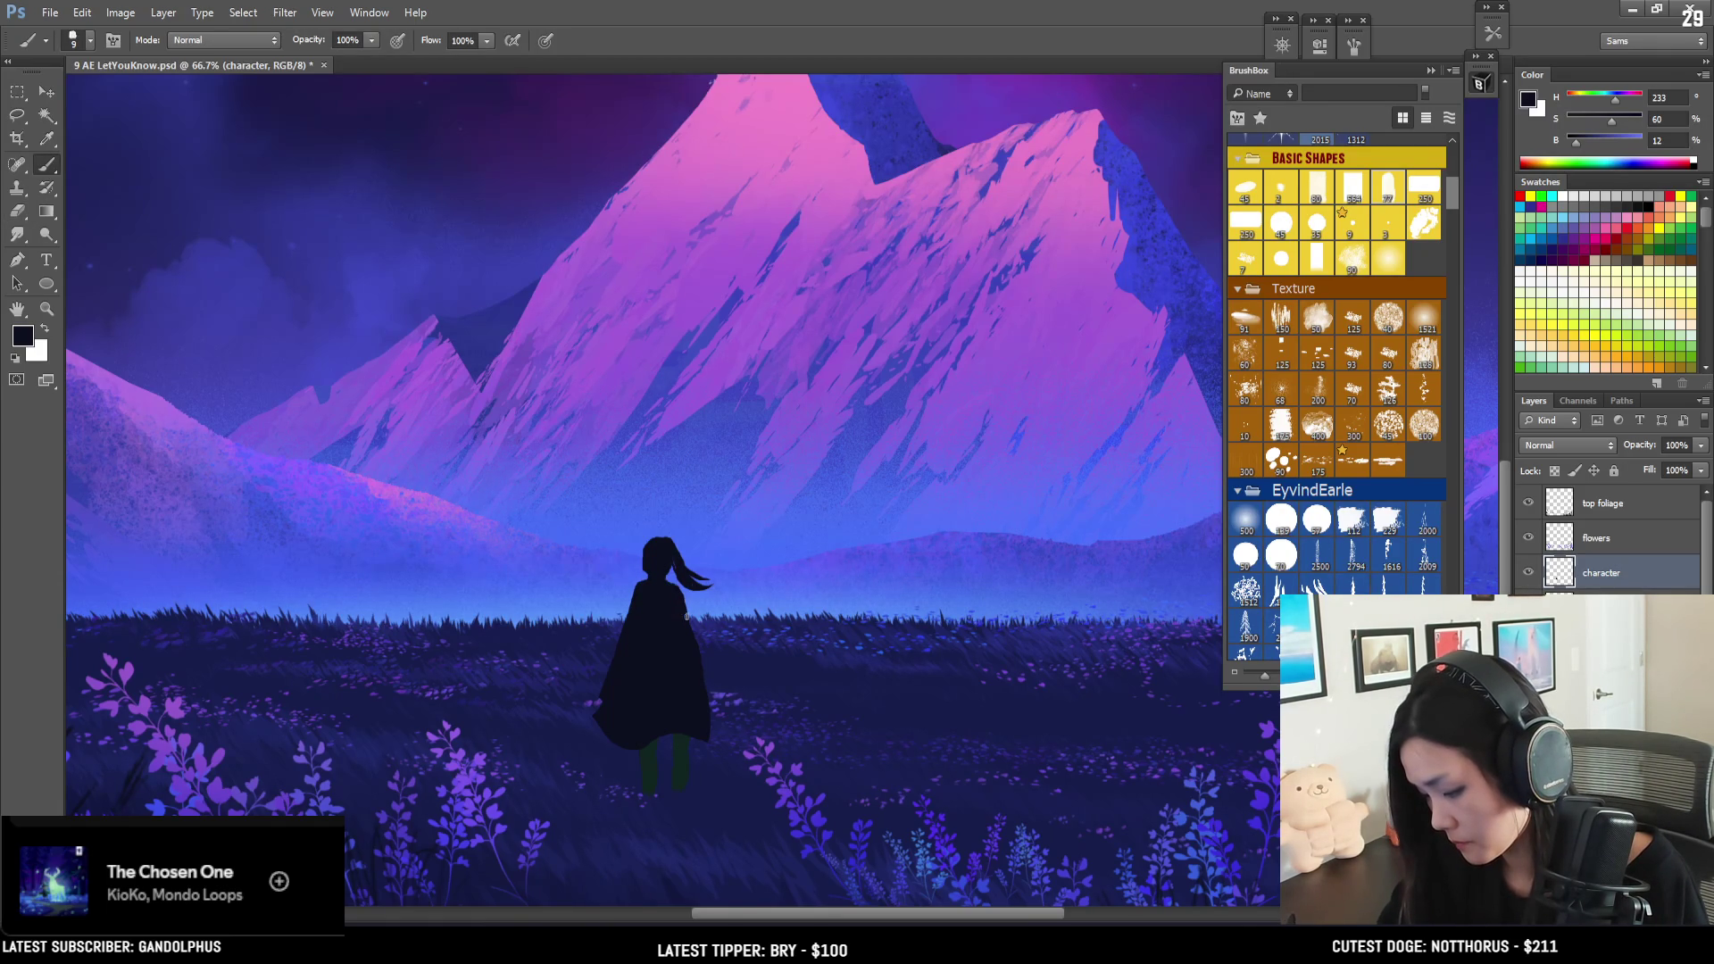
key(e)
drag(641, 591, 636, 594)
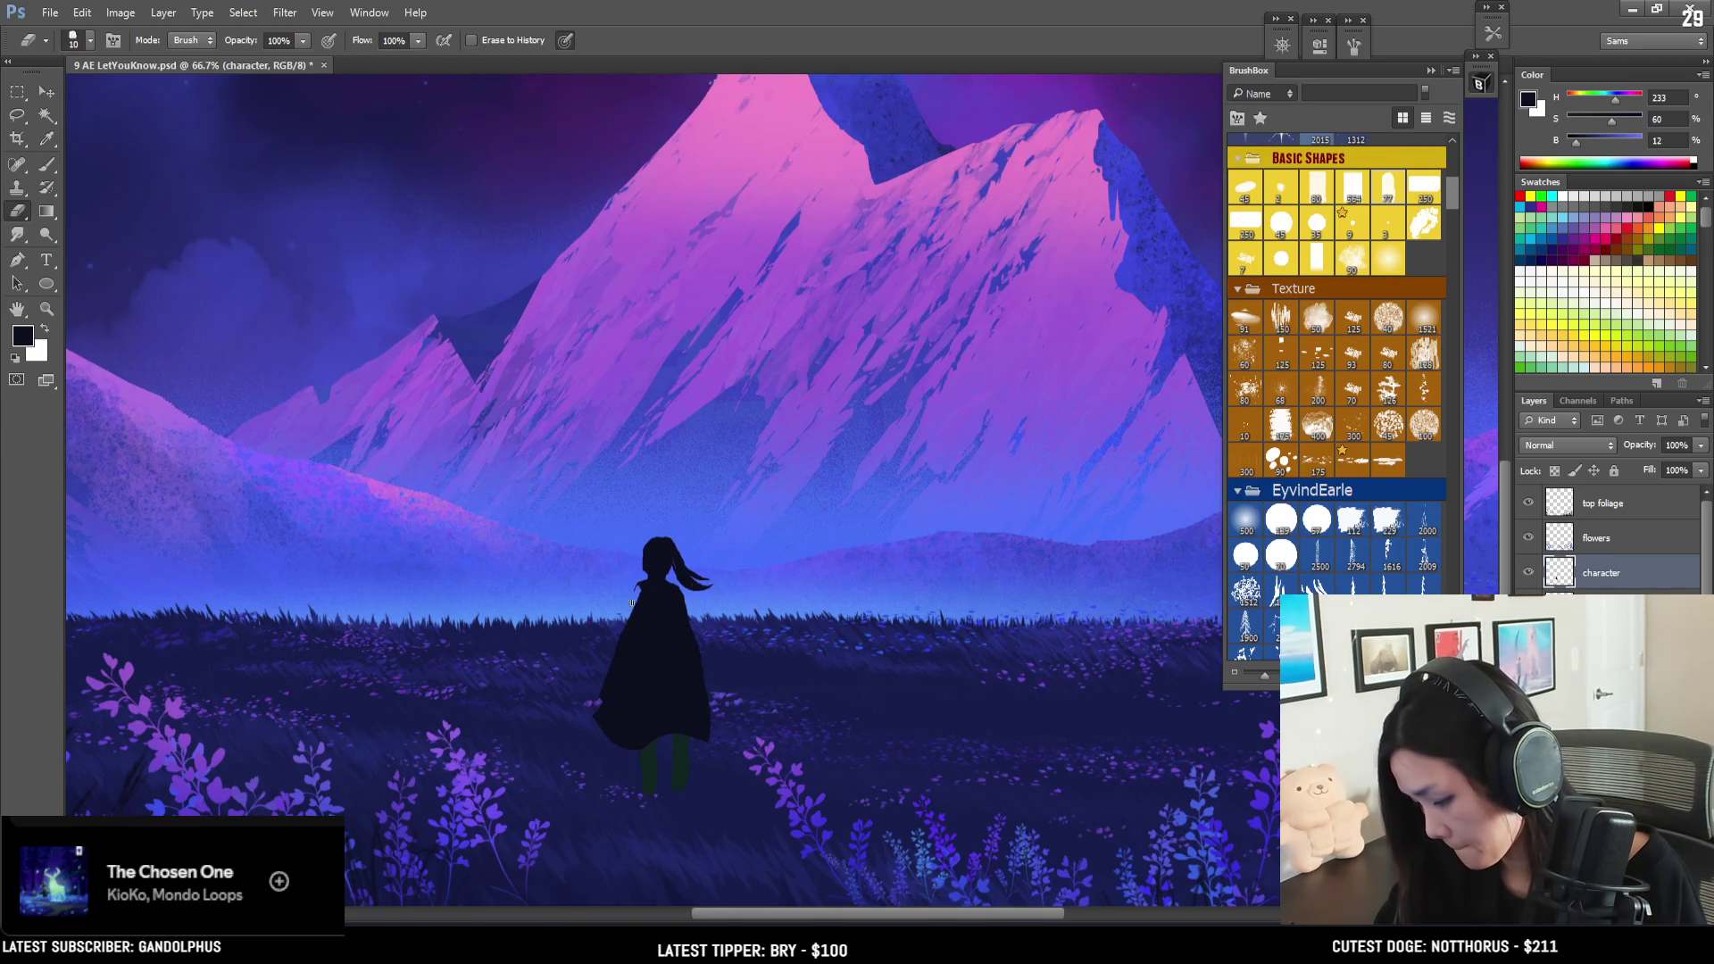
key(b)
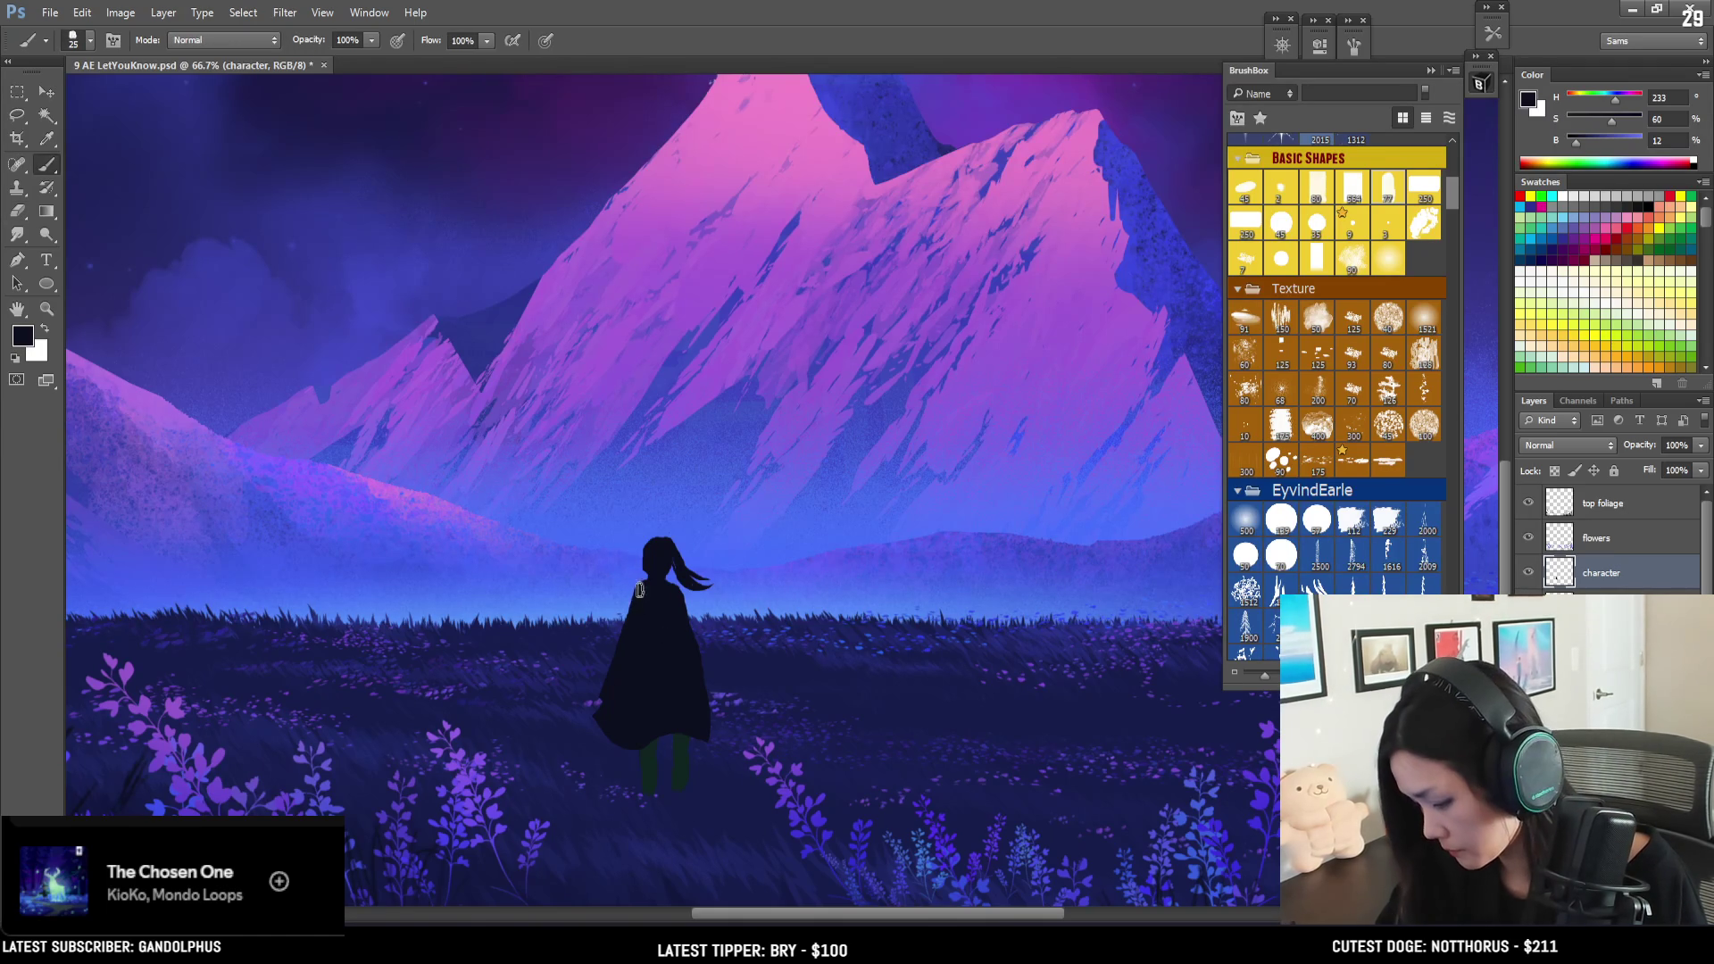
key(bracketleft)
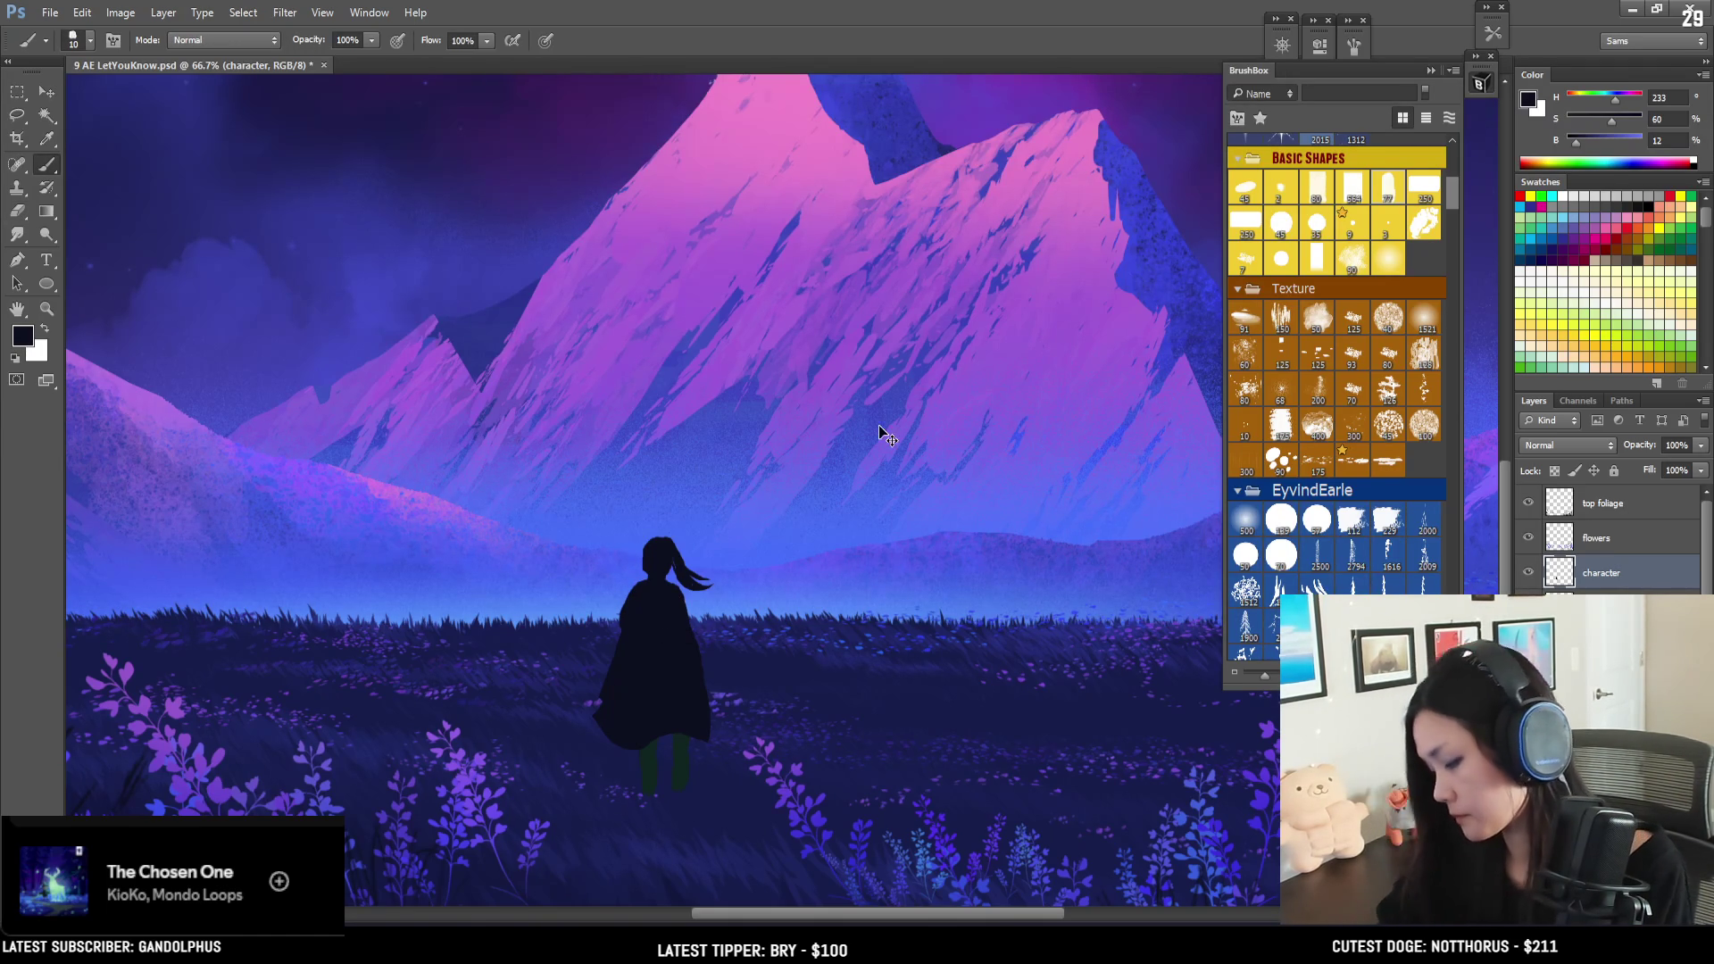
- Zoom out, pick a 77-pixel basic brush, and choose dark purple #441753 as foreground
key(ctrl+minus)
key(ctrl+minus)
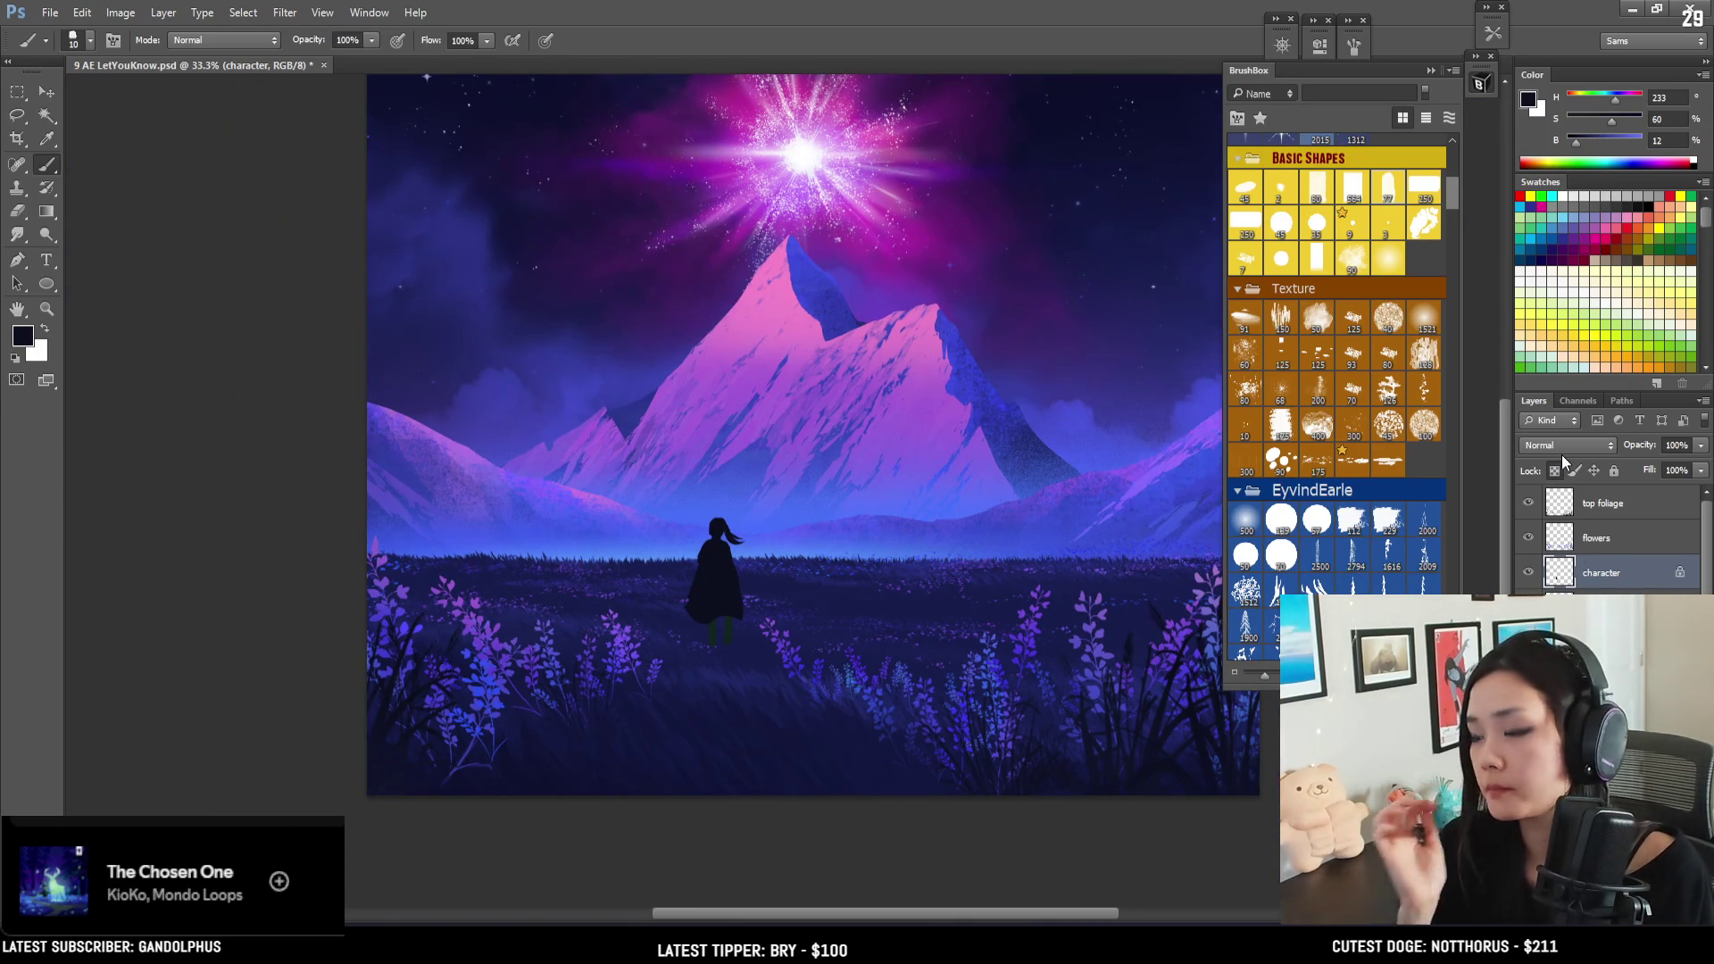
drag(832, 389, 762, 384)
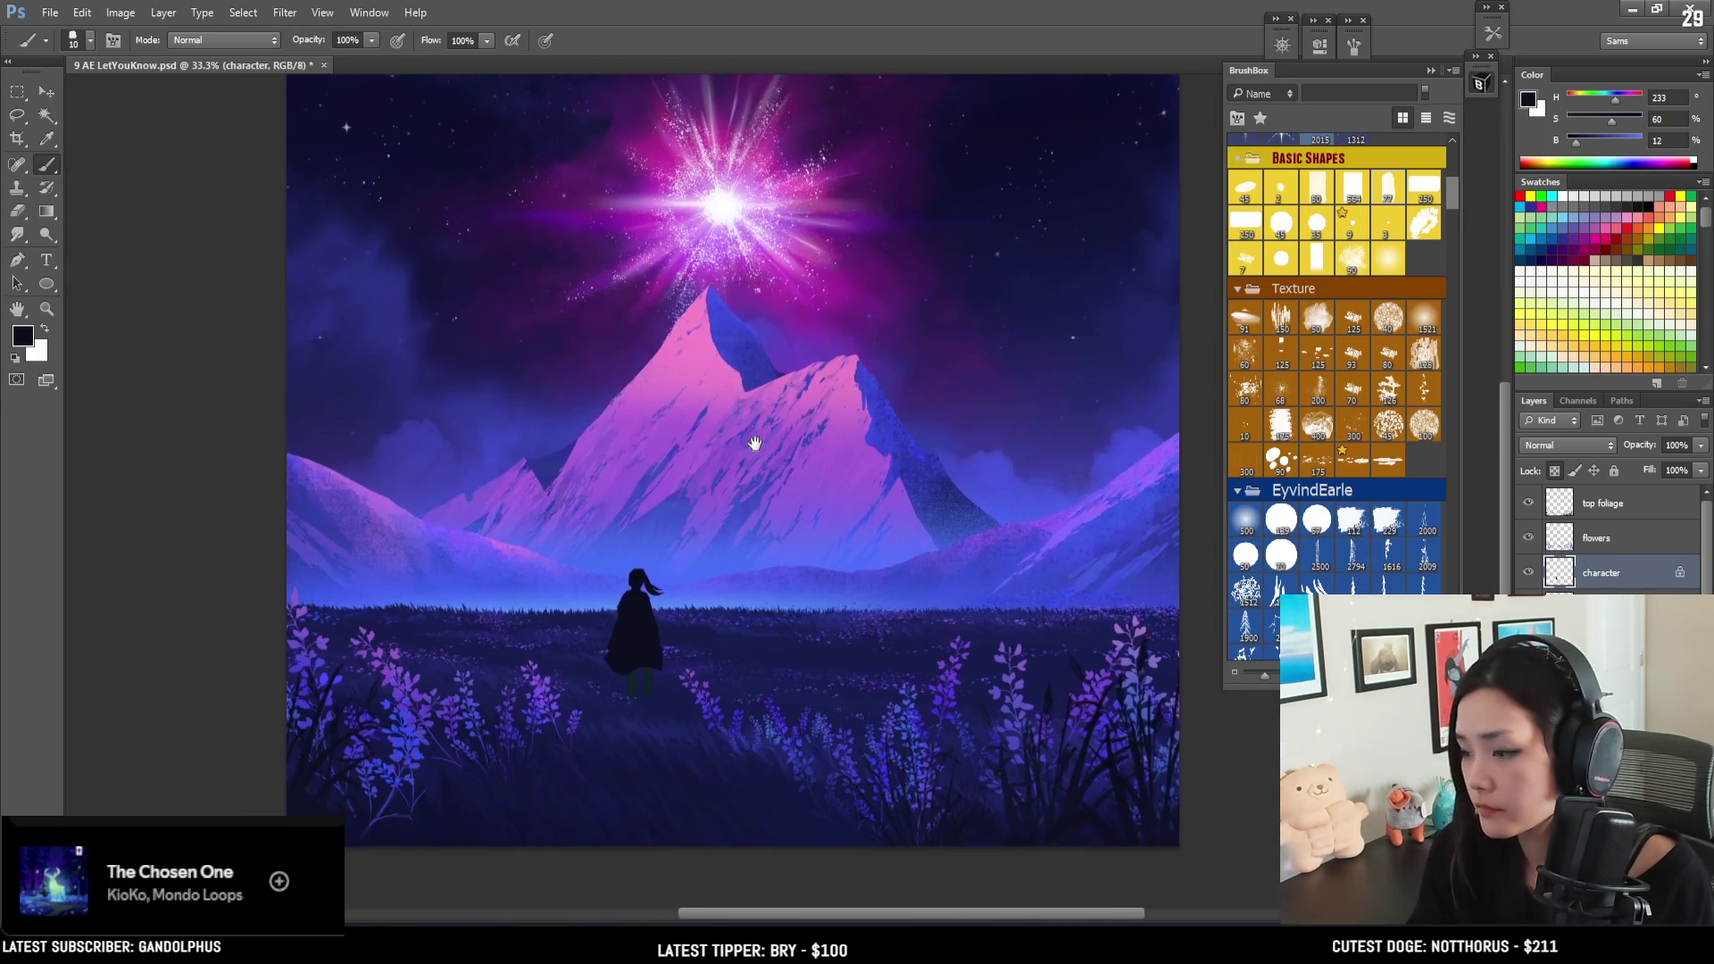
key(bracketright)
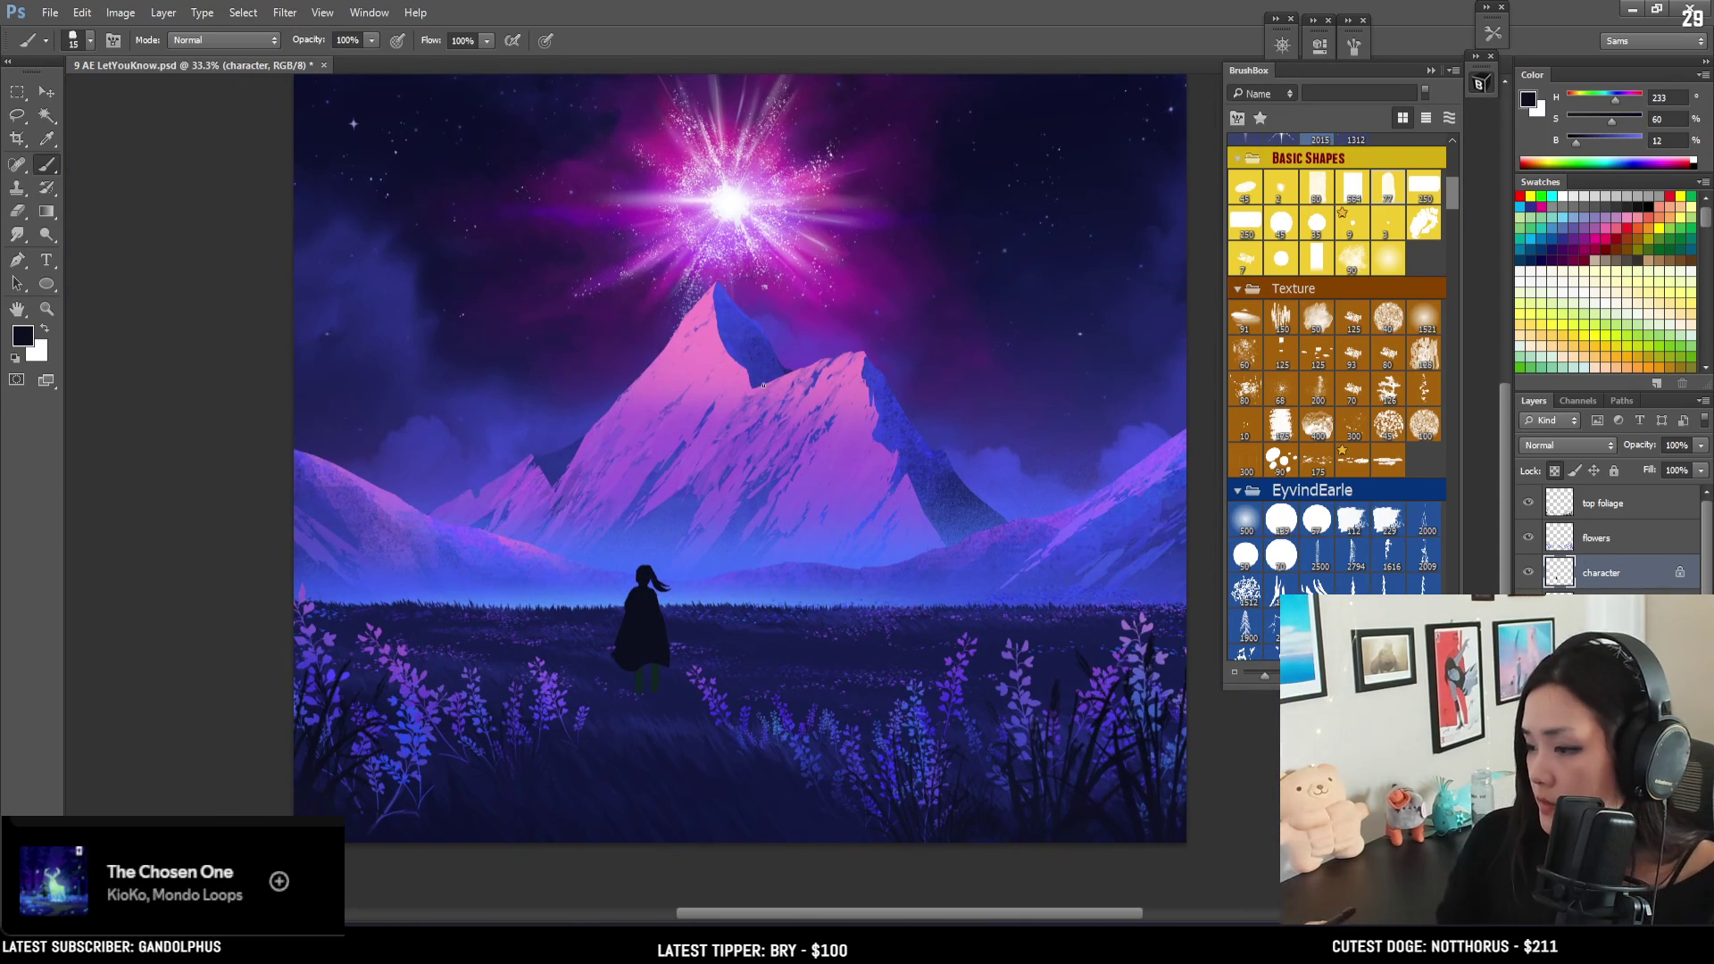
click(1382, 193)
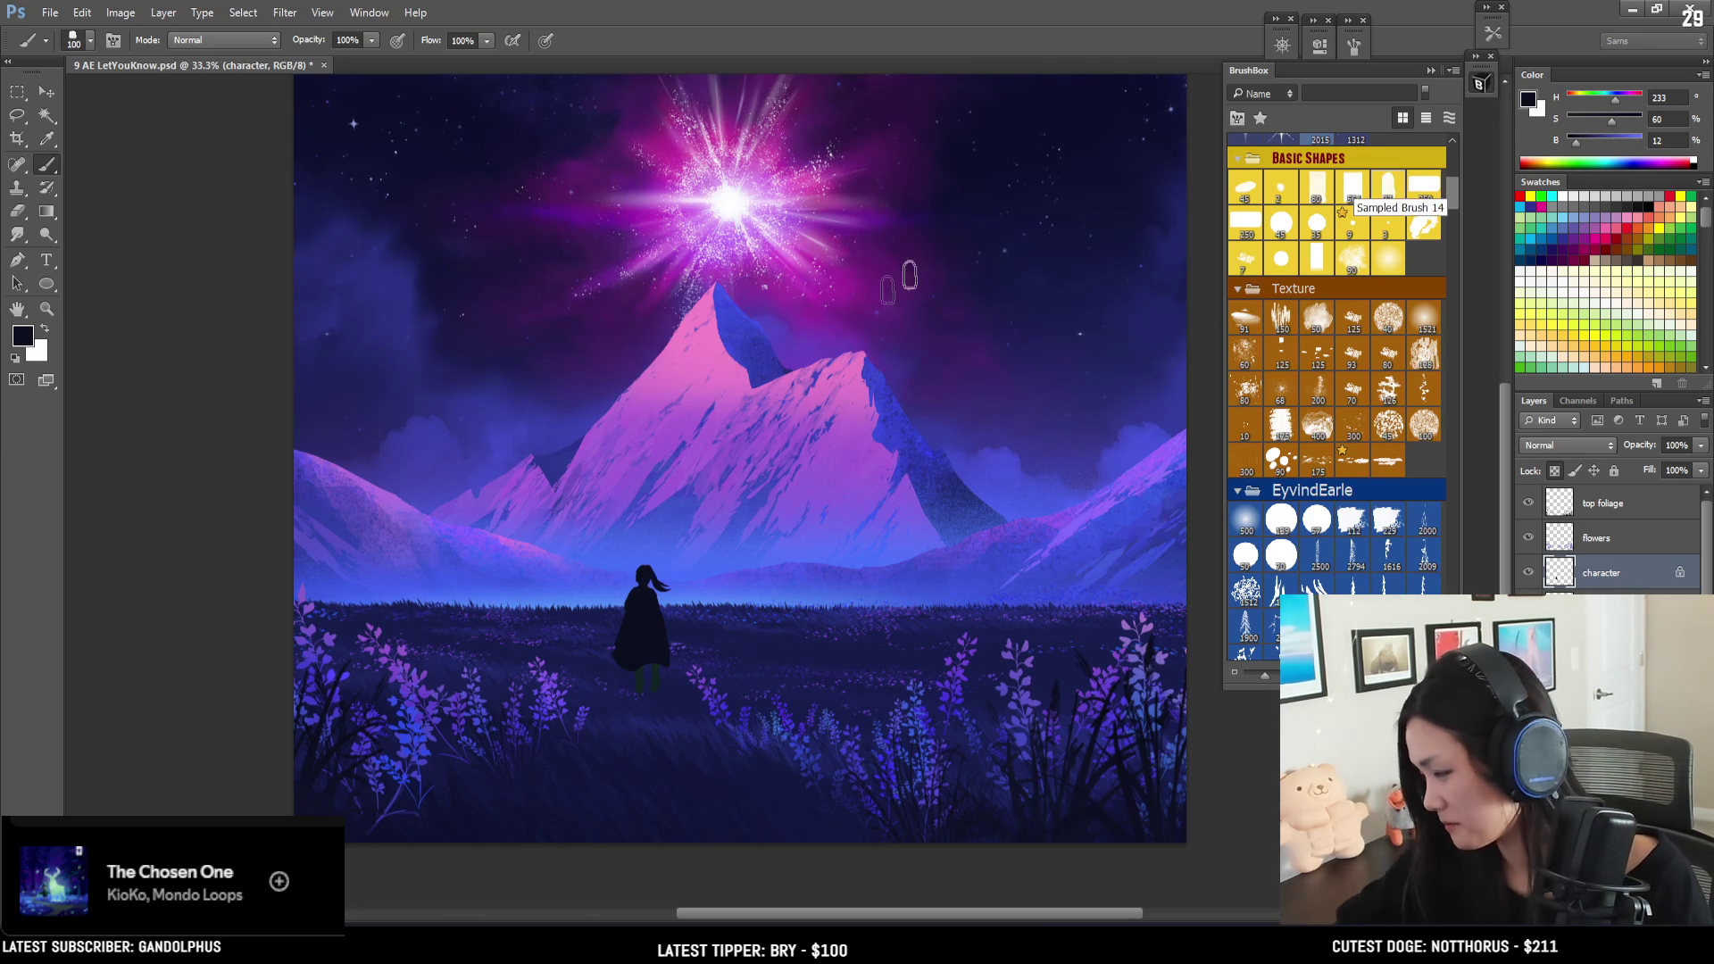
alt+click(889, 160)
key(alt+F9)
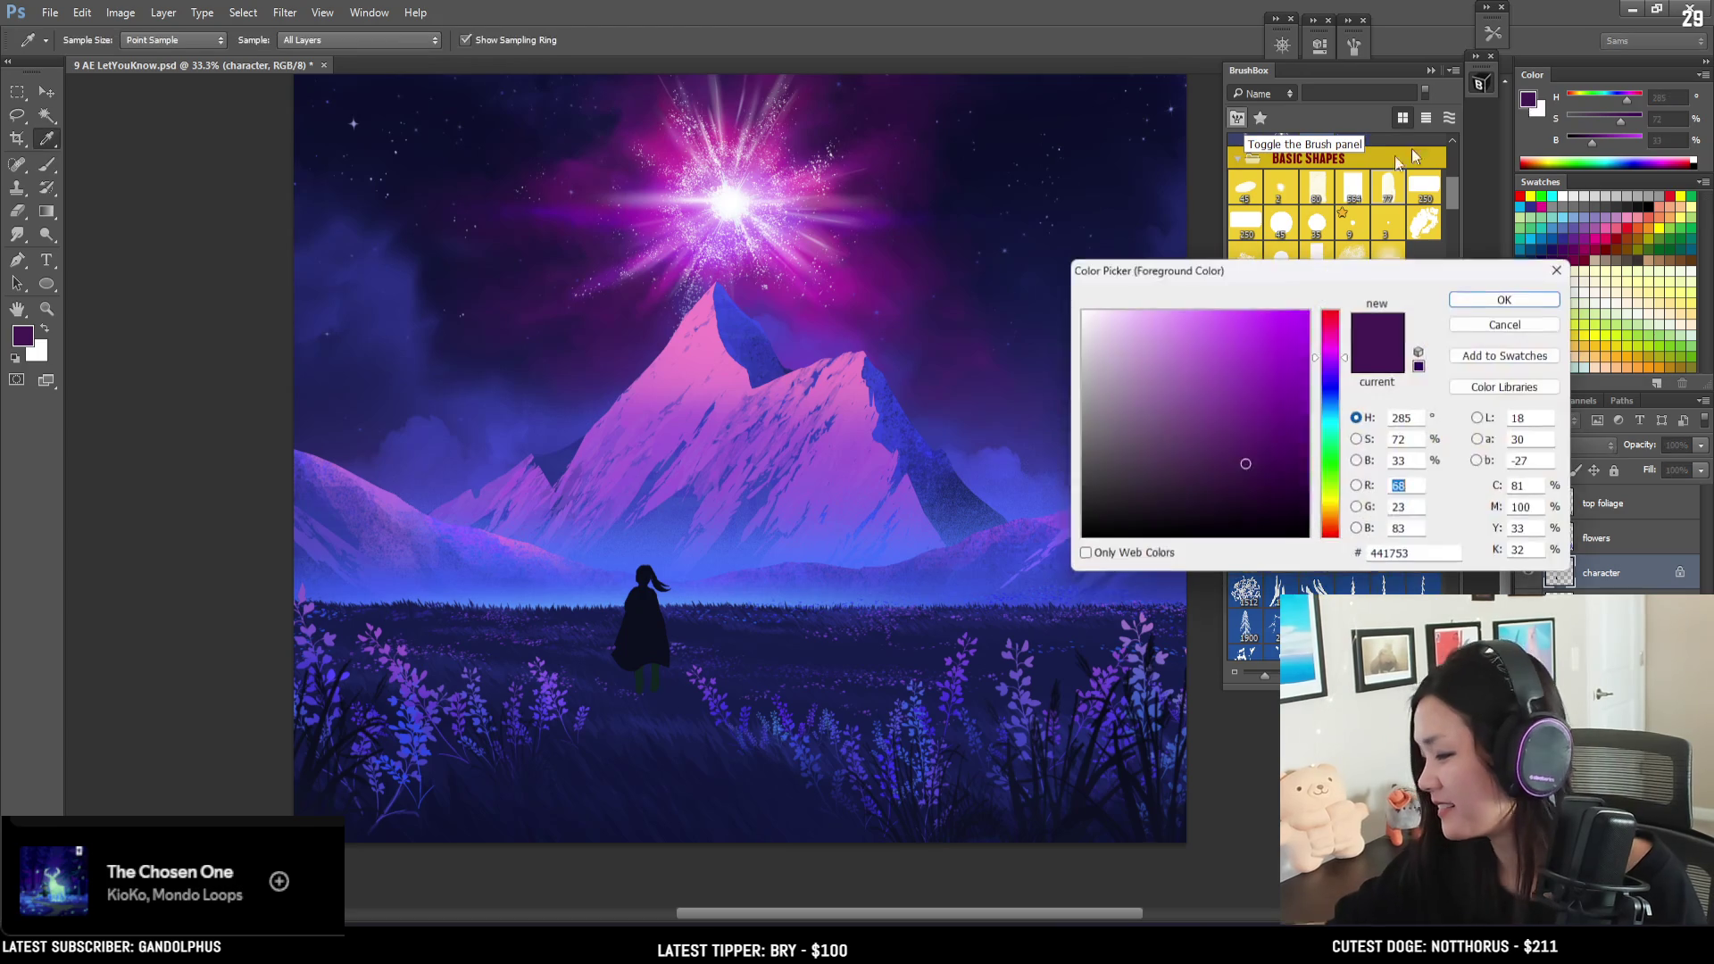
drag(1332, 351, 1336, 324)
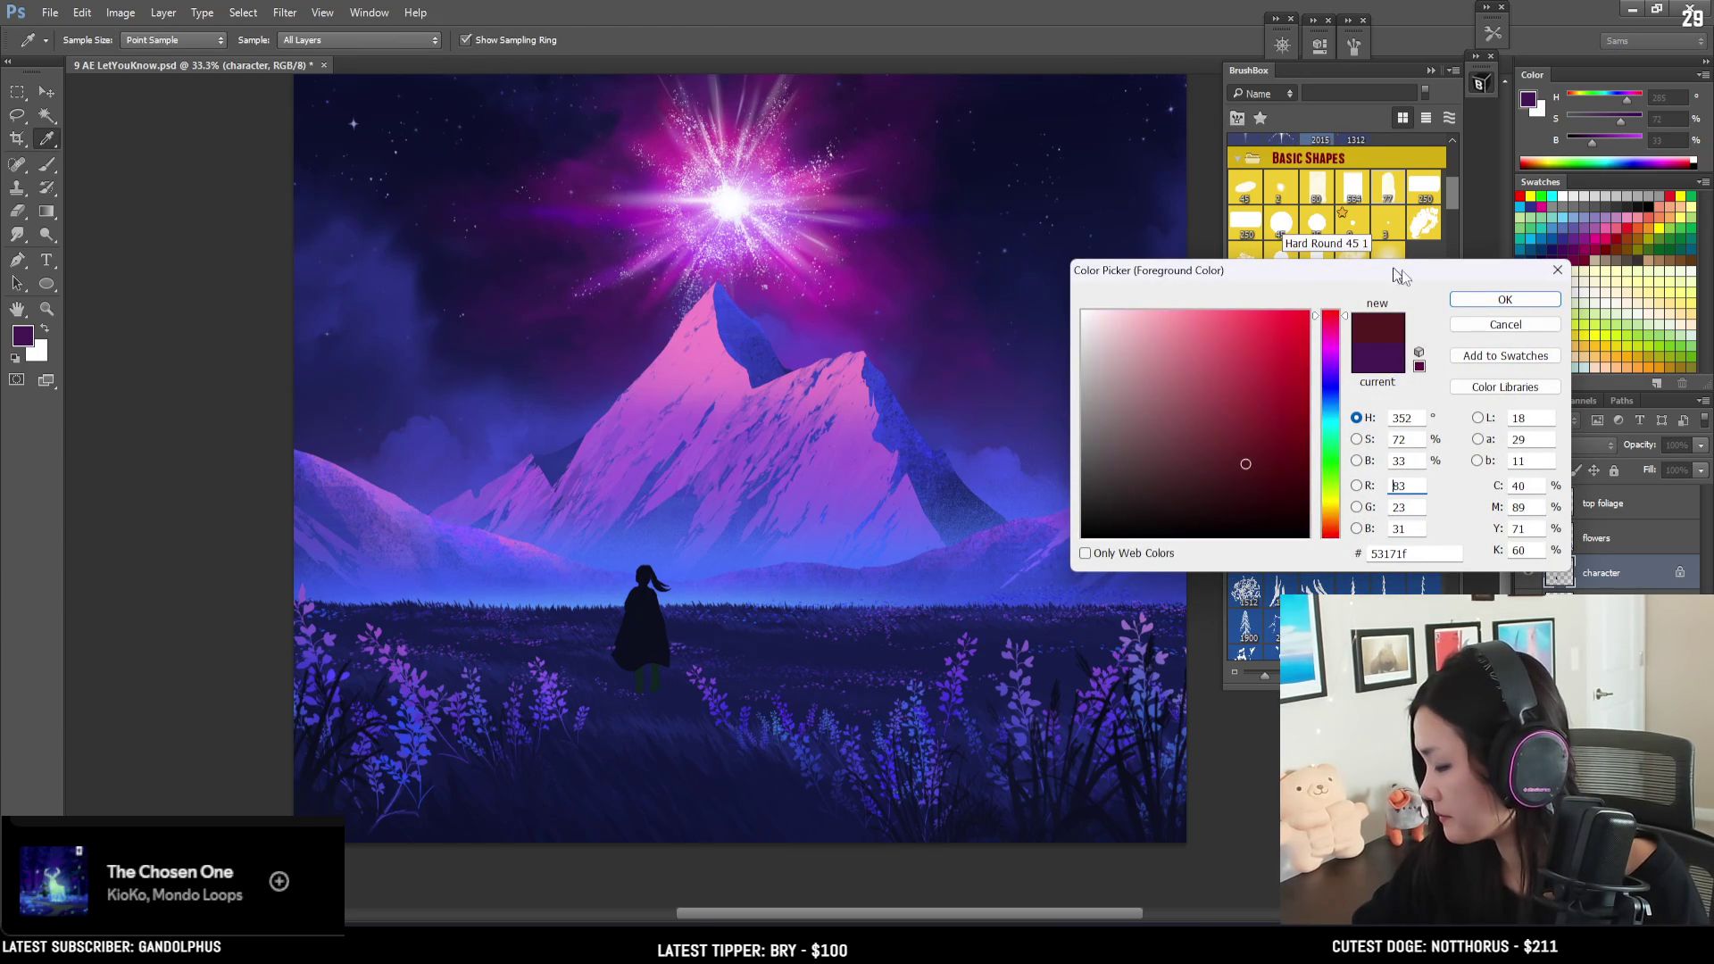
click(1505, 299)
key(ctrl+plus)
drag(572, 615, 585, 625)
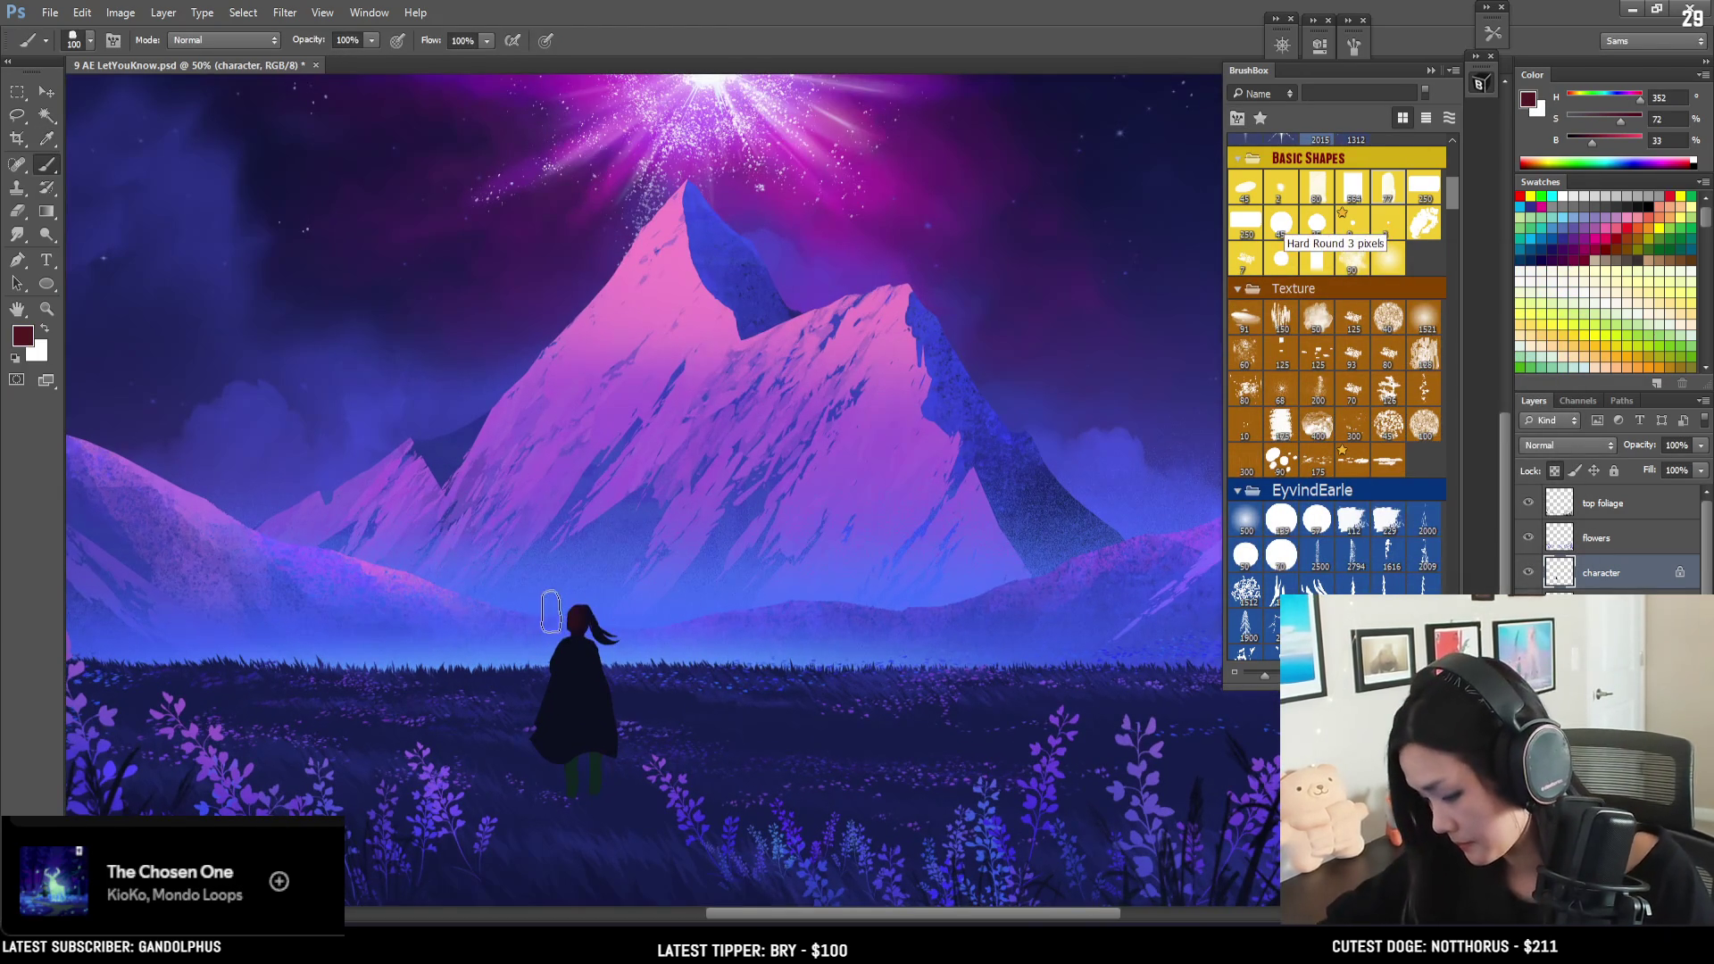
click(1605, 140)
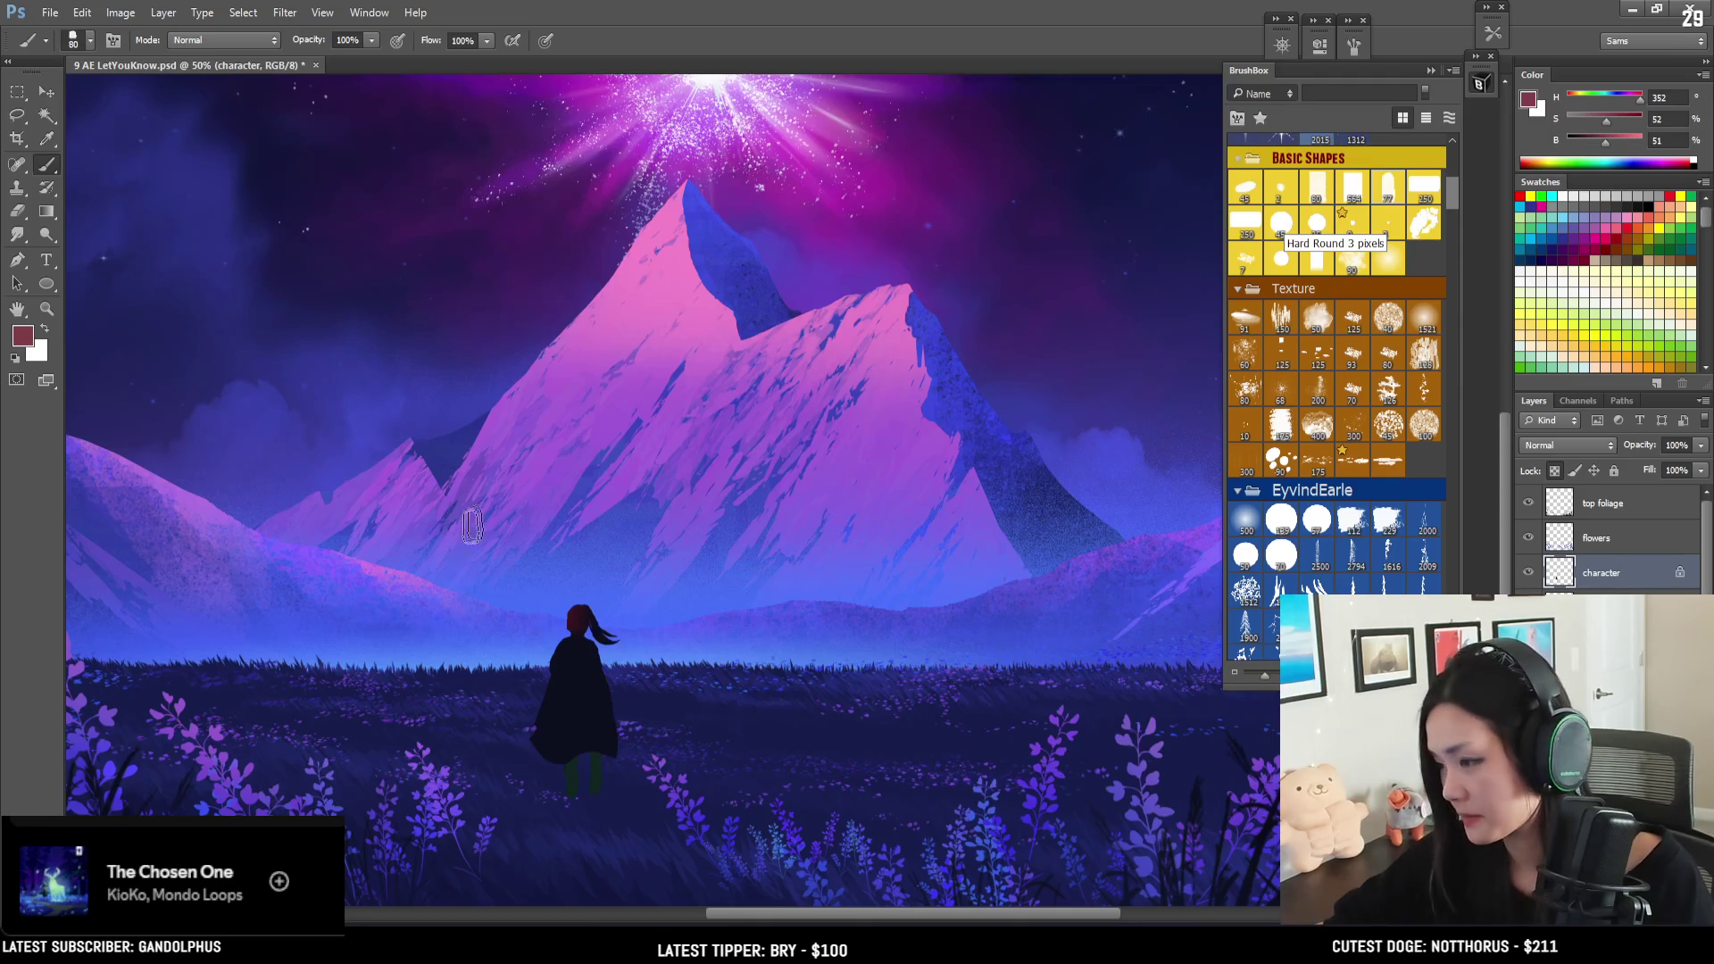
key(bracketleft)
key(bracketleft)
key(bracketleft)
drag(565, 616, 582, 632)
key(bracketleft)
key(bracketleft)
key(bracketleft)
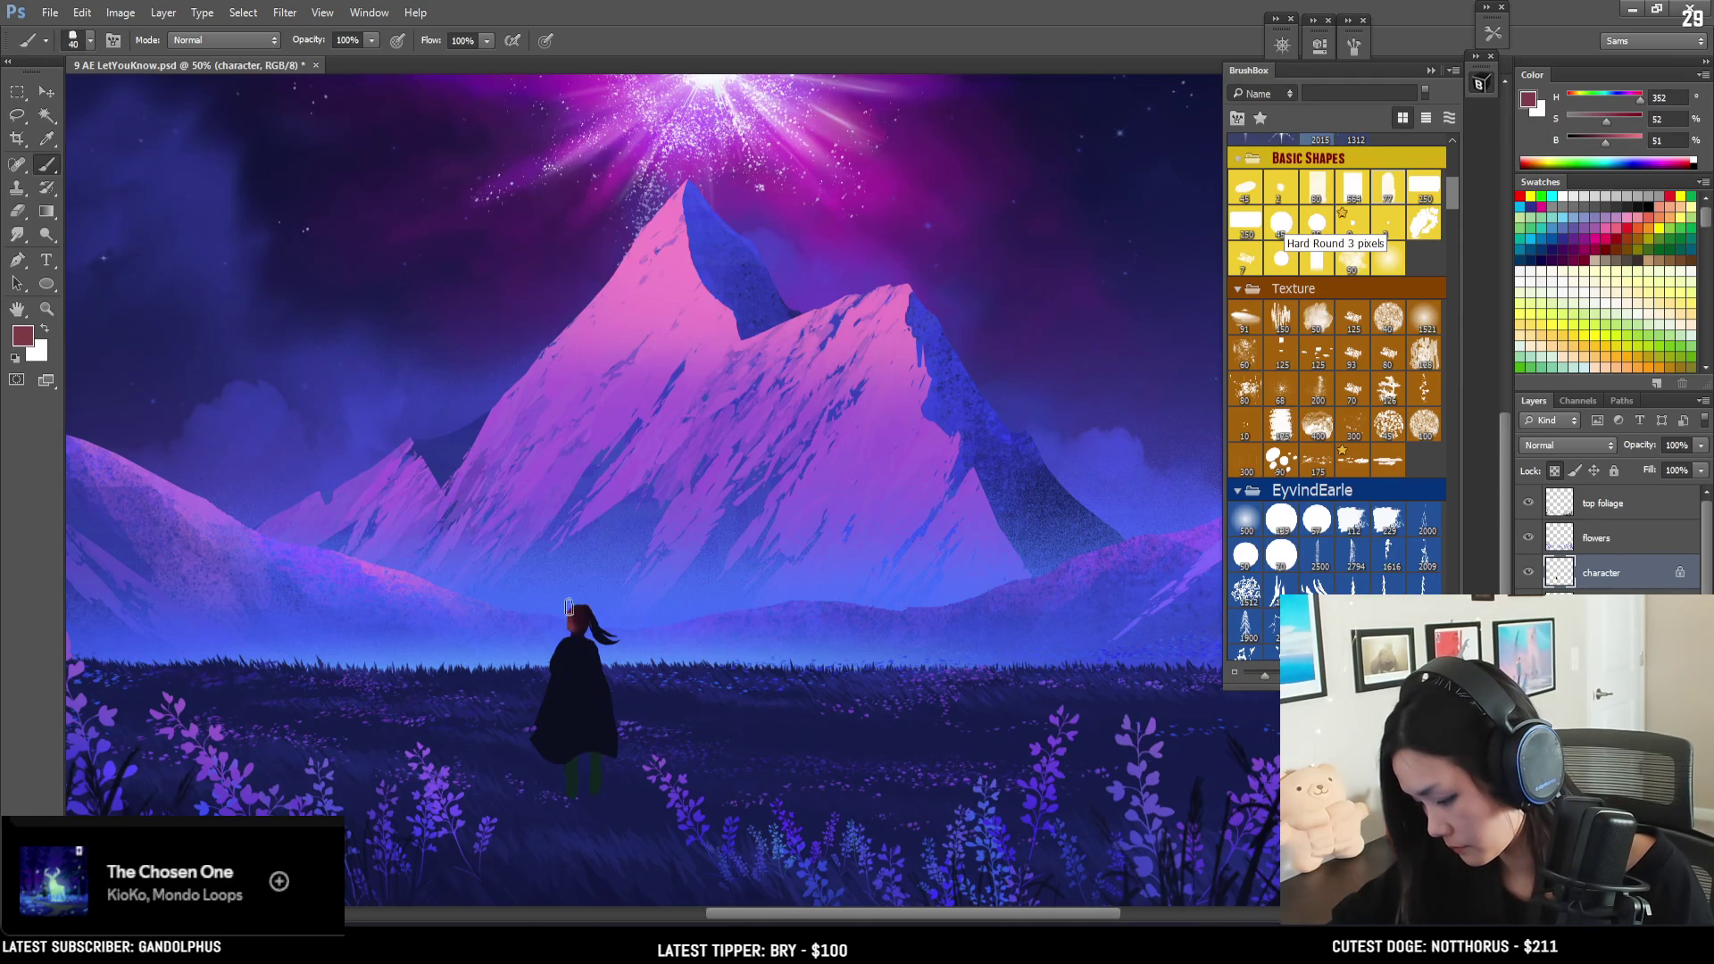
key(bracketleft)
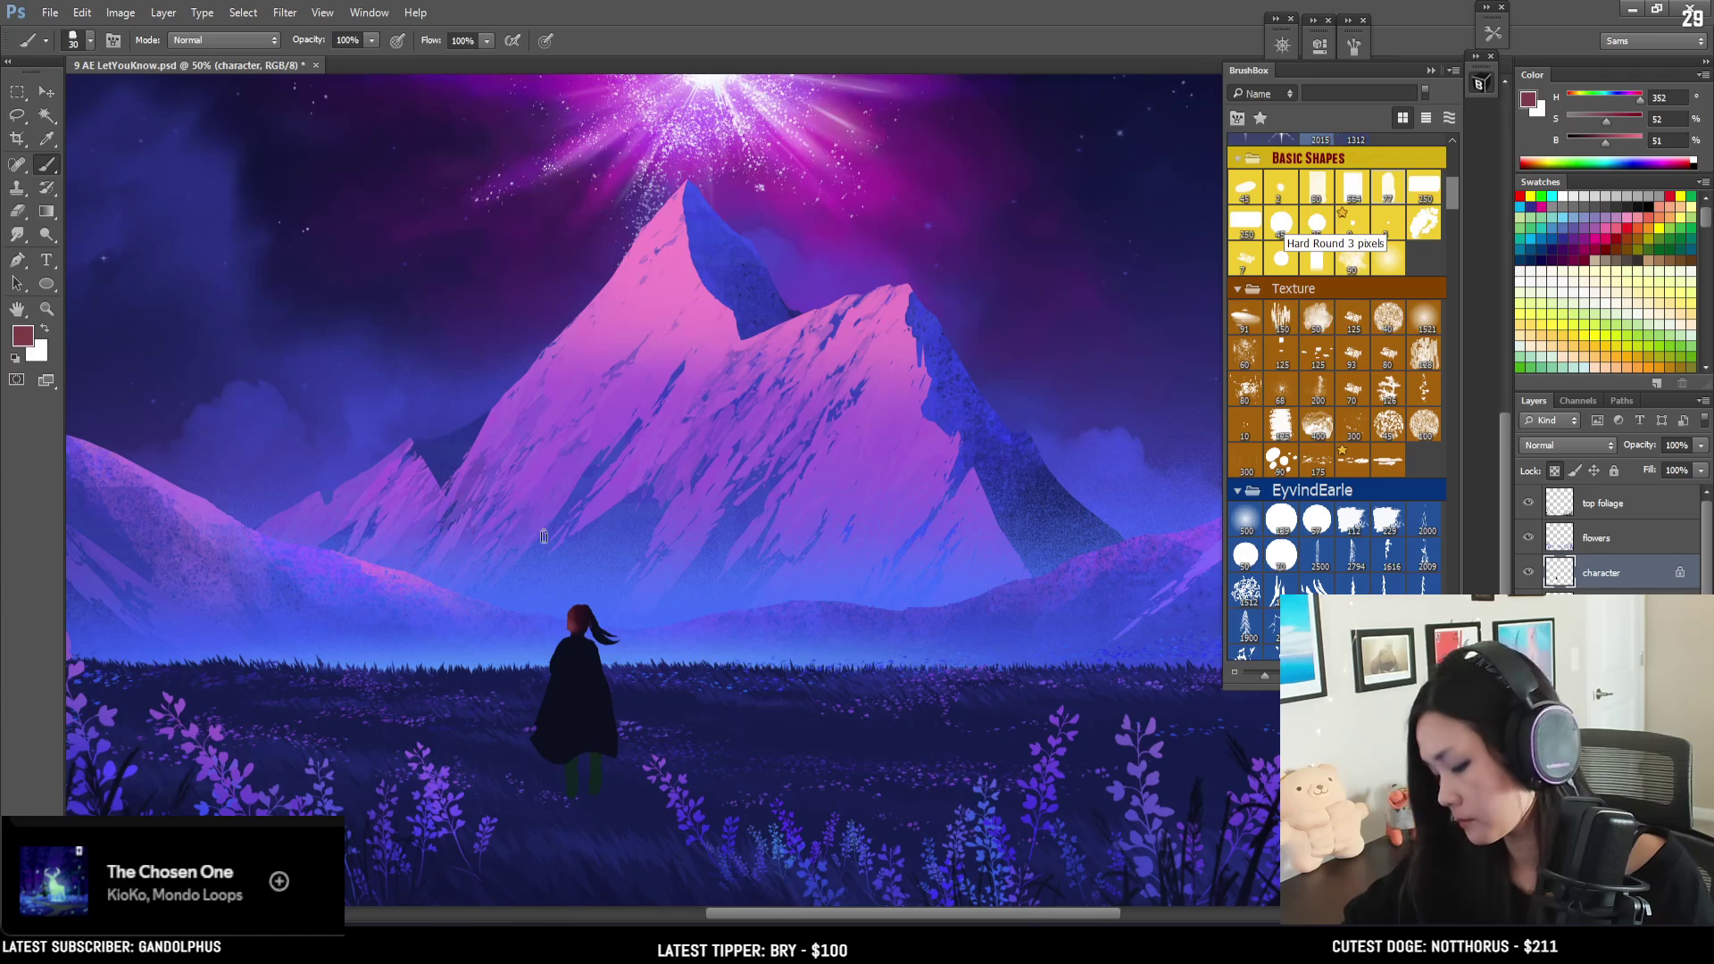
drag(613, 755, 539, 743)
key(ctrl+z)
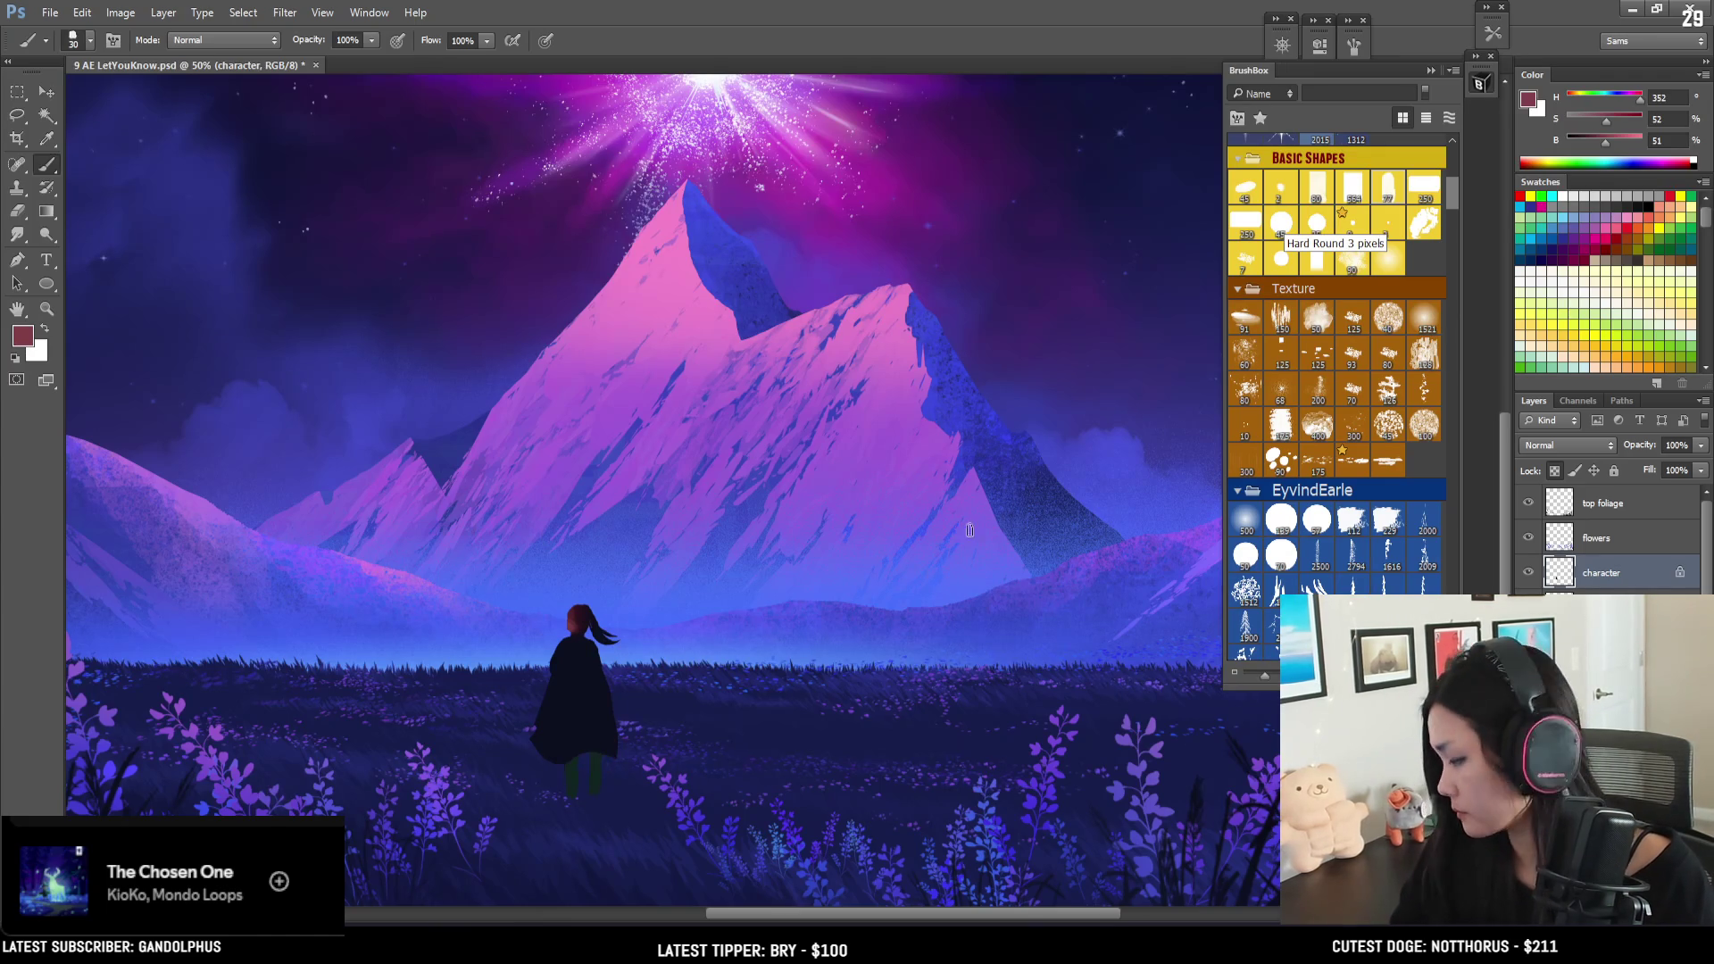
key(bracketright)
click(1598, 607)
key(bracketright)
key(bracketright)
mouse_move(570, 757)
mouse_down()
mouse_move(571, 785)
mouse_move(604, 770)
mouse_up()
key(ctrl+z)
key(bracketright)
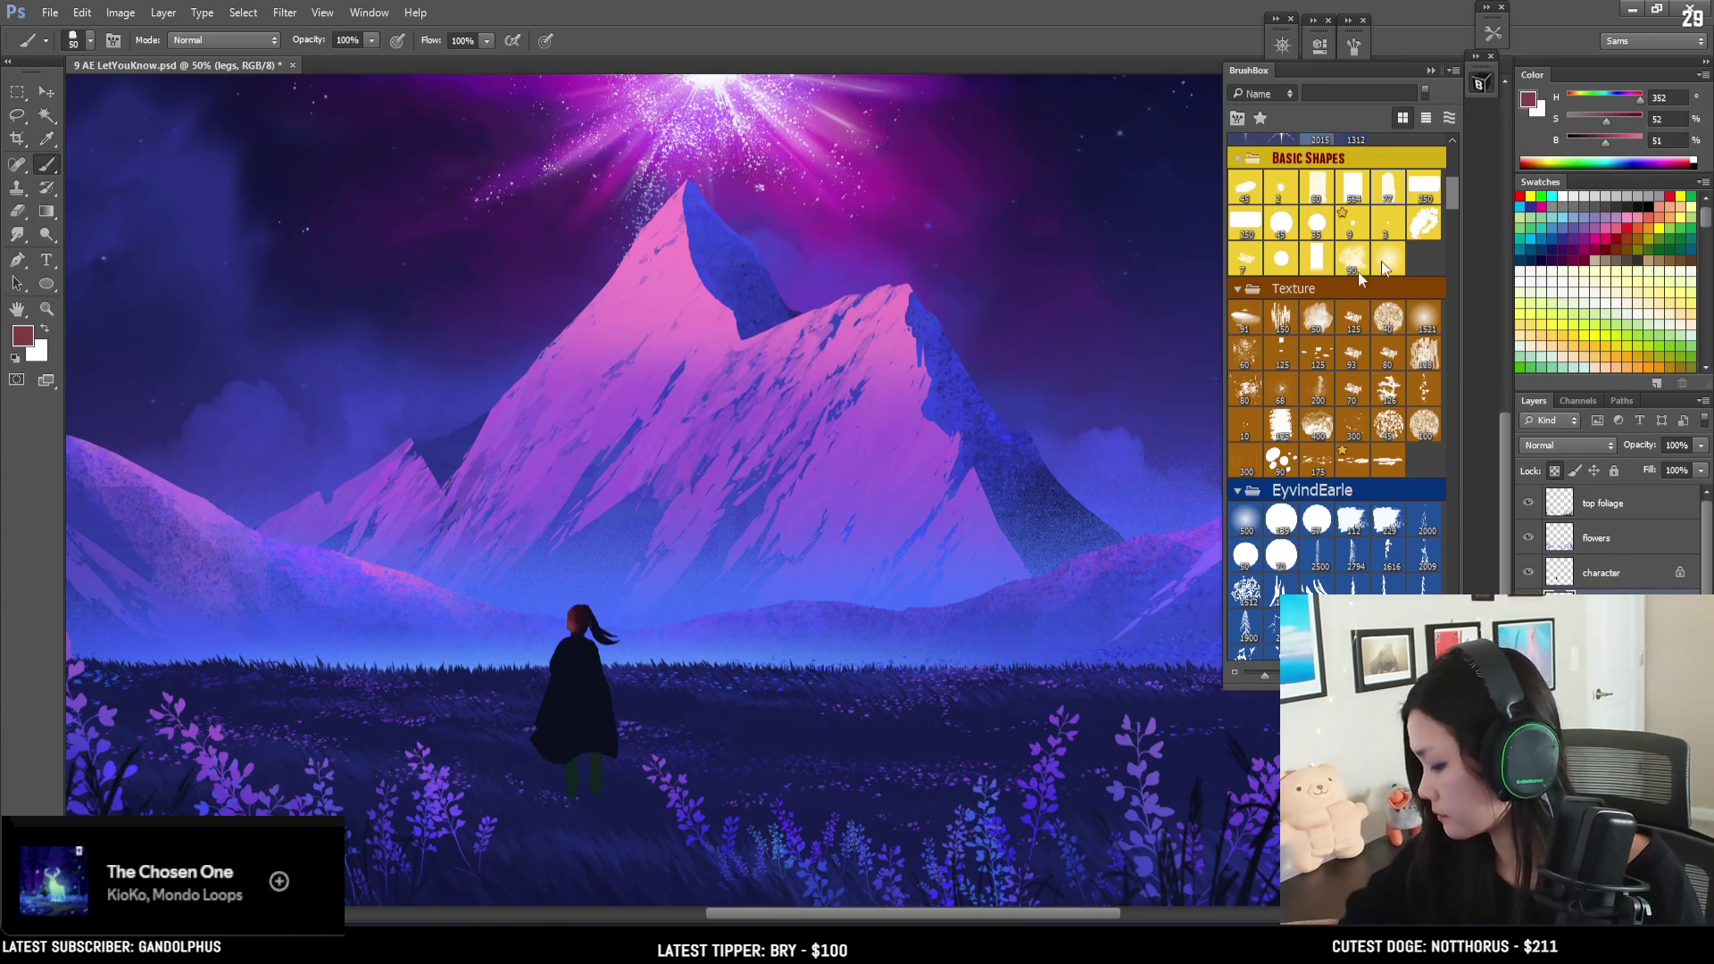
- Sample progressively darker shades from the legs until the colour is deep navy, then zoom out
alt+click(593, 750)
drag(1585, 146, 1573, 143)
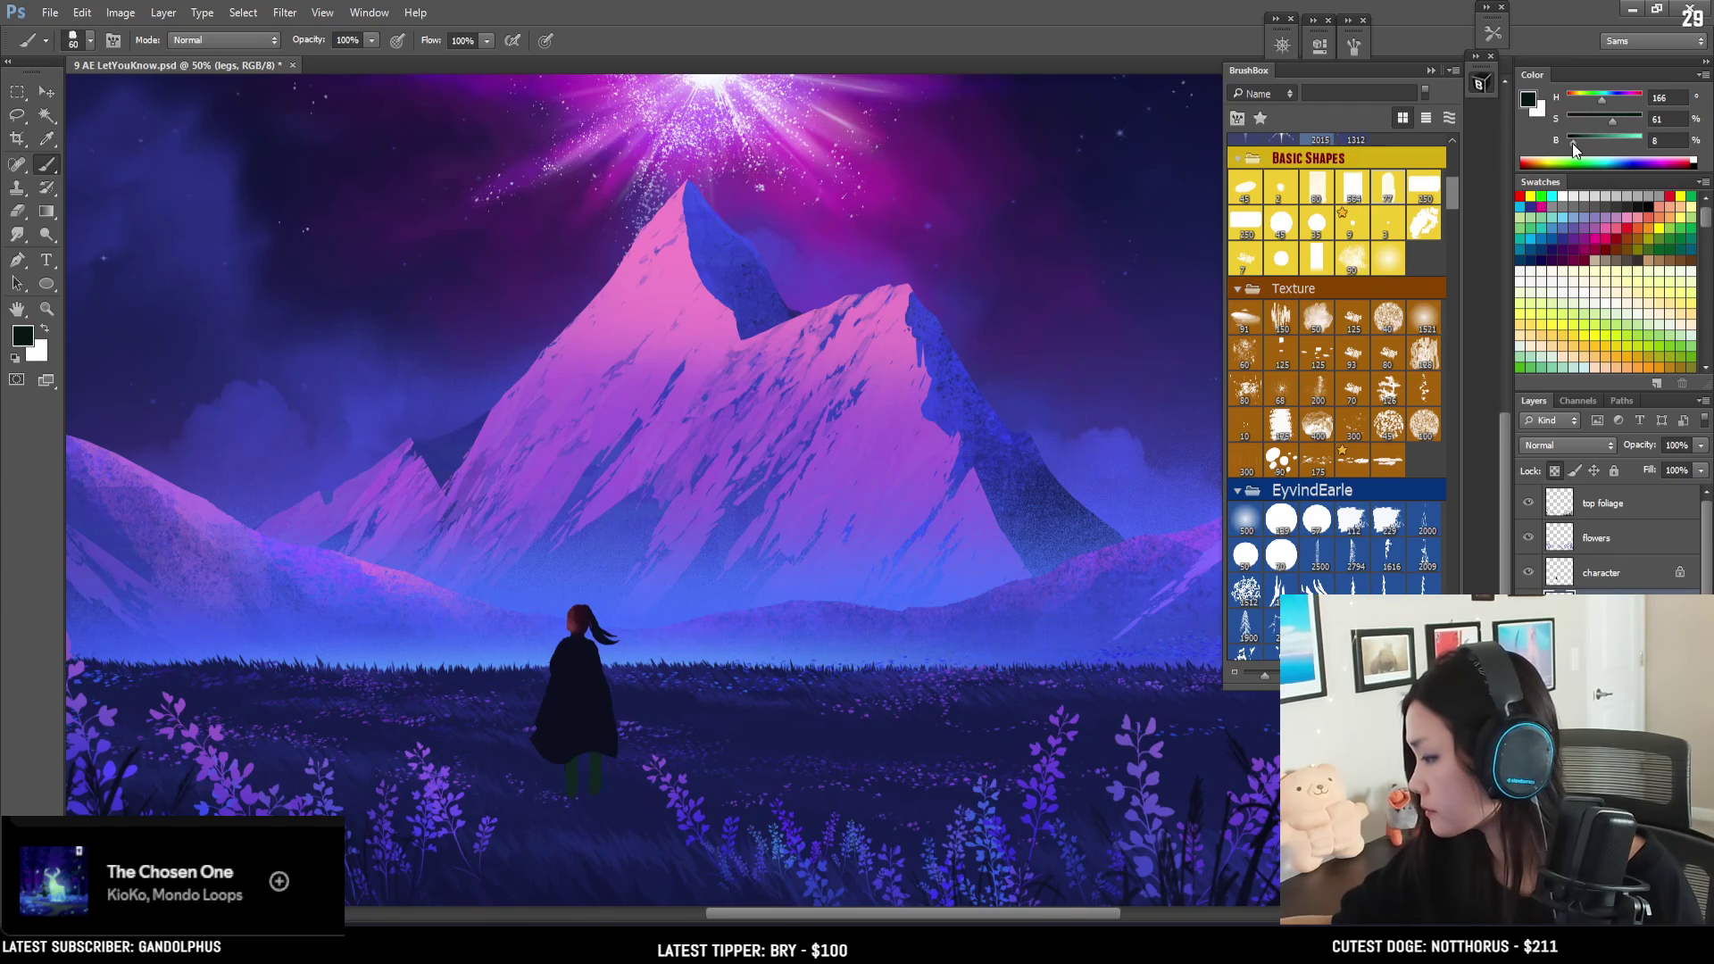
key(bracketright)
key(bracketright)
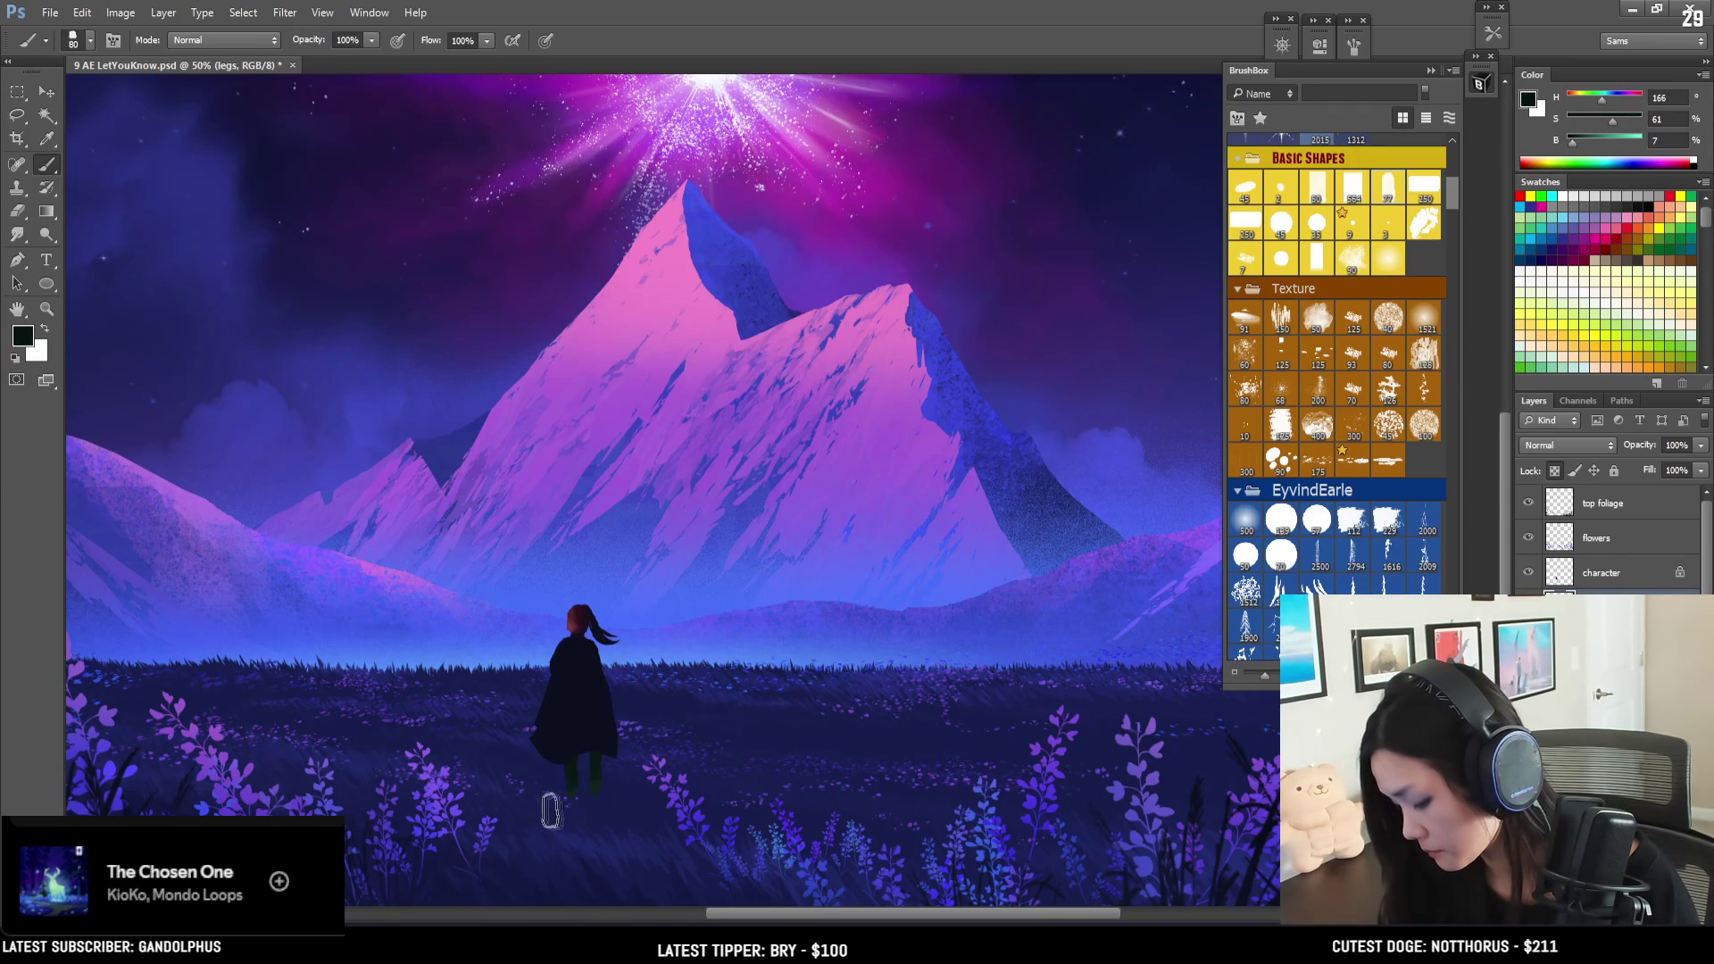
alt+click(581, 785)
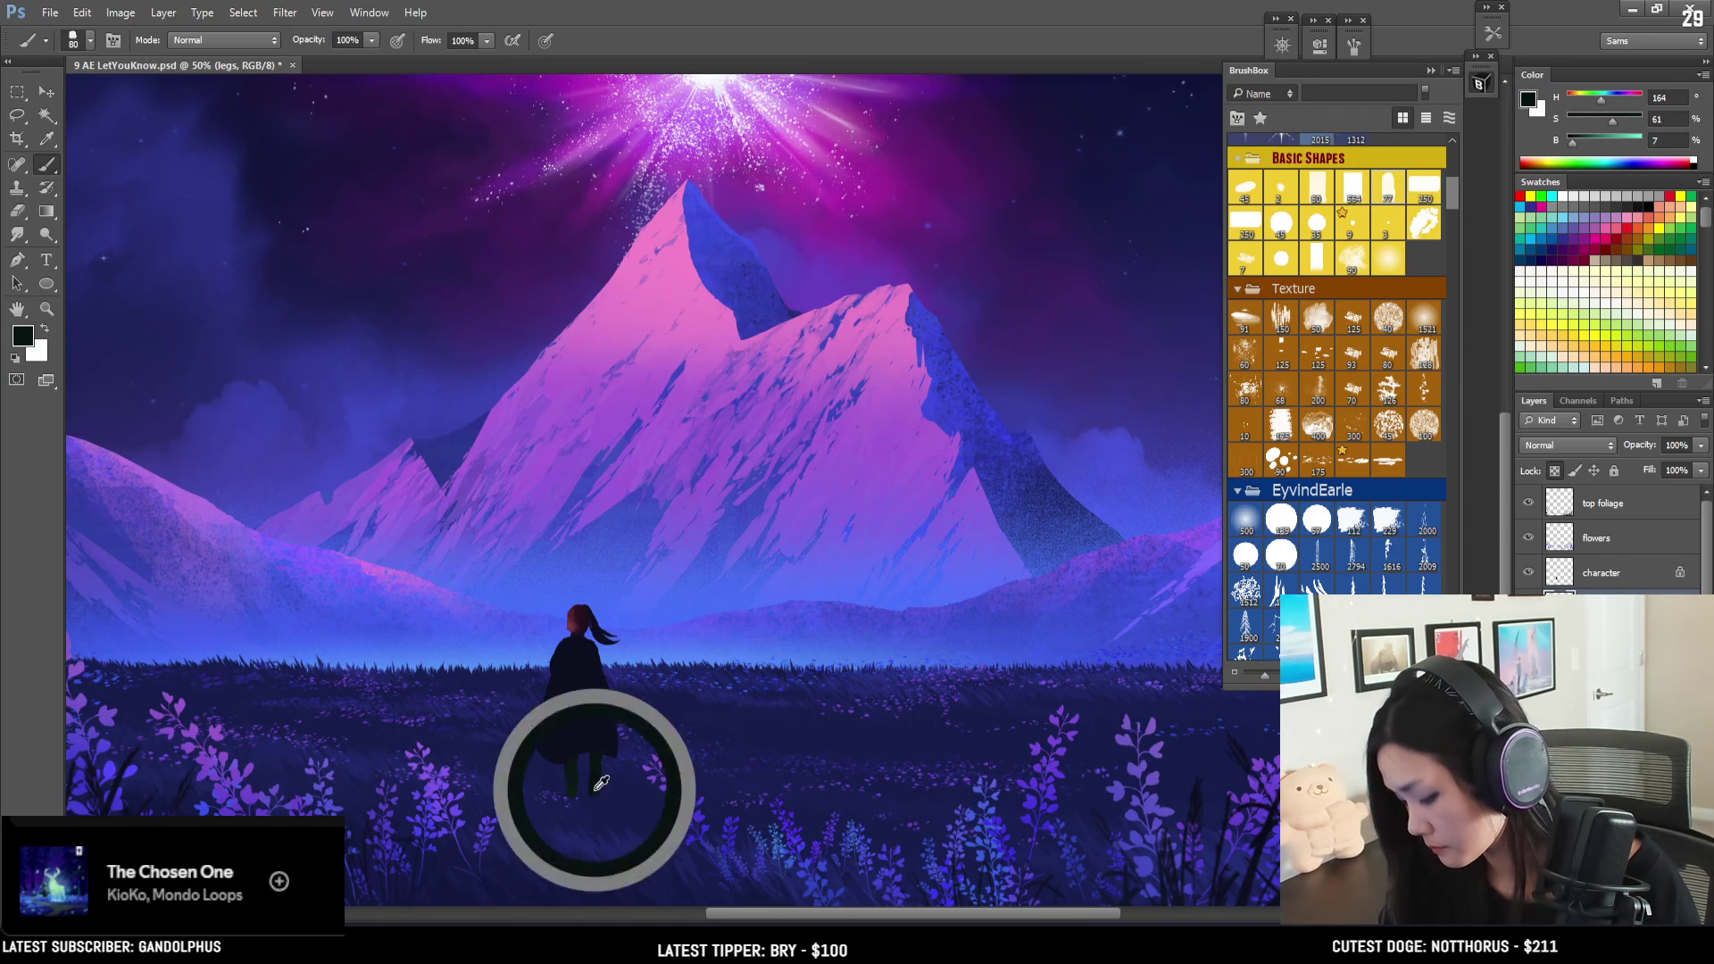
click(1590, 143)
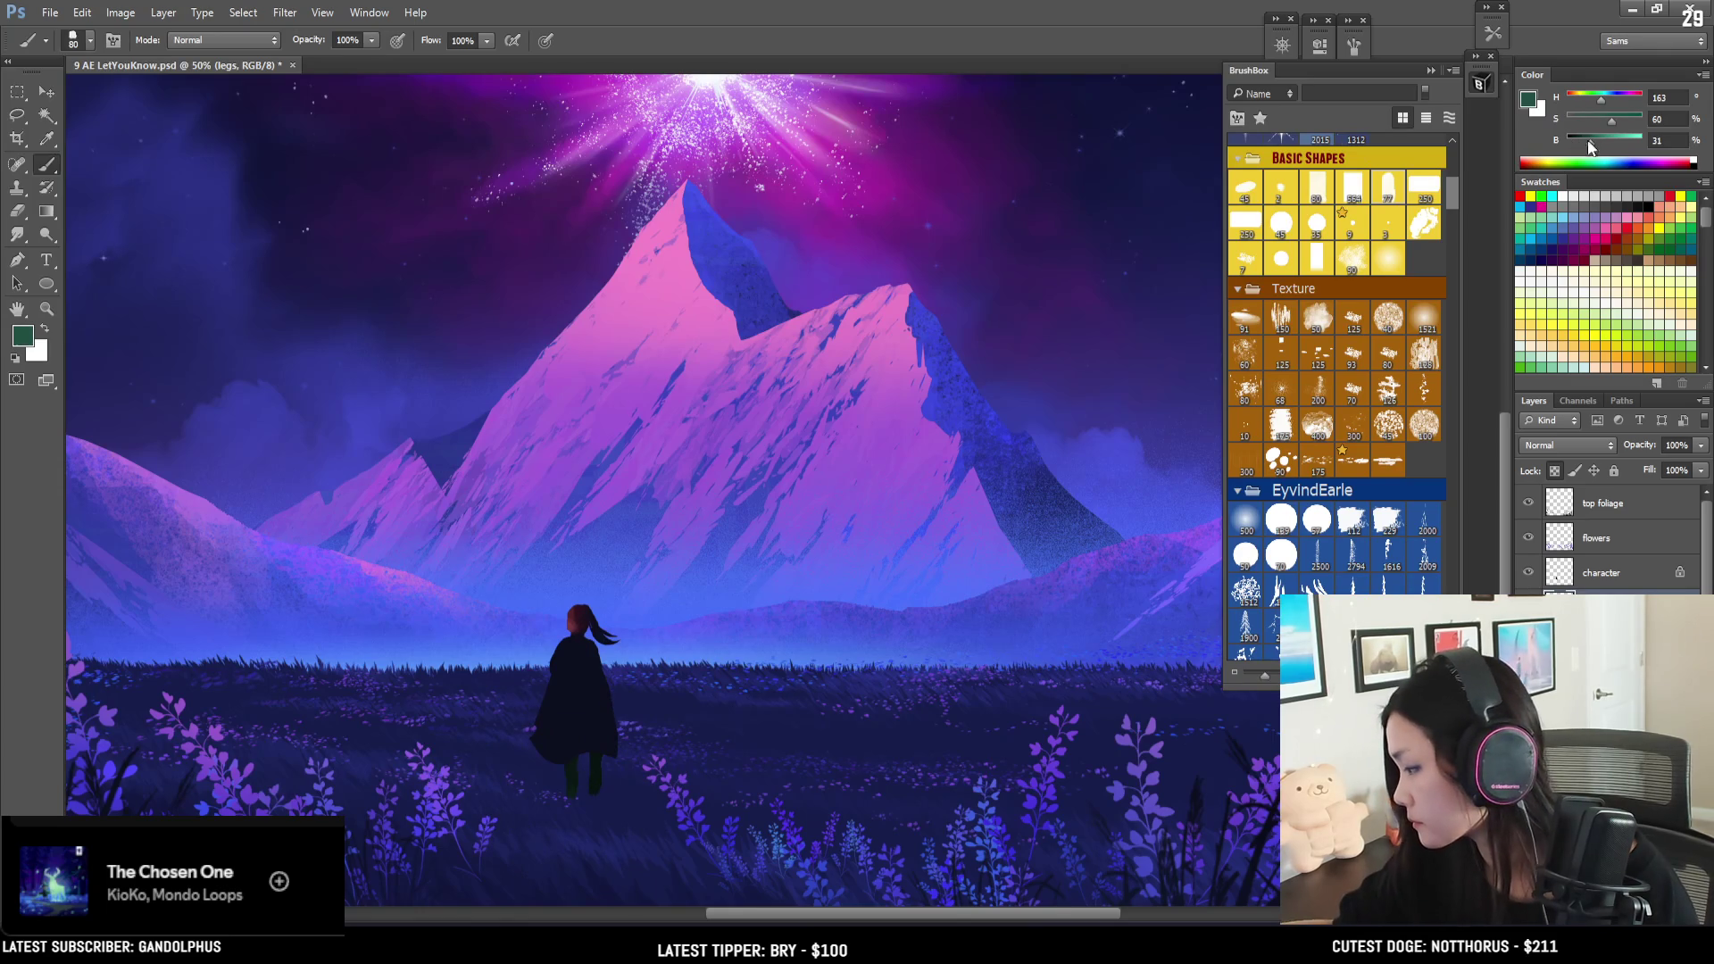
alt+click(603, 783)
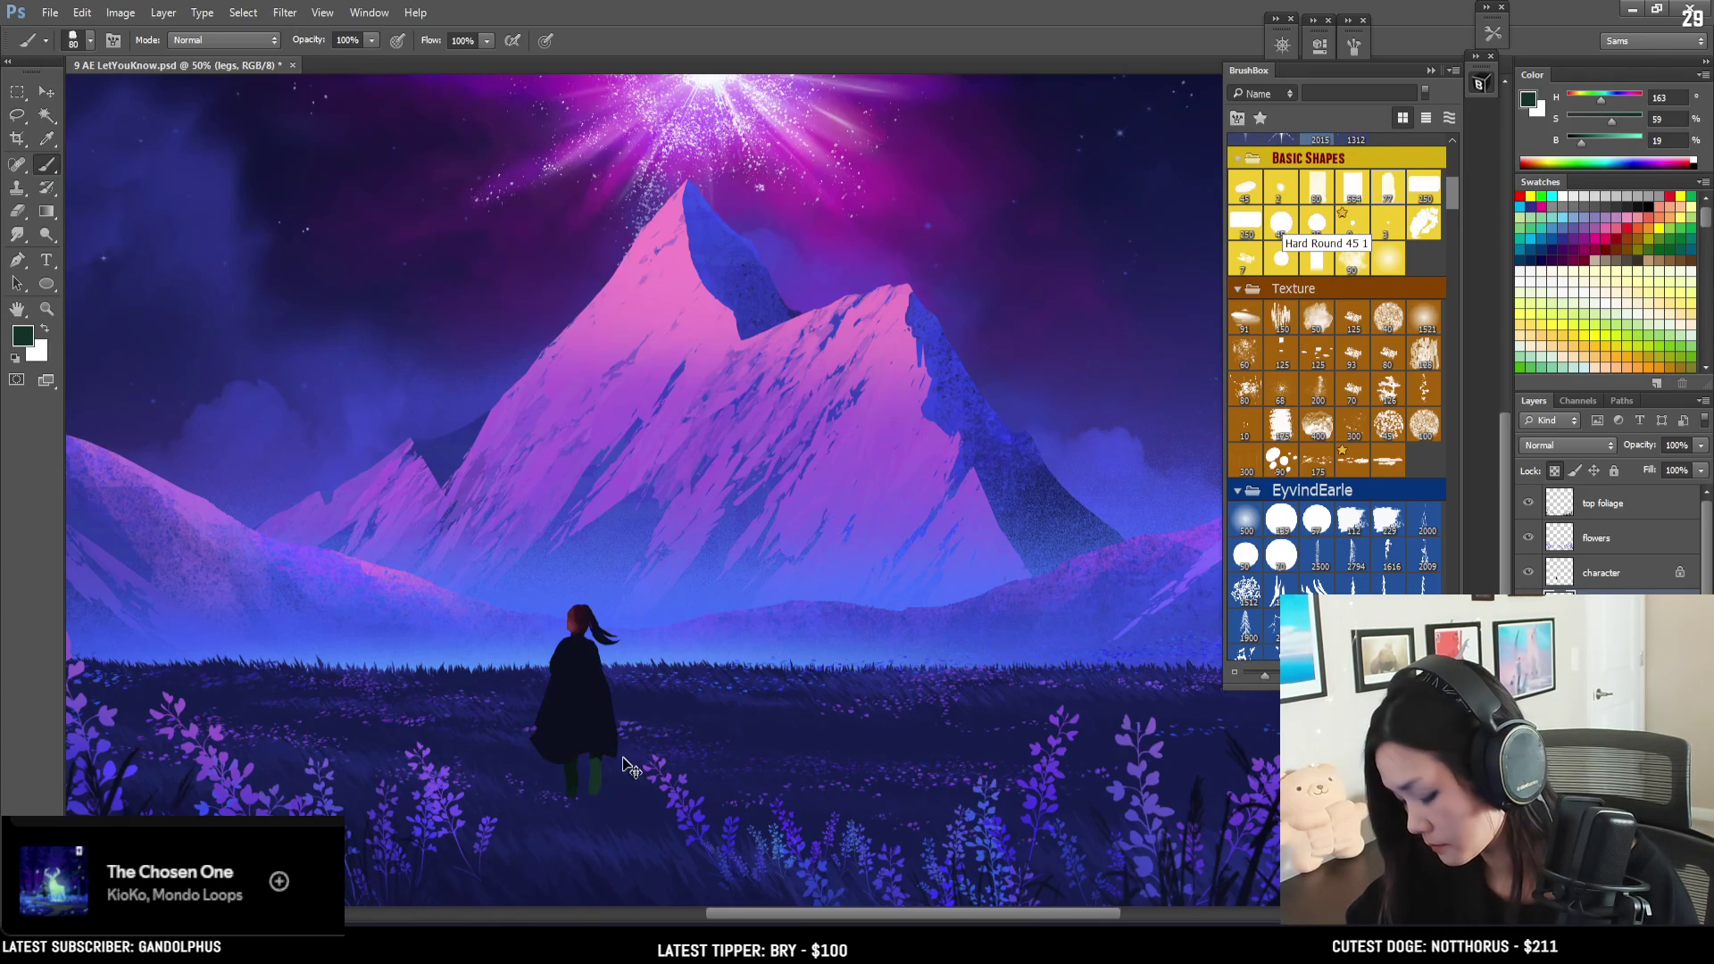
alt+click(597, 768)
alt+click(607, 792)
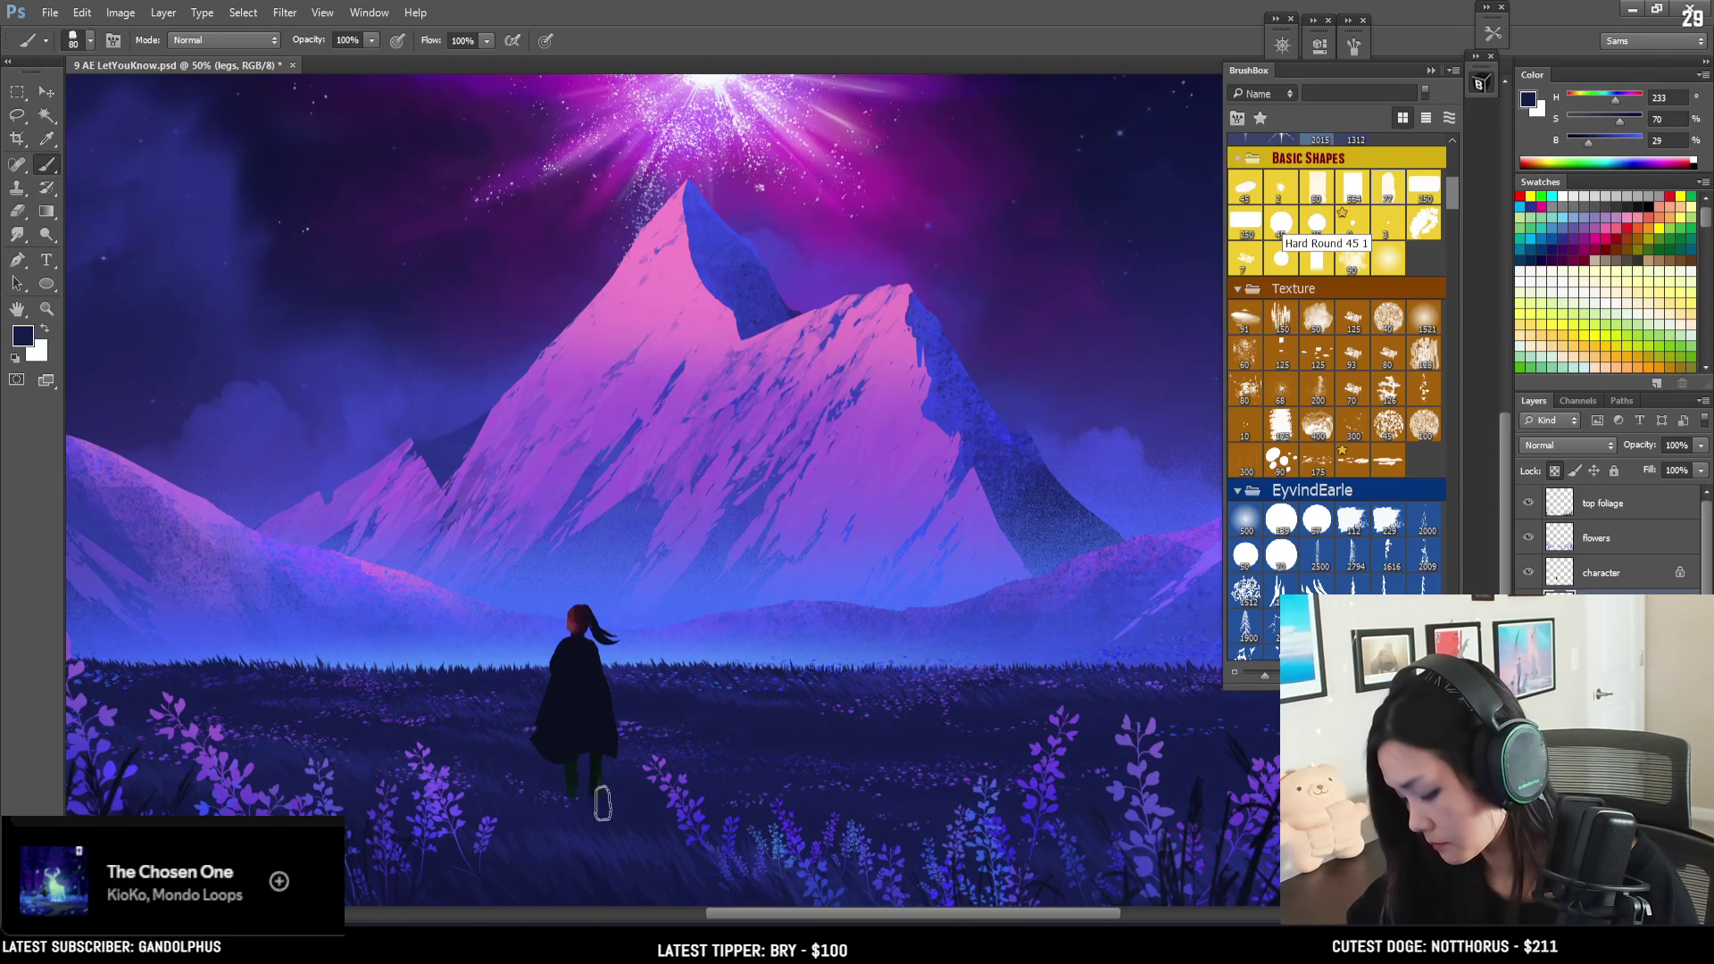
alt+click(603, 801)
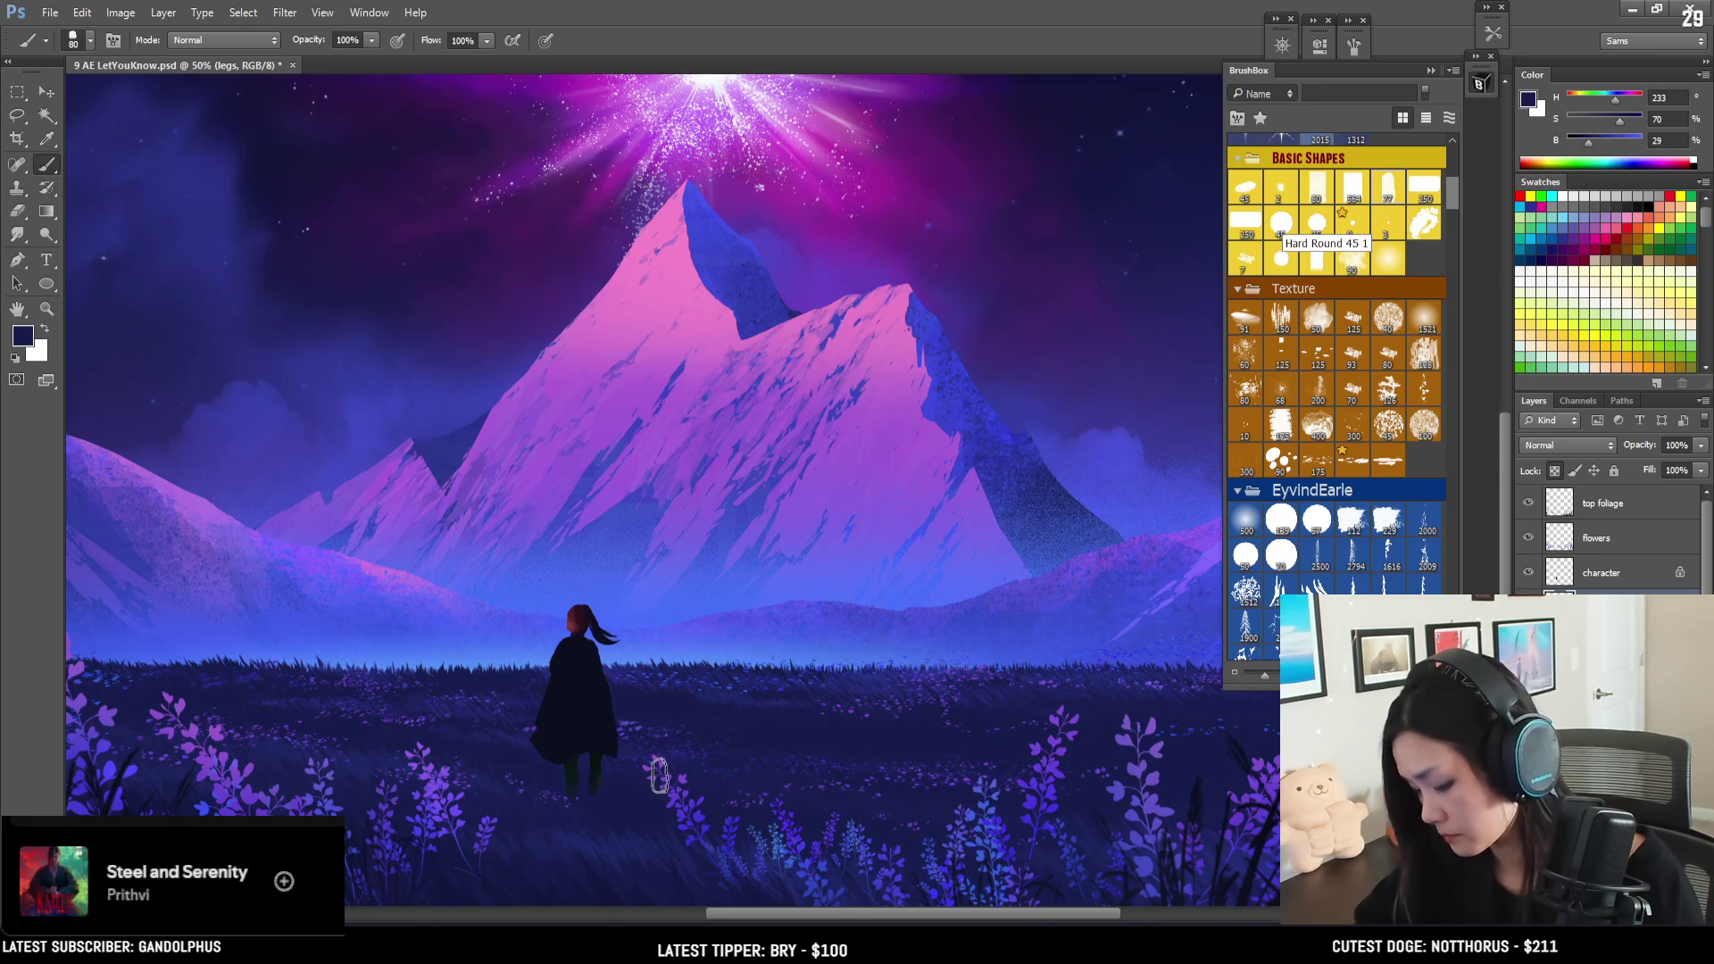
alt+click(579, 788)
key(bracketleft)
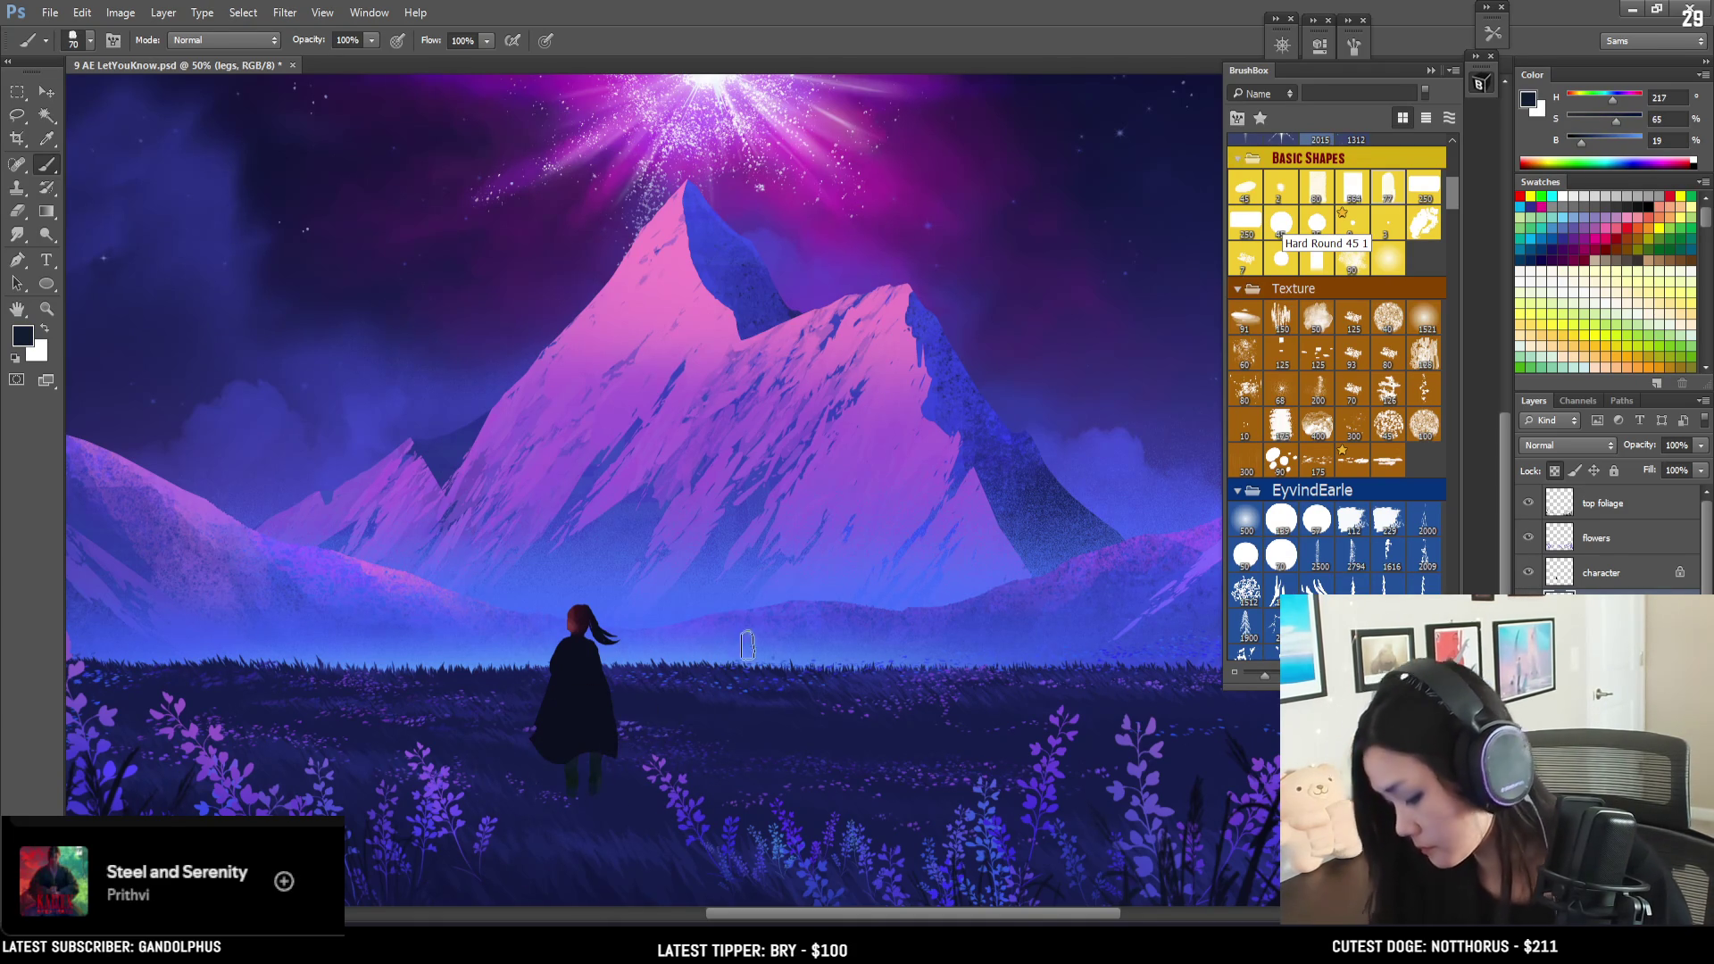
key(ctrl+minus)
key(ctrl+minus)
key(ctrl+minus)
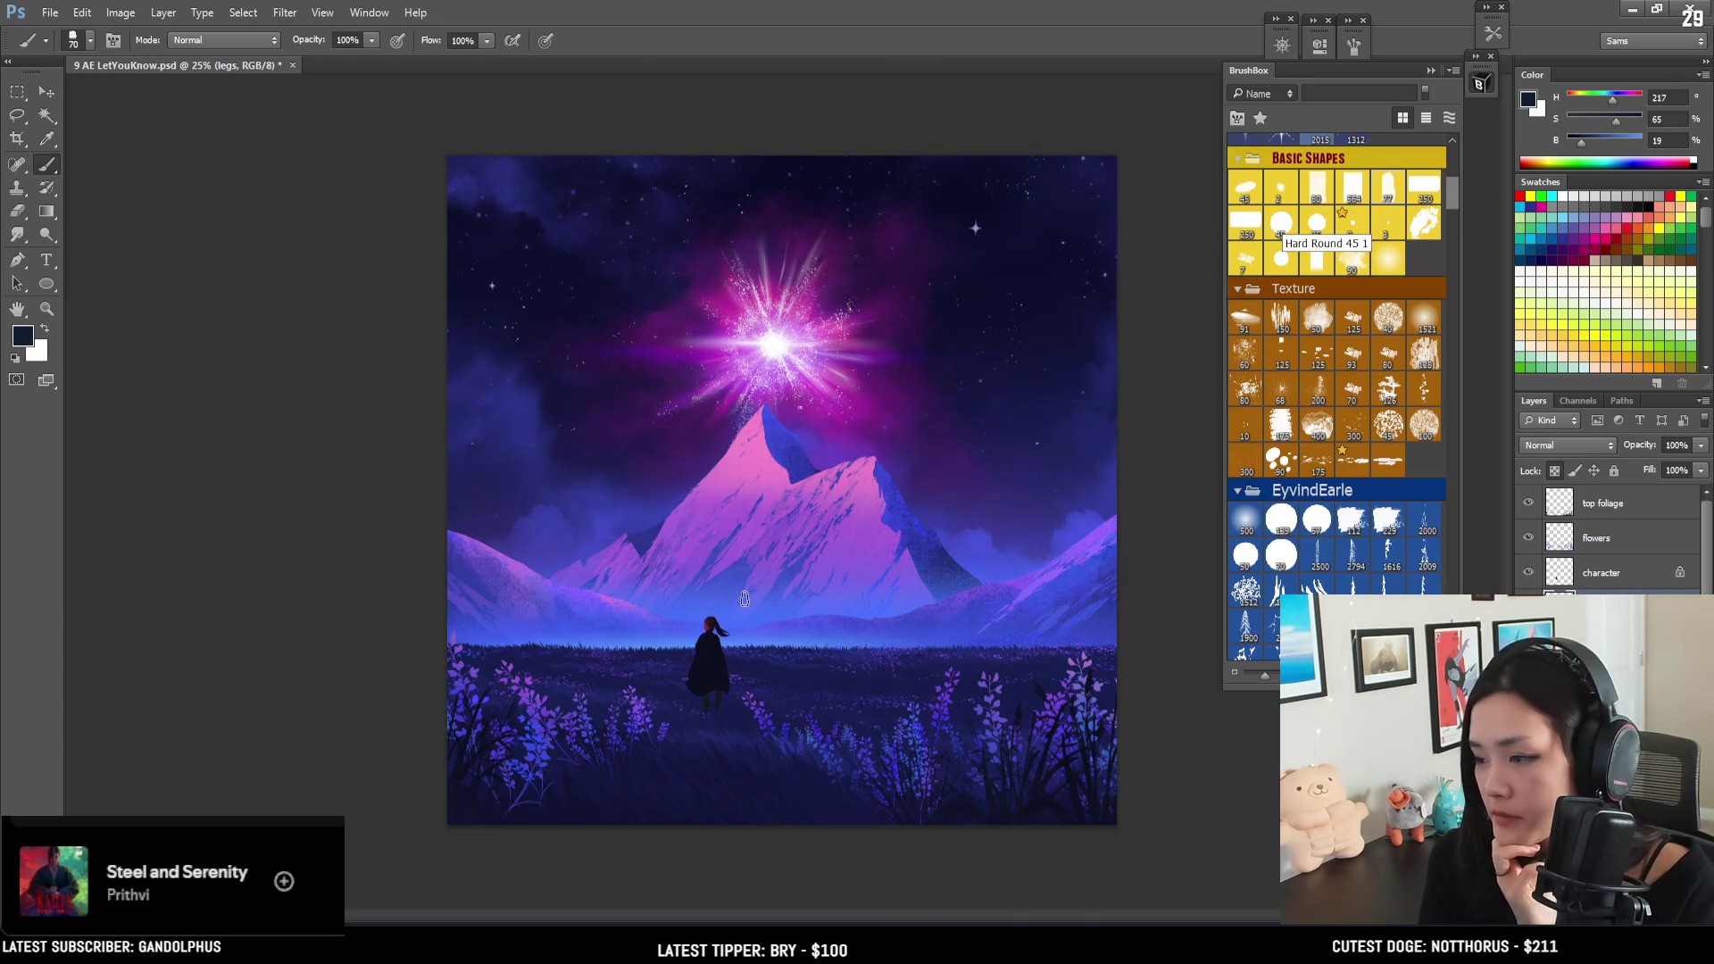
- With the character layer selected, sample a dark red from the figure as paint colour
key(ctrl+plus)
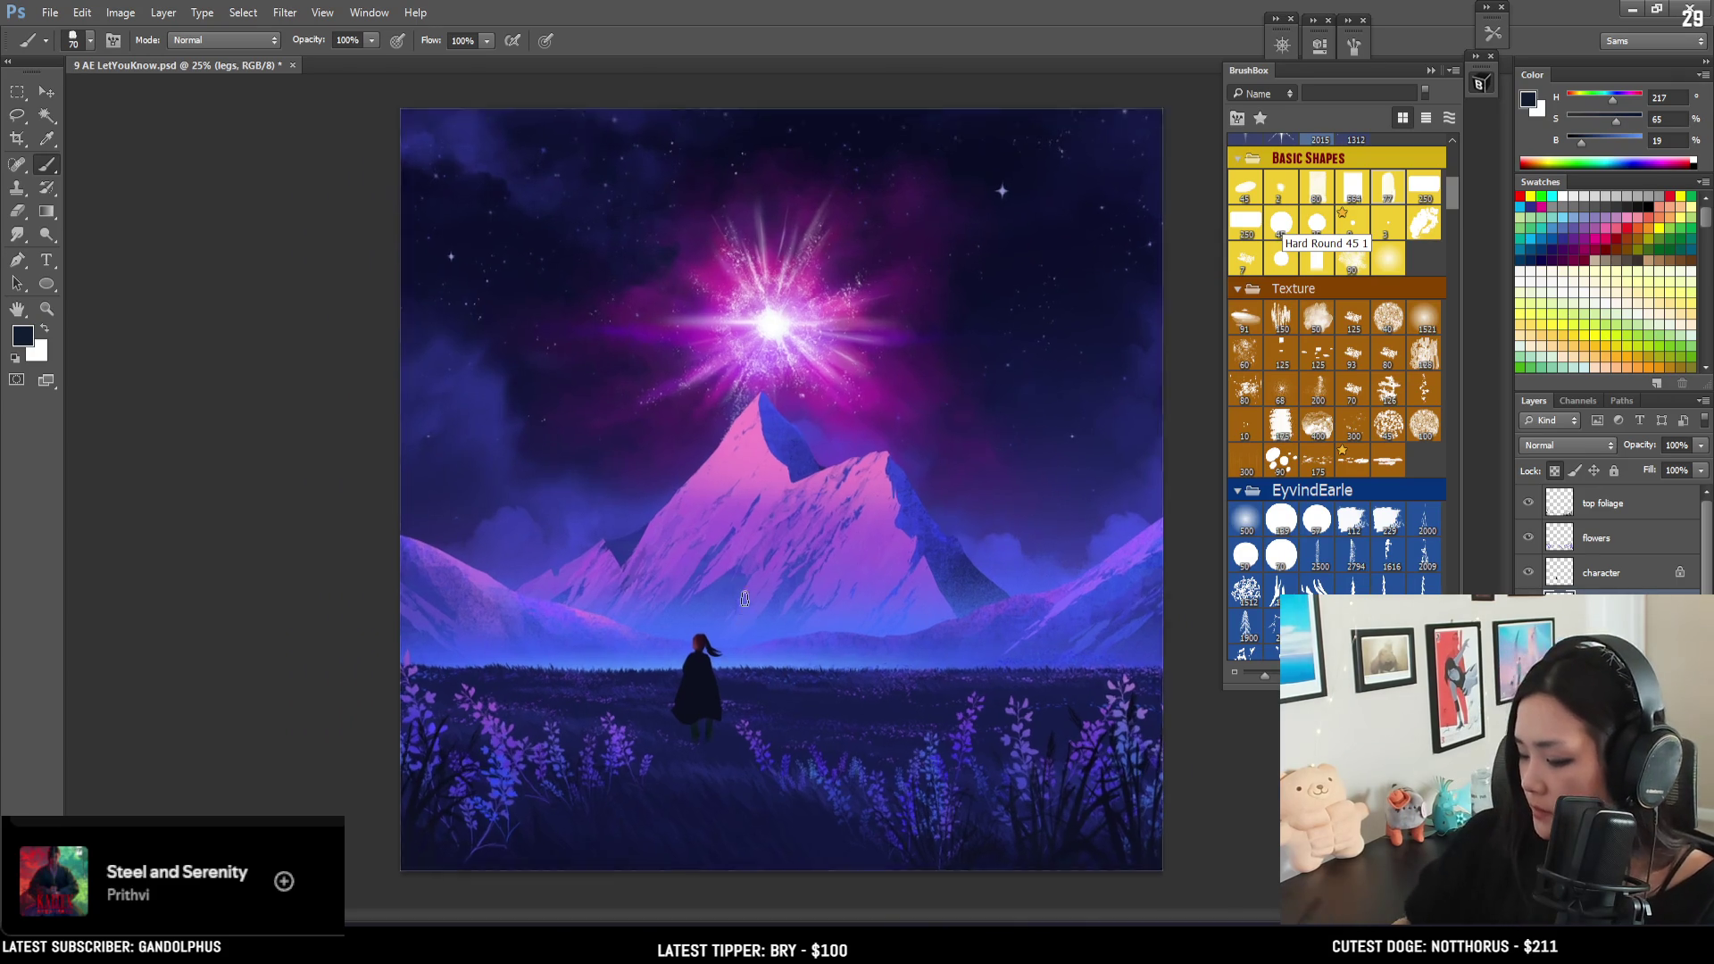
click(1599, 585)
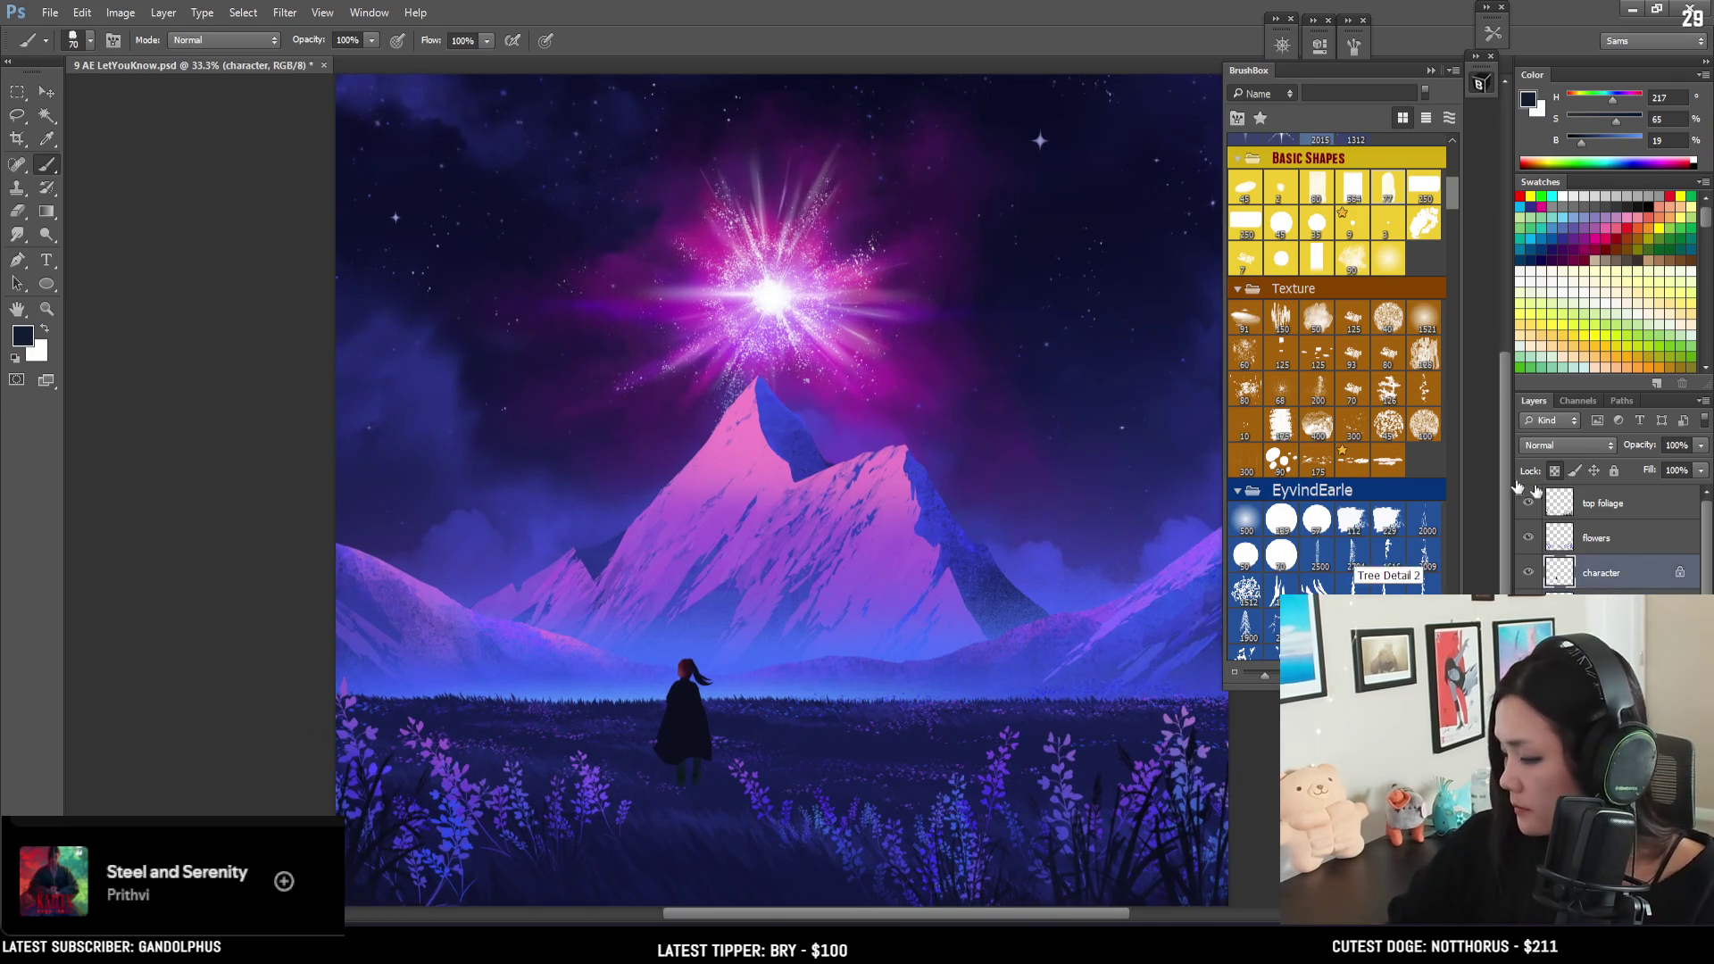
alt+click(689, 662)
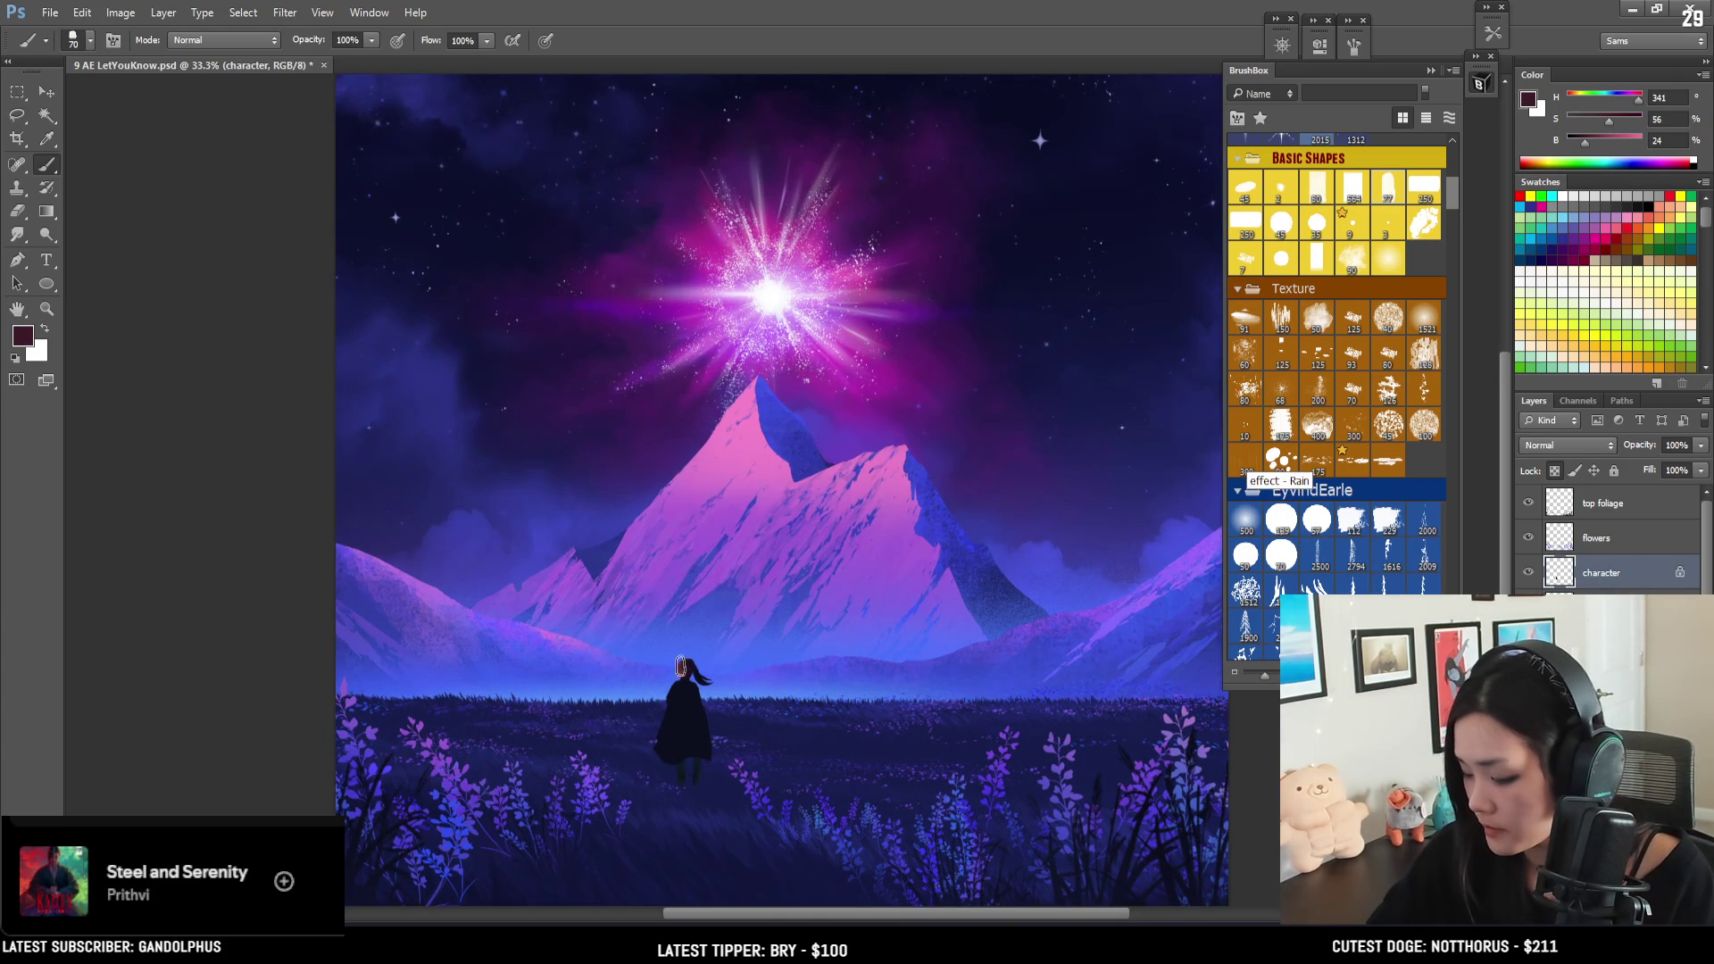
alt+click(679, 673)
alt+click(682, 678)
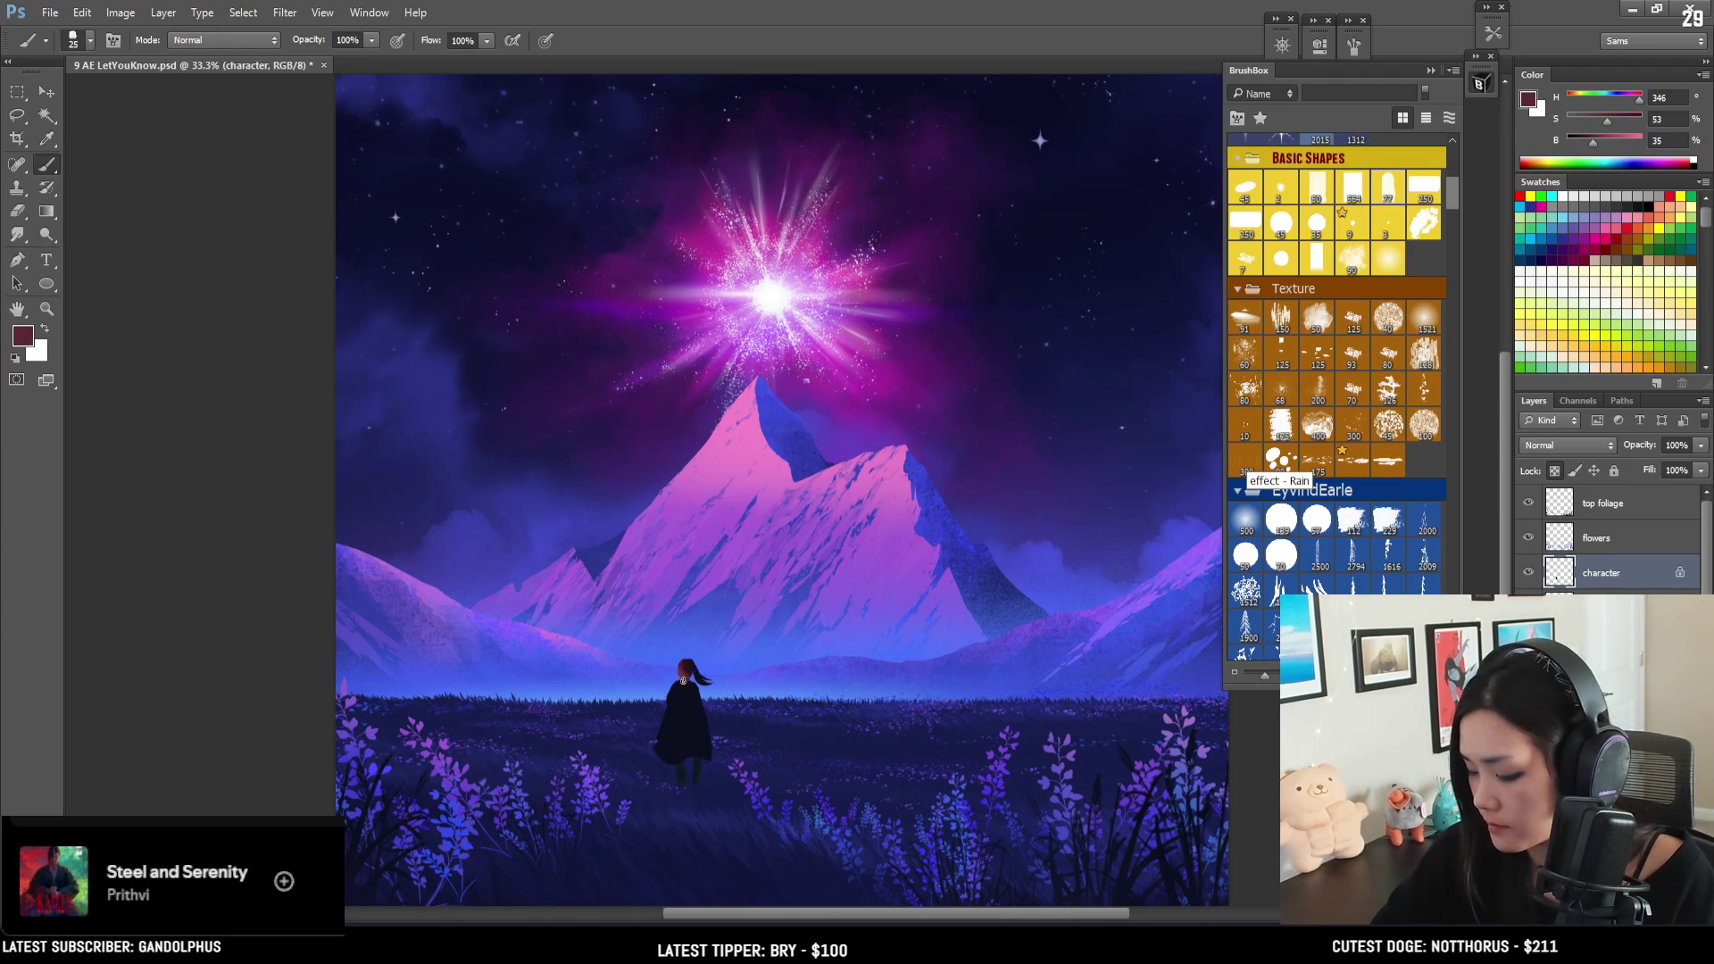
- Add a new layer clipped to the character layer and name it 'h'
key(ctrl+shift+alt+n)
alt+click(1608, 585)
double_click(1600, 573)
text(h)
key(Return)
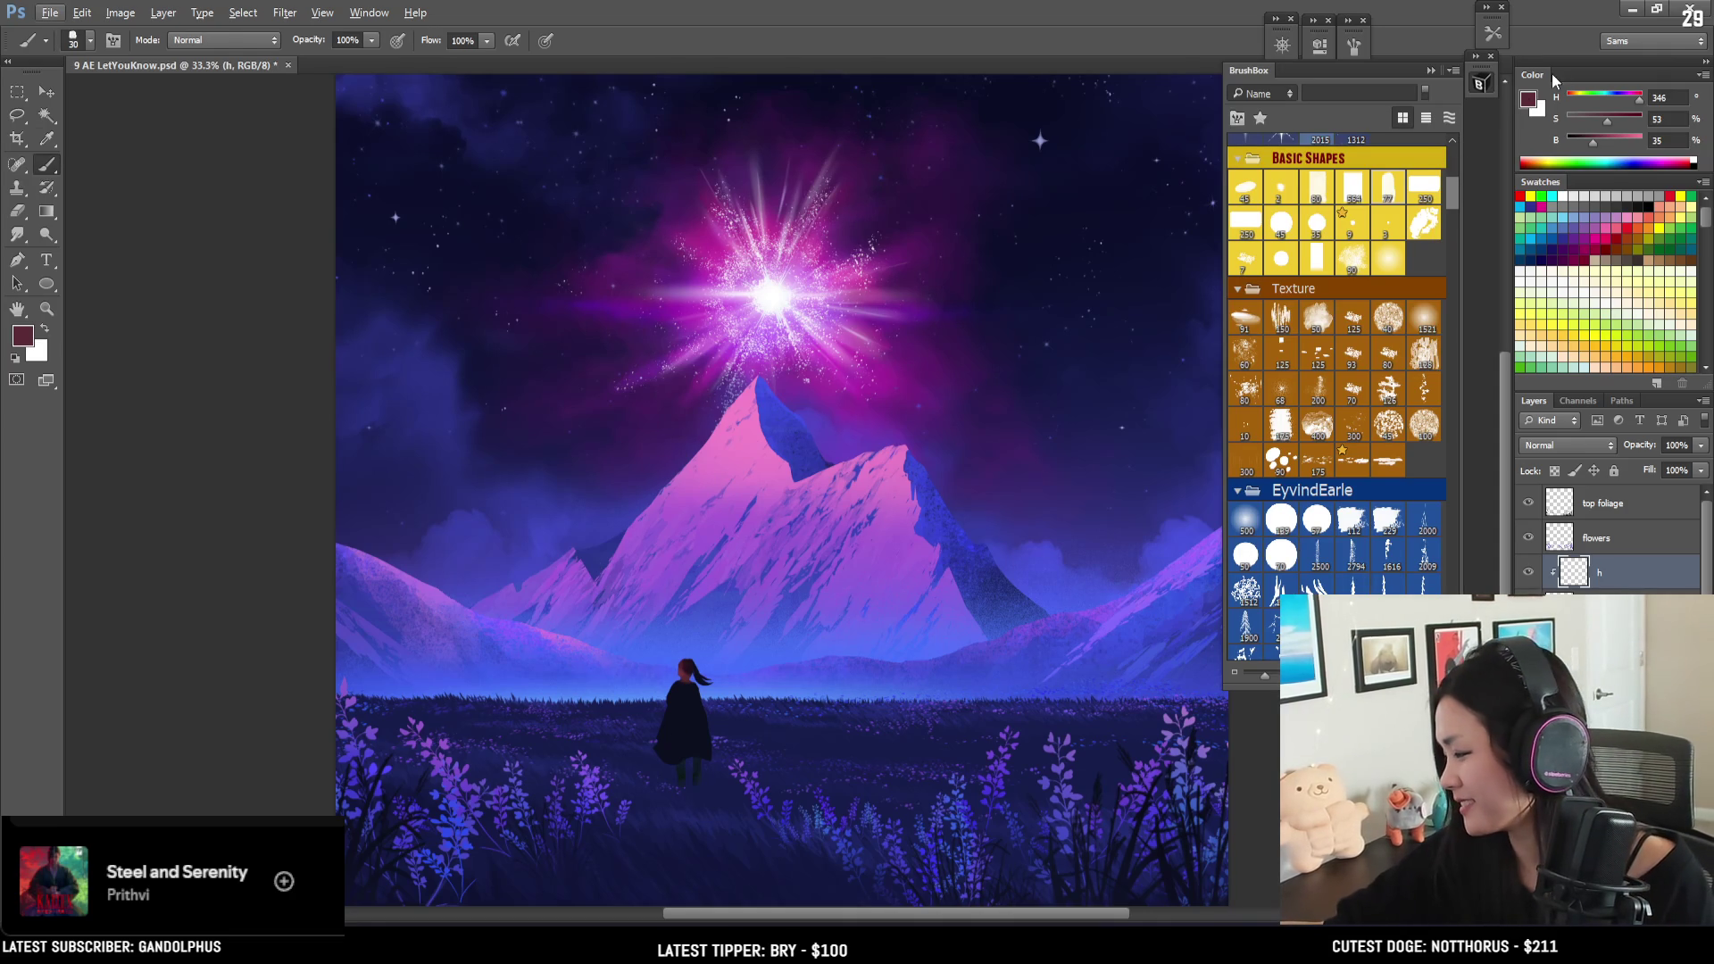
- Set the foreground colour to brown 583209 in the Color Picker
click(1528, 100)
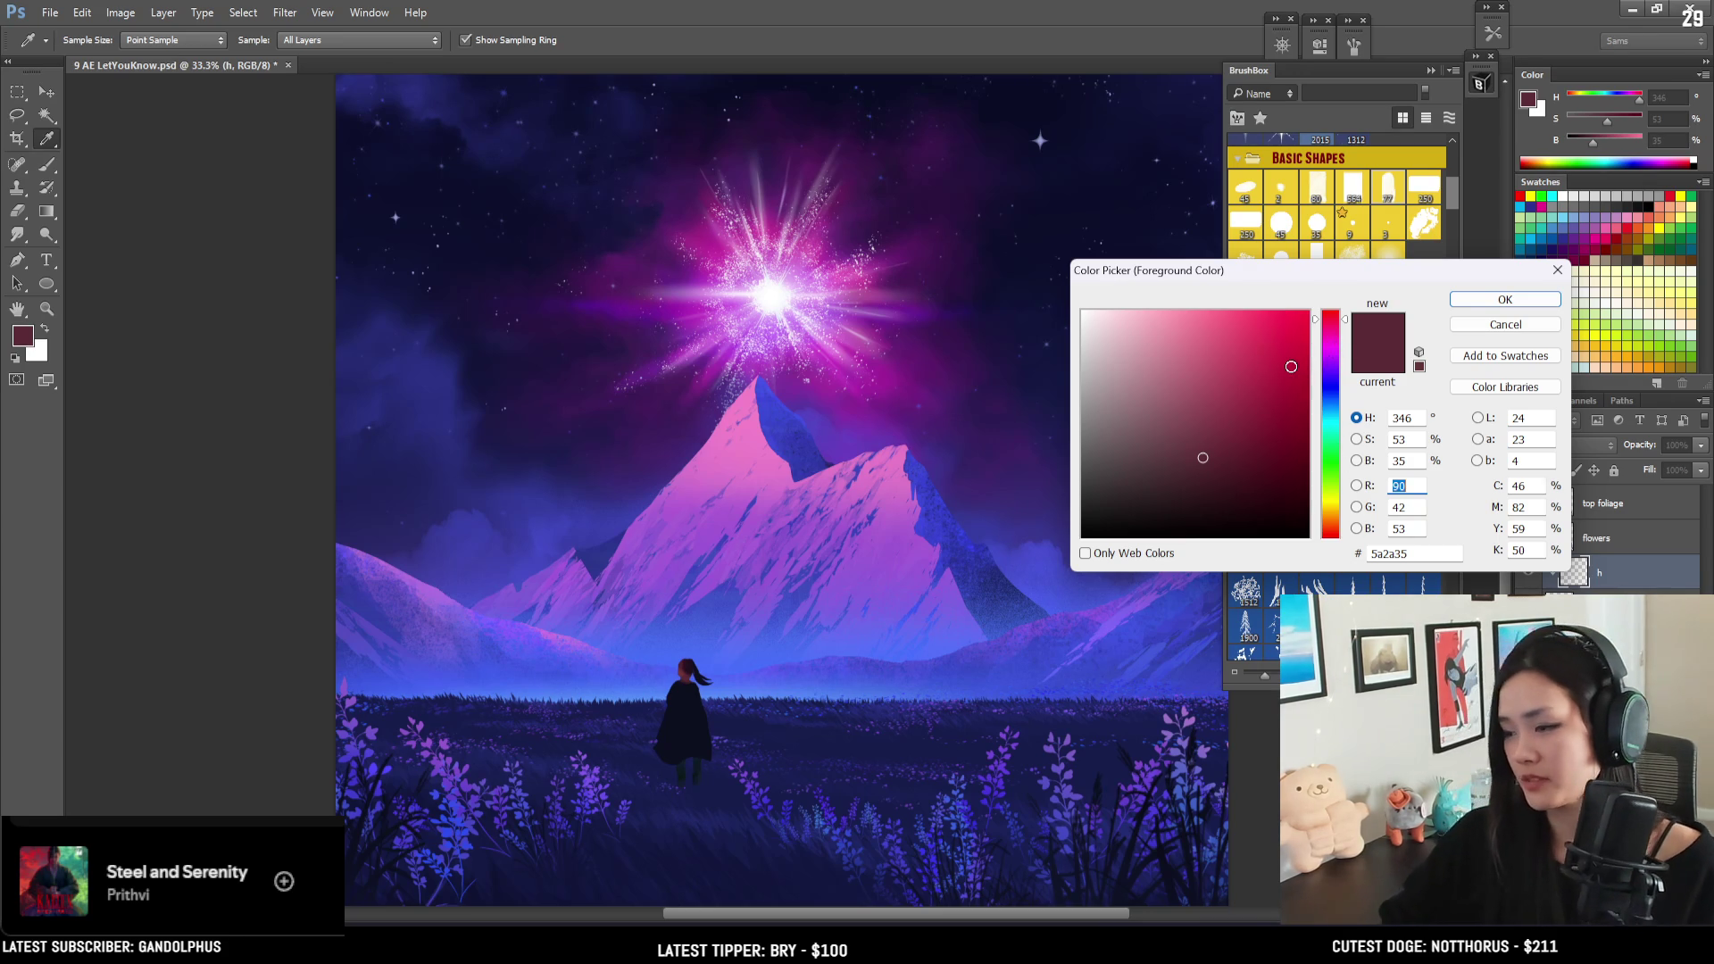
click(1331, 518)
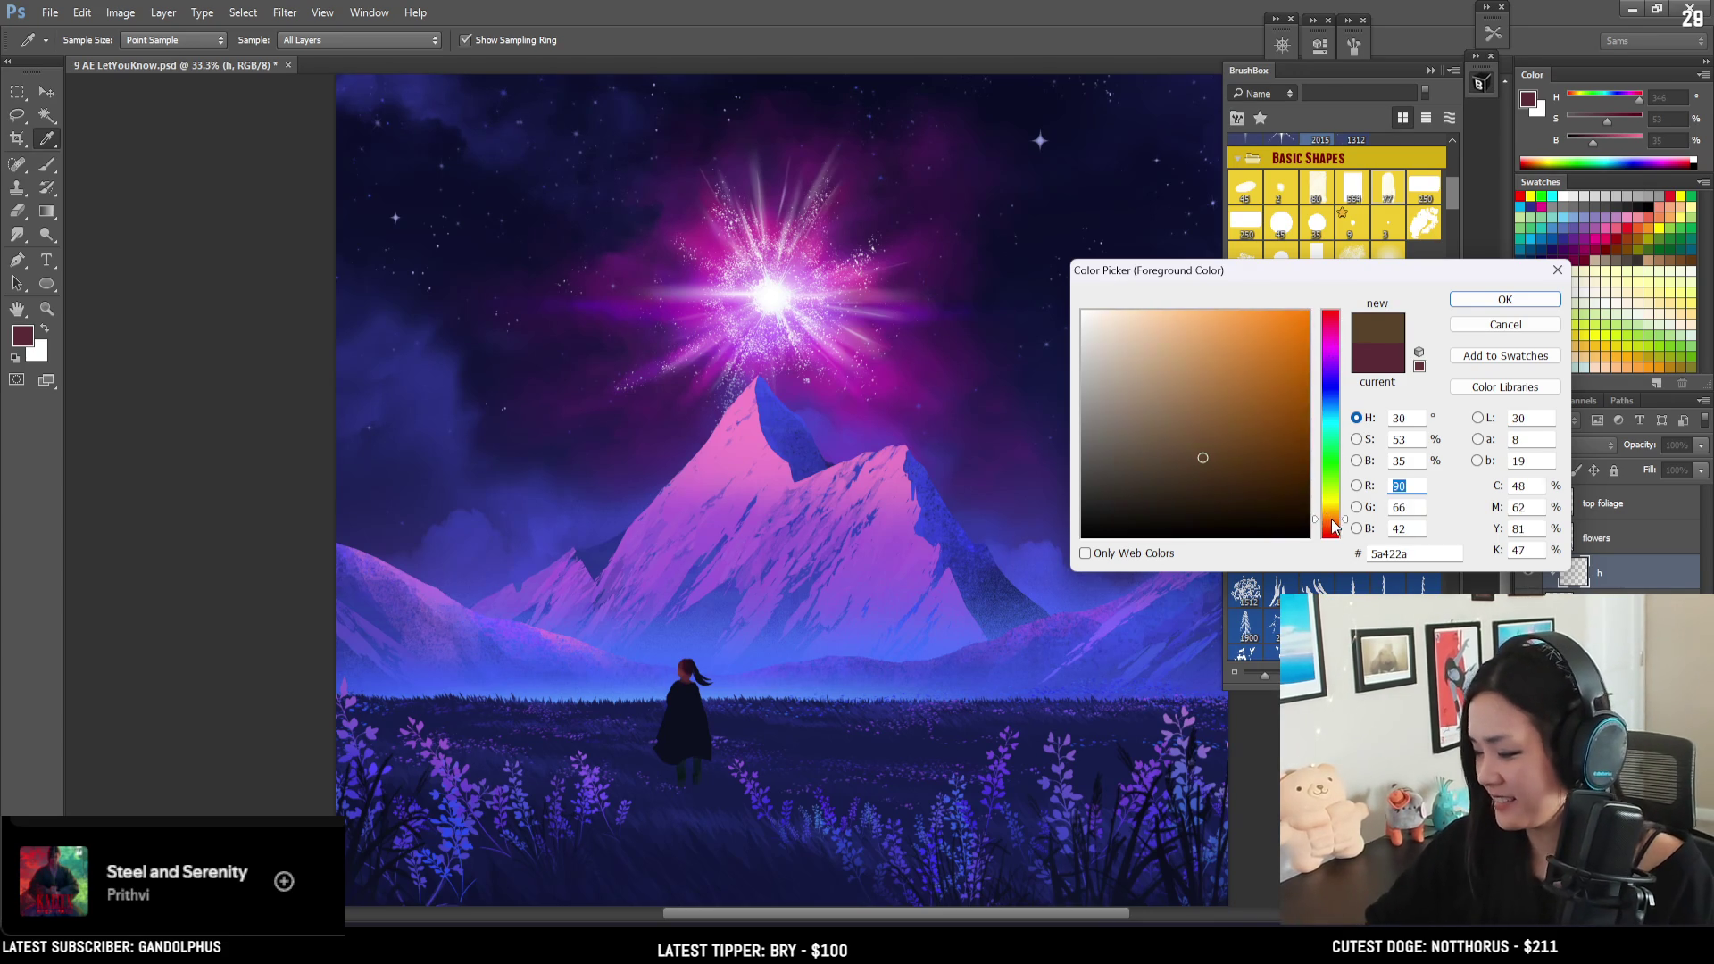
click(1259, 454)
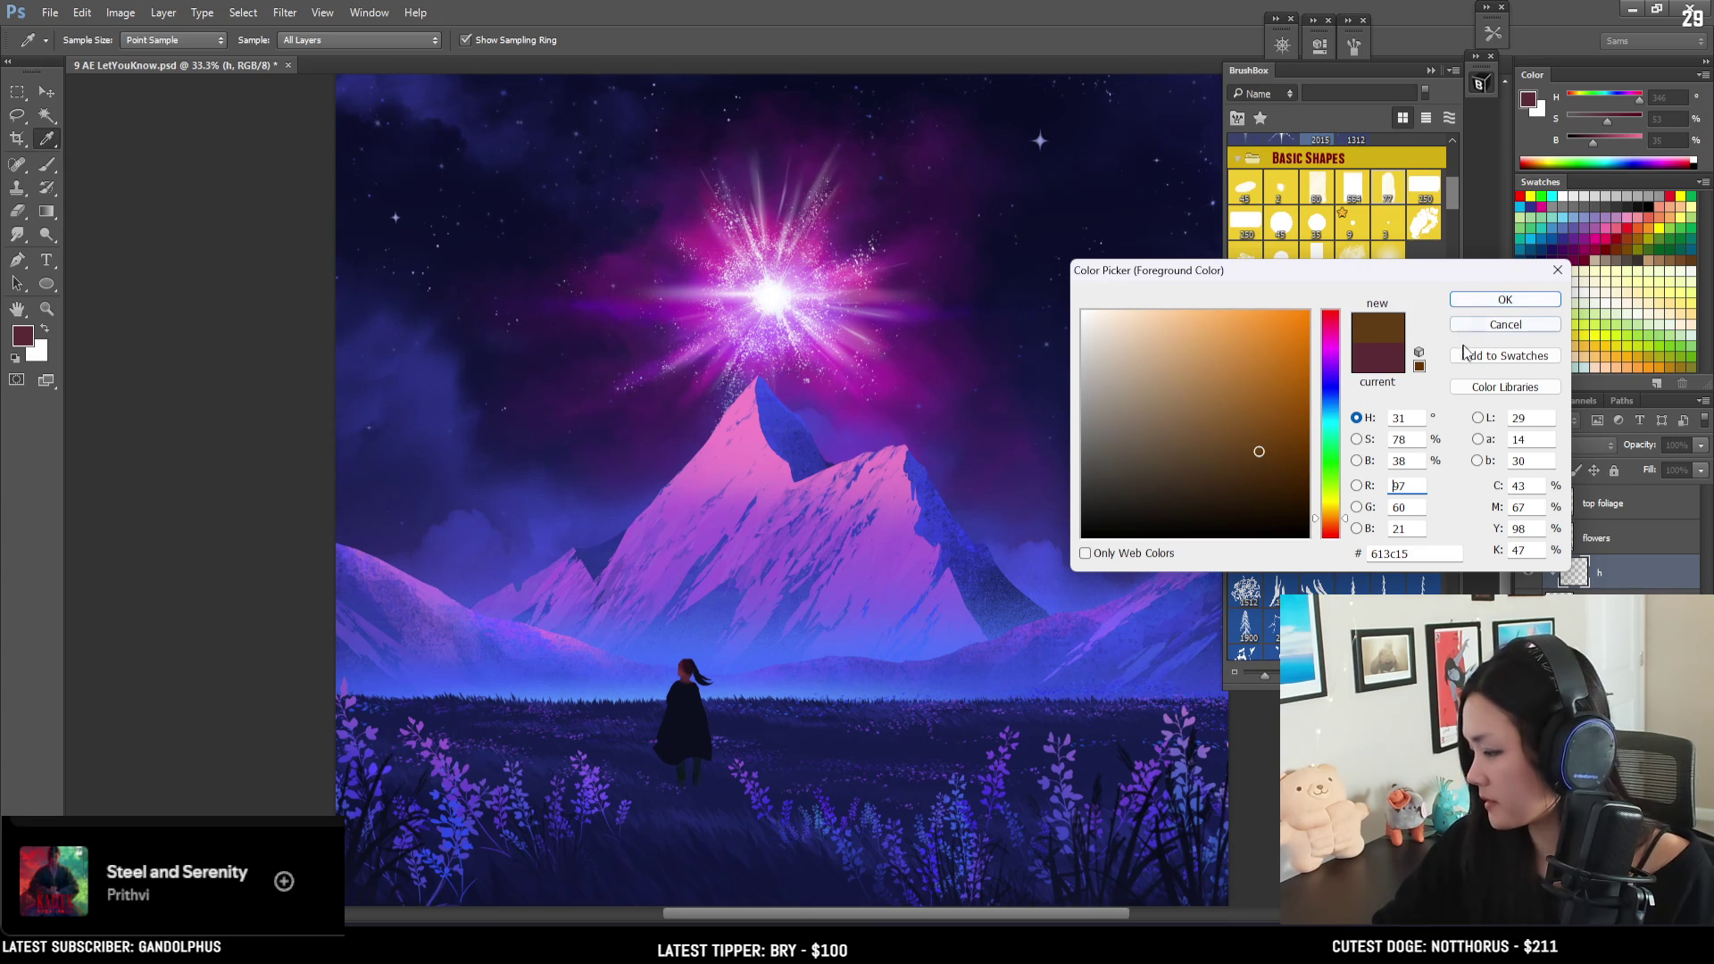
click(1283, 473)
click(1286, 460)
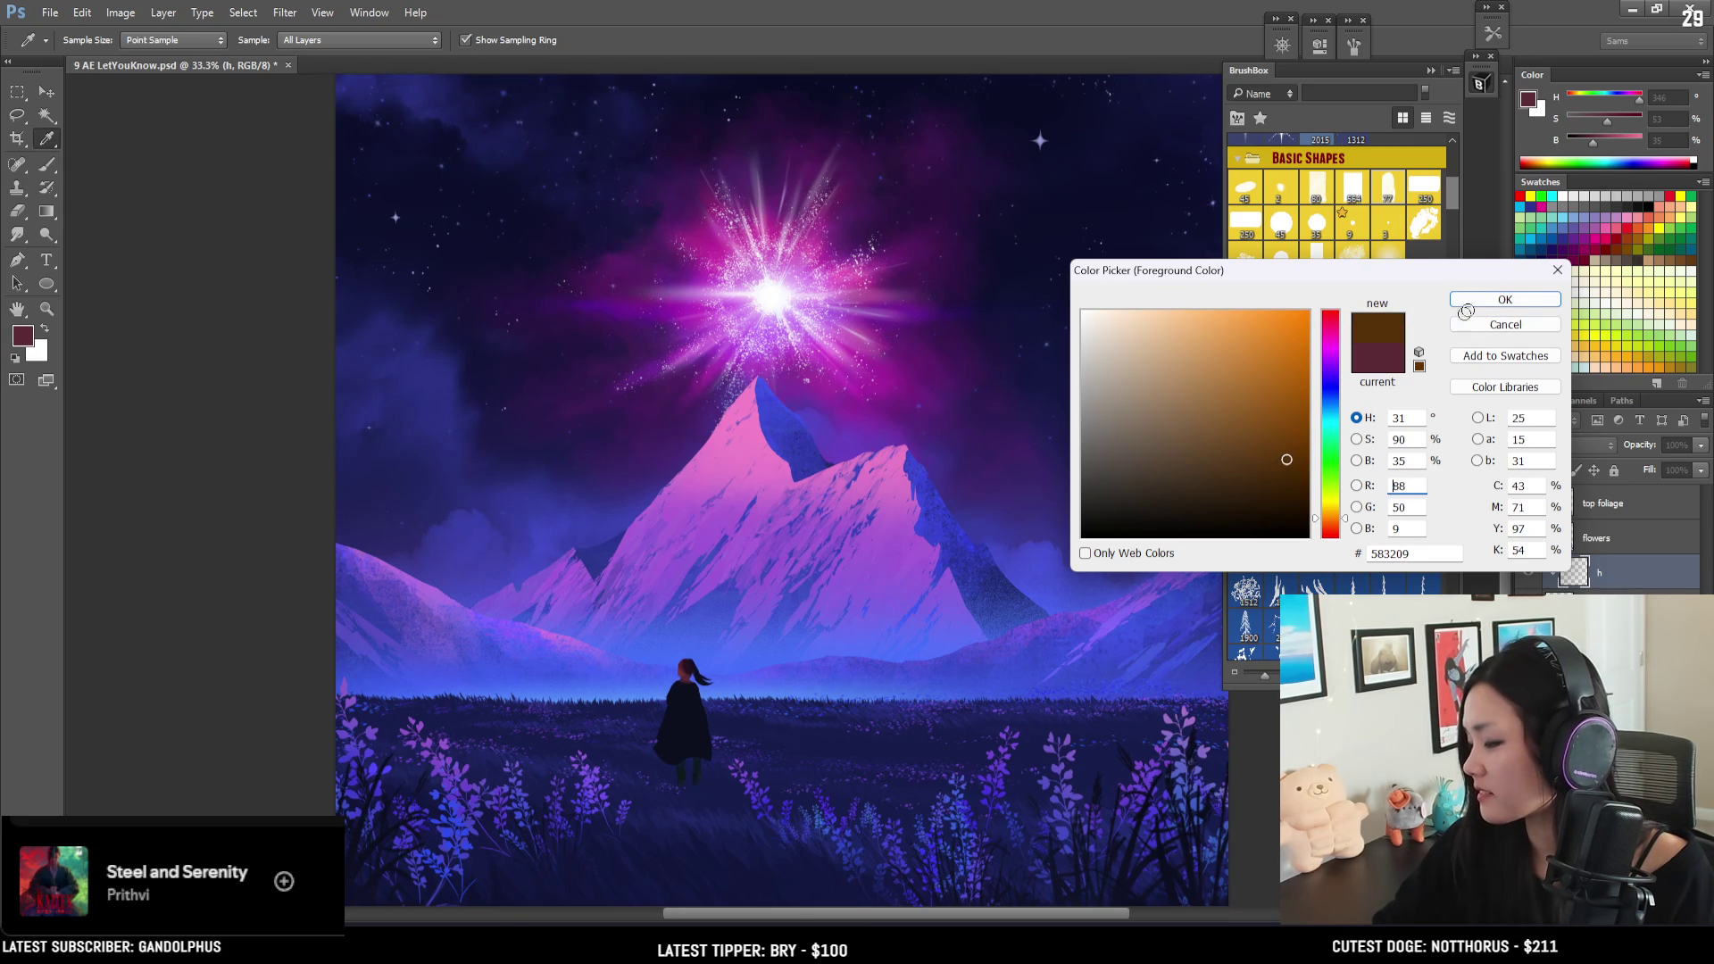
click(1503, 300)
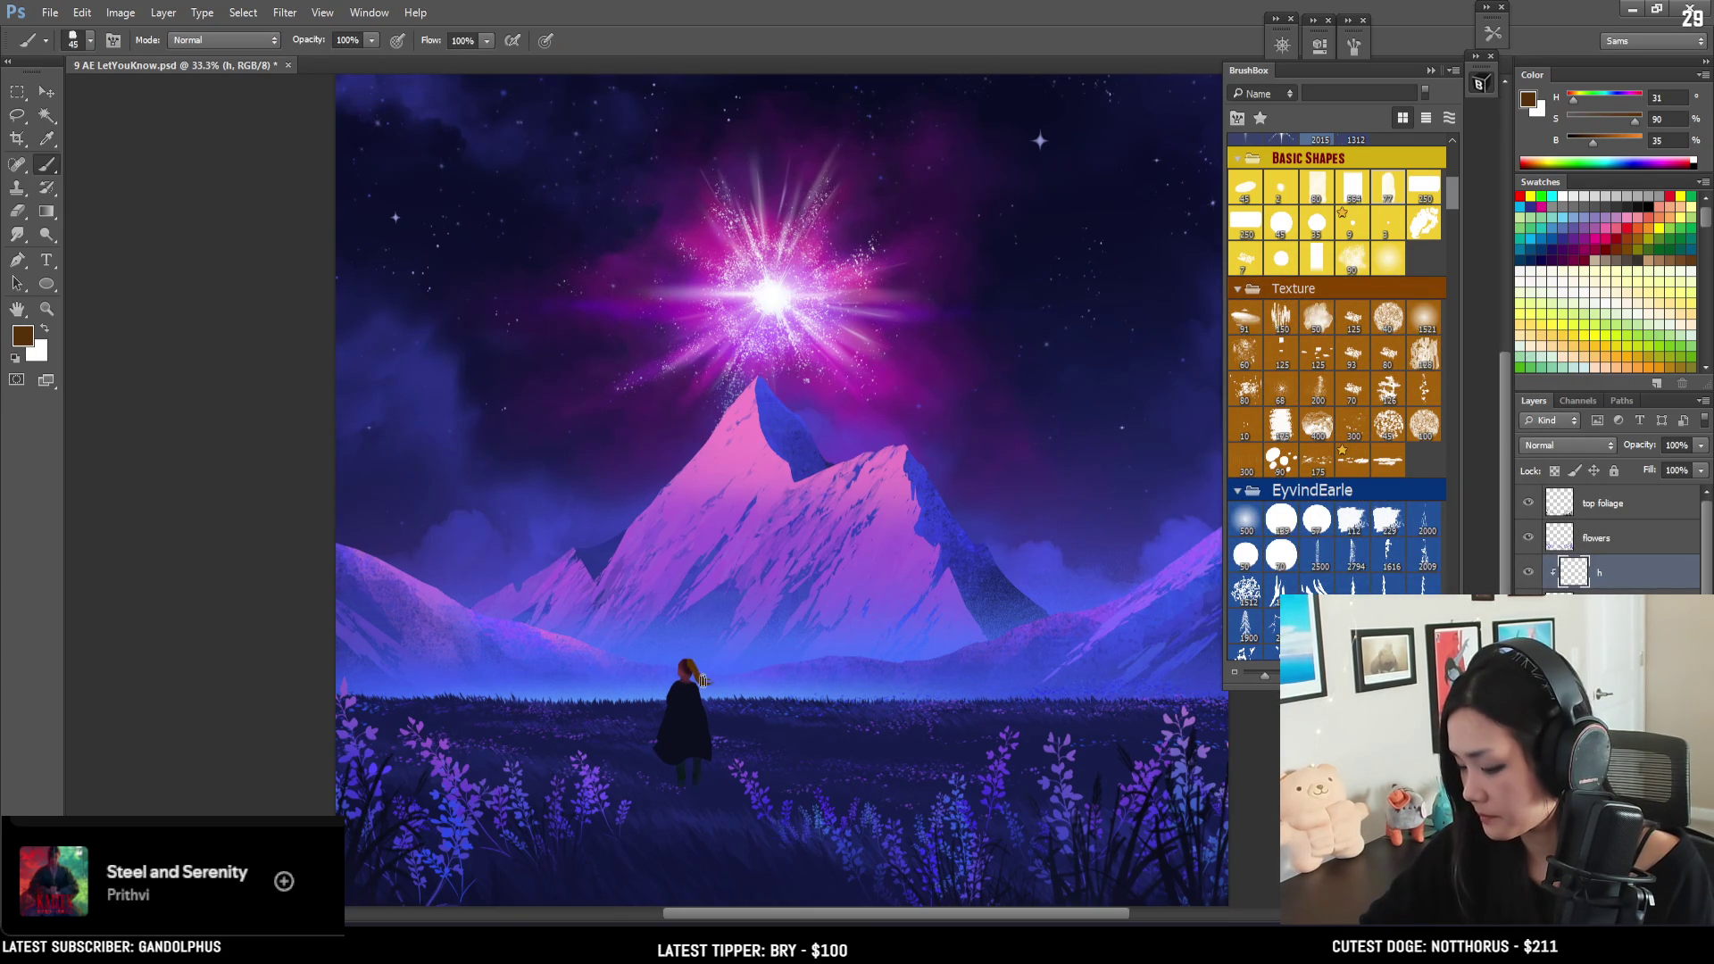
- Paint the figure's hair with a darker sampled brown, then zoom in on the figure
key(bracketright)
key(bracketright)
alt+click(705, 678)
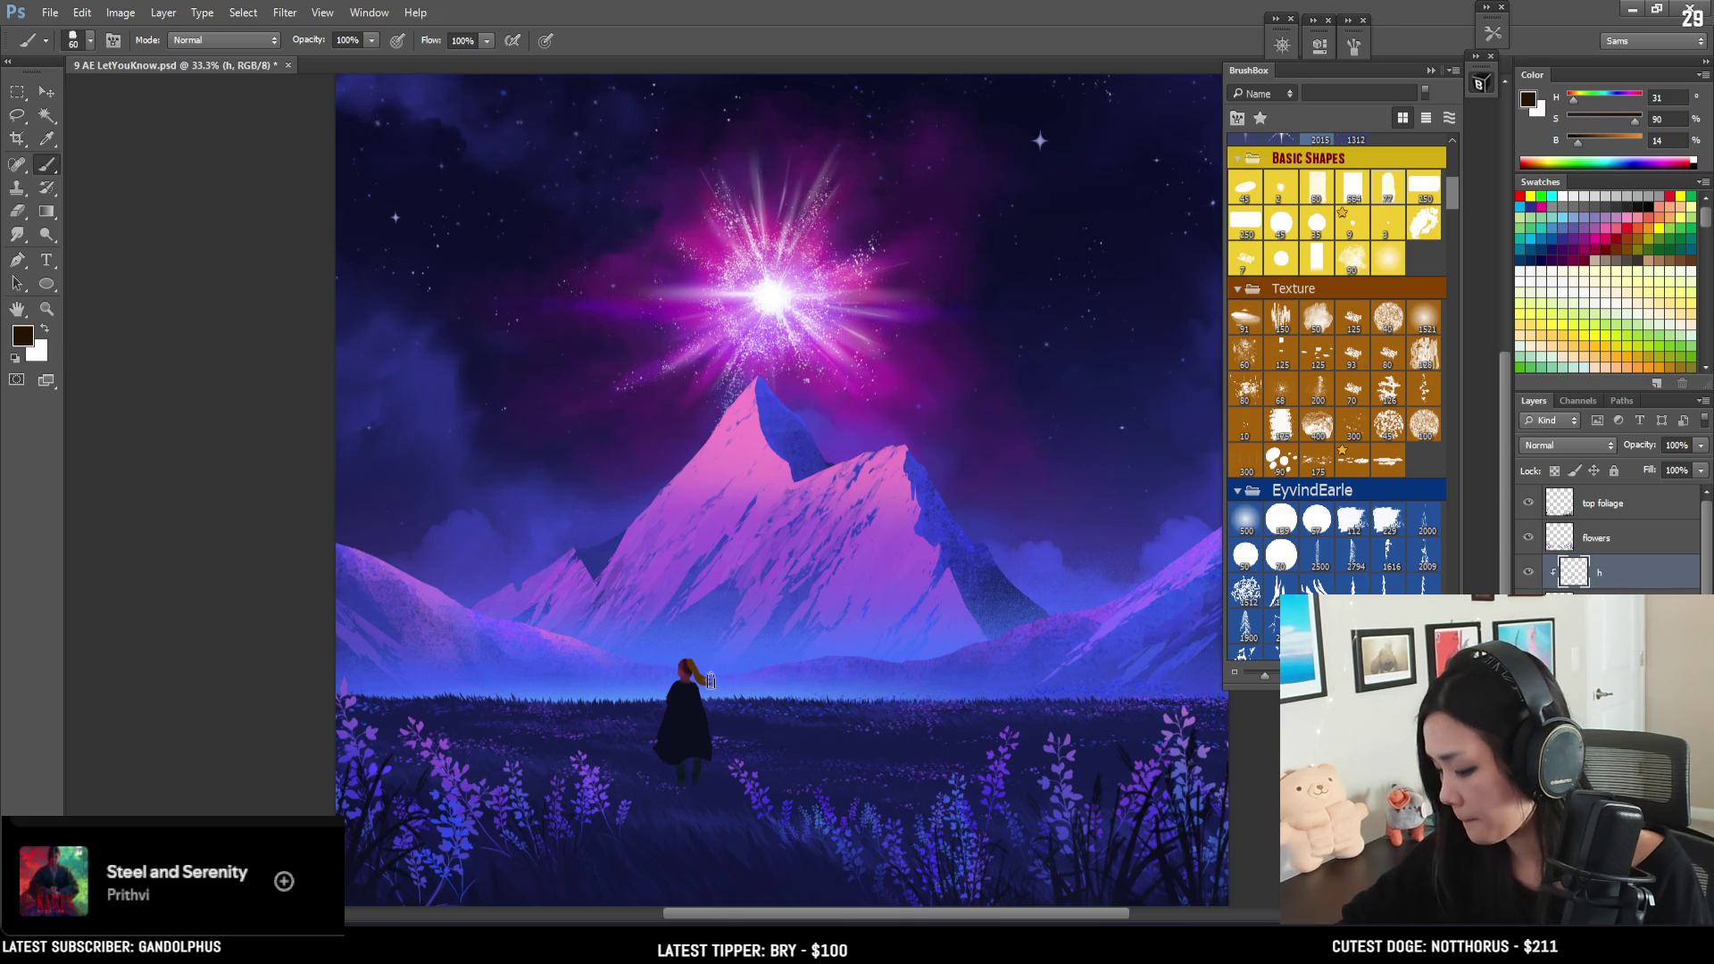
drag(706, 681, 691, 662)
key(bracketleft)
key(bracketleft)
key(bracketleft)
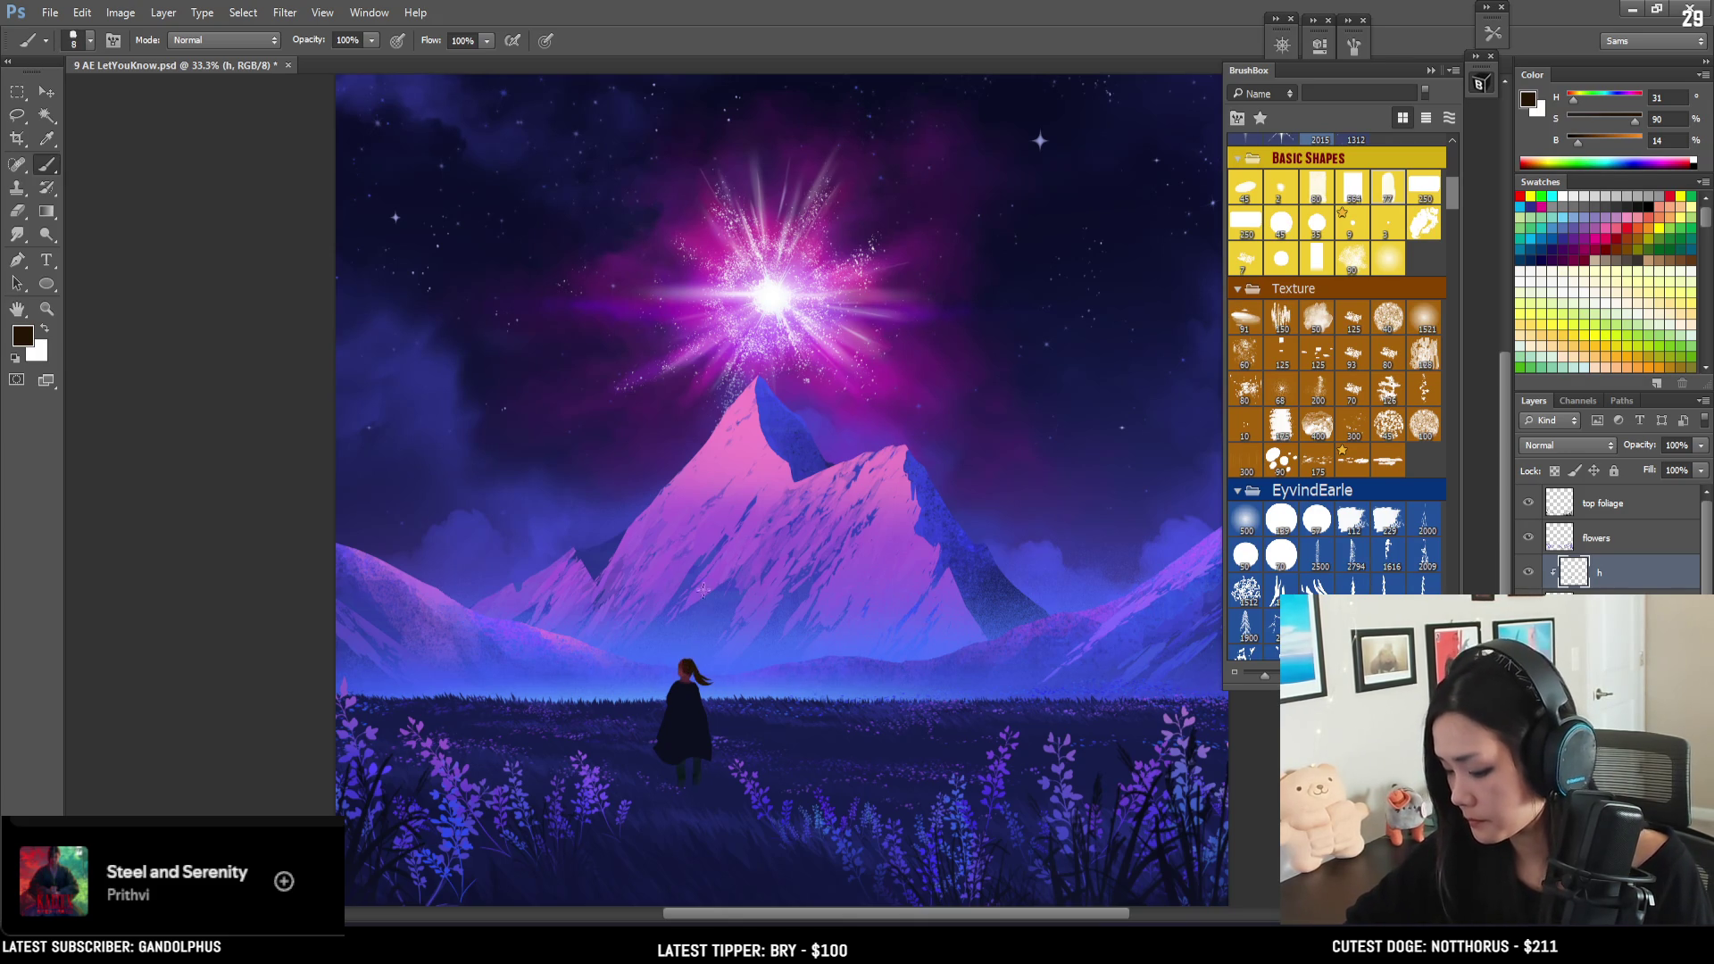
scroll(699, 603, up, 2)
mouse_move(761, 493)
mouse_down()
mouse_move(859, 323)
mouse_move(848, 258)
mouse_up()
scroll(785, 500, up, 1)
drag(758, 495, 753, 435)
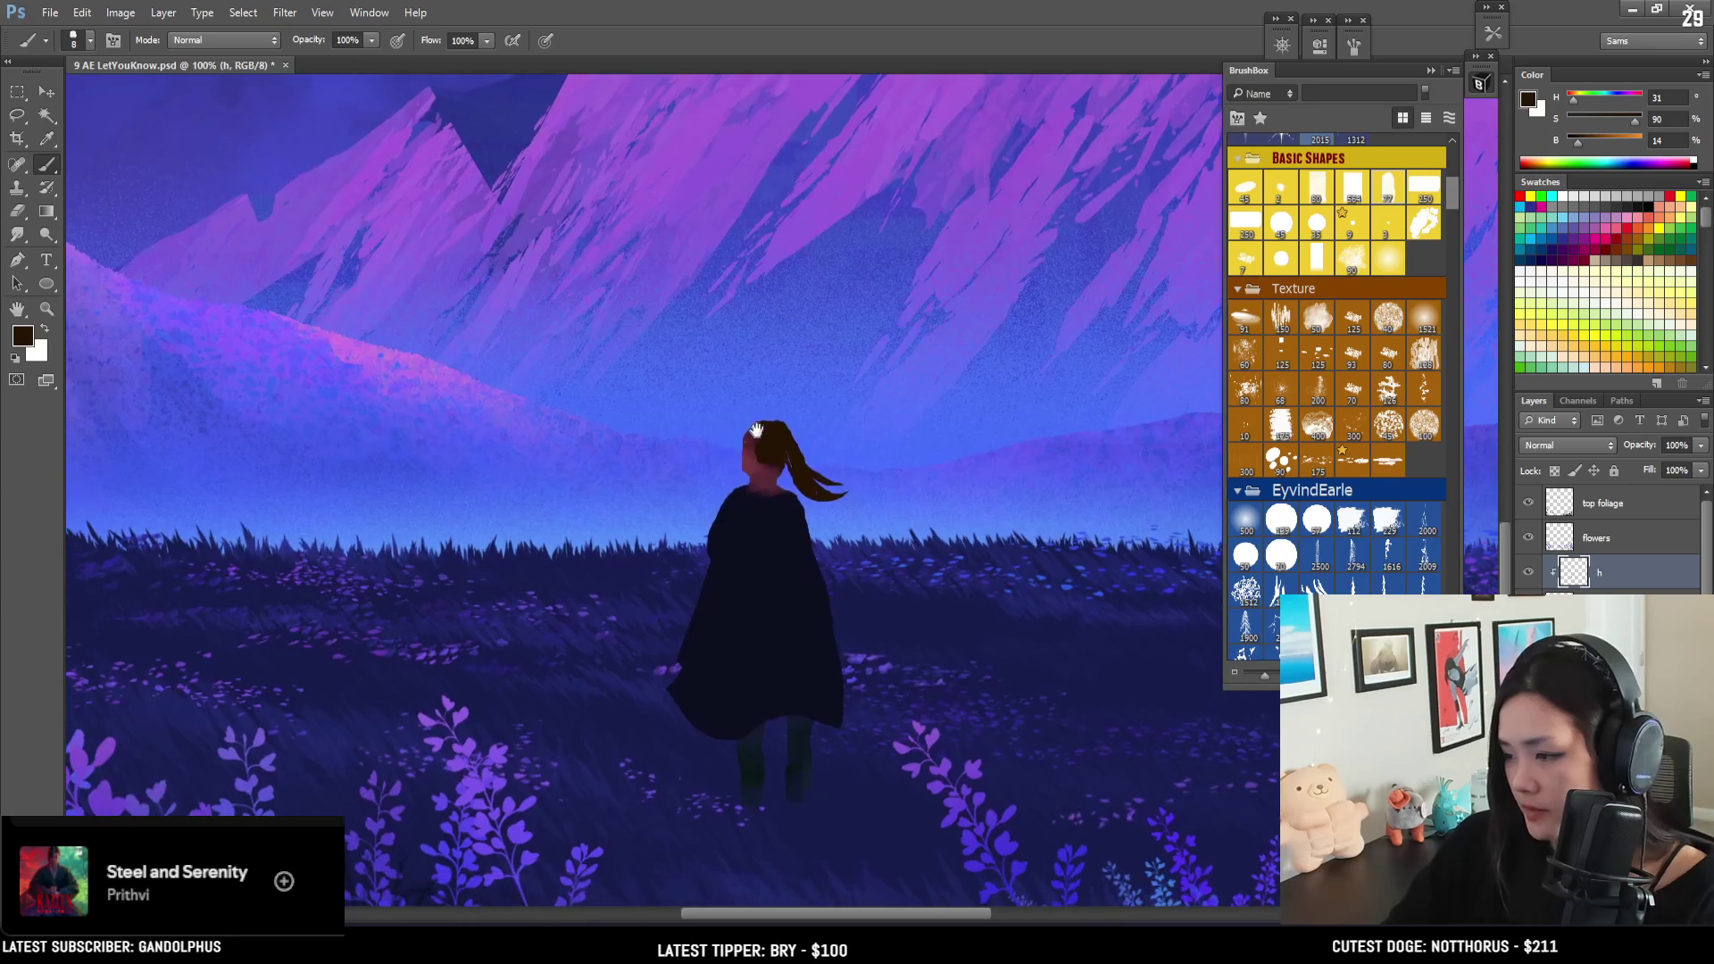
- Lasso the figure's head and fill the selection with the brown hair colour
key(l)
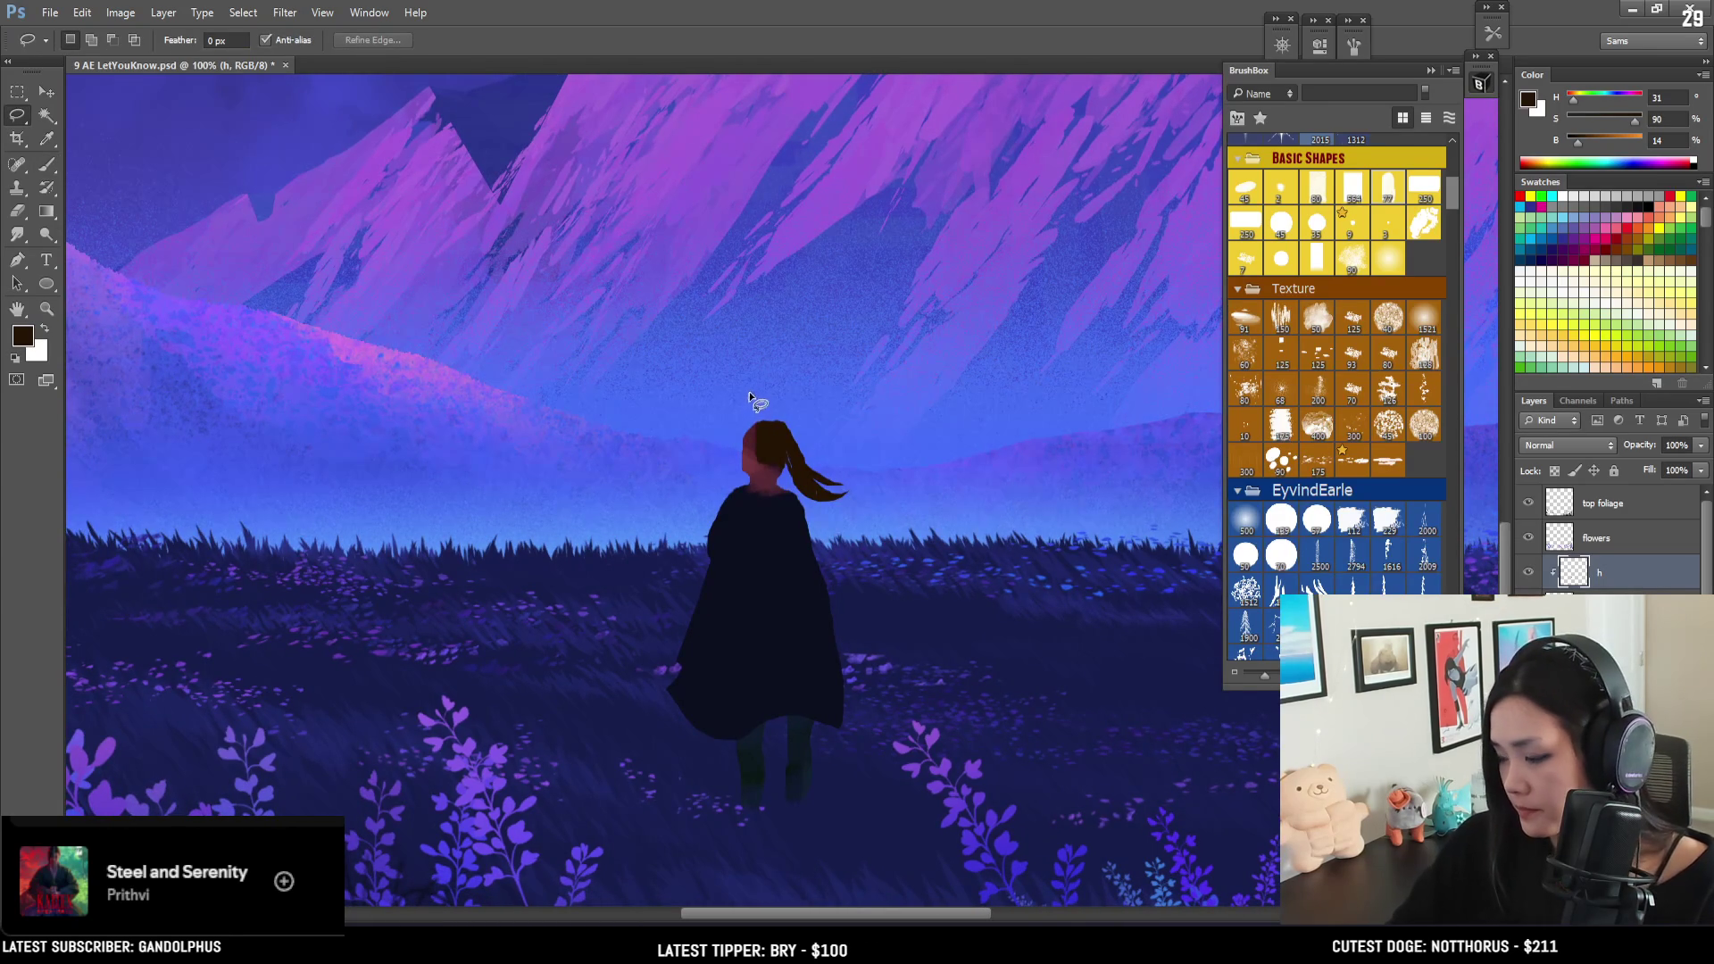
mouse_move(765, 438)
mouse_down()
mouse_move(750, 455)
mouse_move(768, 426)
mouse_move(745, 438)
mouse_move(750, 458)
mouse_move(783, 471)
mouse_move(757, 428)
mouse_up()
click(781, 402)
key(b)
key(ctrl+d)
key(bracketleft)
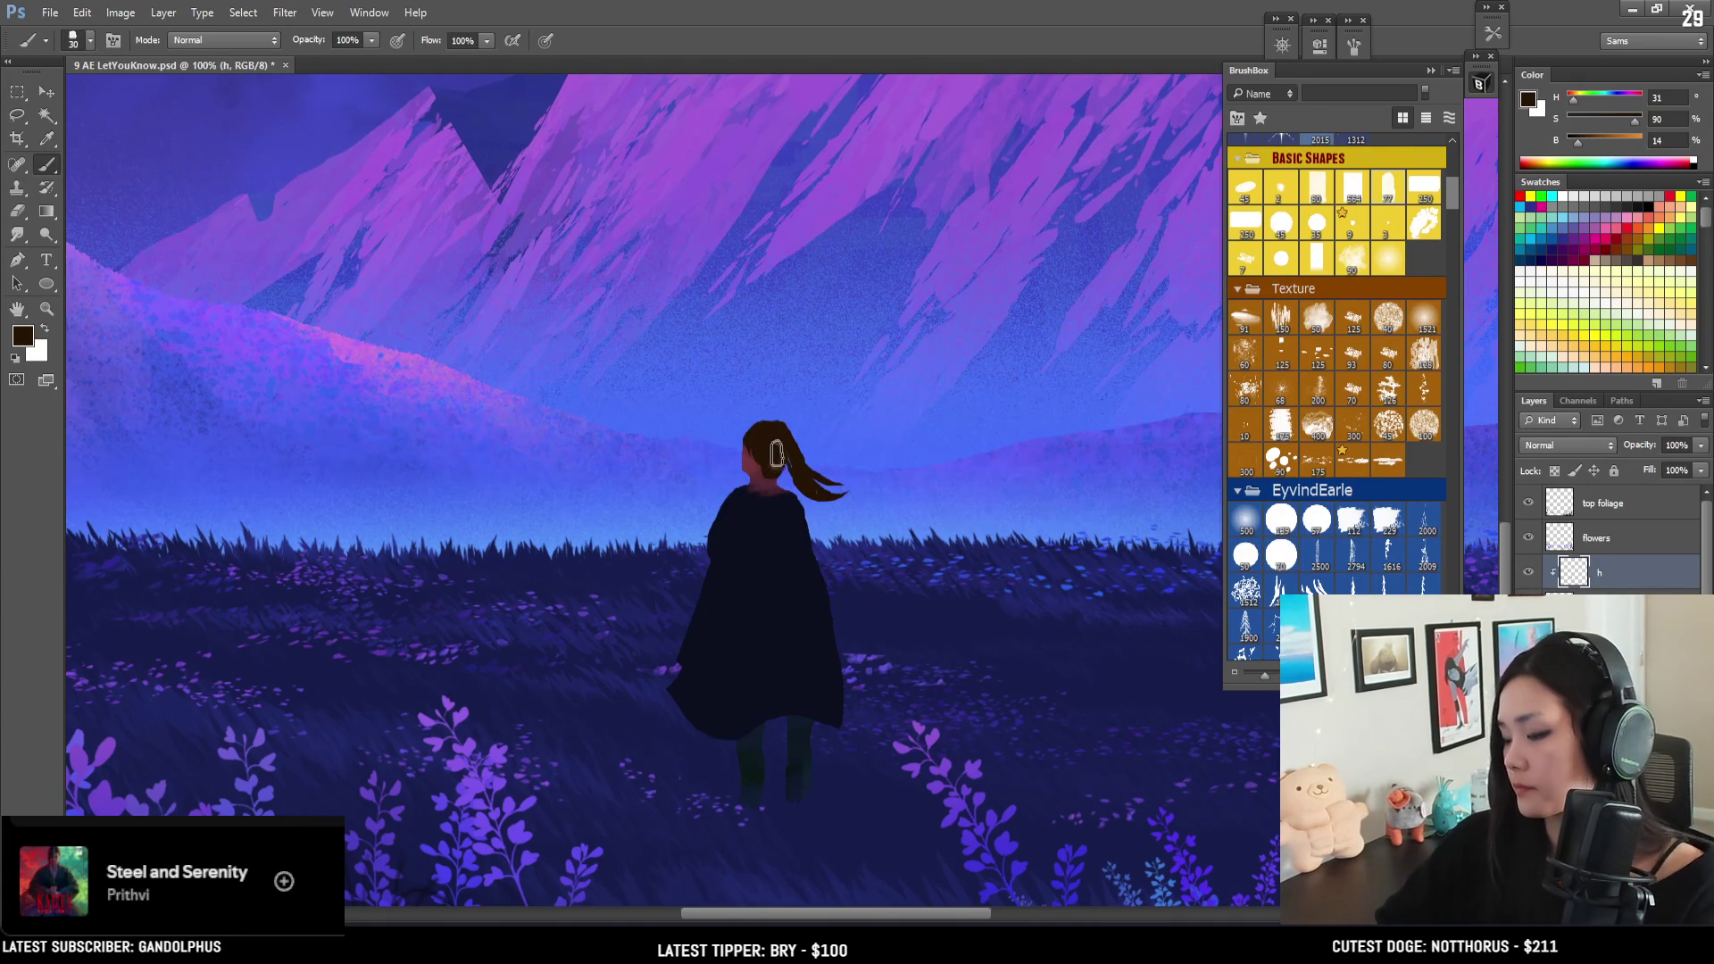
- Zoom out to the whole painting and save it
key(ctrl+minus)
key(ctrl+minus)
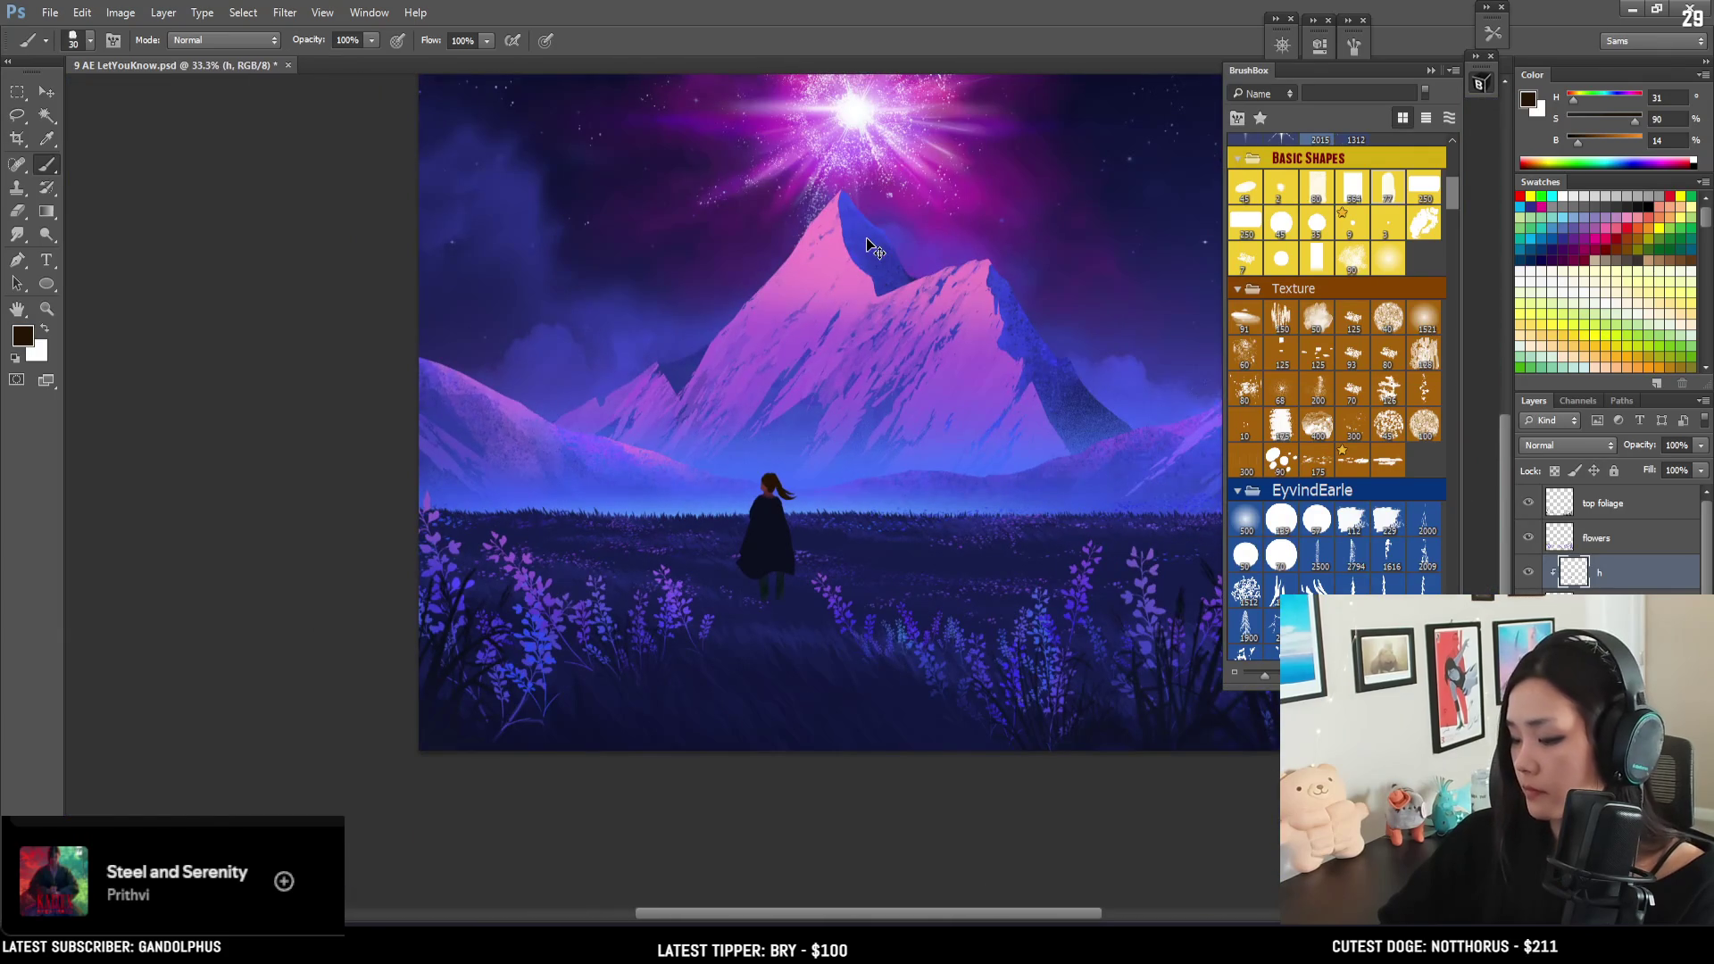
key(ctrl+minus)
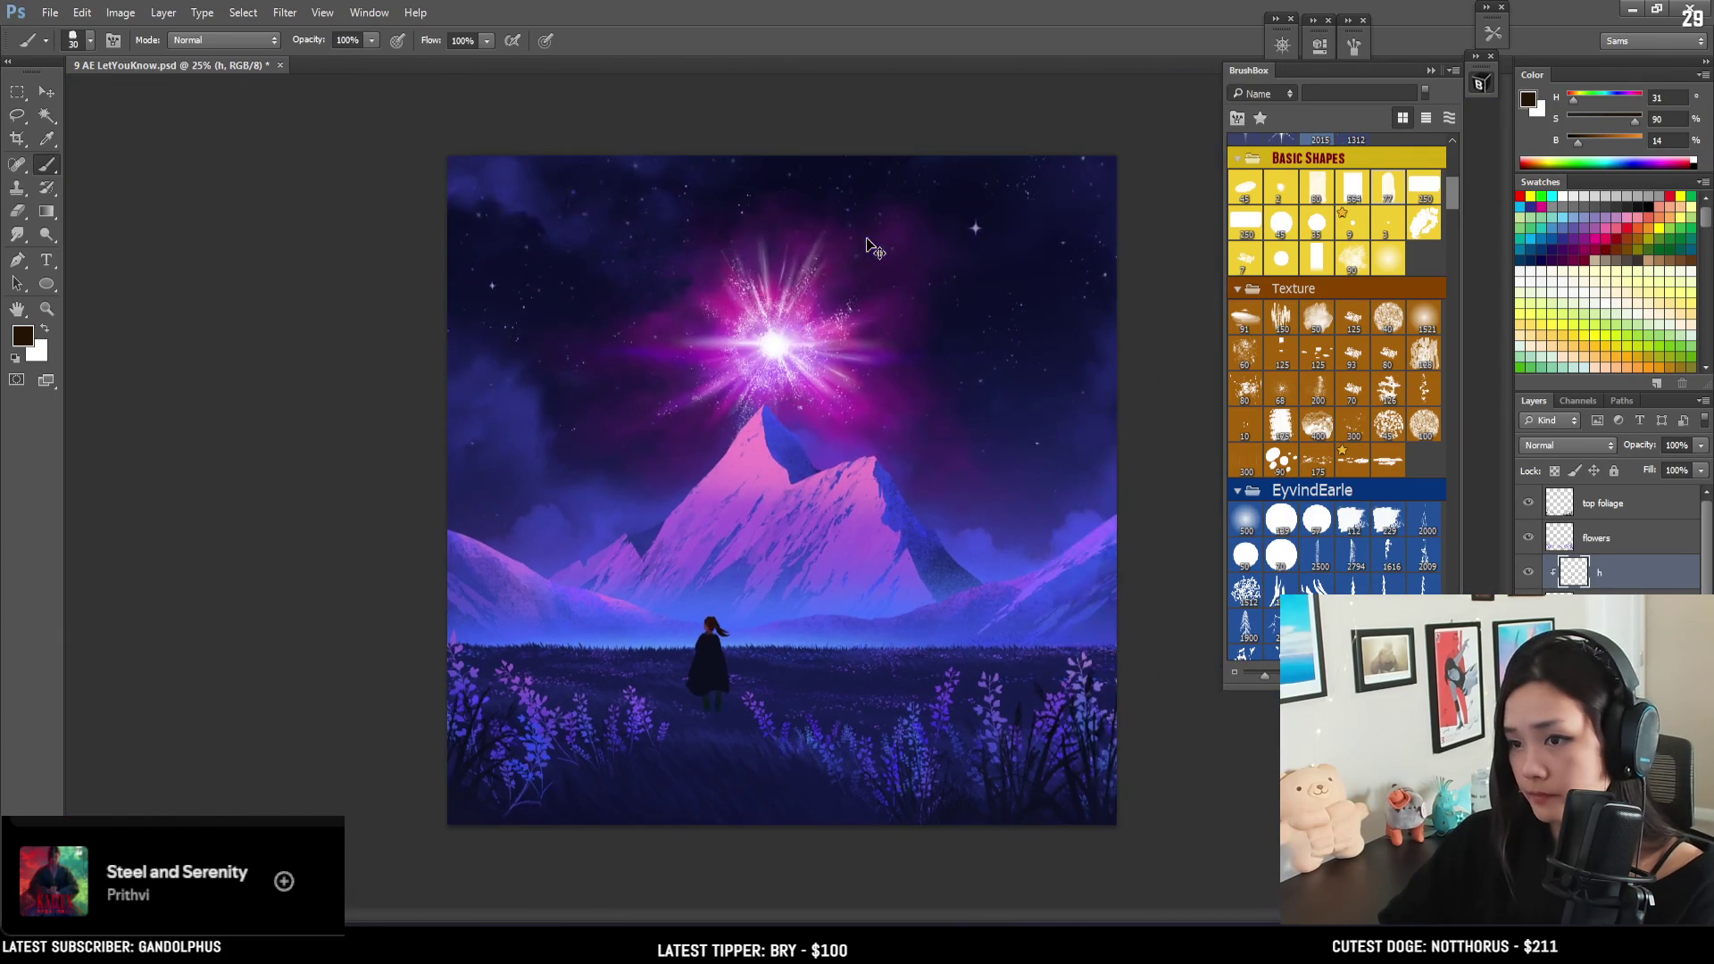
key(ctrl+s)
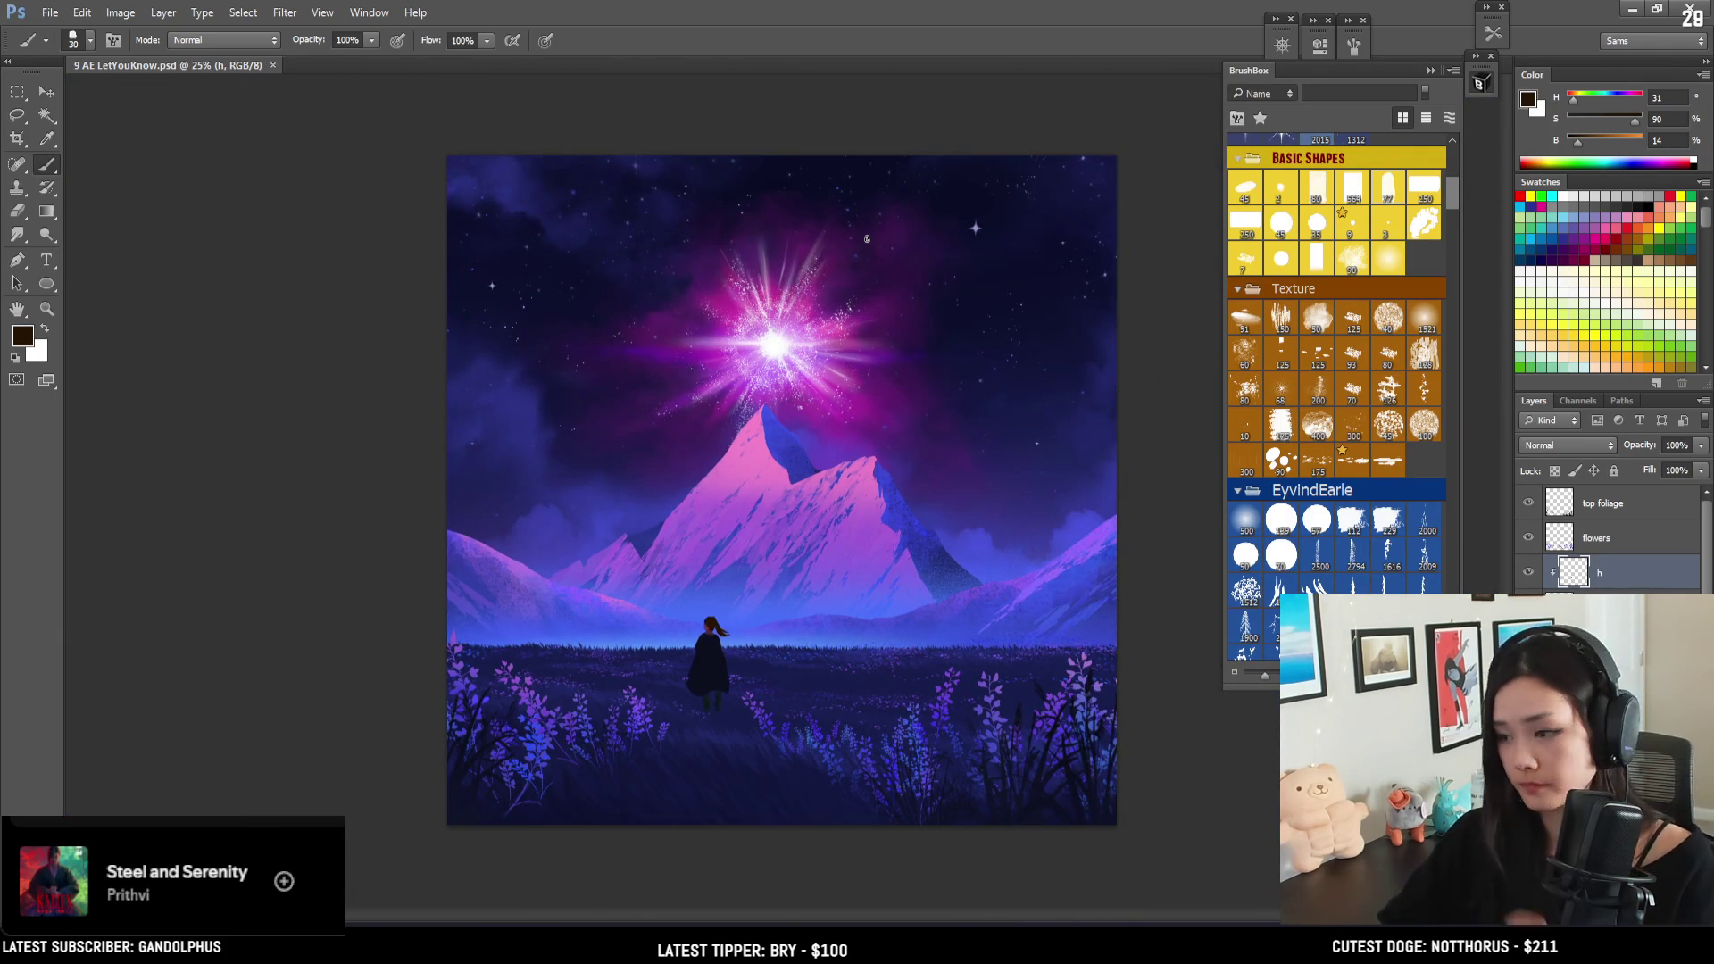